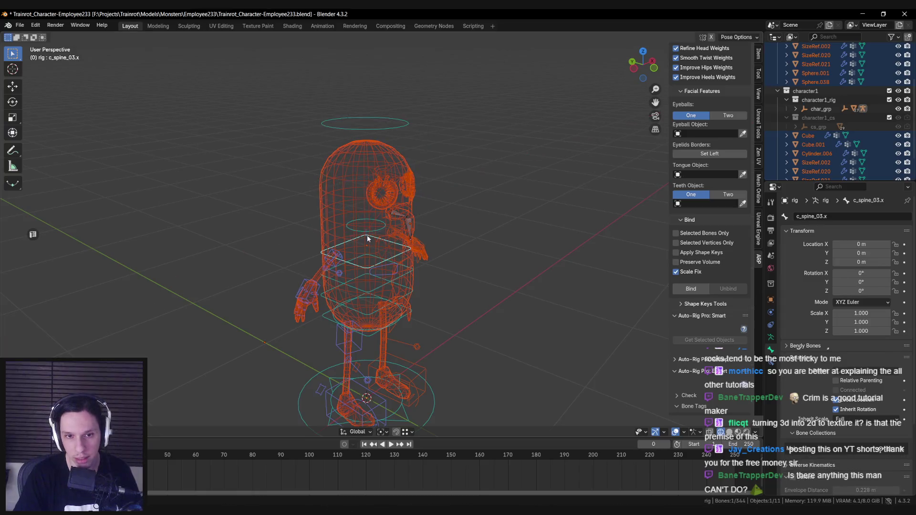
Save the capsule monster file and switch the rig back to object mode.
{"action": "scroll", "coordinate": [456, 228], "scroll_direction": "up", "scroll_amount": 3}
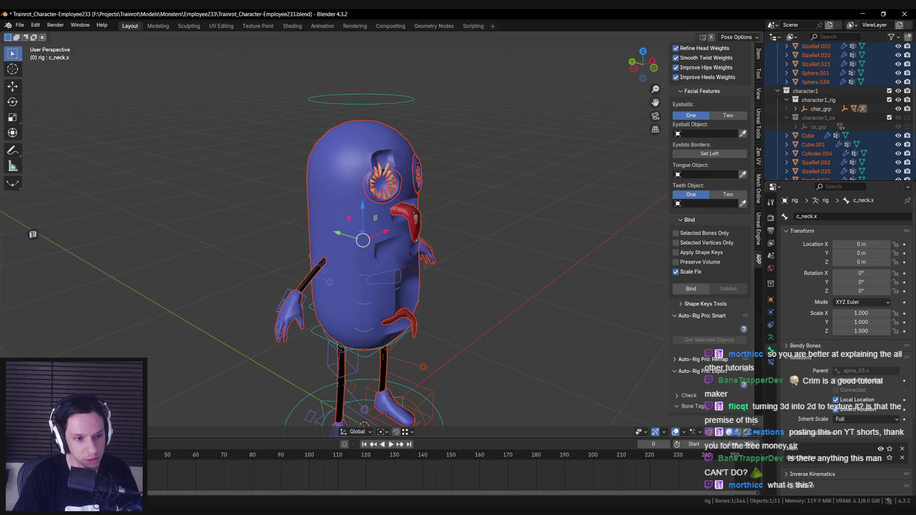
{"action": "key", "text": "ctrl+s"}
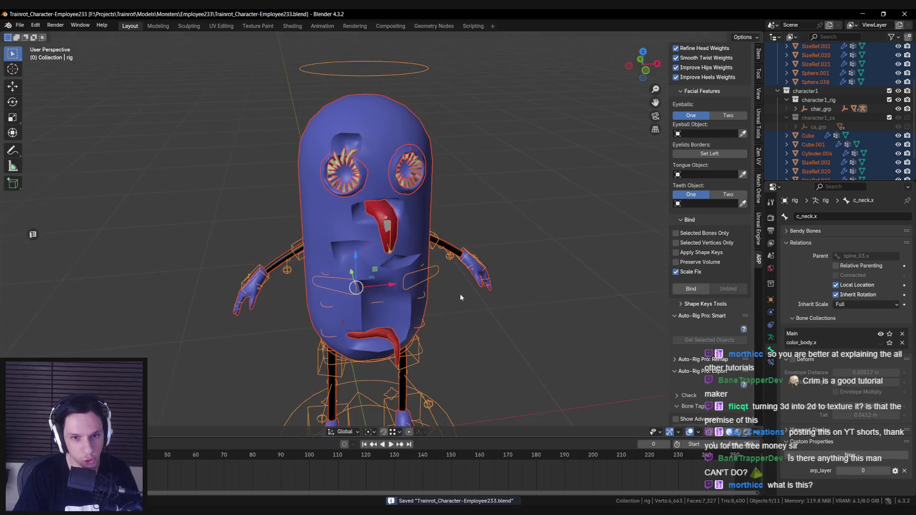
{"action": "key", "text": "ctrl+Tab"}
Orbit to a front view of the character, hiding and then restoring the viewport overlays.
{"action": "scroll", "coordinate": [433, 256], "scroll_direction": "up", "scroll_amount": 1}
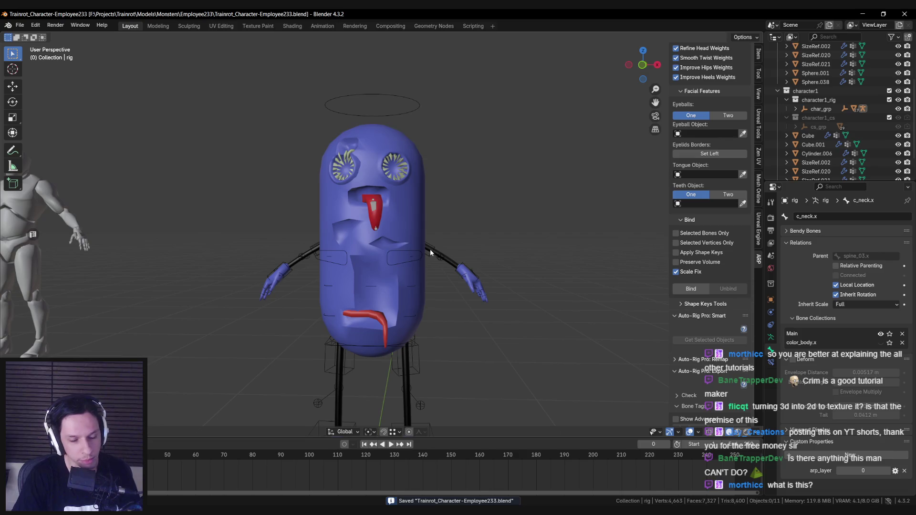
{"action": "scroll", "coordinate": [425, 243], "scroll_direction": "down", "scroll_amount": 1}
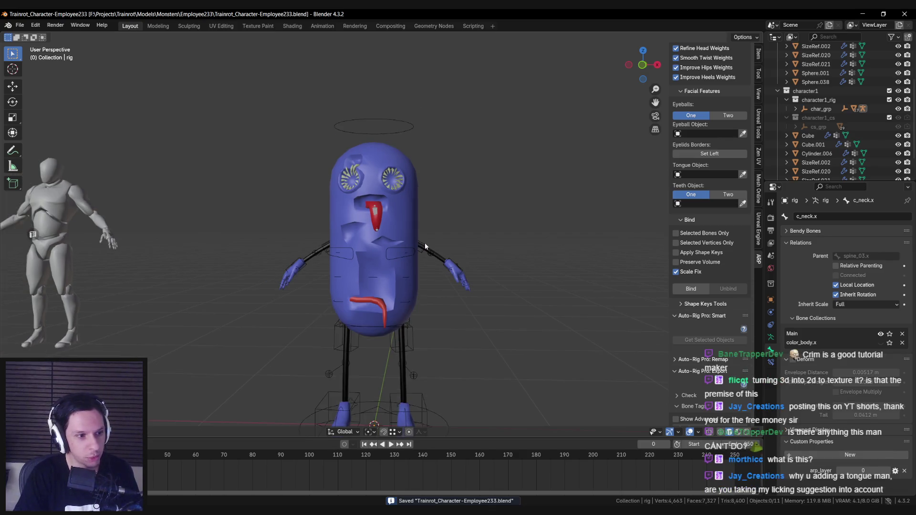
{"action": "scroll", "coordinate": [365, 248], "scroll_direction": "up", "scroll_amount": 3}
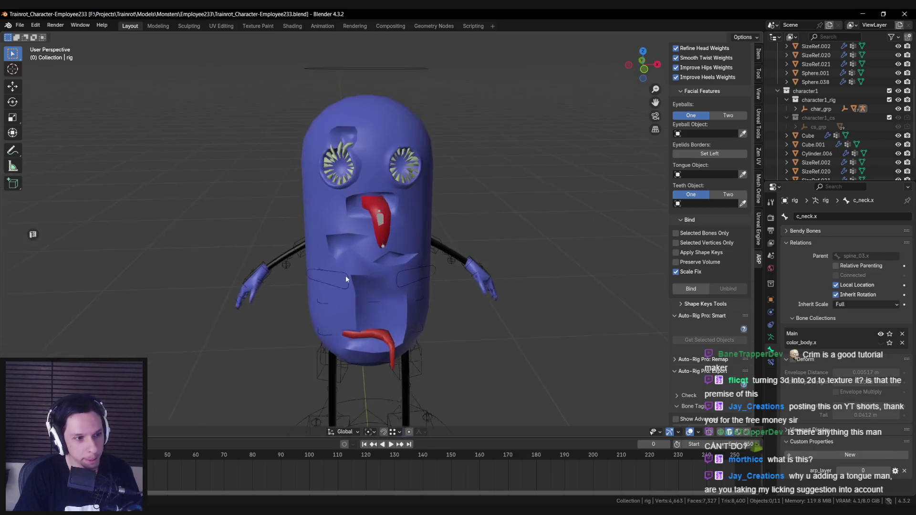
{"action": "scroll", "coordinate": [335, 250], "scroll_direction": "down", "scroll_amount": 2}
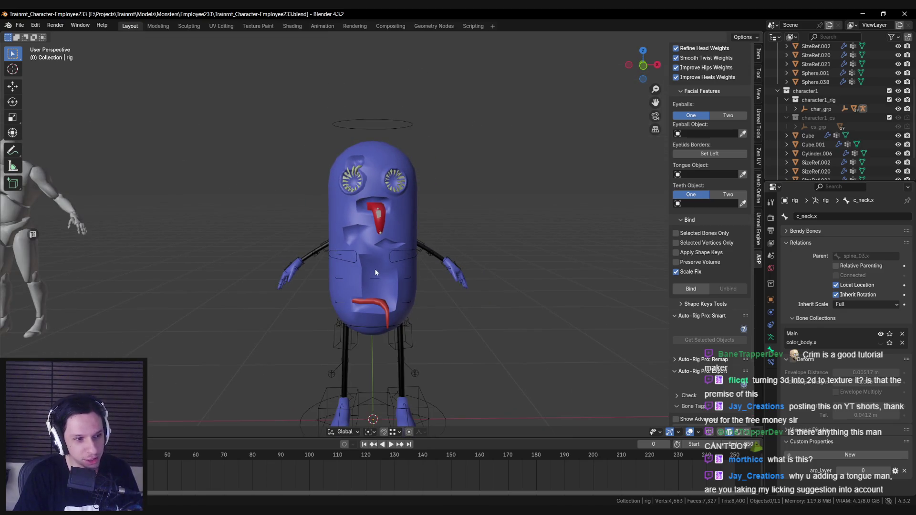
{"action": "left_click_drag", "start_coordinate": [322, 269], "coordinate": [379, 279]}
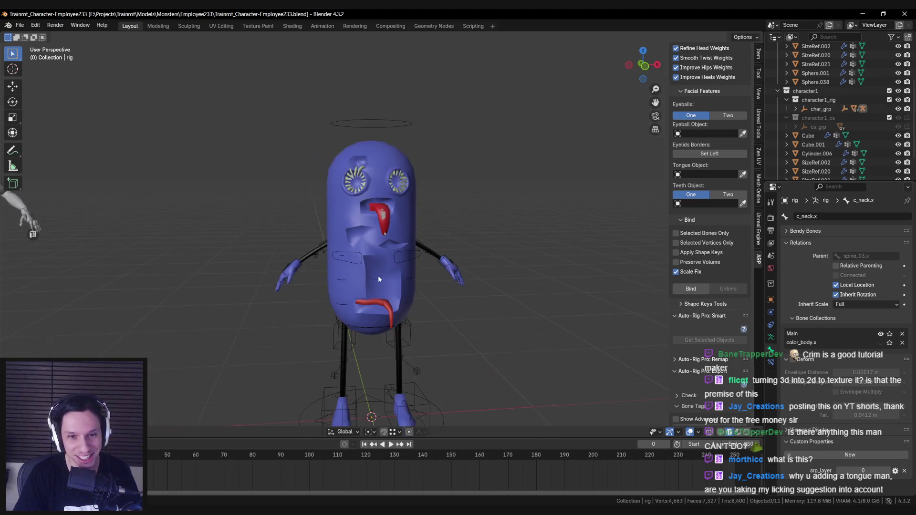
{"action": "left_click", "coordinate": [690, 432]}
{"action": "mouse_move", "coordinate": [382, 334]}
{"action": "left_mouse_down"}
{"action": "mouse_move", "coordinate": [369, 327]}
{"action": "mouse_move", "coordinate": [391, 310]}
{"action": "mouse_move", "coordinate": [440, 333]}
{"action": "left_mouse_up"}
{"action": "left_click", "coordinate": [689, 431]}
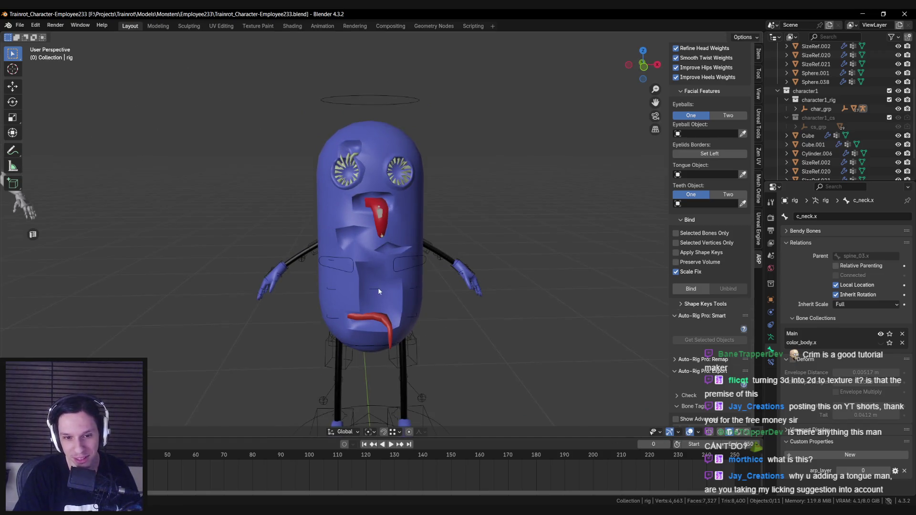
{"action": "scroll", "coordinate": [385, 259], "scroll_direction": "up", "scroll_amount": 2}
Select all the rig's bones, check them in wireframe, and enter bone editing on the armature.
{"action": "key", "text": "a"}
{"action": "mouse_move", "coordinate": [385, 259]}
{"action": "left_mouse_down"}
{"action": "mouse_move", "coordinate": [282, 322]}
{"action": "mouse_move", "coordinate": [313, 328]}
{"action": "left_mouse_up"}
{"action": "scroll", "coordinate": [310, 313], "scroll_direction": "down", "scroll_amount": 3}
{"action": "scroll", "coordinate": [310, 312], "scroll_direction": "up", "scroll_amount": 6}
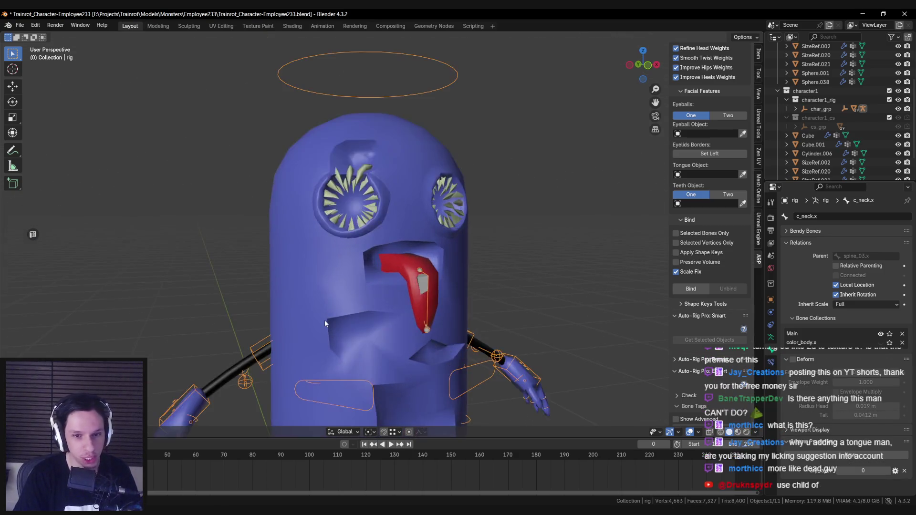
{"action": "key", "text": "shift+z"}
{"action": "key", "text": "shift+z"}
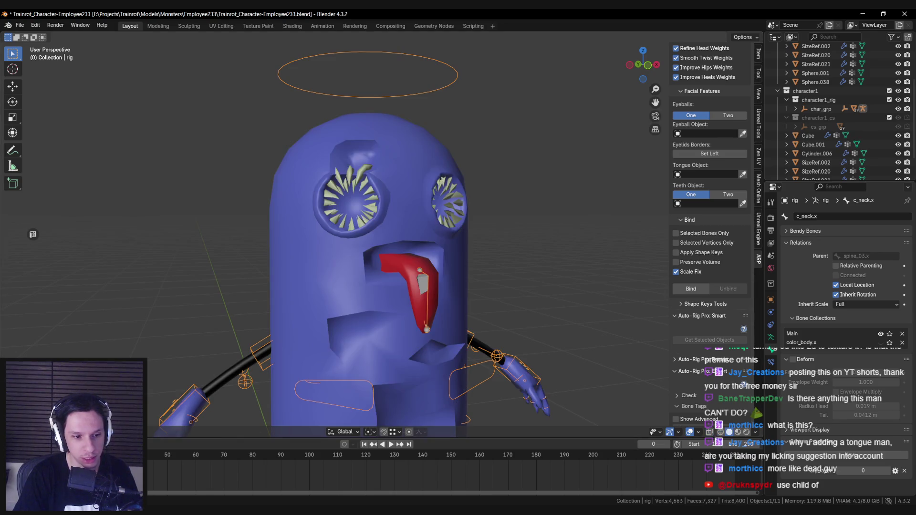
{"action": "key", "text": "ctrl+Tab"}
{"action": "key", "text": "shift+z"}
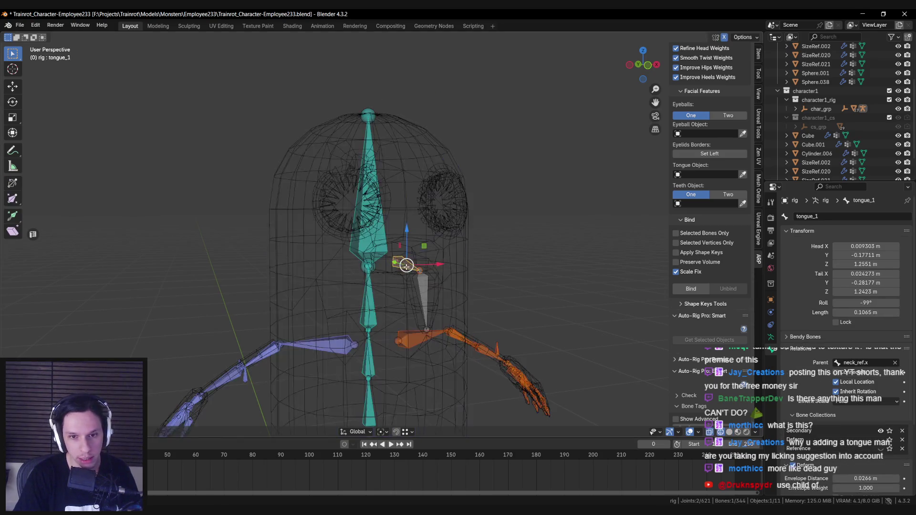
Parent the tongue_1 bone to the head bone c_head.x with Keep Offset.
{"action": "left_click", "coordinate": [372, 236]}
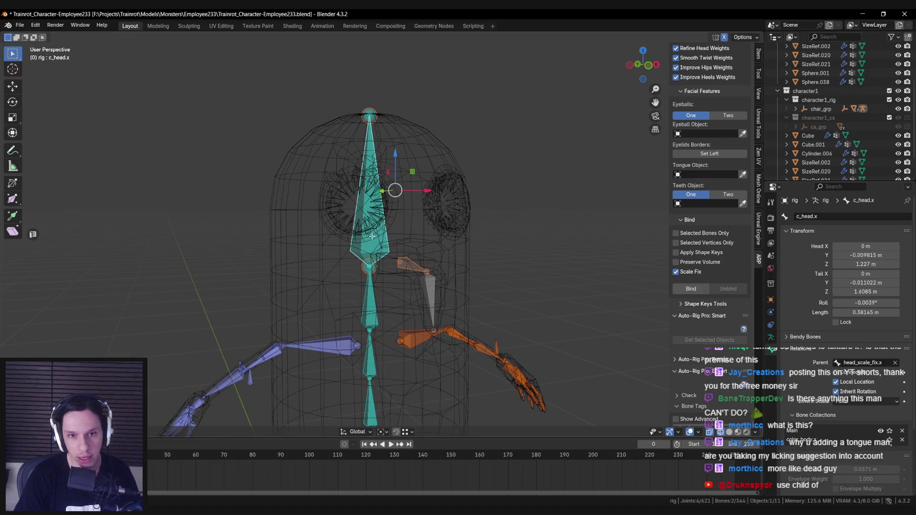
{"action": "left_click", "coordinate": [406, 264], "text": "alt"}
{"action": "left_click", "coordinate": [405, 263]}
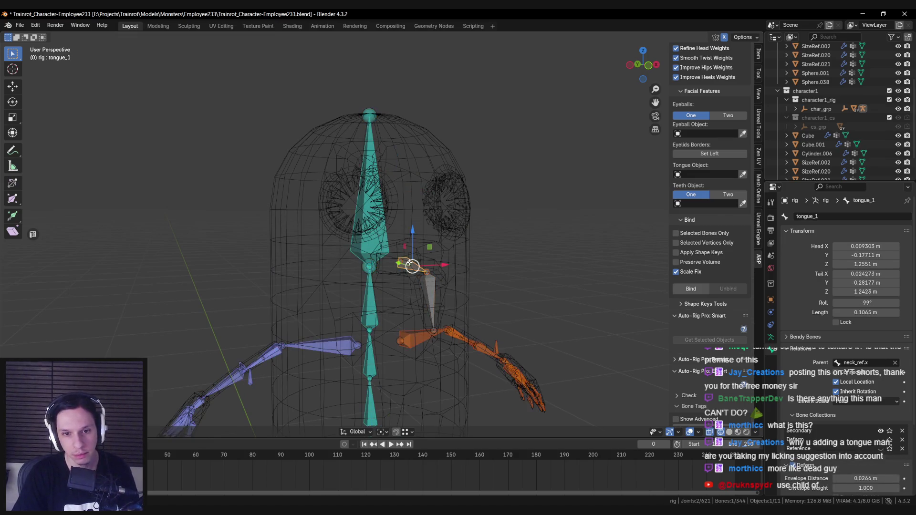
{"action": "left_click", "coordinate": [382, 202], "text": "shift"}
{"action": "key", "text": "ctrl+p"}
{"action": "left_click", "coordinate": [388, 199]}
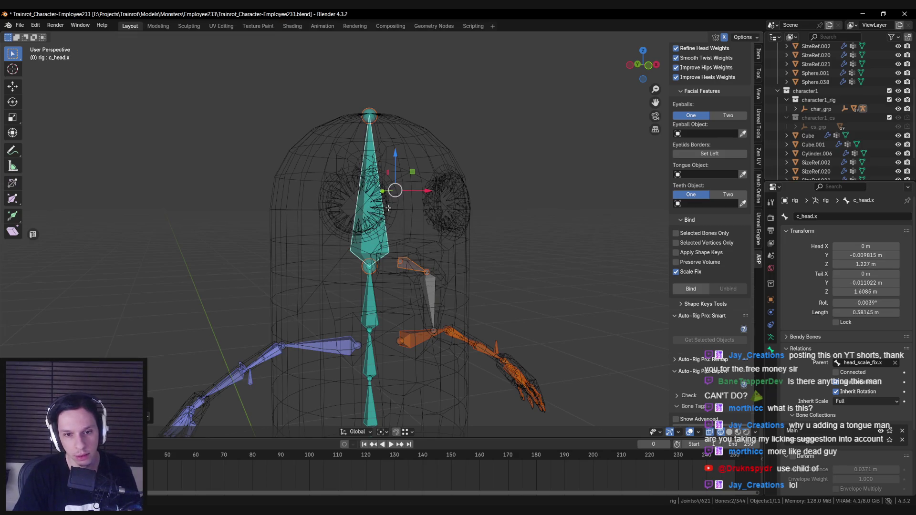
Check tongue_1's new parent, make c_head.x active and switch the rig to Pose Mode.
{"action": "left_click", "coordinate": [406, 264]}
{"action": "left_click", "coordinate": [374, 222]}
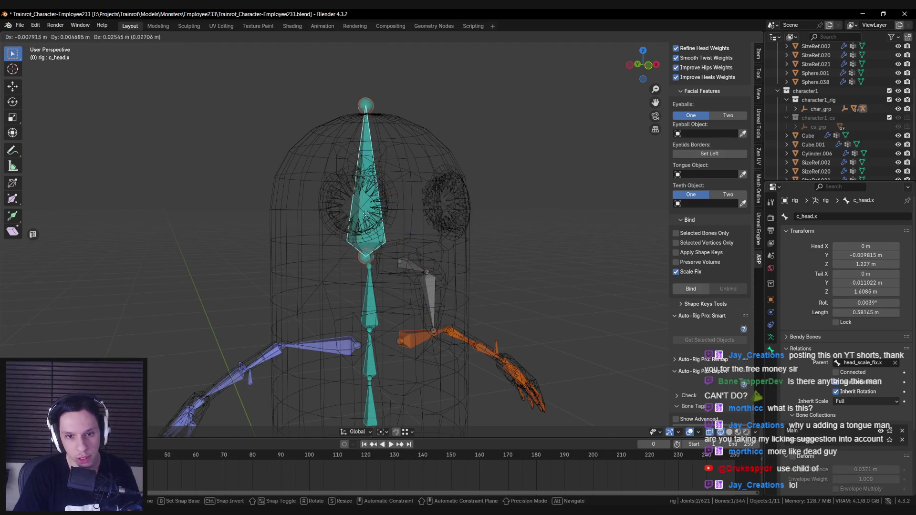
{"action": "key", "text": "Tab"}
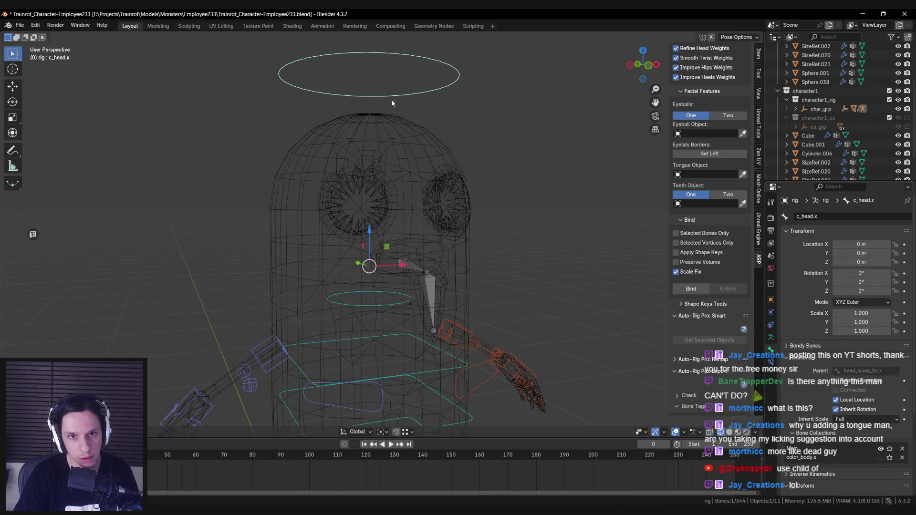
Test an X rotation of the head control and cancel it back to 0°.
{"action": "key", "text": "r"}
{"action": "key", "text": "x"}
{"action": "key", "text": "Escape"}
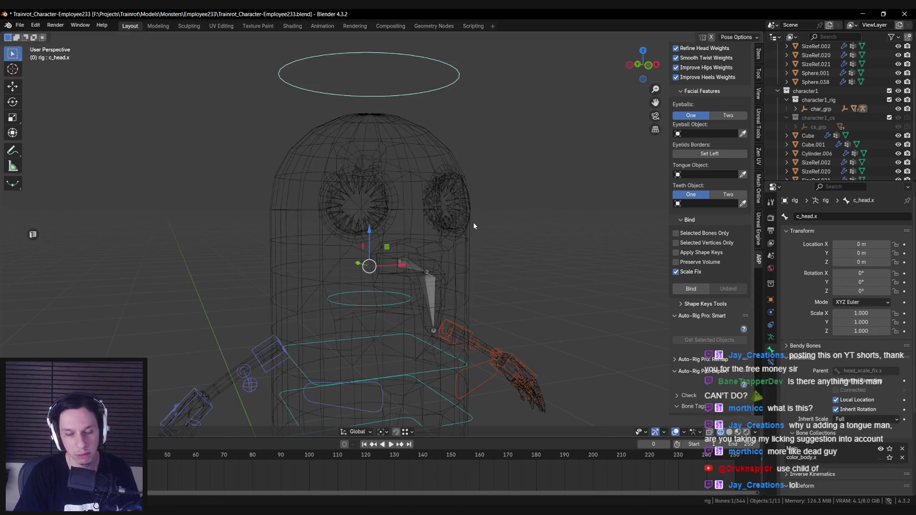
{"action": "key", "text": "shift+z"}
{"action": "key", "text": "shift+z"}
{"action": "key", "text": "r"}
{"action": "key", "text": "x"}
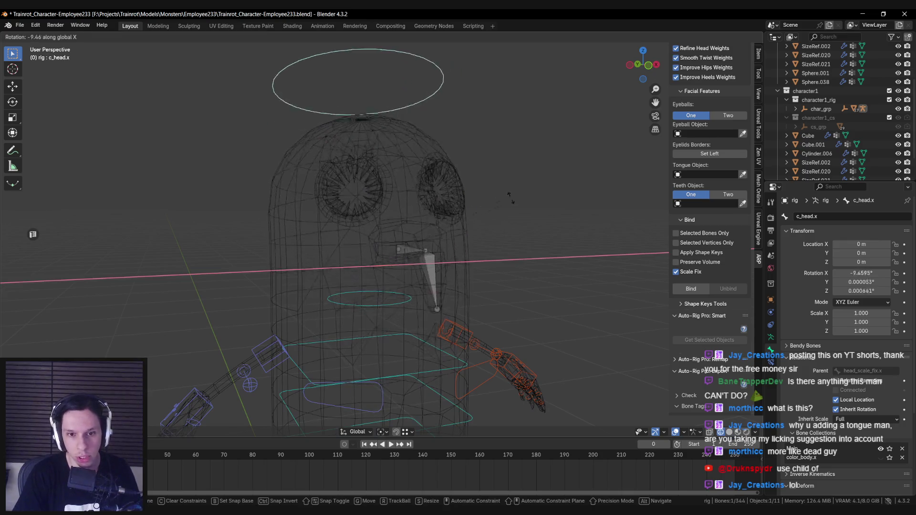
{"action": "key", "text": "Escape"}
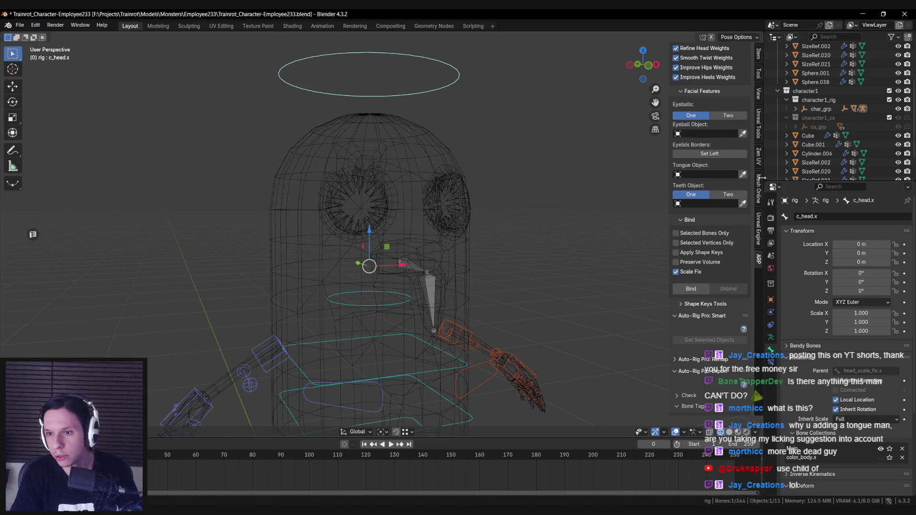
{"action": "scroll", "coordinate": [714, 268], "scroll_direction": "up", "scroll_amount": 4}
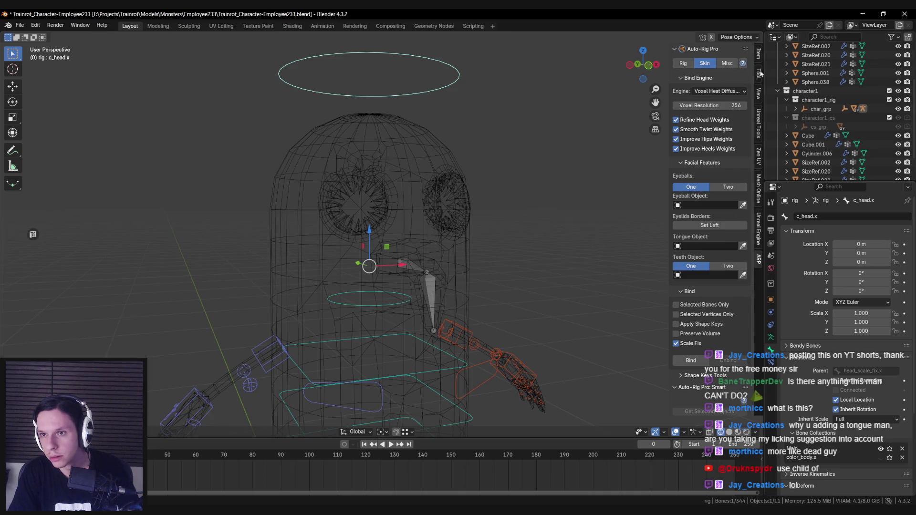
In Auto-Rig Pro's Rig tab, edit the reference bones, select tongue_1 and run Match to Rig.
{"action": "left_click", "coordinate": [683, 63]}
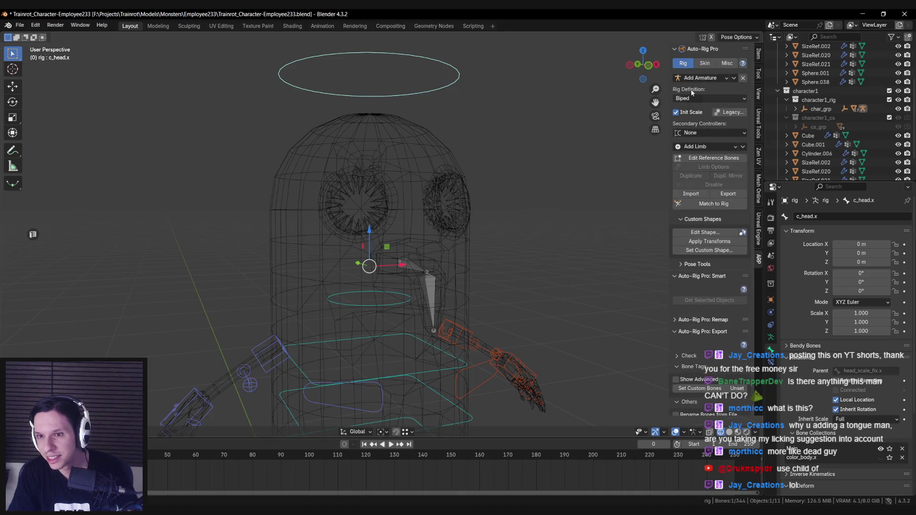
{"action": "scroll", "coordinate": [492, 245], "scroll_direction": "down", "scroll_amount": 4}
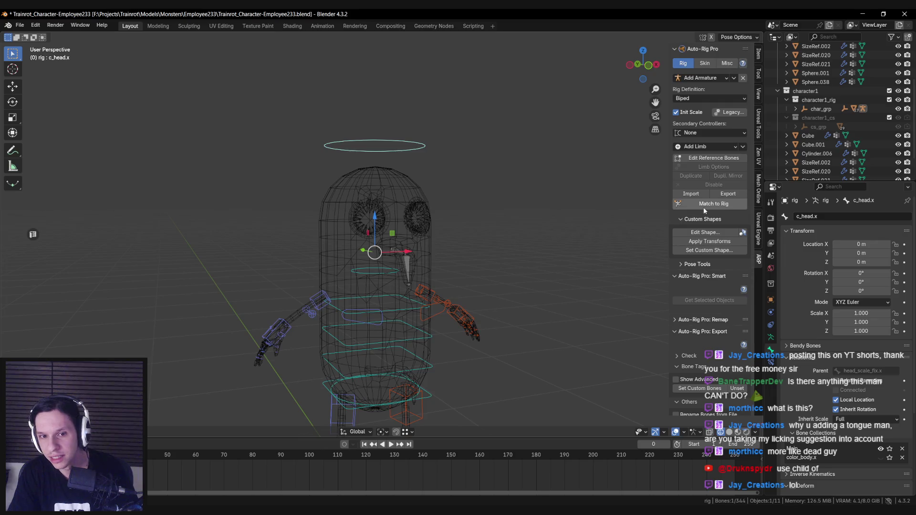
{"action": "left_click", "coordinate": [702, 159]}
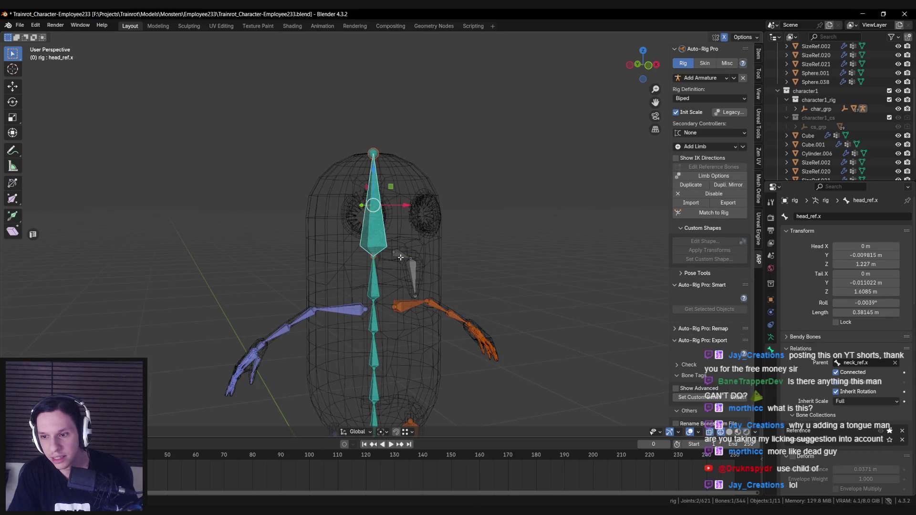
{"action": "left_click", "coordinate": [400, 258]}
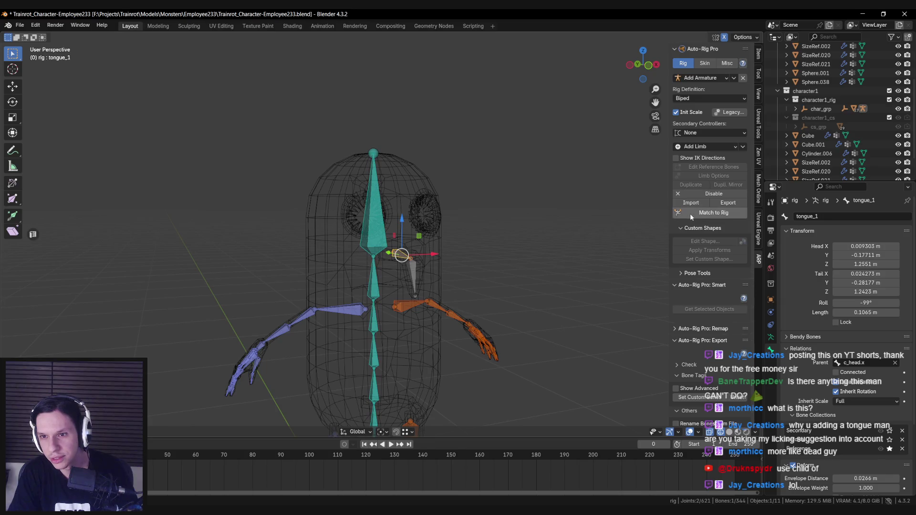
{"action": "left_click", "coordinate": [415, 129]}
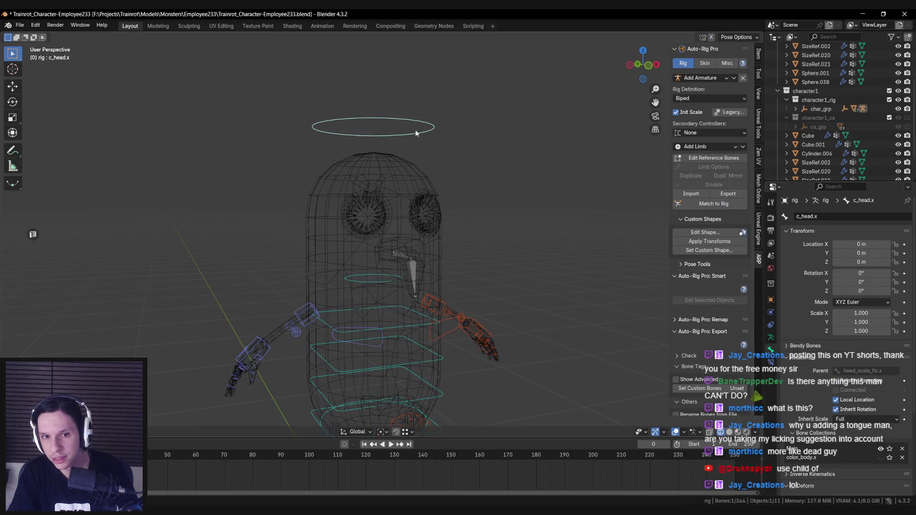
Test and cancel an X rotation of the head, return to solid shading, and select tongue_2.
{"action": "key", "text": "r"}
{"action": "key", "text": "x"}
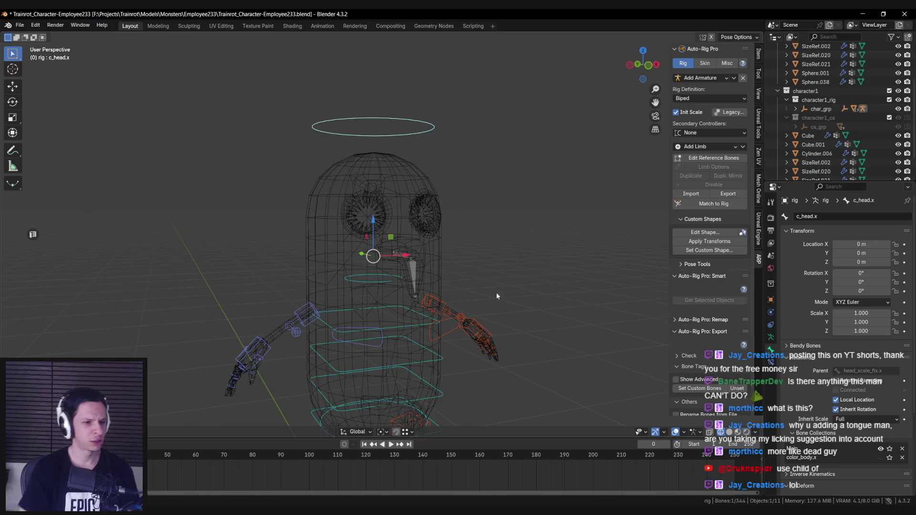
{"action": "mouse_move", "coordinate": [503, 198]}
{"action": "key", "text": "Escape"}
{"action": "key", "text": "shift+z"}
{"action": "key", "text": "shift+z"}
{"action": "left_click", "coordinate": [412, 274]}
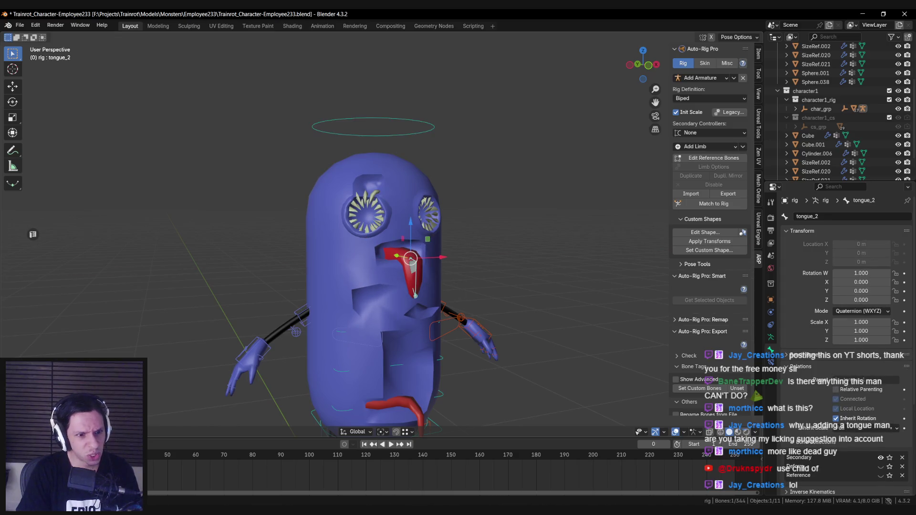
Return to object mode, select all objects and save the character file.
{"action": "key", "text": "ctrl+Tab"}
{"action": "key", "text": "shift+z"}
{"action": "key", "text": "a"}
{"action": "key", "text": "shift+z"}
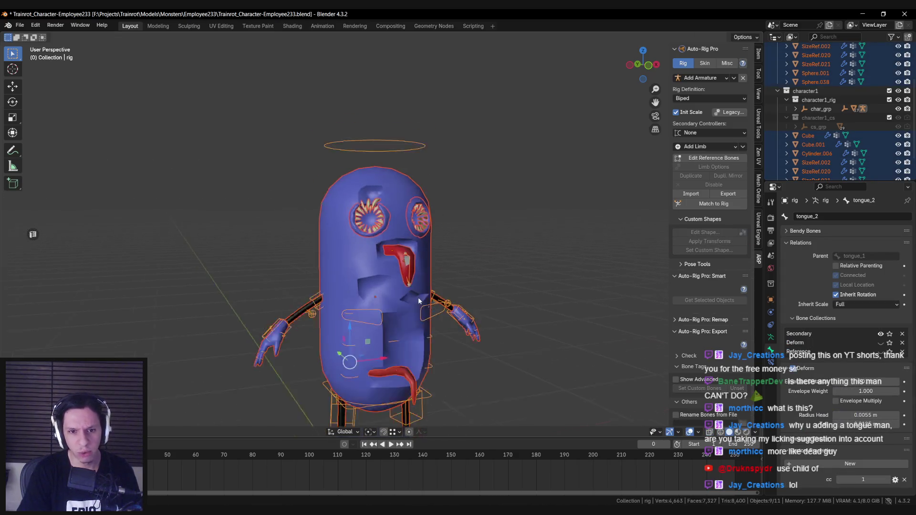
{"action": "key", "text": "shift+z"}
{"action": "key", "text": "shift+z"}
{"action": "key", "text": "ctrl+s"}
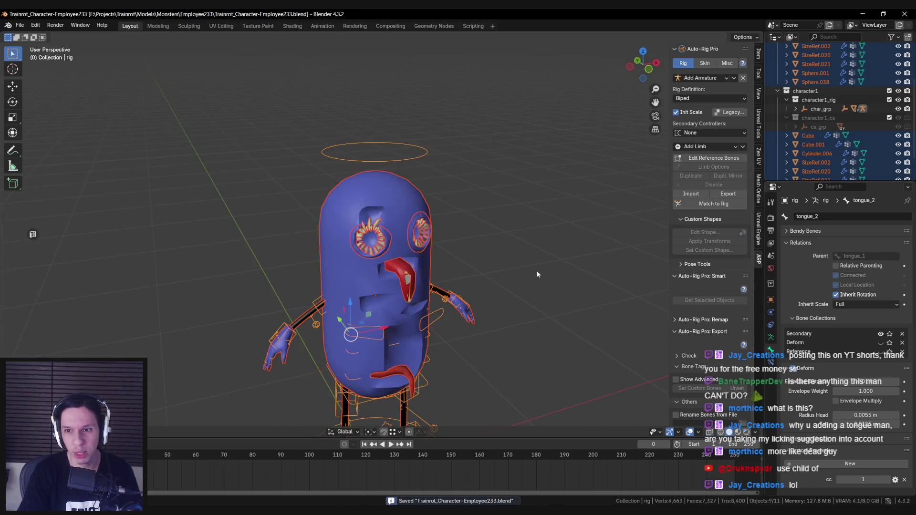
Bind the character's meshes to the rig from Auto-Rig Pro's Skin panel.
{"action": "left_click", "coordinate": [710, 63]}
{"action": "scroll", "coordinate": [717, 275], "scroll_direction": "down", "scroll_amount": 3}
{"action": "scroll", "coordinate": [715, 239], "scroll_direction": "up", "scroll_amount": 3}
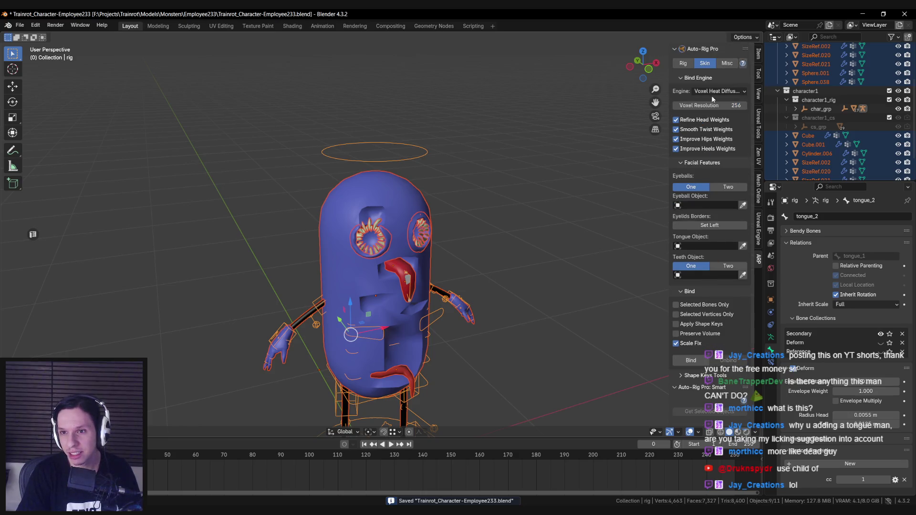
{"action": "scroll", "coordinate": [705, 294], "scroll_direction": "down", "scroll_amount": 5}
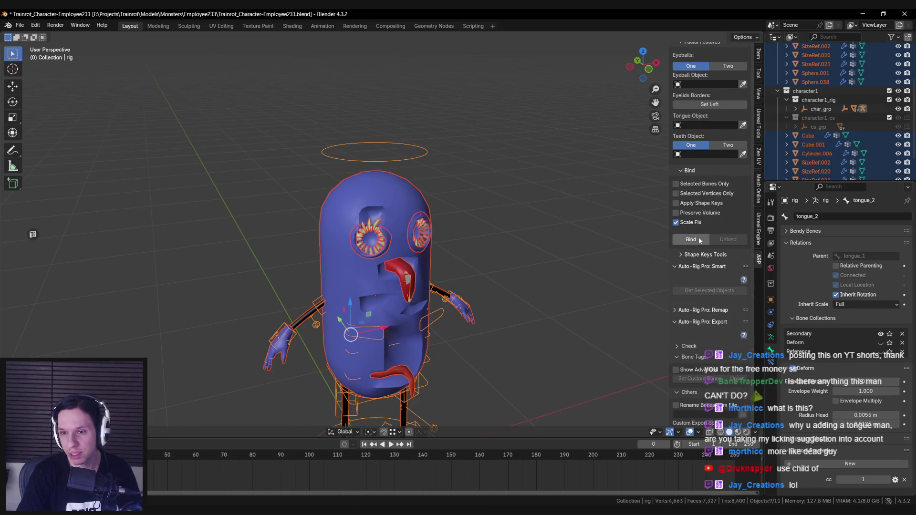
{"action": "left_click", "coordinate": [701, 240]}
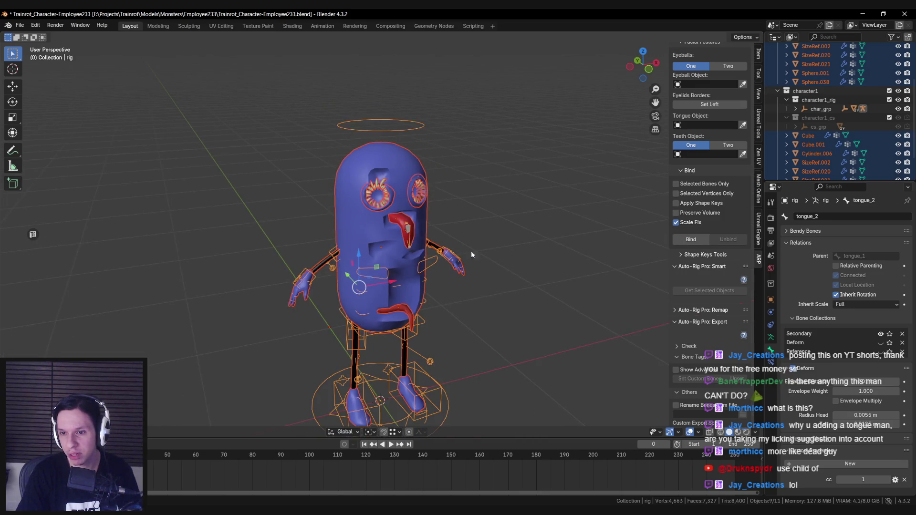
{"action": "left_click", "coordinate": [685, 240]}
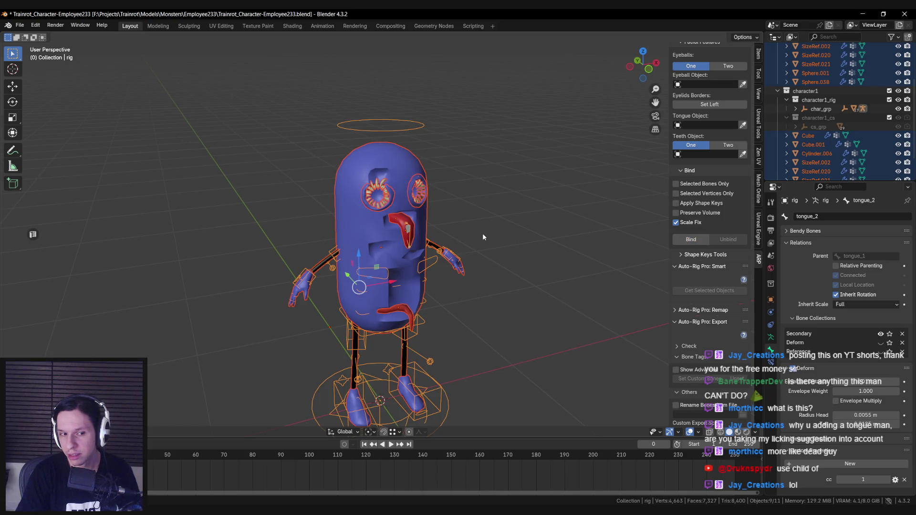
Test-bend tongue_2 around X in Pose Mode, cancel back to rest, and return to object mode.
{"action": "key", "text": "ctrl+Tab"}
{"action": "key", "text": "r"}
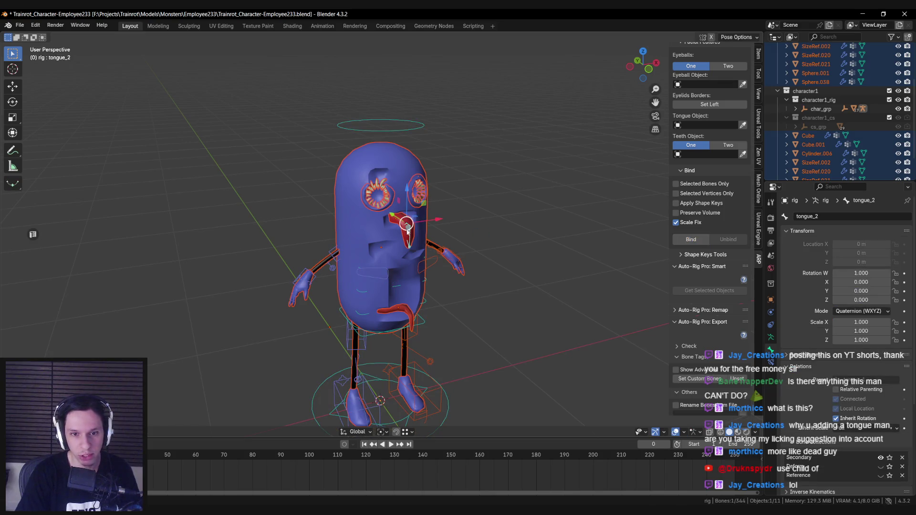
{"action": "key", "text": "x"}
{"action": "key", "text": "Escape"}
{"action": "key", "text": "r"}
{"action": "key", "text": "x"}
{"action": "key", "text": "Escape"}
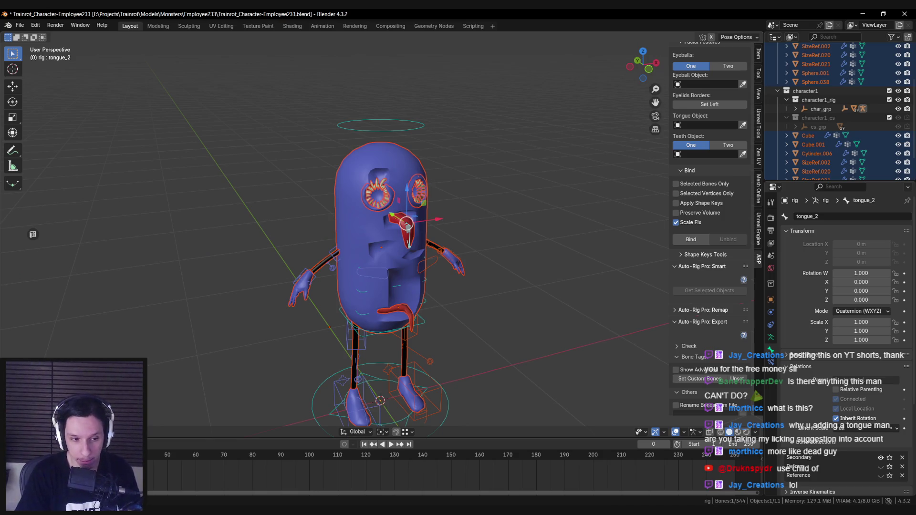
{"action": "key", "text": "ctrl+Tab"}
{"action": "left_click", "coordinate": [404, 253]}
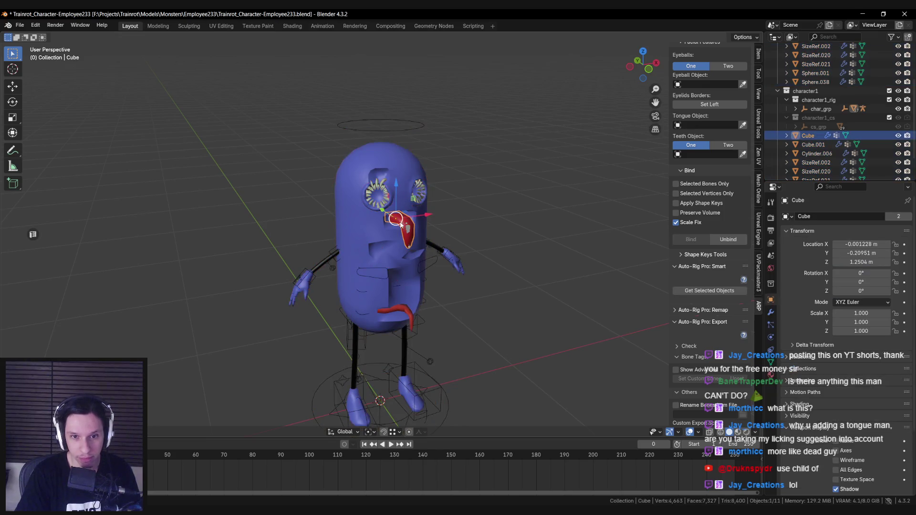
Identify the mouth pieces, eye sphere and body capsule by selecting each in turn.
{"action": "left_click", "coordinate": [400, 307]}
{"action": "left_click", "coordinate": [399, 196]}
{"action": "left_click", "coordinate": [399, 195]}
{"action": "left_click", "coordinate": [399, 196]}
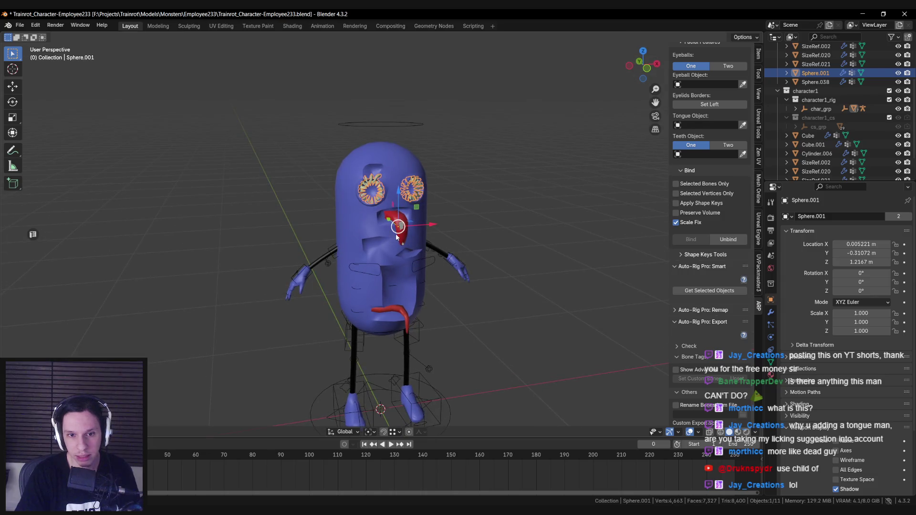
{"action": "left_click", "coordinate": [348, 288]}
{"action": "key", "text": "shift+z"}
{"action": "scroll", "coordinate": [324, 285], "scroll_direction": "up", "scroll_amount": 3}
{"action": "key", "text": "shift+z"}
{"action": "scroll", "coordinate": [387, 232], "scroll_direction": "up", "scroll_amount": 2}
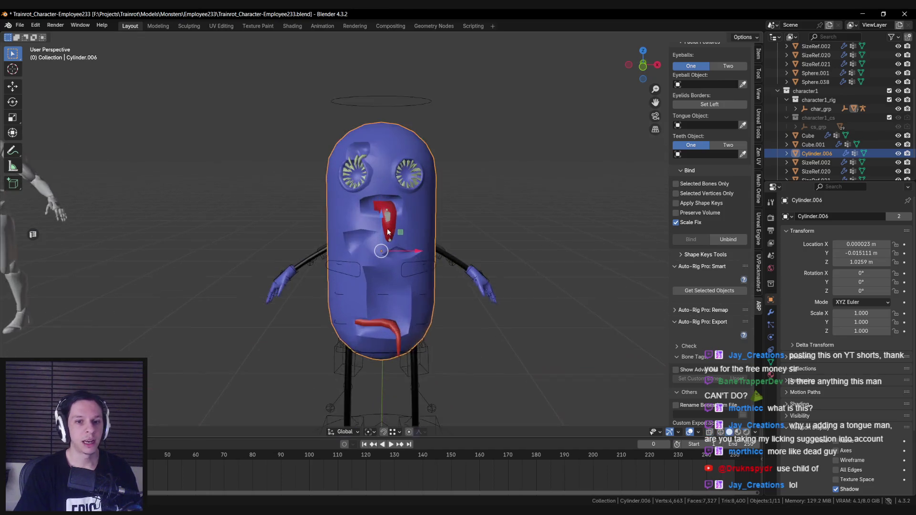
{"action": "scroll", "coordinate": [388, 232], "scroll_direction": "up", "scroll_amount": 1}
{"action": "left_click", "coordinate": [396, 221]}
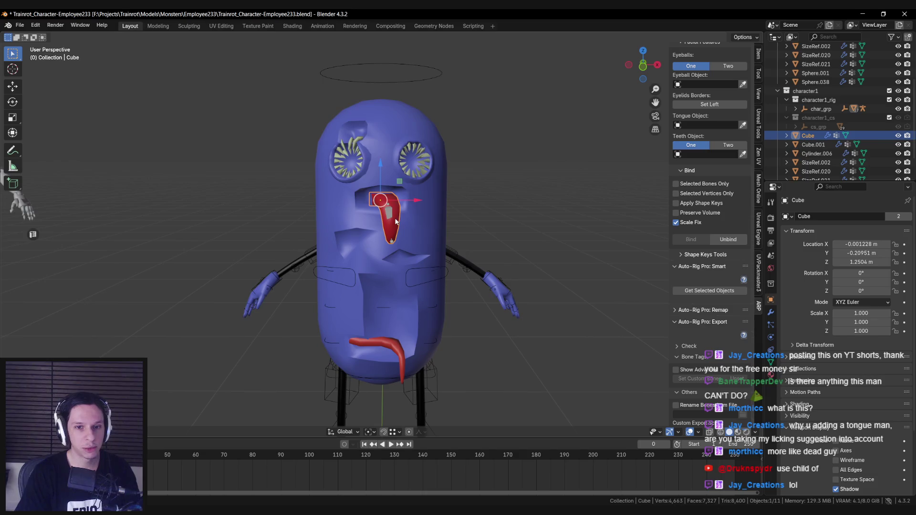
{"action": "scroll", "coordinate": [383, 206], "scroll_direction": "down", "scroll_amount": 1}
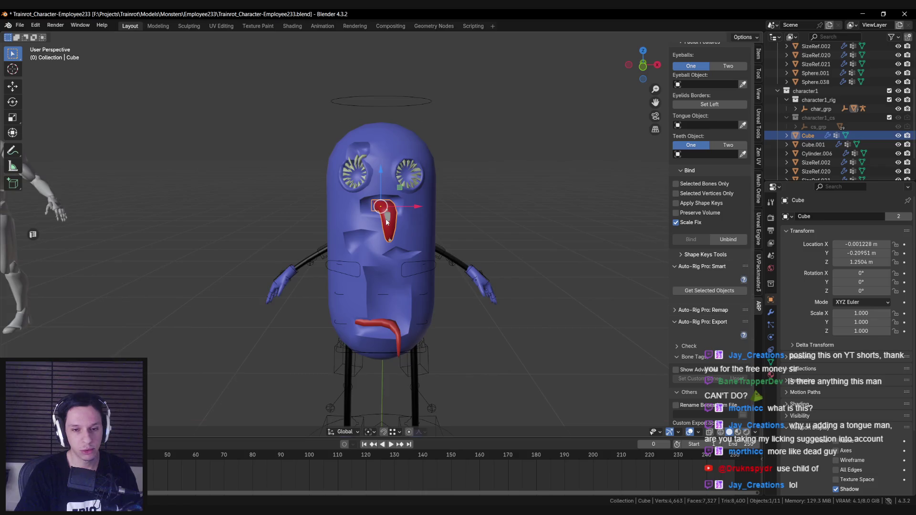
{"action": "scroll", "coordinate": [387, 222], "scroll_direction": "down", "scroll_amount": 1}
Snap the 3D cursor to the body capsule with Cursor to Selected.
{"action": "left_click", "coordinate": [388, 233]}
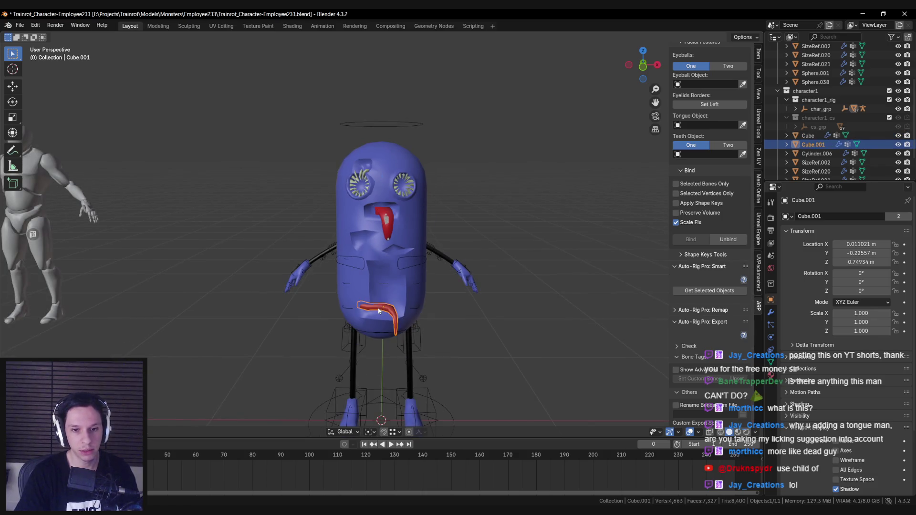
{"action": "left_click", "coordinate": [393, 220], "text": "shift"}
{"action": "left_click", "coordinate": [364, 187], "text": "shift"}
{"action": "left_click", "coordinate": [350, 216], "text": "shift"}
{"action": "left_click_drag", "start_coordinate": [351, 216], "coordinate": [375, 228]}
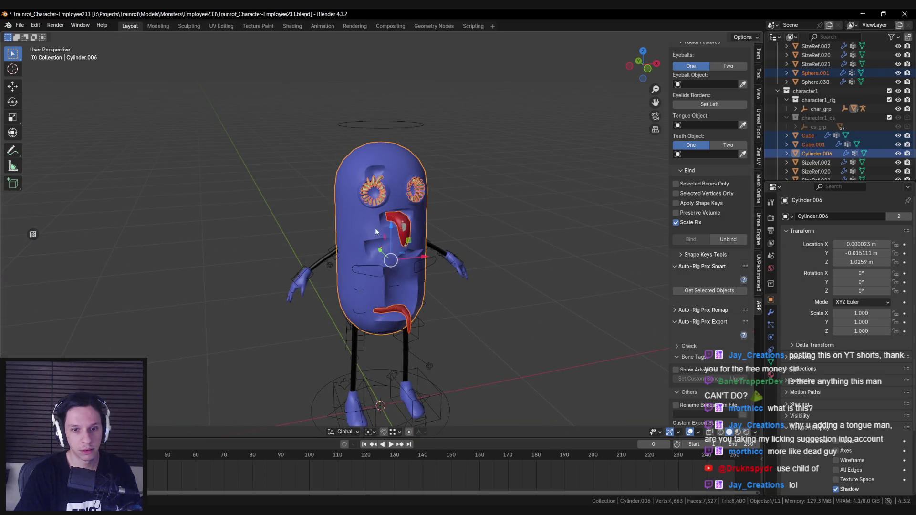
{"action": "left_click", "coordinate": [369, 230]}
{"action": "left_click", "coordinate": [360, 229]}
{"action": "key", "text": "shift+s"}
{"action": "left_click", "coordinate": [386, 282]}
Set the origins of the upper mouth piece, eye, tongue and body to the 3D cursor.
{"action": "left_click", "coordinate": [395, 220]}
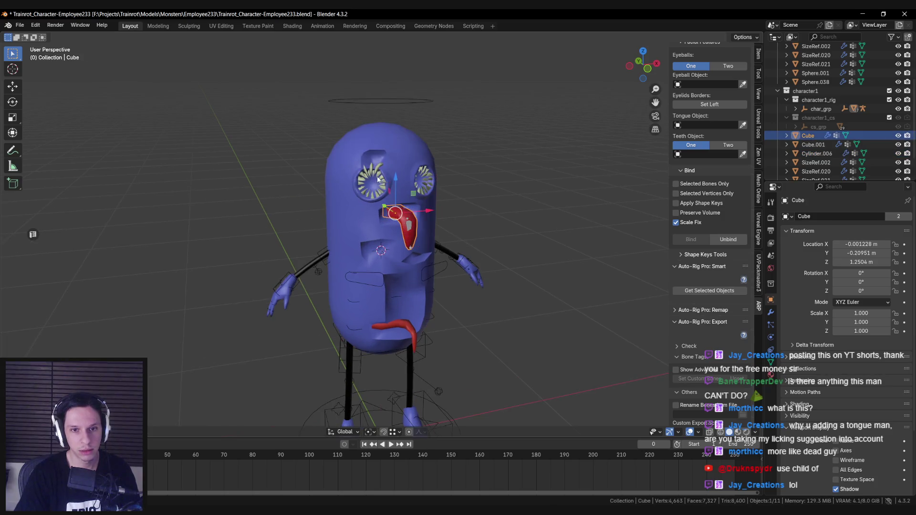
{"action": "left_click", "coordinate": [430, 184], "text": "shift"}
{"action": "left_click", "coordinate": [400, 325], "text": "shift"}
{"action": "left_click", "coordinate": [388, 264], "text": "shift"}
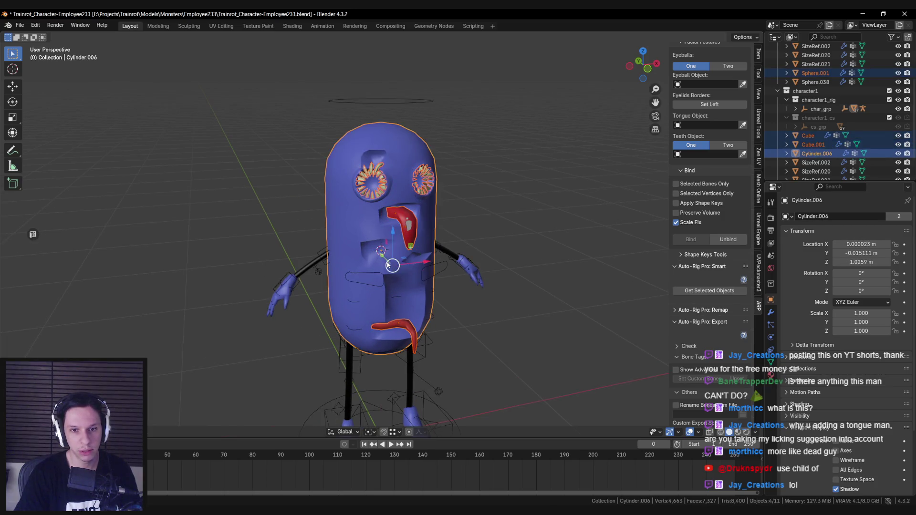
{"action": "right_click", "coordinate": [374, 281]}
{"action": "mouse_move", "coordinate": [371, 310]}
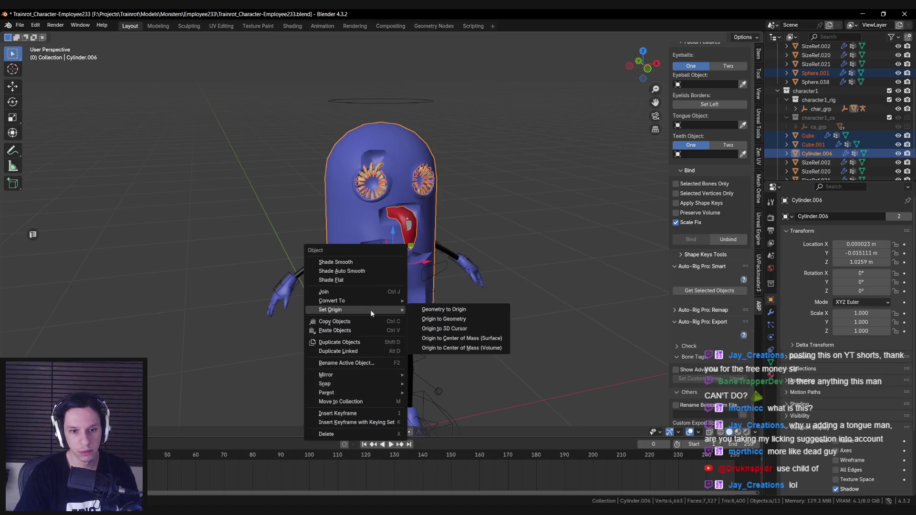
{"action": "left_click", "coordinate": [444, 328]}
Repeat Origin to 3D Cursor on the upper mouth piece, eye and tongue, then deselect everything.
{"action": "left_click", "coordinate": [391, 200]}
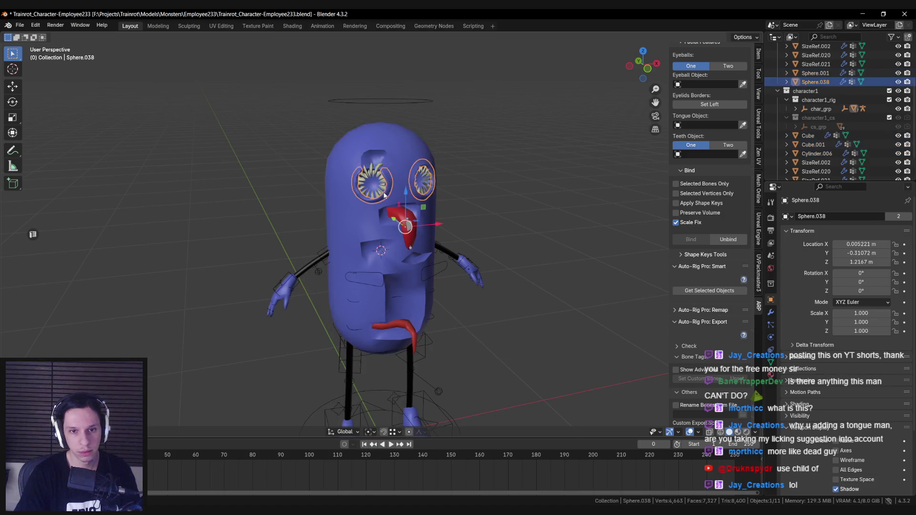
{"action": "left_click", "coordinate": [405, 226], "text": "shift"}
{"action": "left_click", "coordinate": [396, 326], "text": "shift"}
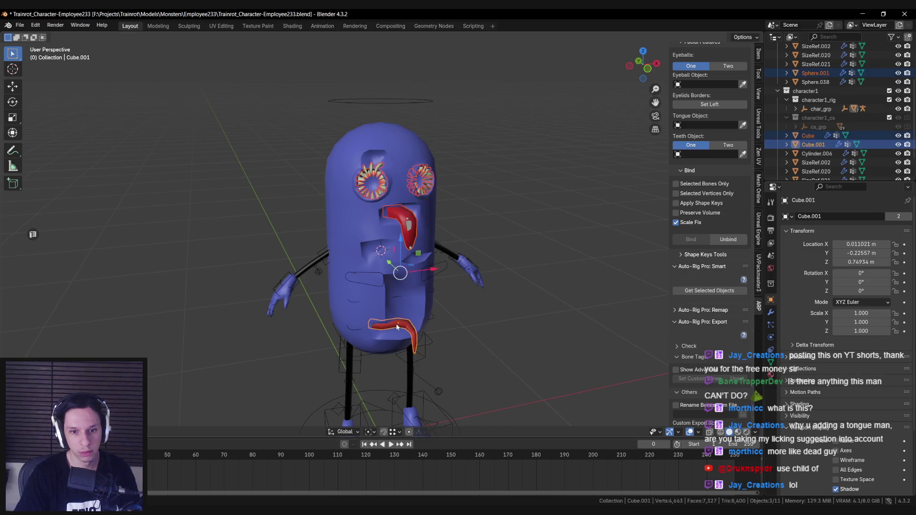
{"action": "right_click", "coordinate": [397, 368]}
{"action": "mouse_move", "coordinate": [393, 371]}
{"action": "left_click", "coordinate": [454, 391]}
{"action": "key", "text": "alt+a"}
{"action": "left_click", "coordinate": [384, 248]}
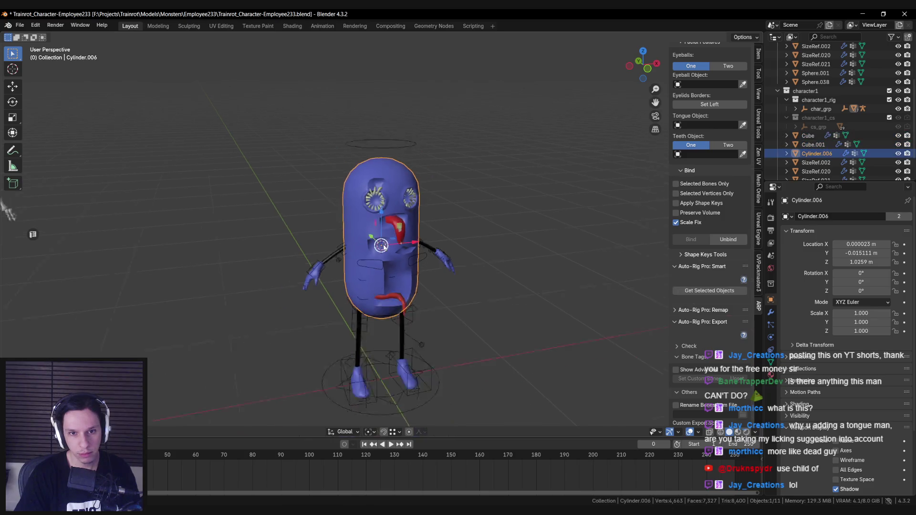
Box-select the rig and all character meshes in see-through view, then enter Pose Mode on the rig.
{"action": "key", "text": "shift+z"}
{"action": "left_click_drag", "start_coordinate": [272, 125], "coordinate": [539, 421]}
{"action": "key", "text": "shift+z"}
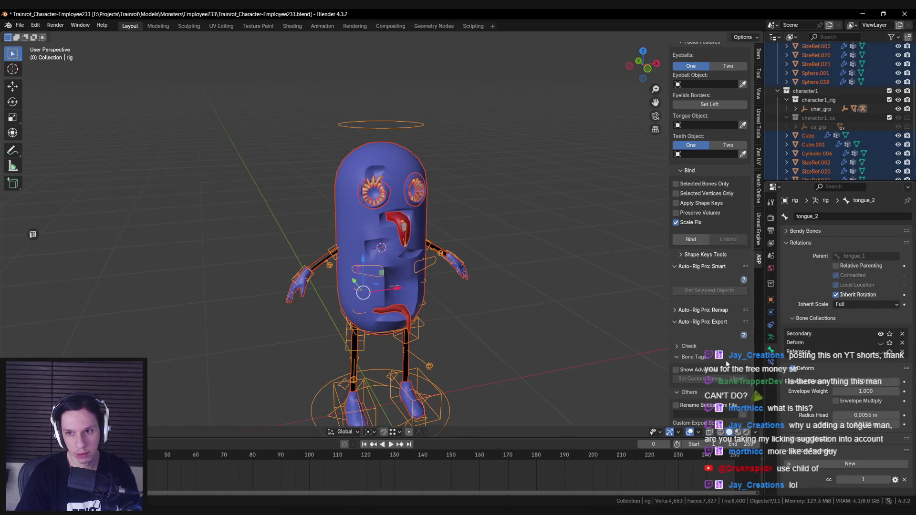
{"action": "scroll", "coordinate": [704, 241], "scroll_direction": "up", "scroll_amount": 3}
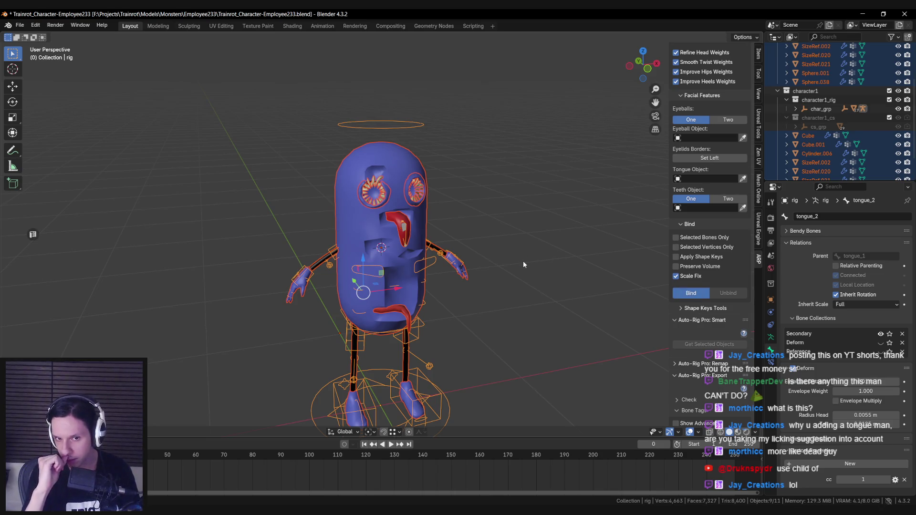
{"action": "key", "text": "ctrl+Tab"}
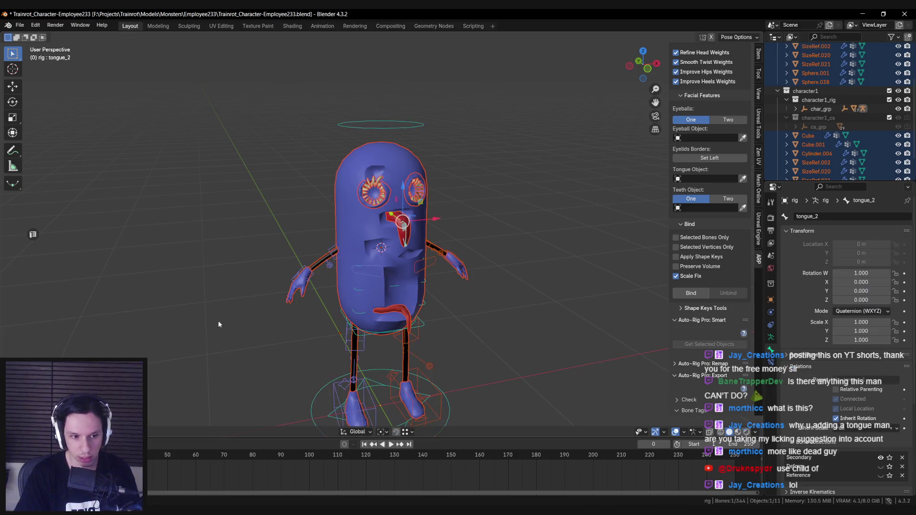
{"action": "scroll", "coordinate": [218, 320], "scroll_direction": "up", "scroll_amount": 2}
{"action": "key", "text": "r"}
{"action": "key", "text": "x"}
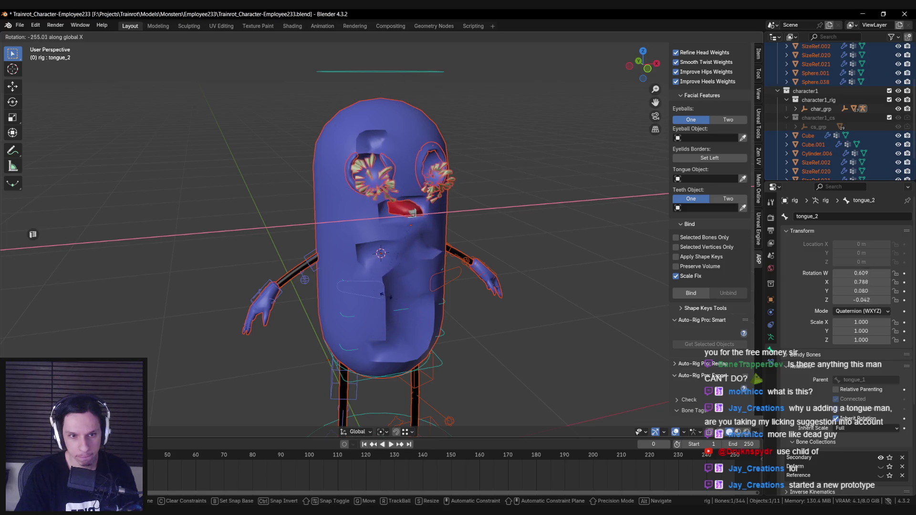
{"action": "key", "text": "Escape"}
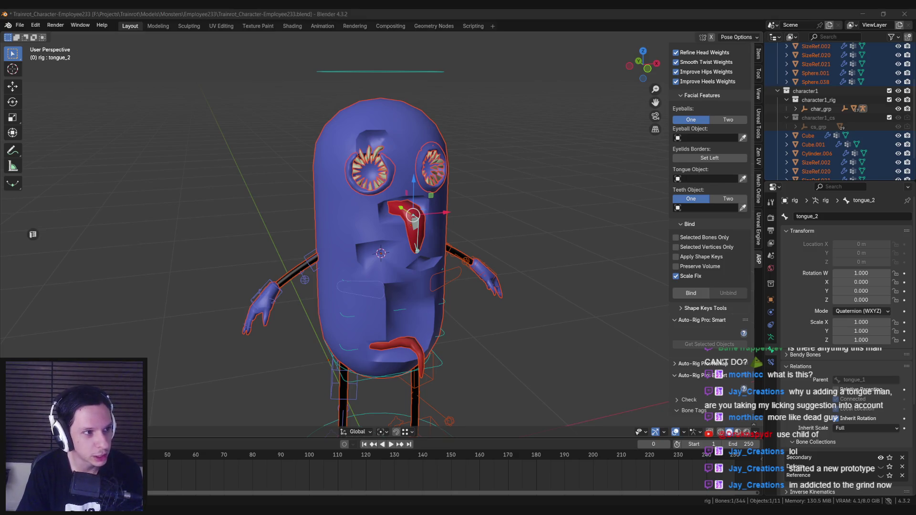
{"action": "left_click_drag", "start_coordinate": [187, 241], "coordinate": [178, 223]}
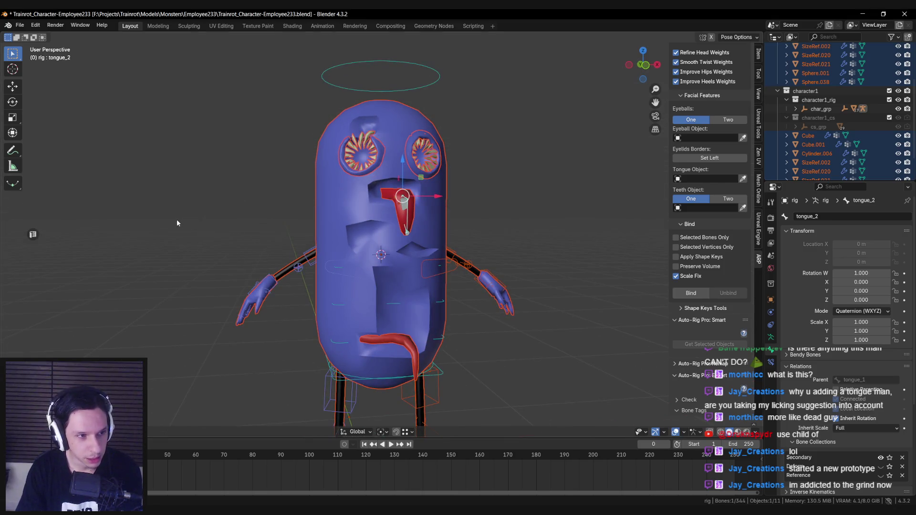
{"action": "scroll", "coordinate": [177, 223], "scroll_direction": "down", "scroll_amount": 3}
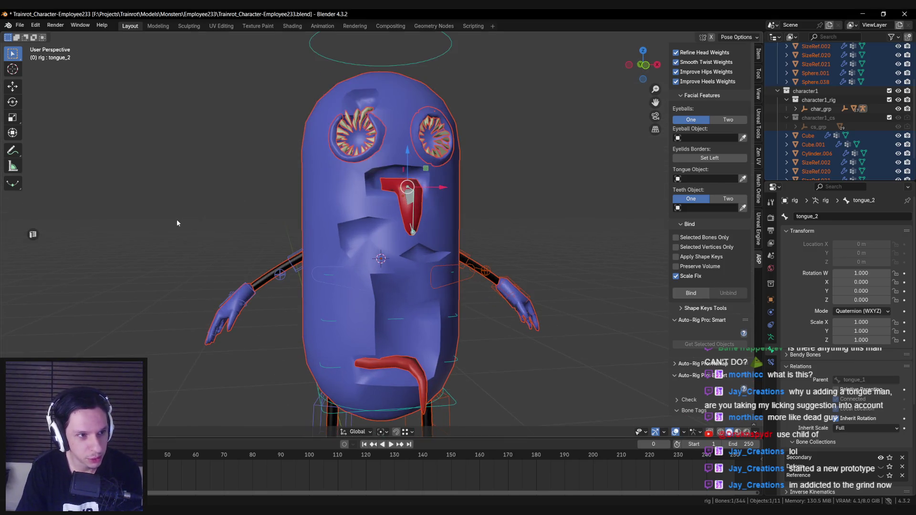
{"action": "scroll", "coordinate": [416, 217], "scroll_direction": "up", "scroll_amount": 3}
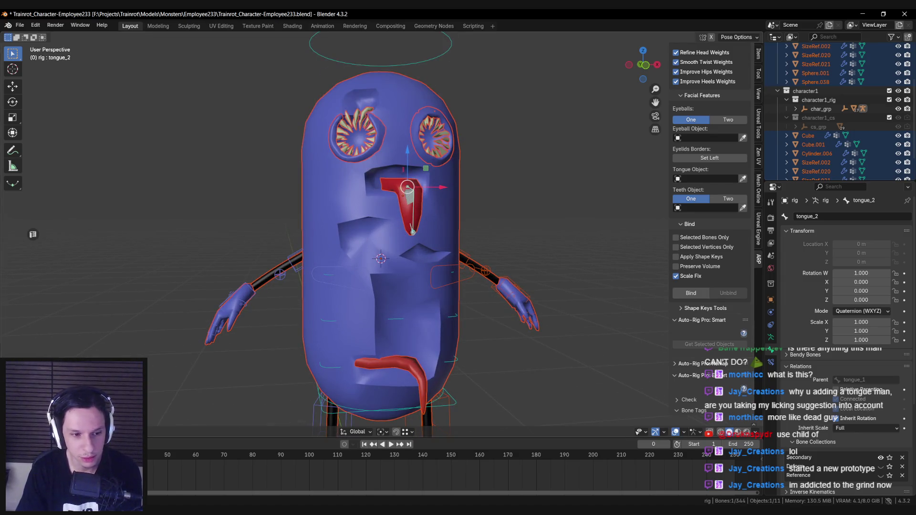
{"action": "key", "text": "ctrl+Tab"}
{"action": "scroll", "coordinate": [319, 267], "scroll_direction": "down", "scroll_amount": 5}
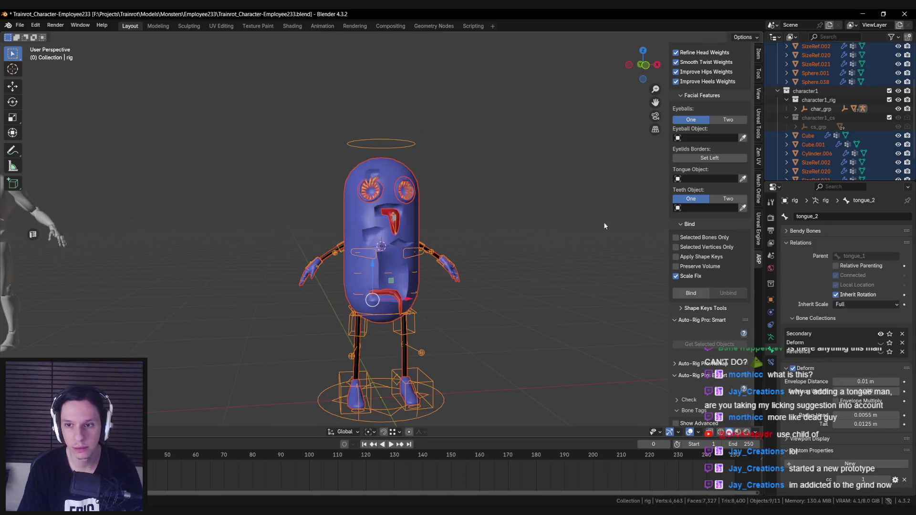
Re-run Auto-Rig Pro's Skin Bind and let the voxel heat diffuse binding finish in about a minute.
{"action": "scroll", "coordinate": [711, 191], "scroll_direction": "up", "scroll_amount": 3}
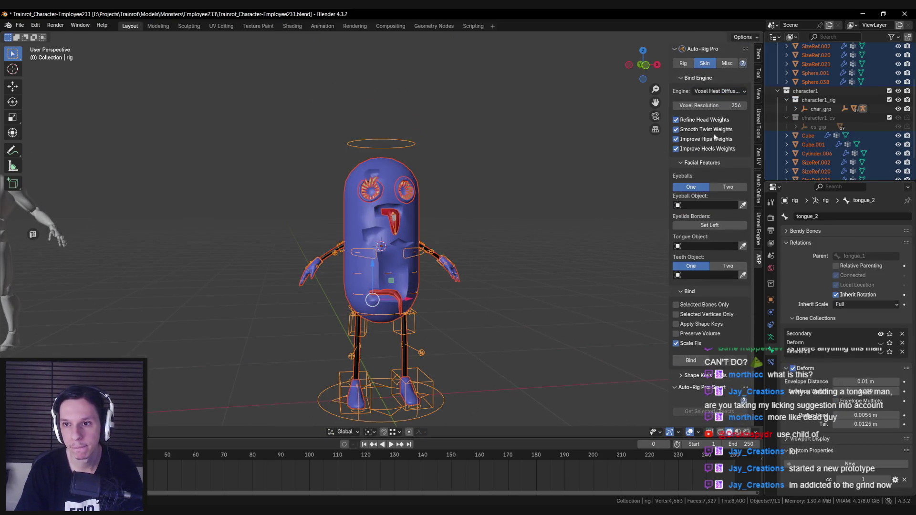
{"action": "scroll", "coordinate": [715, 137], "scroll_direction": "down", "scroll_amount": 5}
{"action": "left_click", "coordinate": [693, 253]}
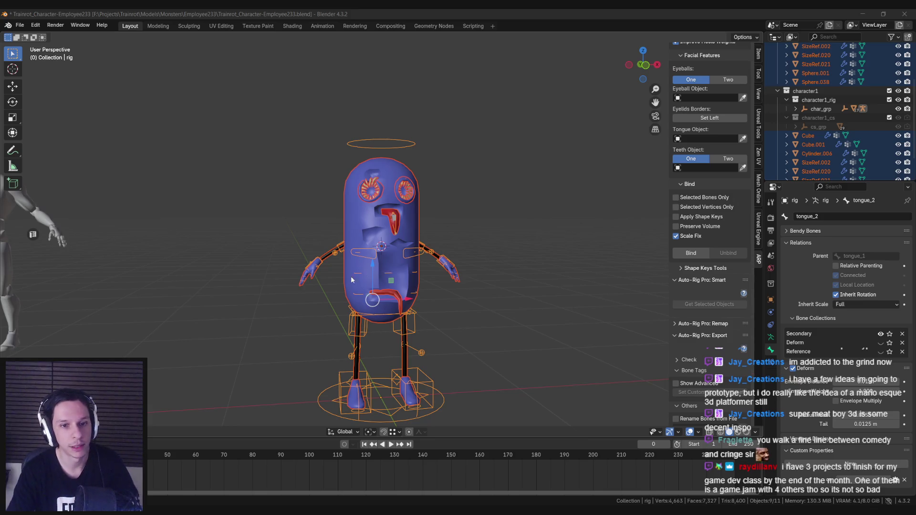
Save the file, enter Pose Mode and test-rotate the tongue_2 and tongue_1 bones on X.
{"action": "key", "text": "ctrl+s"}
{"action": "key", "text": "ctrl+Tab"}
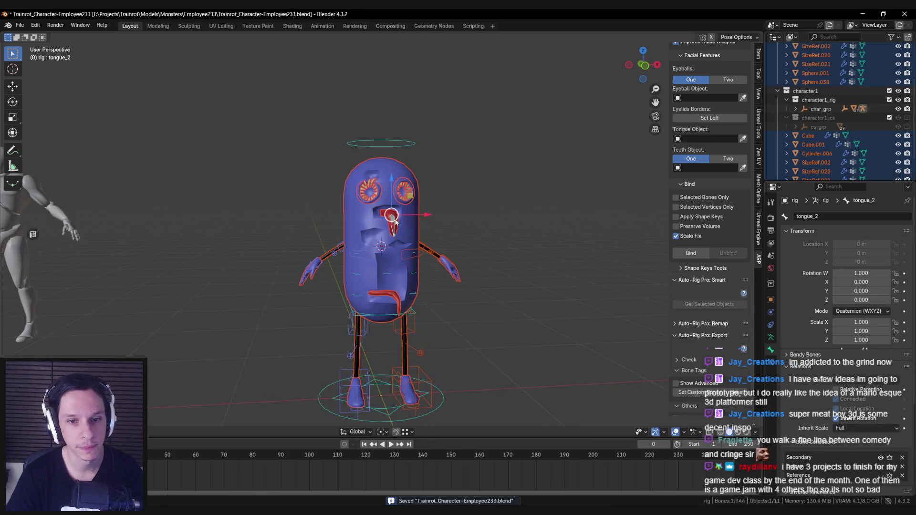
{"action": "scroll", "coordinate": [396, 221], "scroll_direction": "up", "scroll_amount": 3}
{"action": "key", "text": "r"}
{"action": "key", "text": "x"}
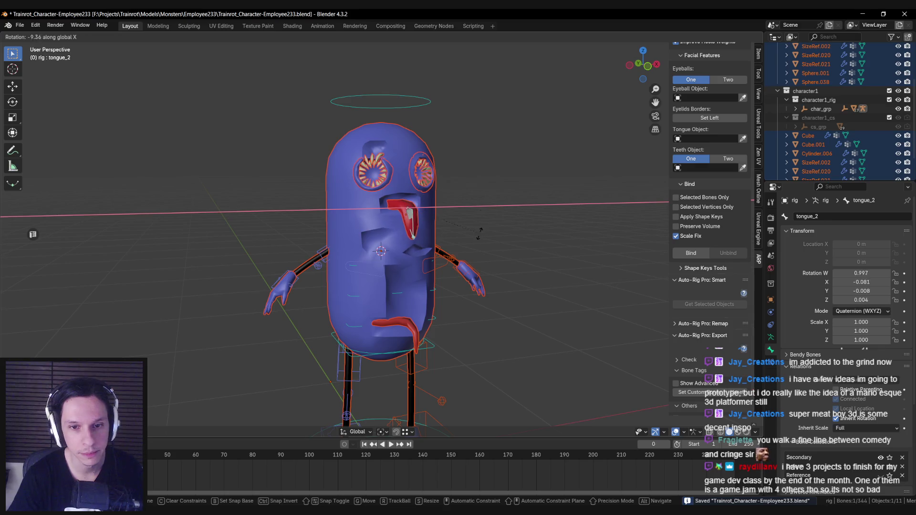
{"action": "left_click", "coordinate": [479, 234]}
{"action": "key", "text": "bracketleft"}
{"action": "key", "text": "r"}
{"action": "key", "text": "x"}
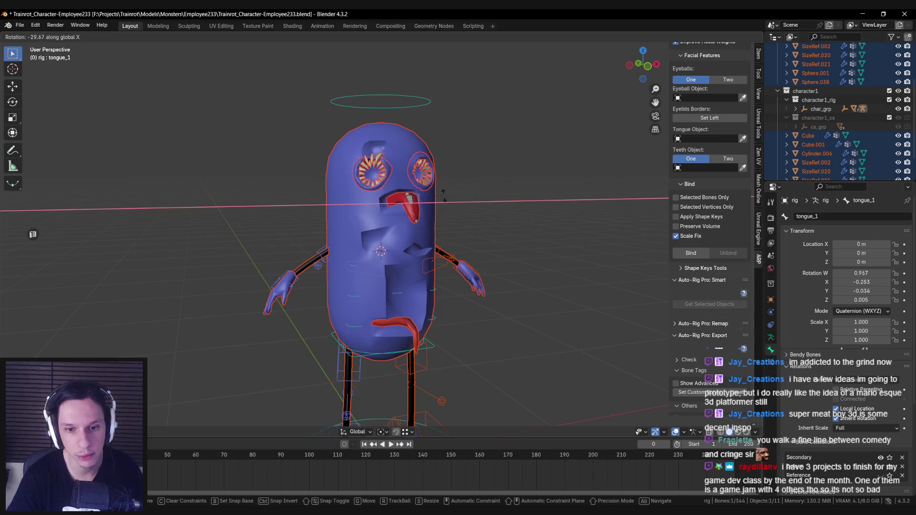
{"action": "key", "text": "Escape"}
Test the left thigh and right foot IK controls with a rotation and a move, cancelling both.
{"action": "mouse_move", "coordinate": [450, 239]}
{"action": "left_mouse_down"}
{"action": "mouse_move", "coordinate": [439, 190]}
{"action": "mouse_move", "coordinate": [491, 190]}
{"action": "mouse_move", "coordinate": [459, 188]}
{"action": "mouse_move", "coordinate": [429, 286]}
{"action": "left_mouse_up"}
{"action": "left_click", "coordinate": [405, 312]}
{"action": "key", "text": "r"}
{"action": "key", "text": "x"}
{"action": "key", "text": "Escape"}
{"action": "left_click", "coordinate": [432, 397]}
{"action": "left_click", "coordinate": [337, 389]}
{"action": "key", "text": "g"}
{"action": "key", "text": "Escape"}
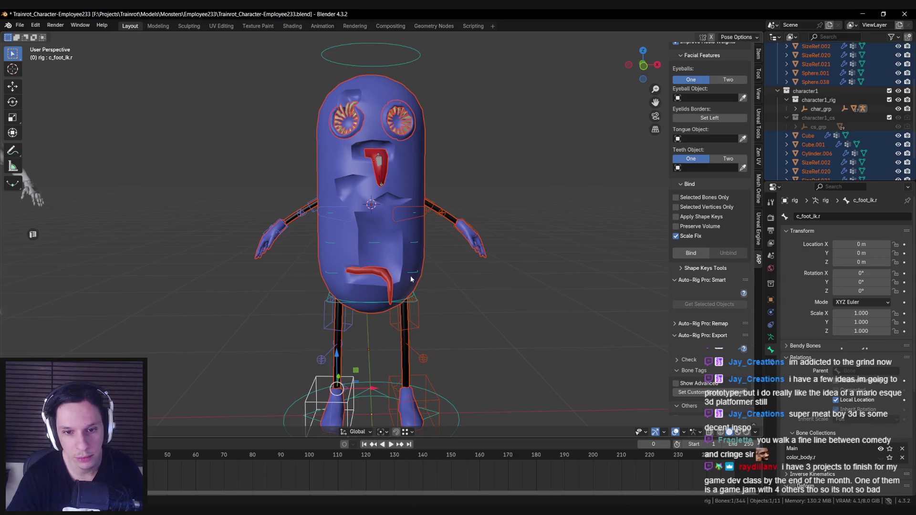
Test-rotate the spine and head halo controls on X, cancelling back to rest.
{"action": "left_click", "coordinate": [410, 279]}
{"action": "key", "text": "r"}
{"action": "key", "text": "x"}
{"action": "key", "text": "Escape"}
{"action": "left_click", "coordinate": [373, 61]}
{"action": "key", "text": "r"}
{"action": "key", "text": "x"}
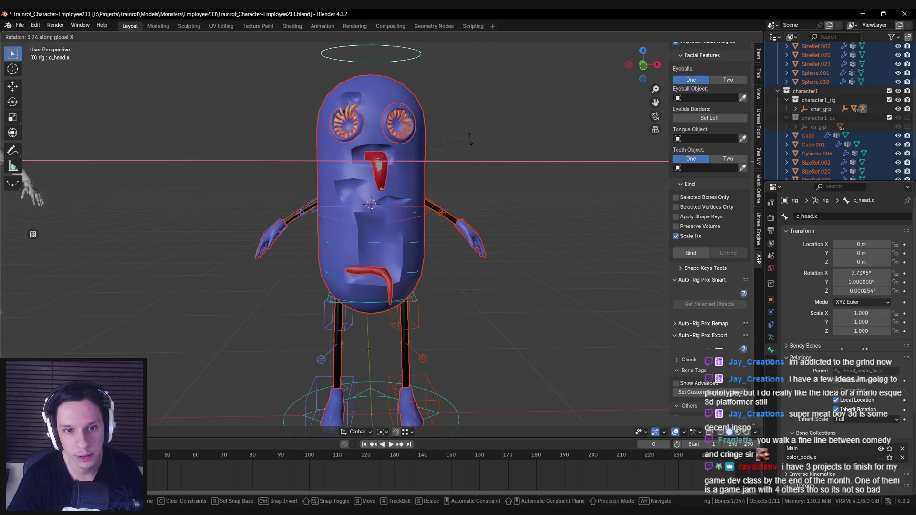
{"action": "left_click_drag", "start_coordinate": [502, 191], "coordinate": [540, 206]}
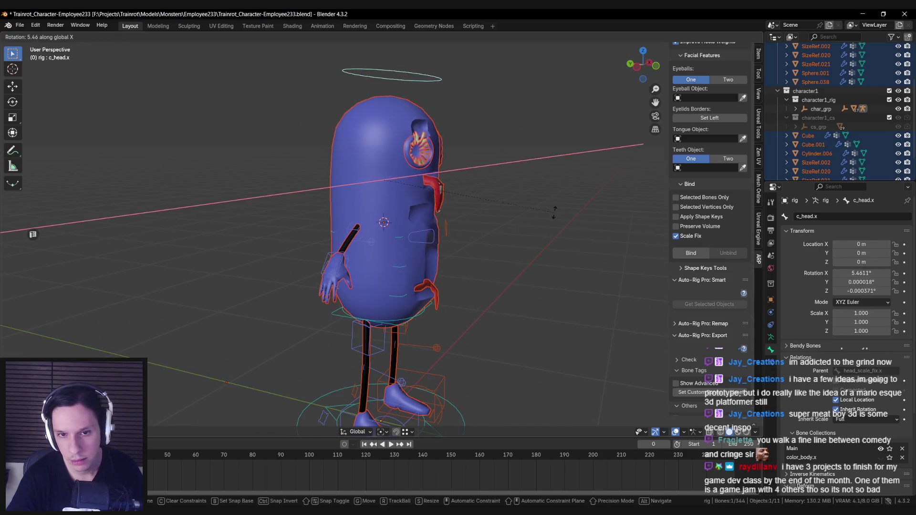
{"action": "key", "text": "Escape"}
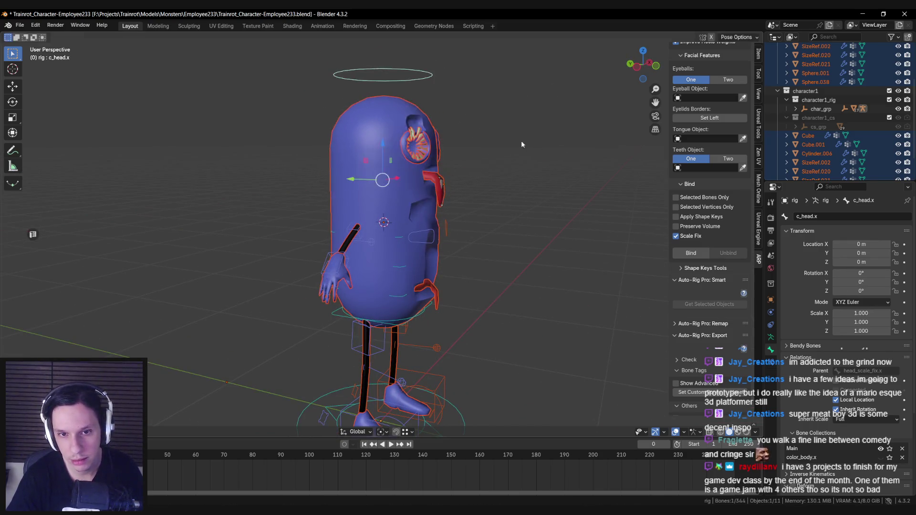
Tilt the head again, then test-rotate the neck control on X with see-through display.
{"action": "key", "text": "r"}
{"action": "key", "text": "x"}
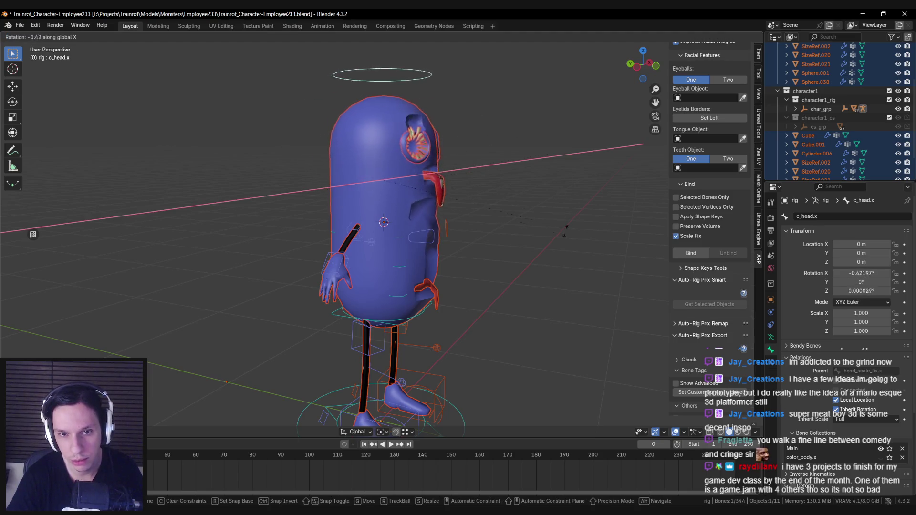
{"action": "key", "text": "Escape"}
{"action": "key", "text": "alt+z"}
{"action": "left_click", "coordinate": [397, 208]}
{"action": "key", "text": "alt+z"}
{"action": "key", "text": "r"}
{"action": "key", "text": "x"}
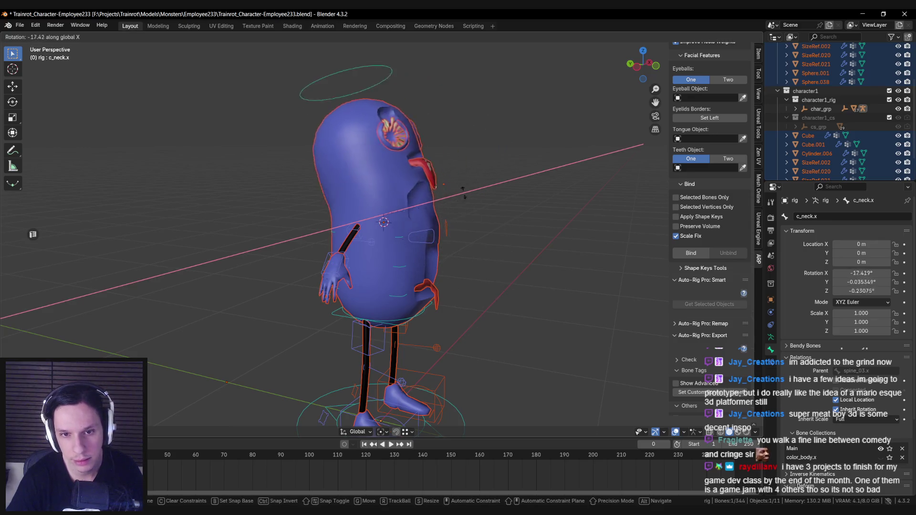
{"action": "key", "text": "Escape"}
Test-move the right hand IK control and rotate the chest spine control, cancelling both.
{"action": "left_click_drag", "start_coordinate": [437, 258], "coordinate": [313, 276]}
{"action": "left_click", "coordinate": [305, 254]}
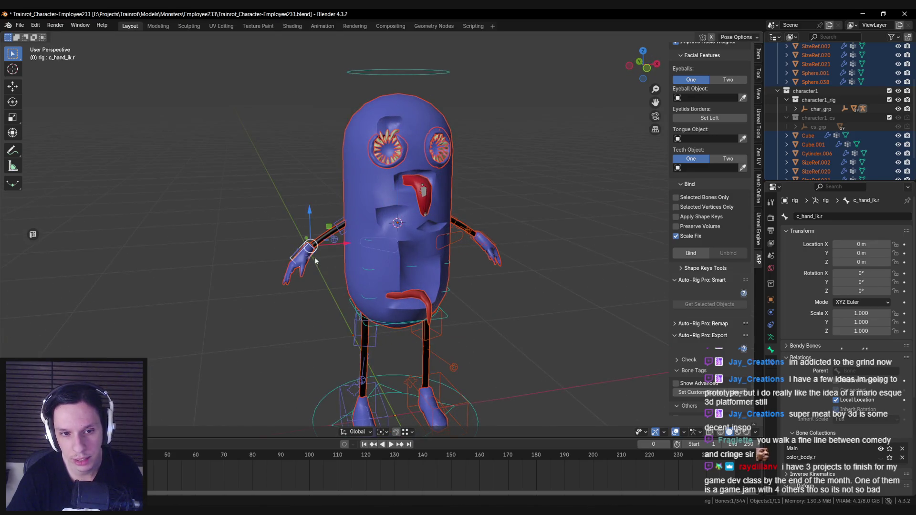
{"action": "key", "text": "g"}
{"action": "key", "text": "Escape"}
{"action": "left_click", "coordinate": [329, 241]}
{"action": "left_click", "coordinate": [448, 240]}
{"action": "left_click", "coordinate": [470, 285]}
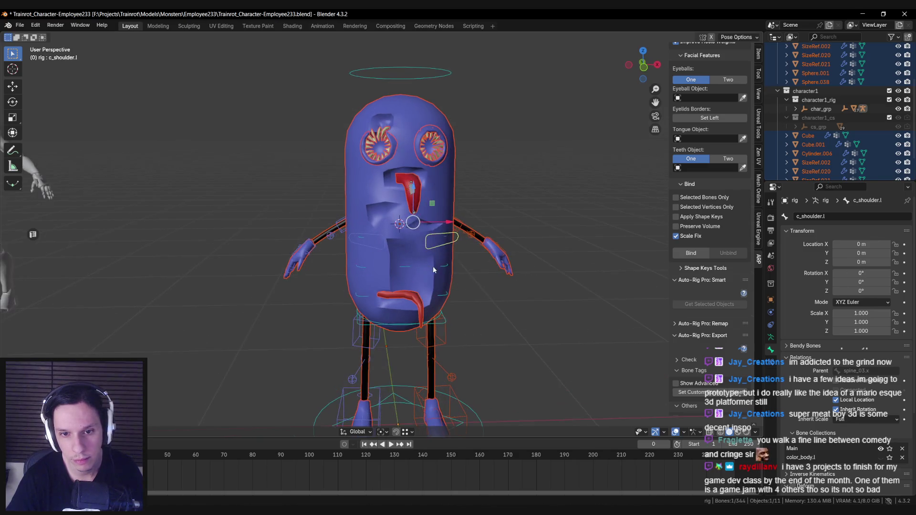
{"action": "key", "text": "r"}
{"action": "key", "text": "x"}
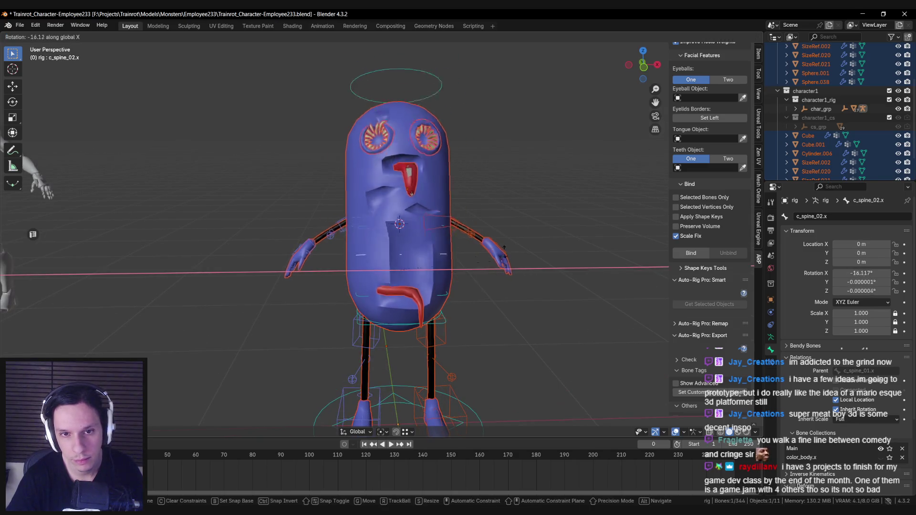
{"action": "key", "text": "Escape"}
Frame the tongue_2 bone, switch the rig to Edit Mode and save the file.
{"action": "left_click", "coordinate": [422, 206]}
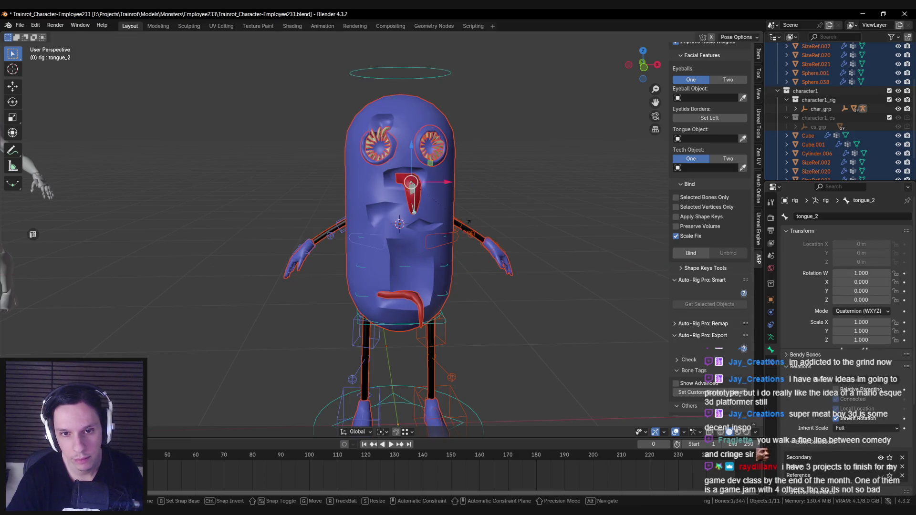
{"action": "key", "text": "KP_Decimal"}
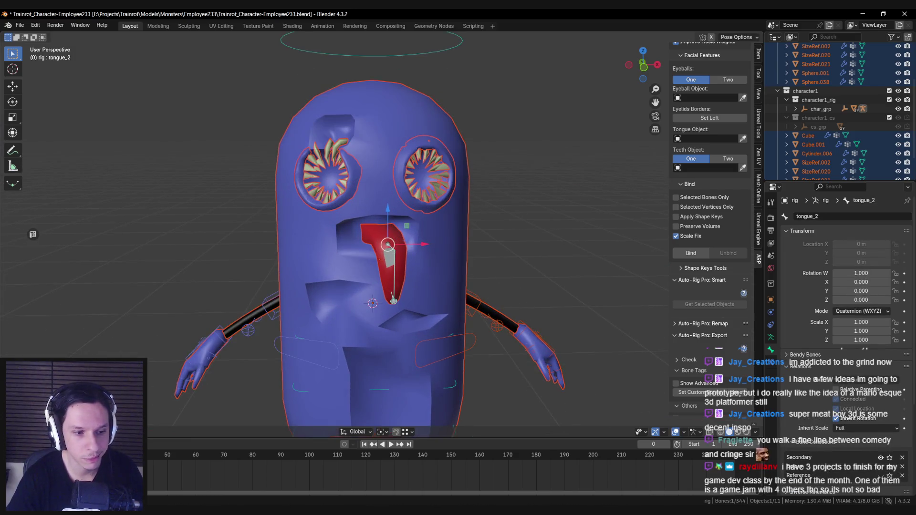
{"action": "key", "text": "Tab"}
{"action": "key", "text": "ctrl+s"}
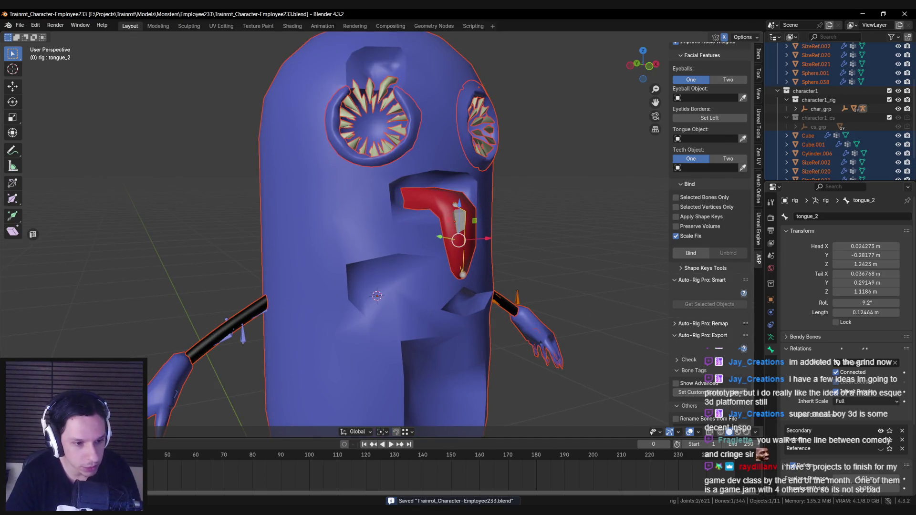
Put the body mesh into Weight Paint and display its tongue_2 vertex group.
{"action": "key", "text": "Tab"}
{"action": "key", "text": "shift+z"}
{"action": "key", "text": "shift+z"}
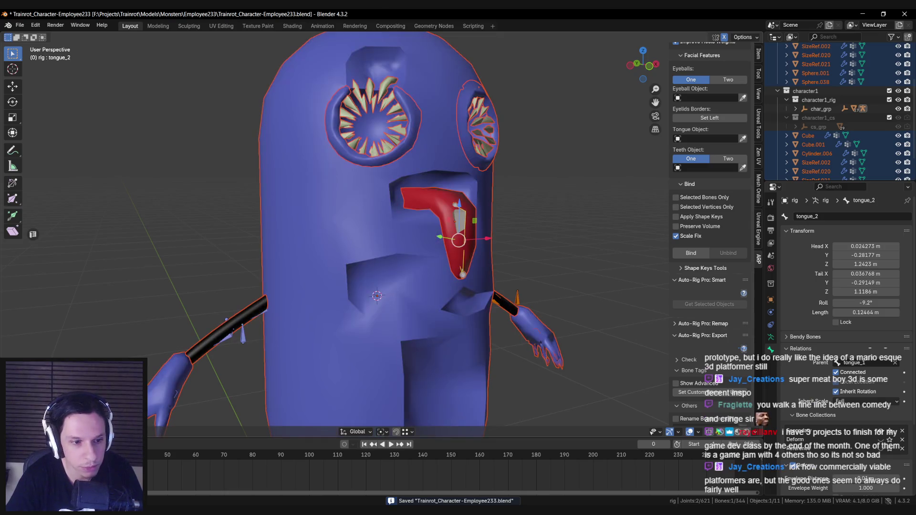
{"action": "left_click", "coordinate": [391, 244]}
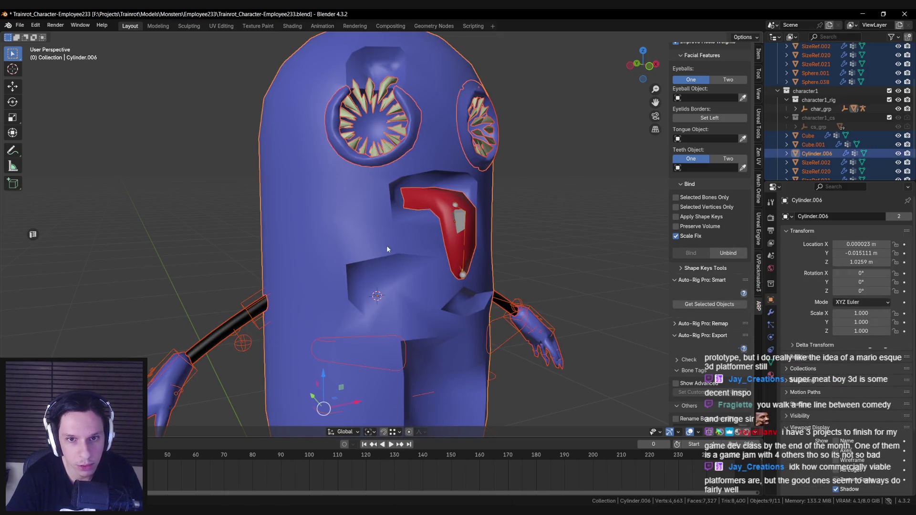
{"action": "scroll", "coordinate": [386, 246], "scroll_direction": "down", "scroll_amount": 1}
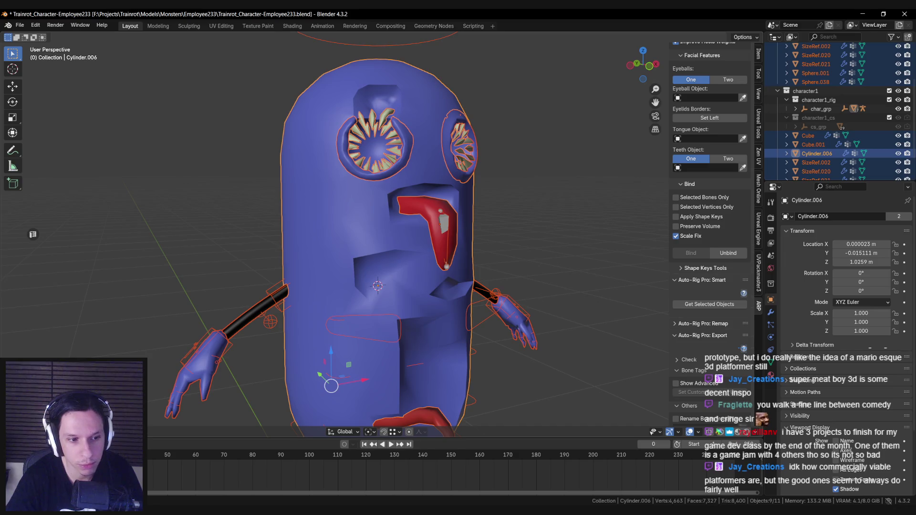
{"action": "key", "text": "ctrl+Tab"}
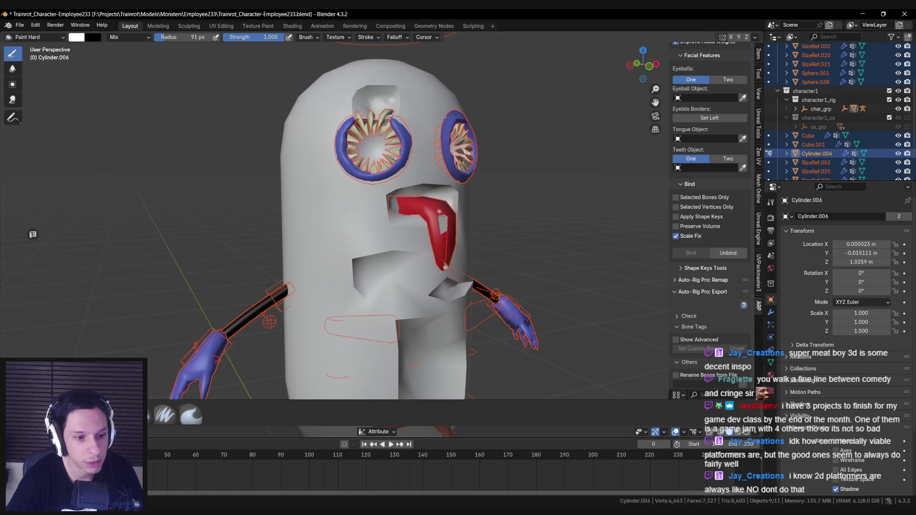
{"action": "left_click", "coordinate": [427, 265], "text": "ctrl"}
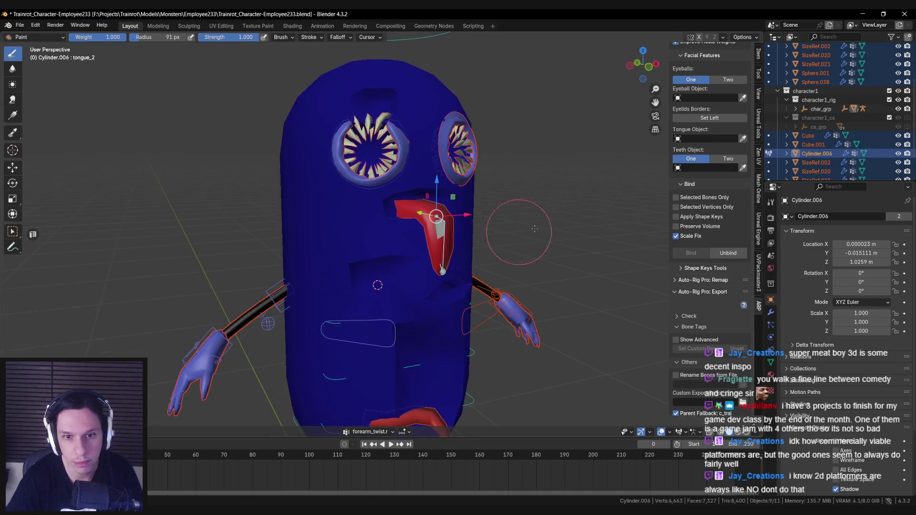
{"action": "left_click", "coordinate": [435, 224], "text": "ctrl"}
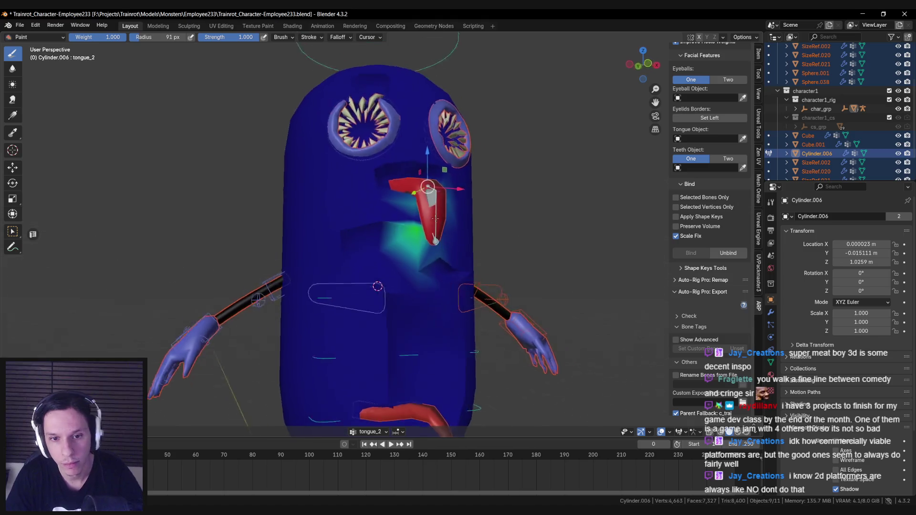
{"action": "scroll", "coordinate": [445, 215], "scroll_direction": "up", "scroll_amount": 3}
{"action": "left_click_drag", "start_coordinate": [446, 215], "coordinate": [366, 234]}
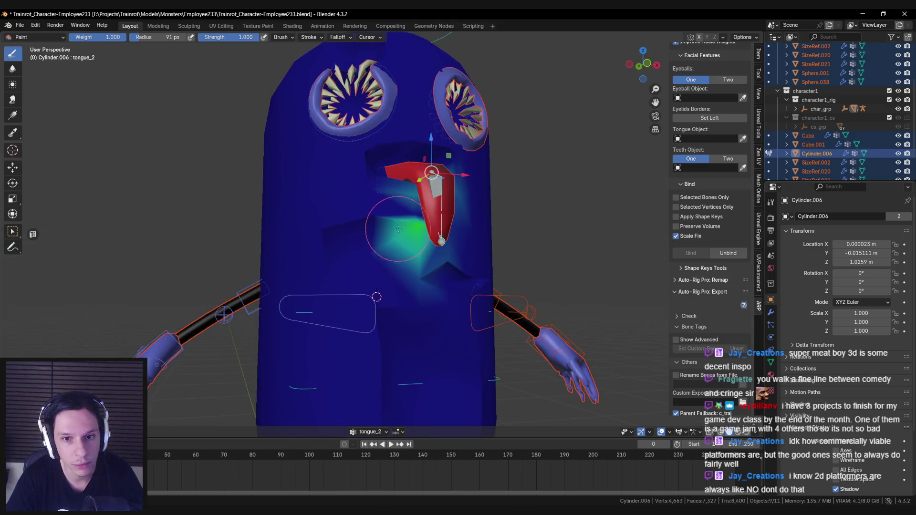
Paint the stray tongue_2 weights near the mouth on the body down to zero.
{"action": "left_click", "coordinate": [405, 233]}
{"action": "left_click_drag", "start_coordinate": [407, 229], "coordinate": [354, 205]}
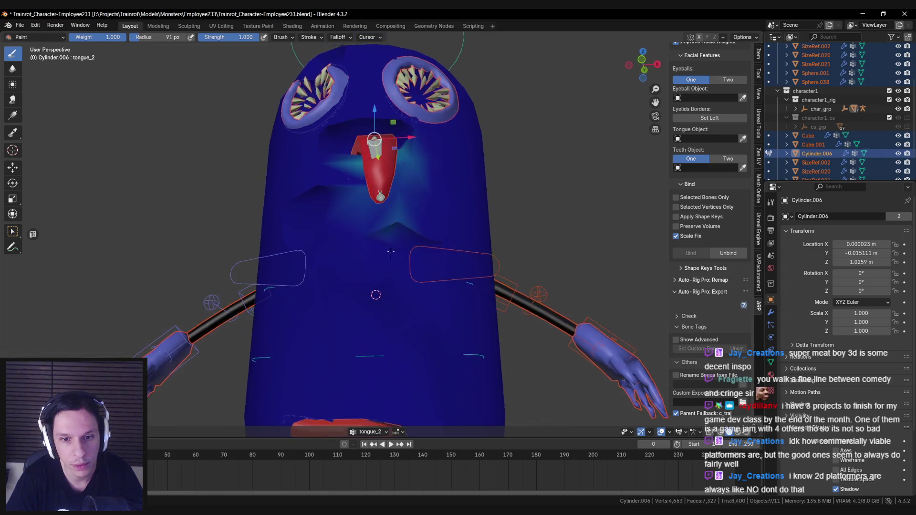
{"action": "left_click", "coordinate": [347, 202]}
{"action": "left_click_drag", "start_coordinate": [394, 181], "coordinate": [328, 275]}
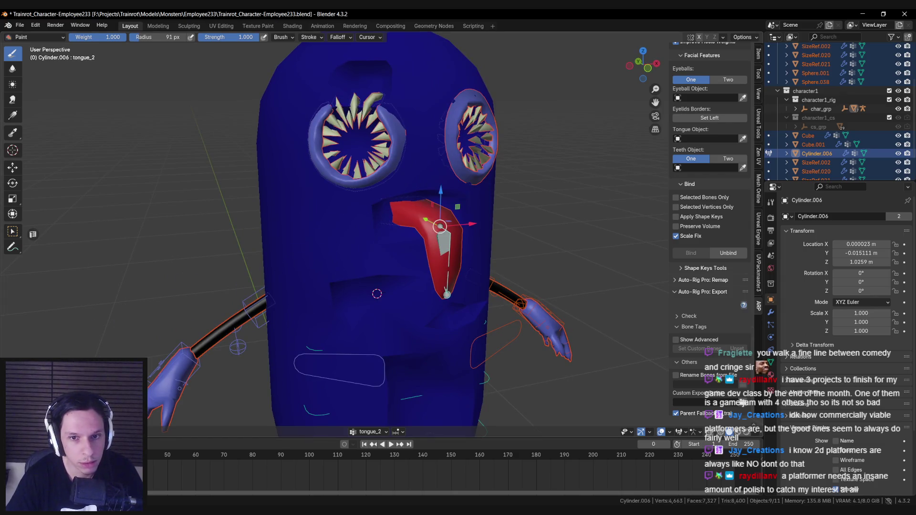
{"action": "key", "text": "ctrl+Tab"}
Paint tongue_2 weight onto the tongue mesh.
{"action": "left_click", "coordinate": [458, 233]}
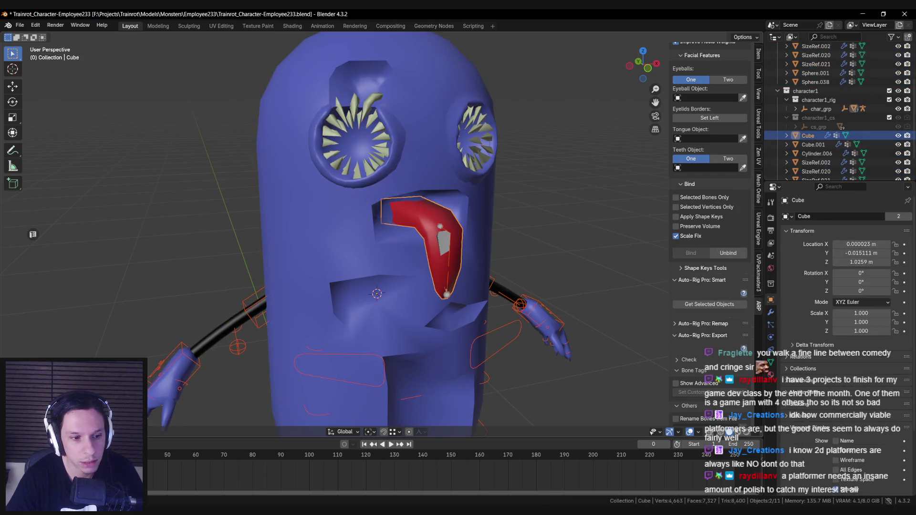
{"action": "key", "text": "ctrl+Tab"}
{"action": "left_click", "coordinate": [440, 233], "text": "ctrl"}
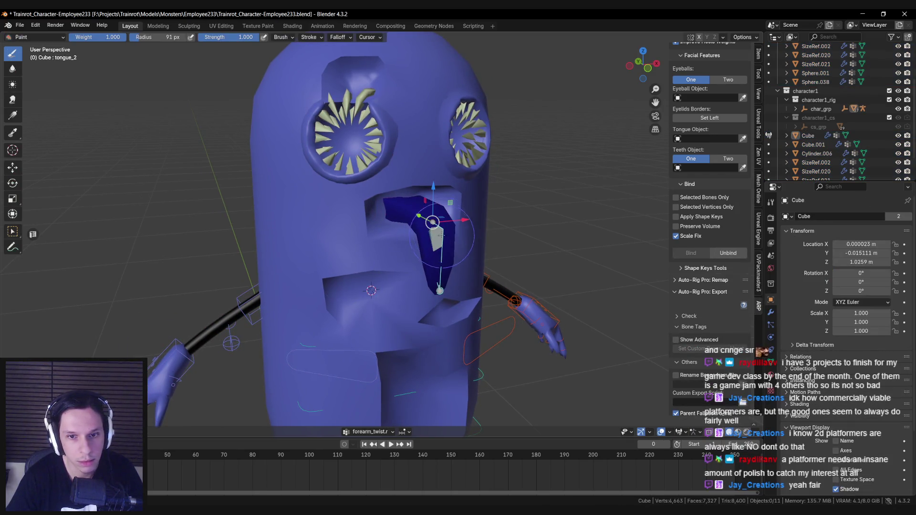
{"action": "mouse_move", "coordinate": [441, 234]}
{"action": "left_mouse_down"}
{"action": "mouse_move", "coordinate": [387, 223]}
{"action": "mouse_move", "coordinate": [385, 207]}
{"action": "left_mouse_up"}
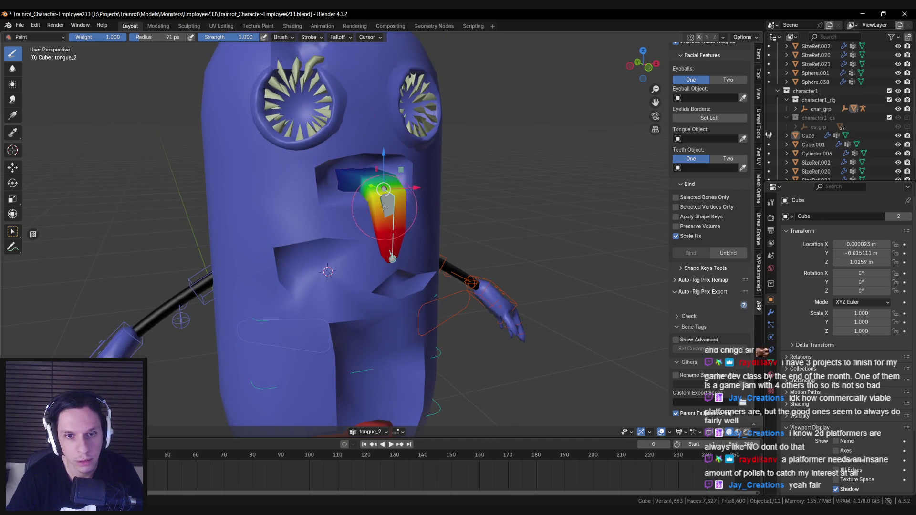
Cycle the rig through its modes, then return the tongue mesh and rig to Weight Paint.
{"action": "key", "text": "ctrl+Tab"}
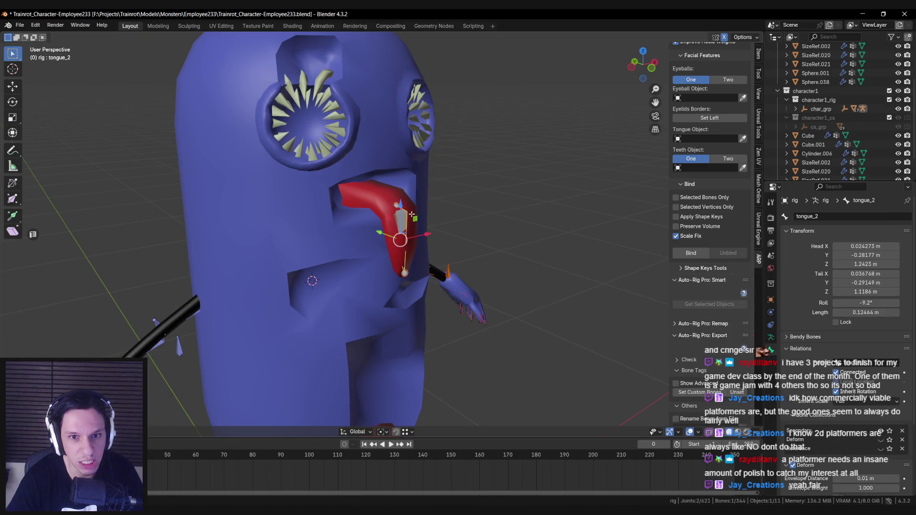
{"action": "key", "text": "ctrl+Tab"}
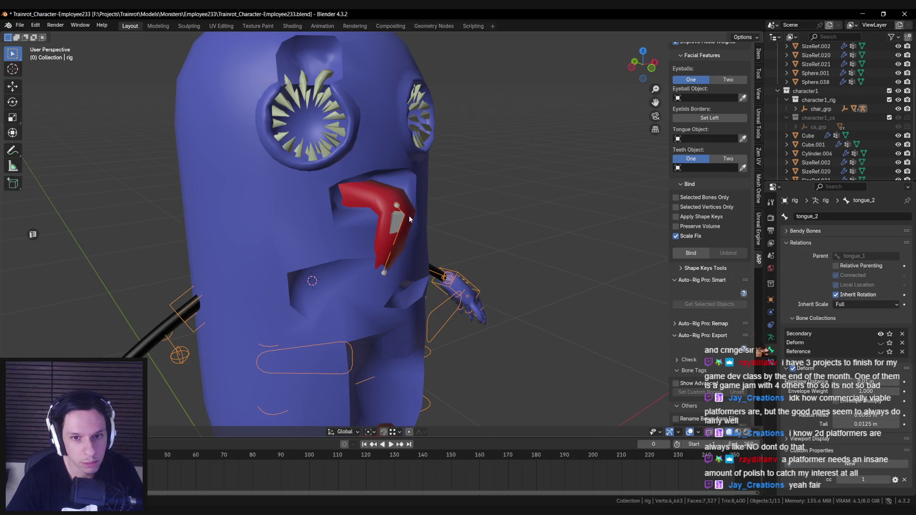
{"action": "key", "text": "Tab"}
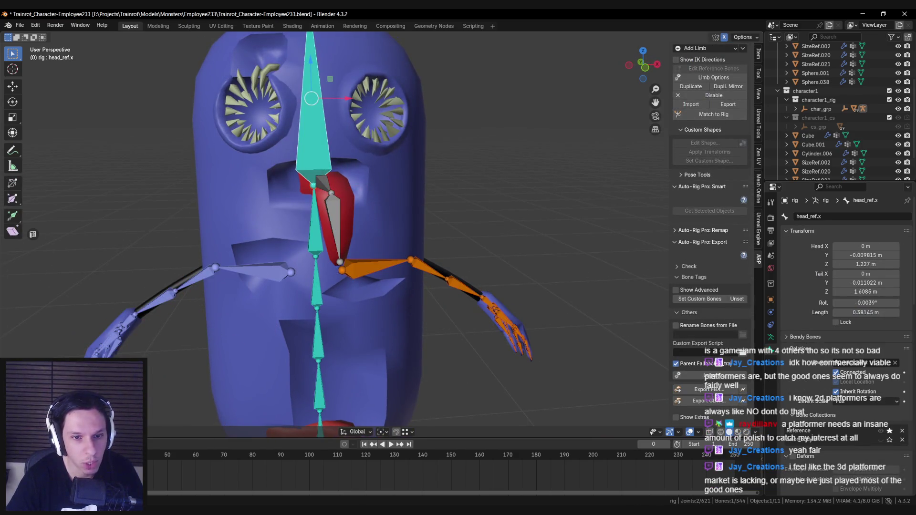
{"action": "key", "text": "Tab"}
{"action": "left_click", "coordinate": [343, 224], "text": "shift"}
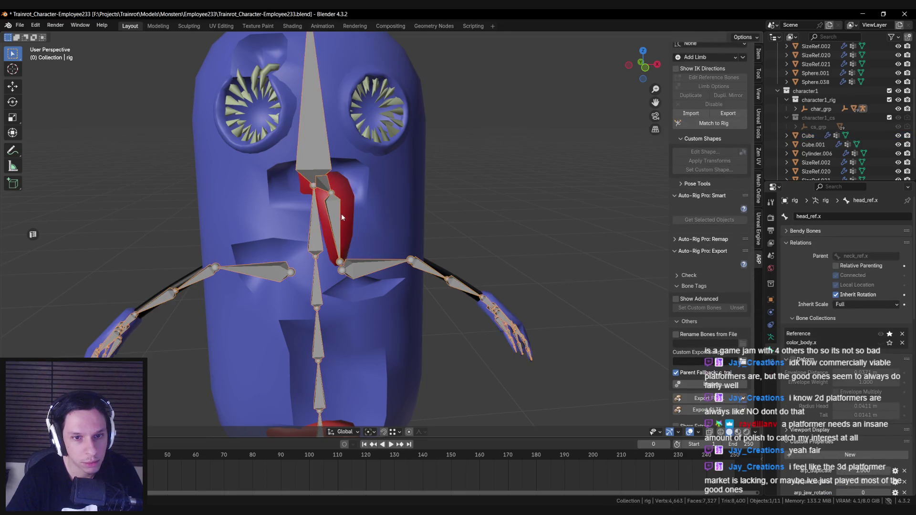
{"action": "key", "text": "ctrl+Tab"}
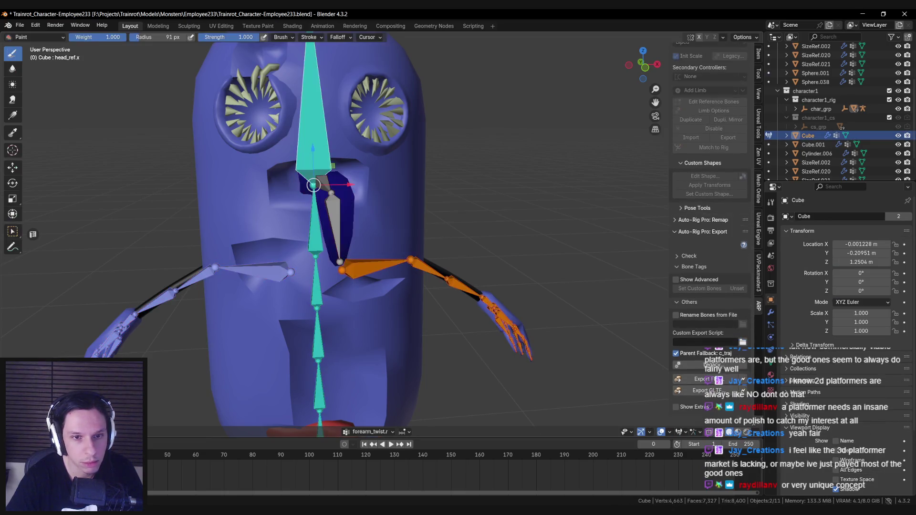
Paint full tongue_2 weight over the tongue's left side, then leave Weight Paint.
{"action": "left_click", "coordinate": [334, 220], "text": "ctrl"}
{"action": "scroll", "coordinate": [388, 216], "scroll_direction": "up", "scroll_amount": 3}
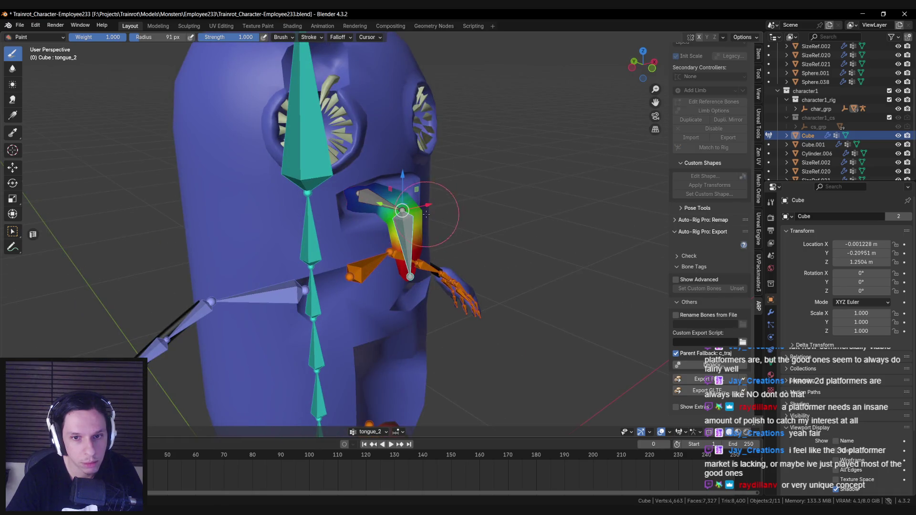
{"action": "scroll", "coordinate": [387, 216], "scroll_direction": "up", "scroll_amount": 1}
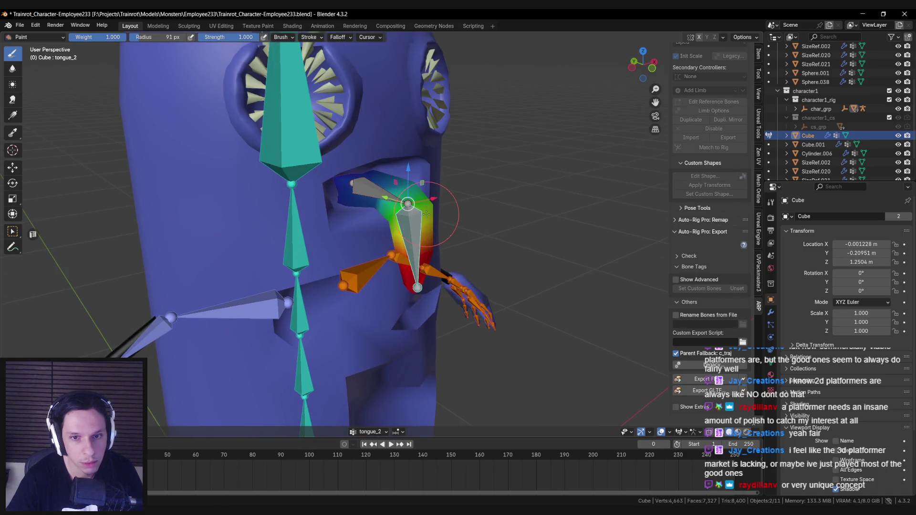
{"action": "left_click", "coordinate": [683, 434]}
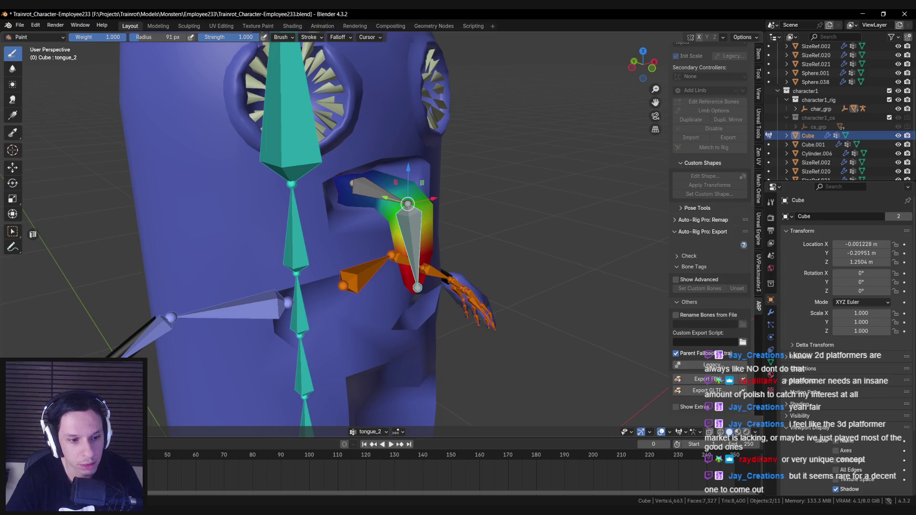
{"action": "right_click", "coordinate": [167, 257]}
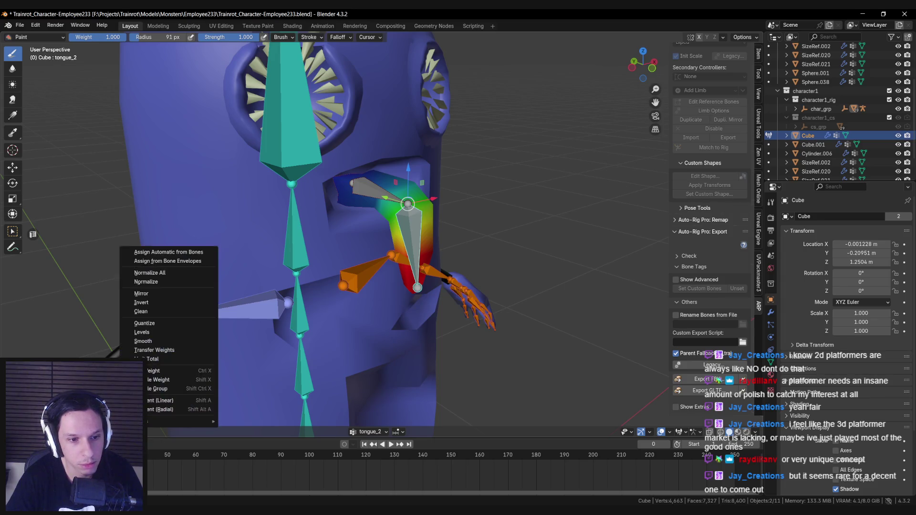
{"action": "left_click_drag", "start_coordinate": [435, 211], "coordinate": [381, 229]}
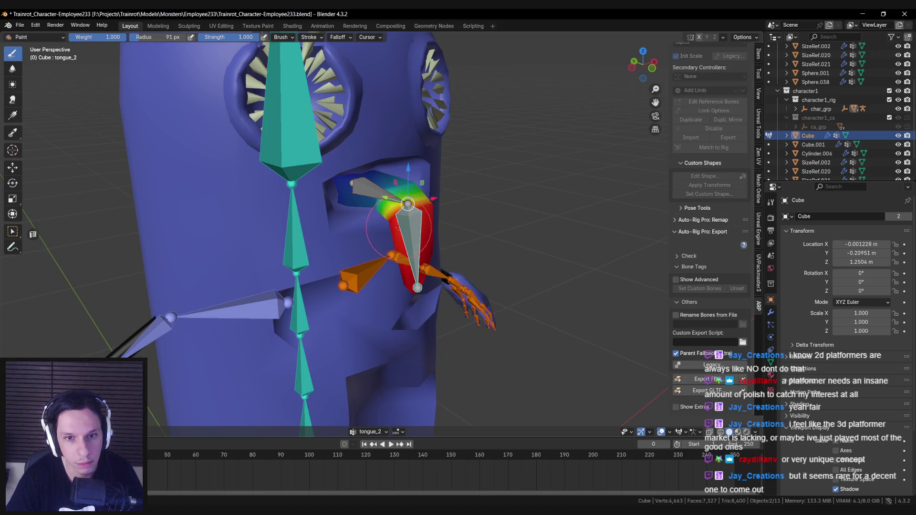
{"action": "scroll", "coordinate": [404, 220], "scroll_direction": "up", "scroll_amount": 5}
{"action": "scroll", "coordinate": [350, 278], "scroll_direction": "up", "scroll_amount": 4}
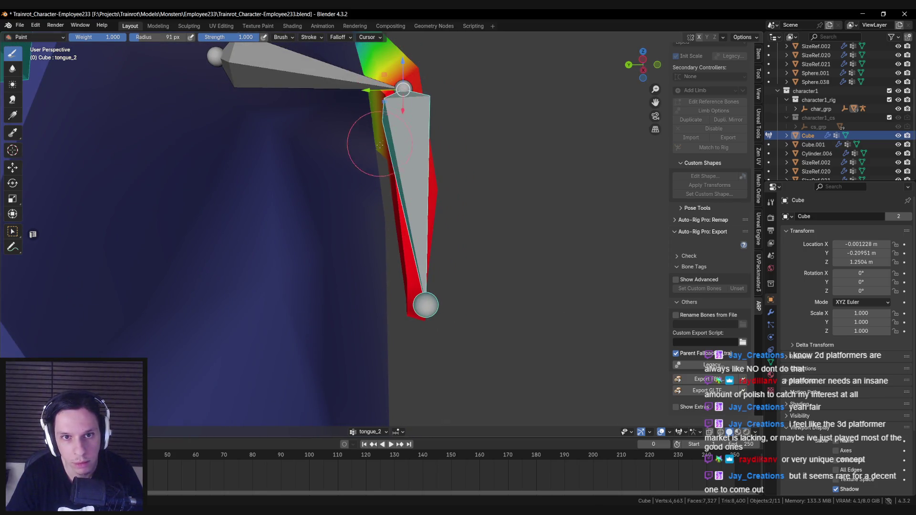
{"action": "scroll", "coordinate": [396, 110], "scroll_direction": "down", "scroll_amount": 5}
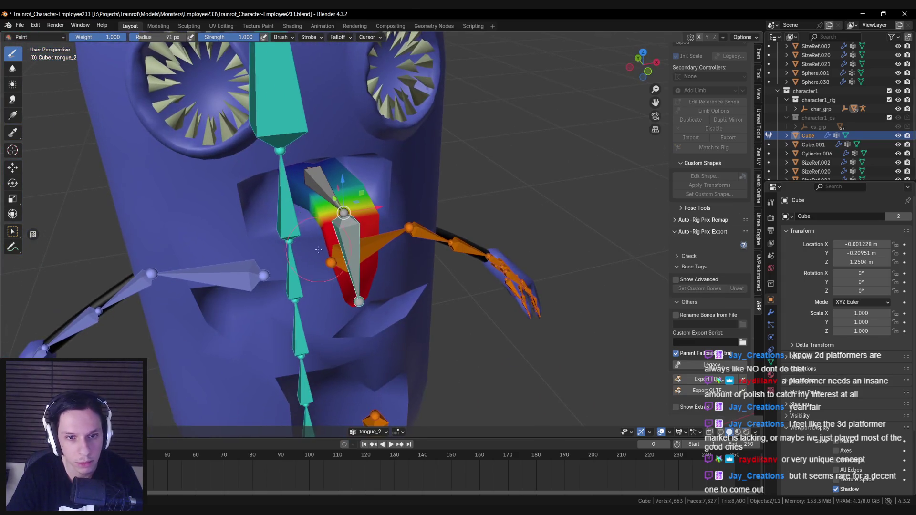
{"action": "key", "text": "ctrl+Tab"}
{"action": "scroll", "coordinate": [390, 219], "scroll_direction": "down", "scroll_amount": 4}
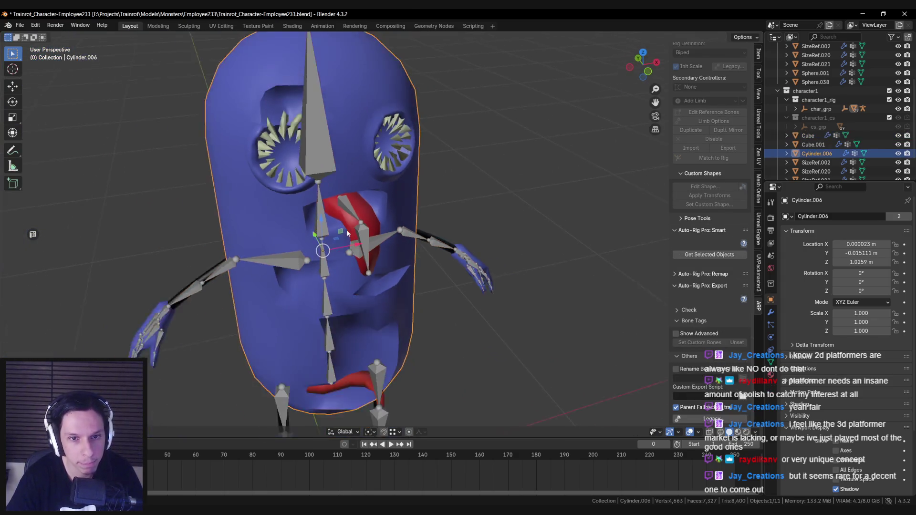
Rebuild the control rig with Match to Rig and test-rotate tongue_2 on X in side view.
{"action": "left_click", "coordinate": [714, 167]}
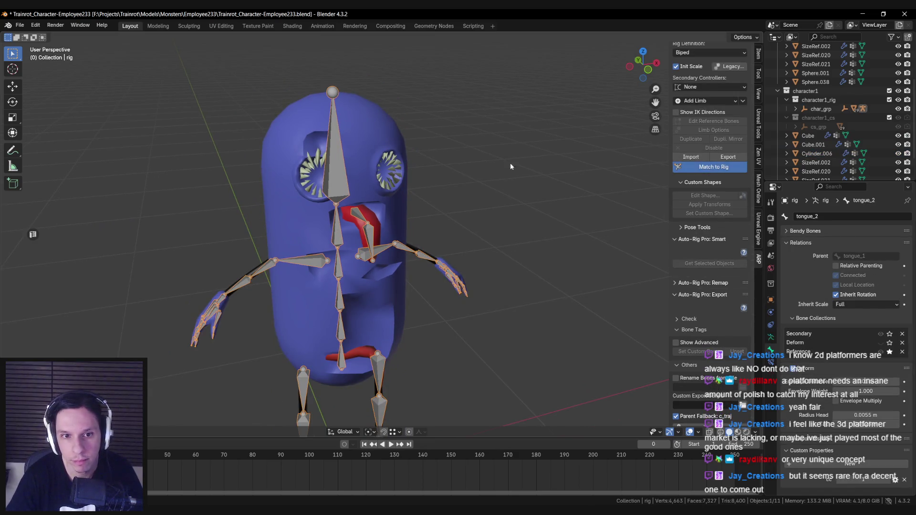
{"action": "left_click", "coordinate": [359, 224]}
{"action": "key", "text": "KP_Decimal"}
{"action": "key", "text": "r"}
{"action": "key", "text": "x"}
{"action": "key", "text": "Escape"}
{"action": "key", "text": "KP_3"}
{"action": "key", "text": "r"}
{"action": "key", "text": "x"}
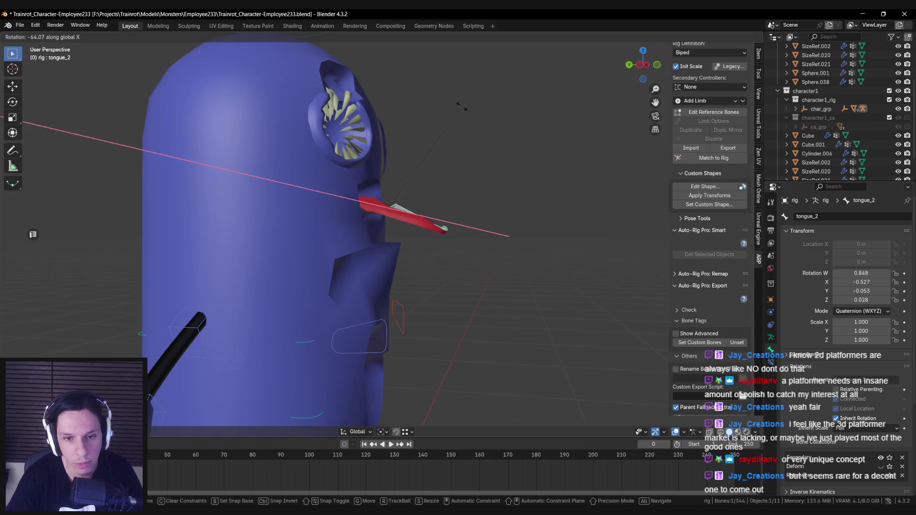
{"action": "key", "text": "Escape"}
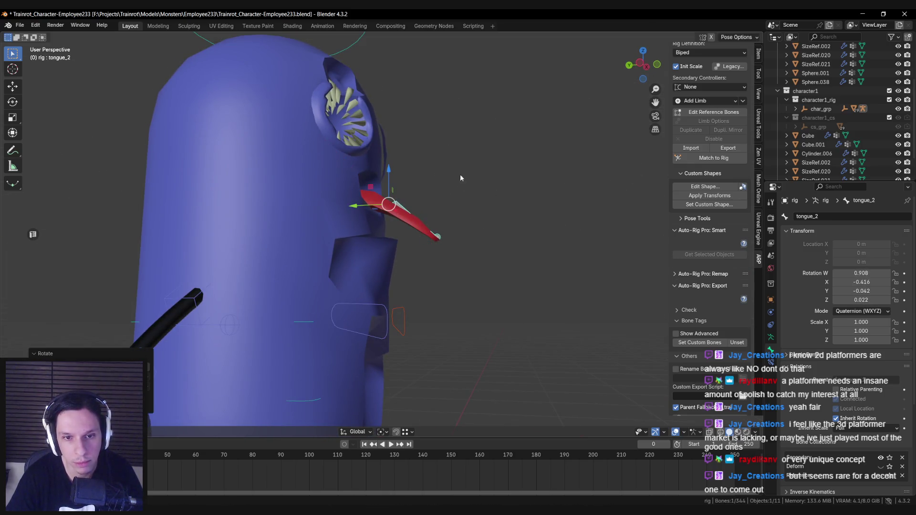
Put Cylinder.006 into Weight Paint with the tongue_2 group active.
{"action": "key", "text": "Tab"}
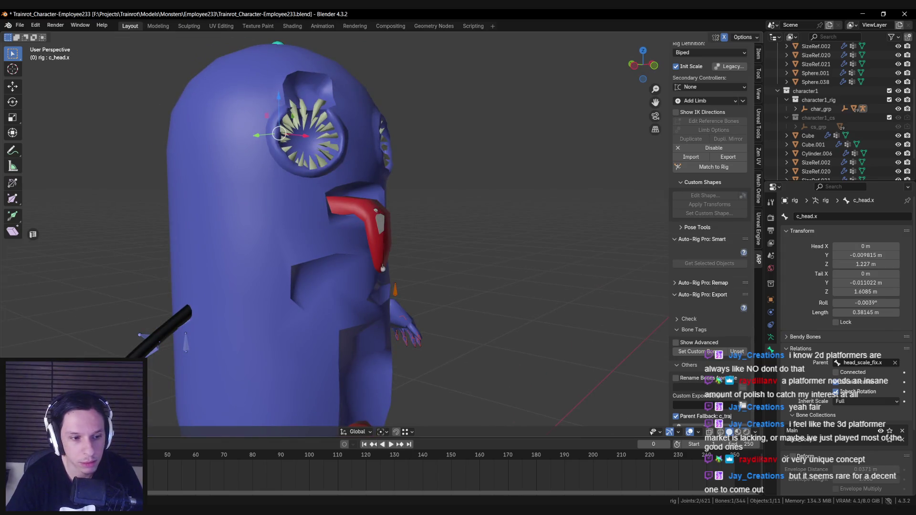
{"action": "key", "text": "Tab"}
{"action": "key", "text": "Tab"}
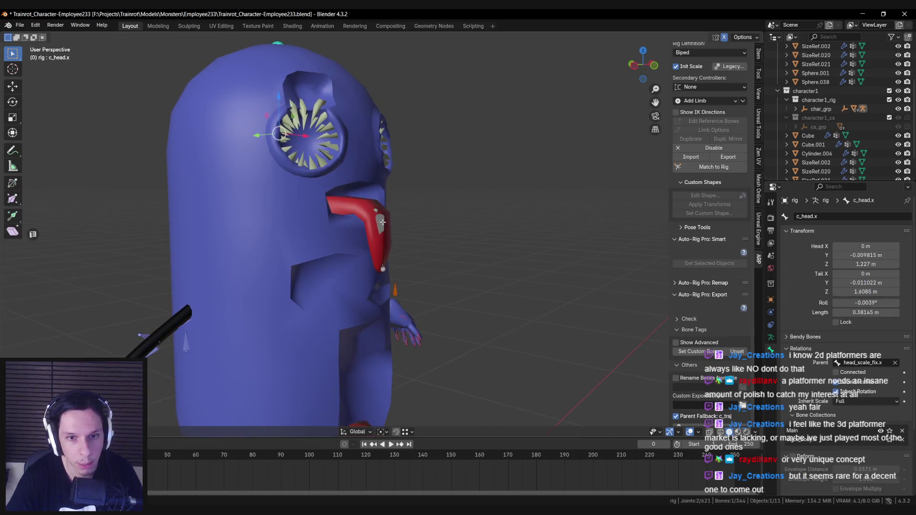
{"action": "key", "text": "Tab"}
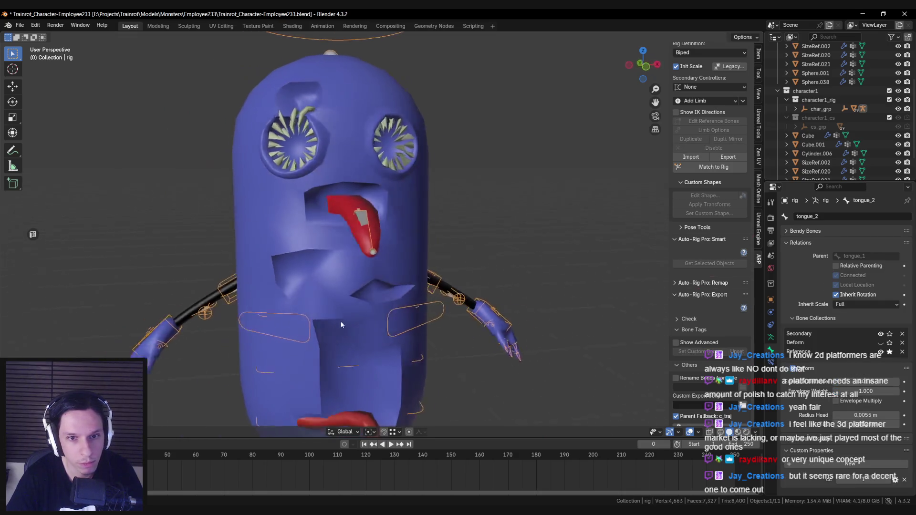
{"action": "mouse_move", "coordinate": [382, 303]}
{"action": "left_mouse_down"}
{"action": "mouse_move", "coordinate": [379, 282]}
{"action": "mouse_move", "coordinate": [392, 254]}
{"action": "mouse_move", "coordinate": [457, 271]}
{"action": "left_mouse_up"}
{"action": "key", "text": "Tab"}
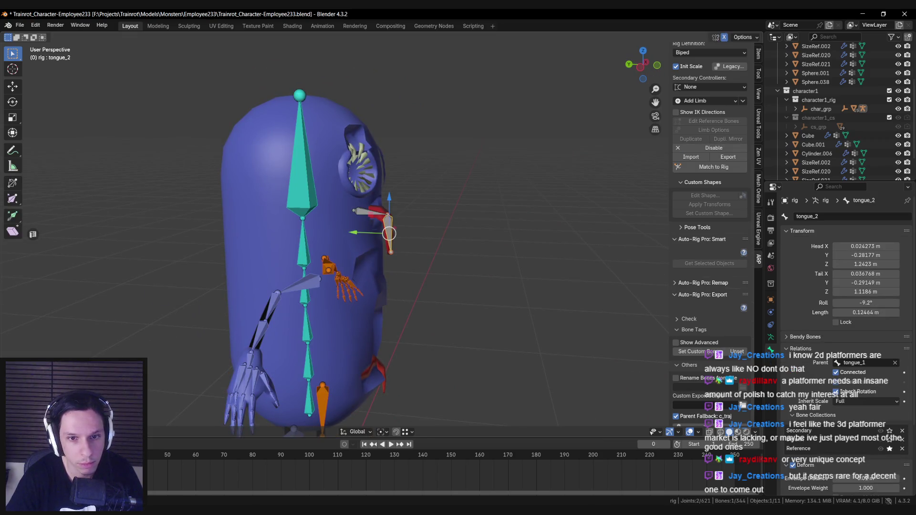
{"action": "key", "text": "Tab"}
{"action": "left_click", "coordinate": [329, 257]}
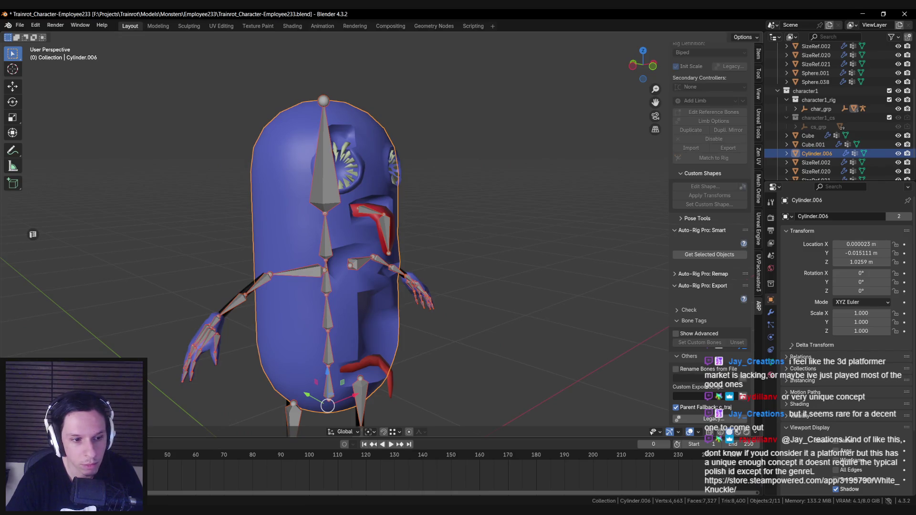
{"action": "key", "text": "ctrl+Tab"}
{"action": "left_click", "coordinate": [389, 234], "text": "ctrl"}
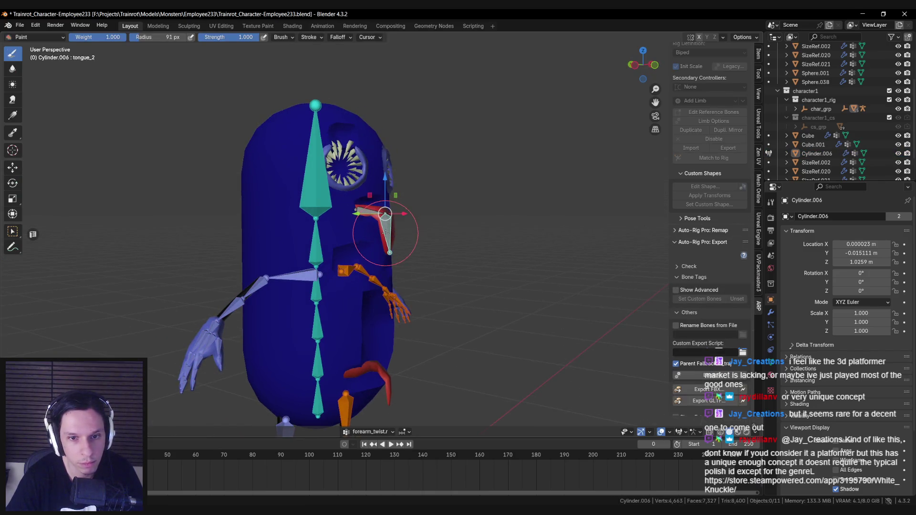
Save the file, leave Weight Paint and restore the control rig with Match to Rig.
{"action": "scroll", "coordinate": [334, 270], "scroll_direction": "up", "scroll_amount": 4}
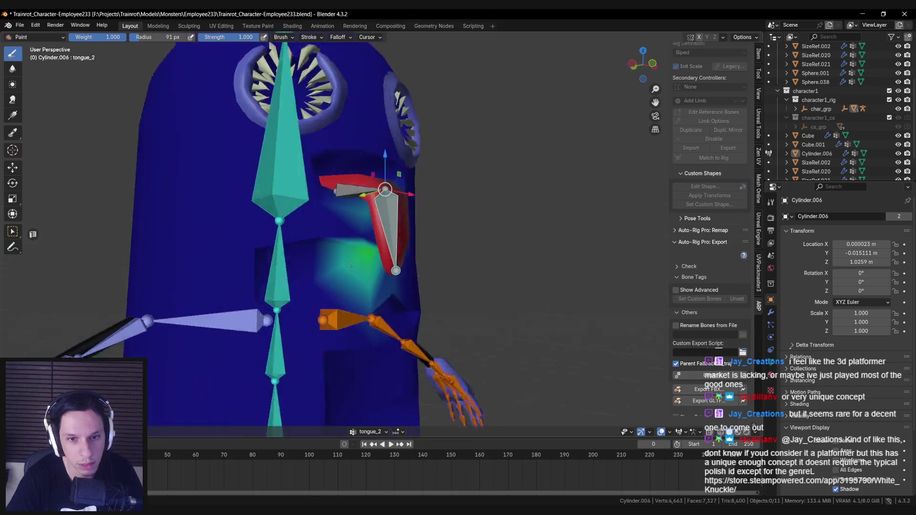
{"action": "scroll", "coordinate": [334, 271], "scroll_direction": "down", "scroll_amount": 3}
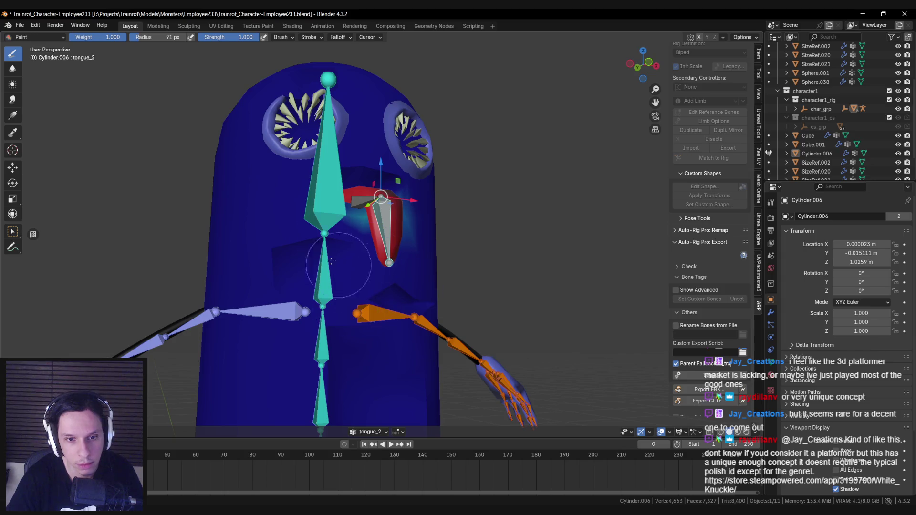
{"action": "mouse_move", "coordinate": [392, 256]}
{"action": "left_mouse_down"}
{"action": "mouse_move", "coordinate": [405, 229]}
{"action": "mouse_move", "coordinate": [430, 220]}
{"action": "left_mouse_up"}
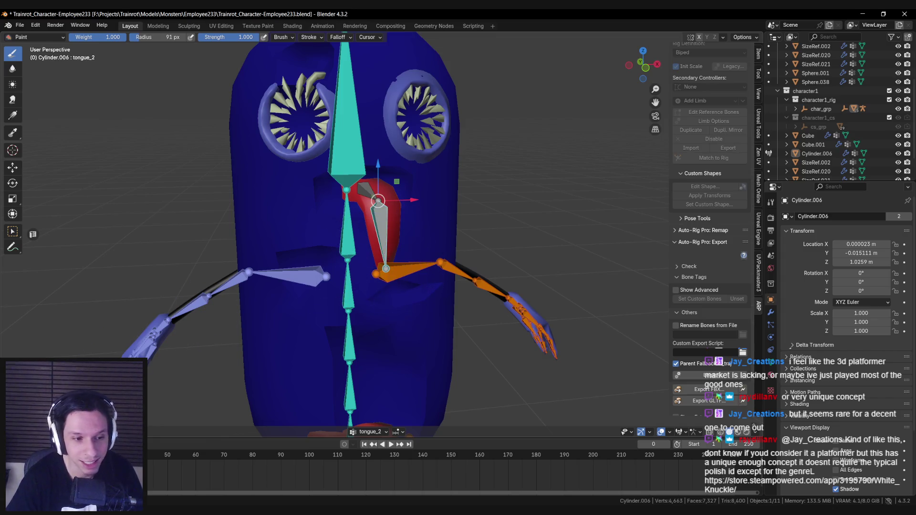
{"action": "key", "text": "ctrl+Tab"}
{"action": "scroll", "coordinate": [383, 275], "scroll_direction": "down", "scroll_amount": 5}
{"action": "left_click_drag", "start_coordinate": [383, 275], "coordinate": [403, 279]}
{"action": "key", "text": "ctrl+s"}
{"action": "mouse_move", "coordinate": [387, 227]}
{"action": "left_mouse_down"}
{"action": "mouse_move", "coordinate": [392, 276]}
{"action": "mouse_move", "coordinate": [420, 272]}
{"action": "left_mouse_up"}
{"action": "scroll", "coordinate": [703, 229], "scroll_direction": "up", "scroll_amount": 3}
{"action": "left_click", "coordinate": [711, 206]}
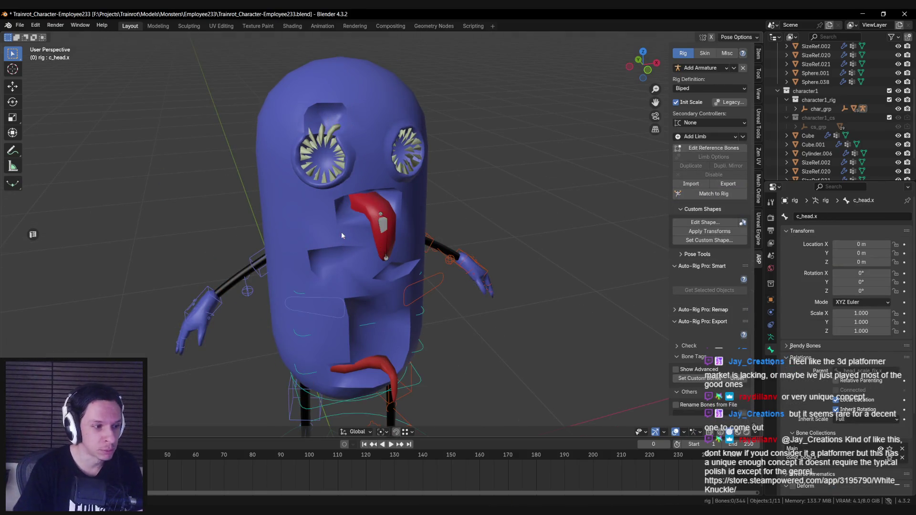
Bend the tongue_2 bone on X to test its weights.
{"action": "scroll", "coordinate": [342, 232], "scroll_direction": "up", "scroll_amount": 2}
{"action": "left_click", "coordinate": [364, 222]}
{"action": "key", "text": "r"}
{"action": "key", "text": "x"}
{"action": "key", "text": "x"}
{"action": "key", "text": "x"}
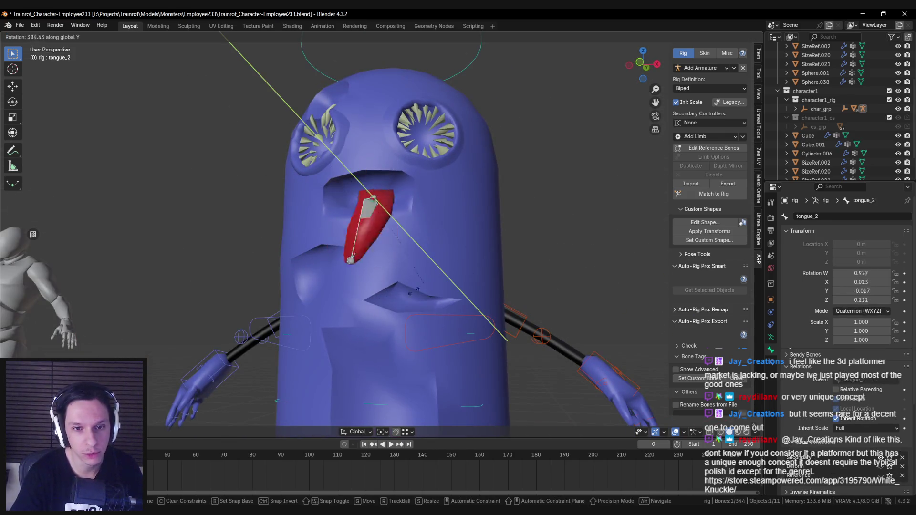
{"action": "key", "text": "x"}
{"action": "left_click", "coordinate": [413, 211]}
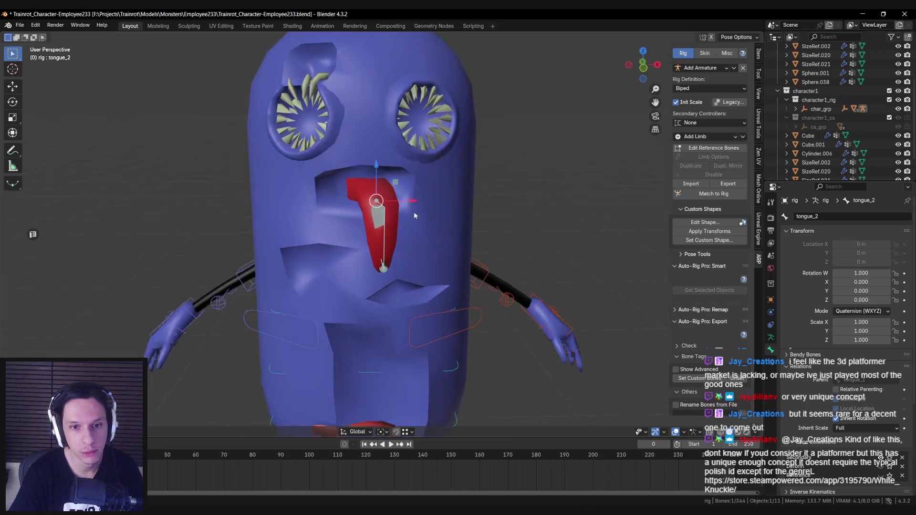
Test-rotate tongue_1 on X and Z, cancelling each rotation.
{"action": "left_click", "coordinate": [377, 224]}
{"action": "key", "text": "r"}
{"action": "key", "text": "x"}
{"action": "key", "text": "Escape"}
{"action": "key", "text": "r"}
{"action": "key", "text": "z"}
{"action": "key", "text": "Escape"}
{"action": "key", "text": "r"}
{"action": "key", "text": "z"}
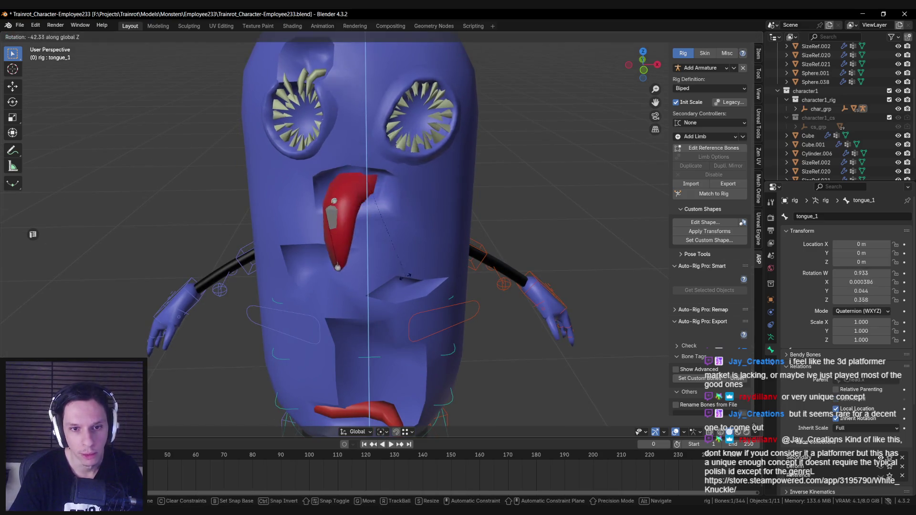
{"action": "key", "text": "Escape"}
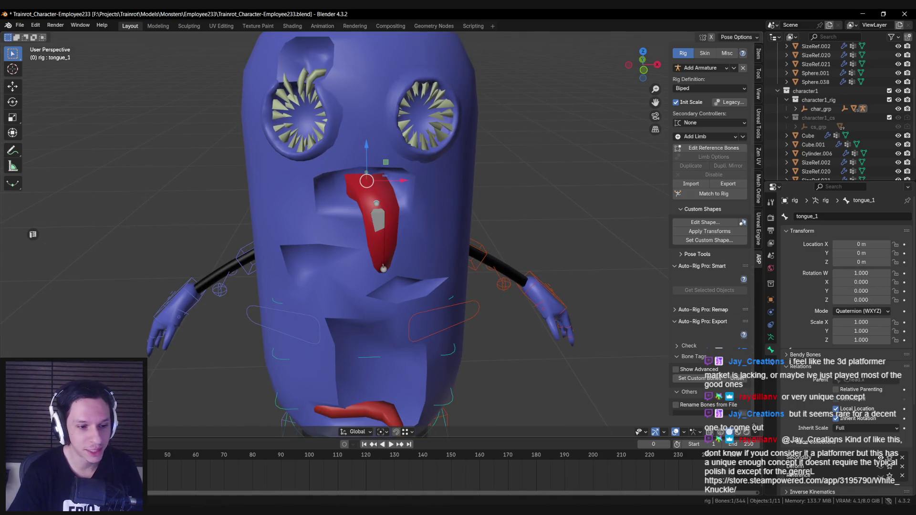
Put Cylinder.006 into Weight Paint with the tongue_1 group active.
{"action": "key", "text": "Tab"}
{"action": "key", "text": "shift+z"}
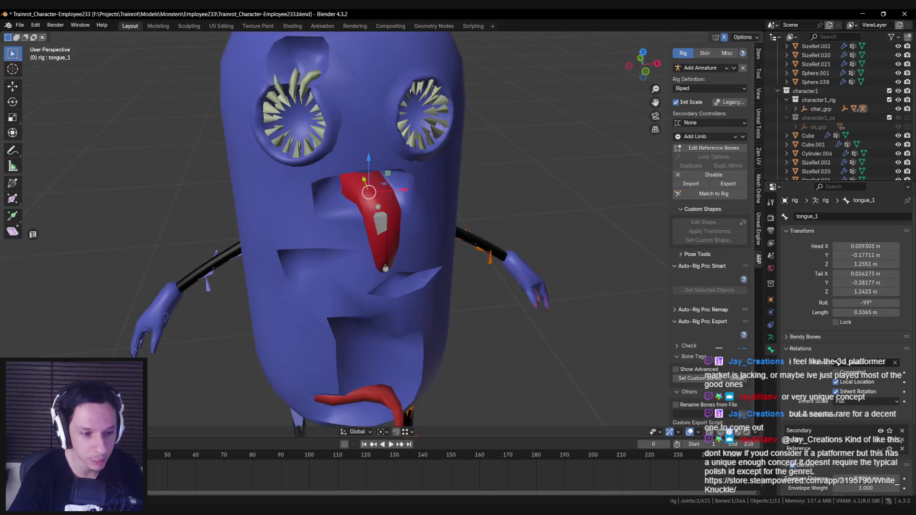
{"action": "key", "text": "Tab"}
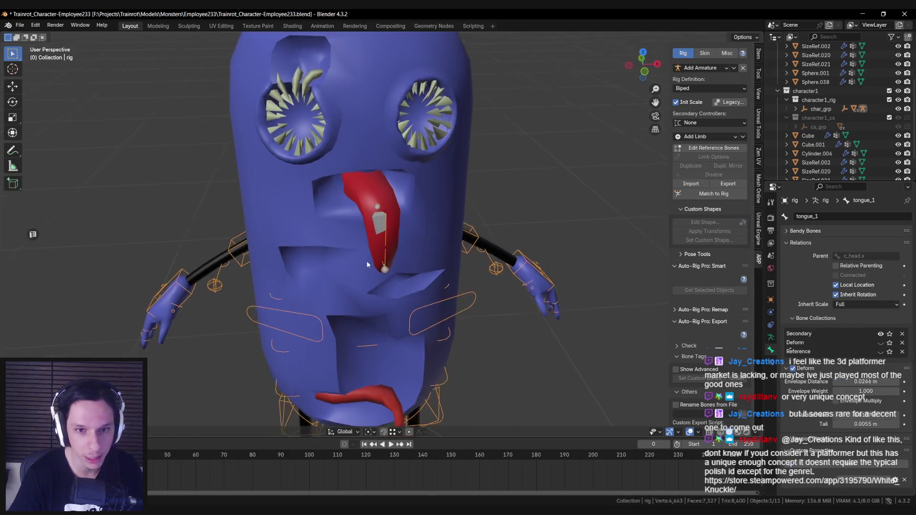
{"action": "key", "text": "shift+z"}
{"action": "key", "text": "shift+z"}
{"action": "left_click", "coordinate": [434, 198]}
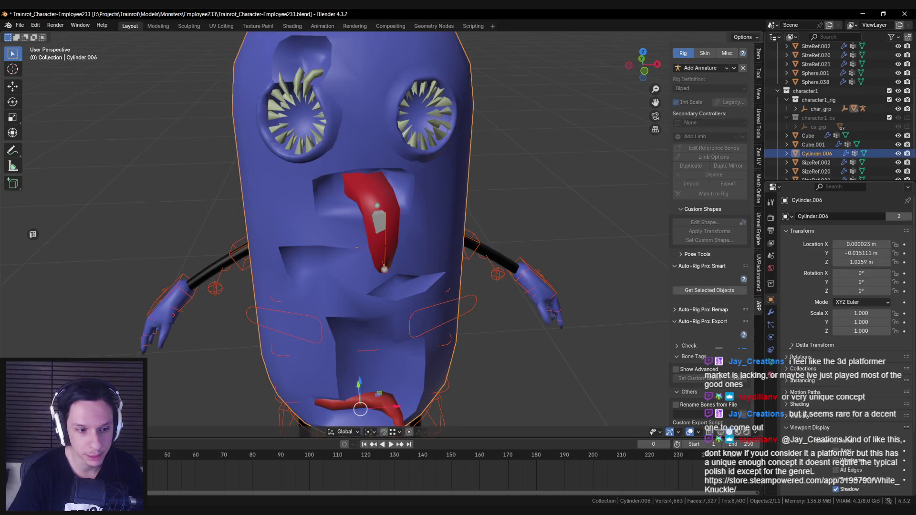
{"action": "key", "text": "ctrl+Tab"}
{"action": "left_click", "coordinate": [368, 188], "text": "ctrl"}
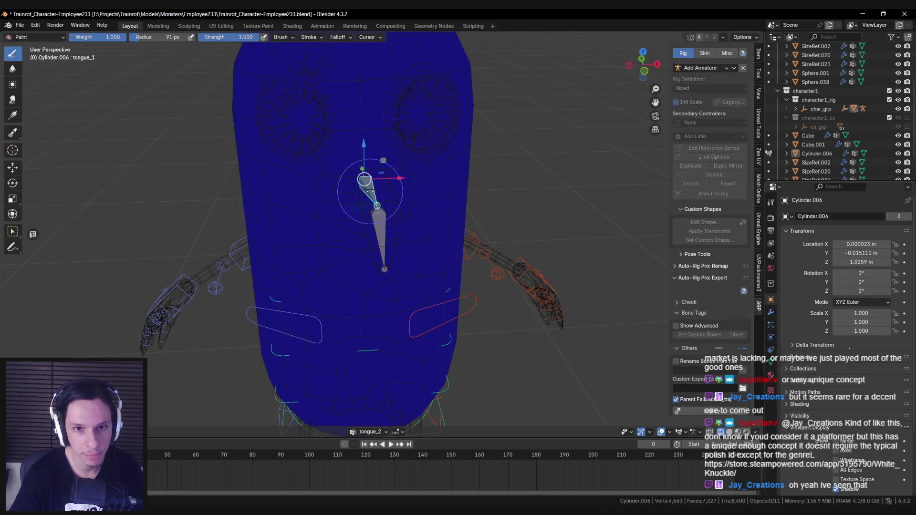
From the front view, paint tongue_1 weight out of the body below and right of the mouth.
{"action": "key", "text": "KP_1"}
{"action": "left_click_drag", "start_coordinate": [379, 226], "coordinate": [379, 218]}
{"action": "mouse_move", "coordinate": [333, 245]}
{"action": "left_mouse_down"}
{"action": "mouse_move", "coordinate": [430, 261]}
{"action": "mouse_move", "coordinate": [420, 306]}
{"action": "mouse_move", "coordinate": [377, 313]}
{"action": "mouse_move", "coordinate": [444, 276]}
{"action": "mouse_move", "coordinate": [451, 230]}
{"action": "mouse_move", "coordinate": [429, 158]}
{"action": "mouse_move", "coordinate": [454, 143]}
{"action": "mouse_move", "coordinate": [475, 174]}
{"action": "mouse_move", "coordinate": [382, 148]}
{"action": "mouse_move", "coordinate": [308, 167]}
{"action": "mouse_move", "coordinate": [319, 126]}
{"action": "mouse_move", "coordinate": [307, 200]}
{"action": "mouse_move", "coordinate": [326, 201]}
{"action": "mouse_move", "coordinate": [356, 170]}
{"action": "left_mouse_up"}
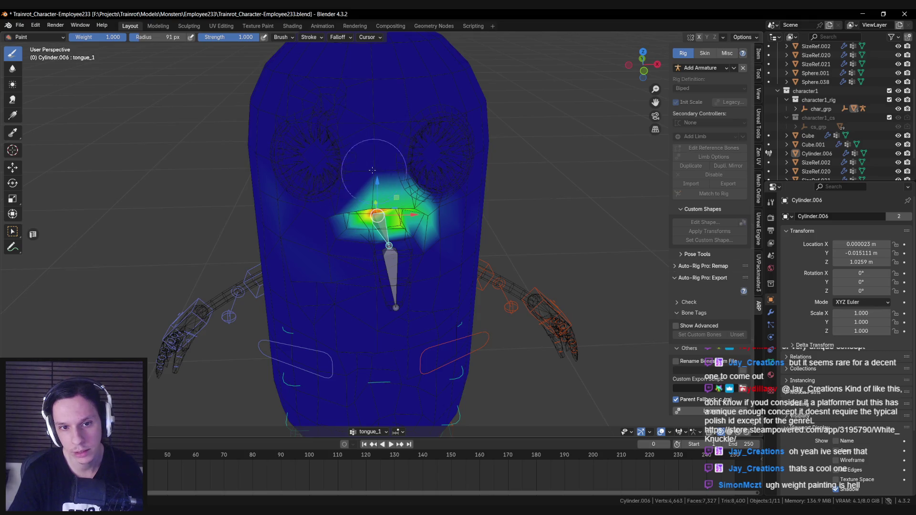
{"action": "left_click_drag", "start_coordinate": [405, 187], "coordinate": [432, 198]}
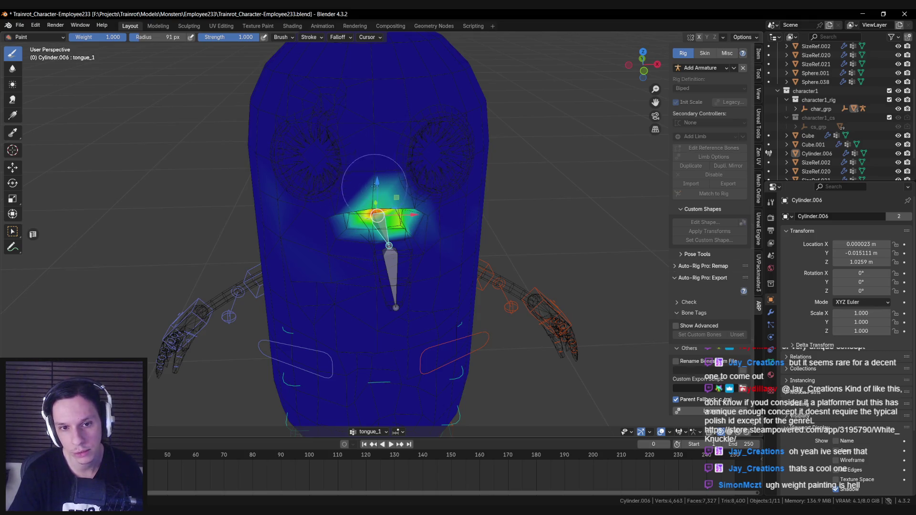
Inspect the mouth area from several angles, then return to Object mode with solid shading.
{"action": "mouse_move", "coordinate": [413, 193]}
{"action": "left_mouse_down"}
{"action": "mouse_move", "coordinate": [407, 167]}
{"action": "mouse_move", "coordinate": [396, 189]}
{"action": "mouse_move", "coordinate": [401, 170]}
{"action": "mouse_move", "coordinate": [438, 166]}
{"action": "mouse_move", "coordinate": [401, 184]}
{"action": "mouse_move", "coordinate": [454, 226]}
{"action": "left_mouse_up"}
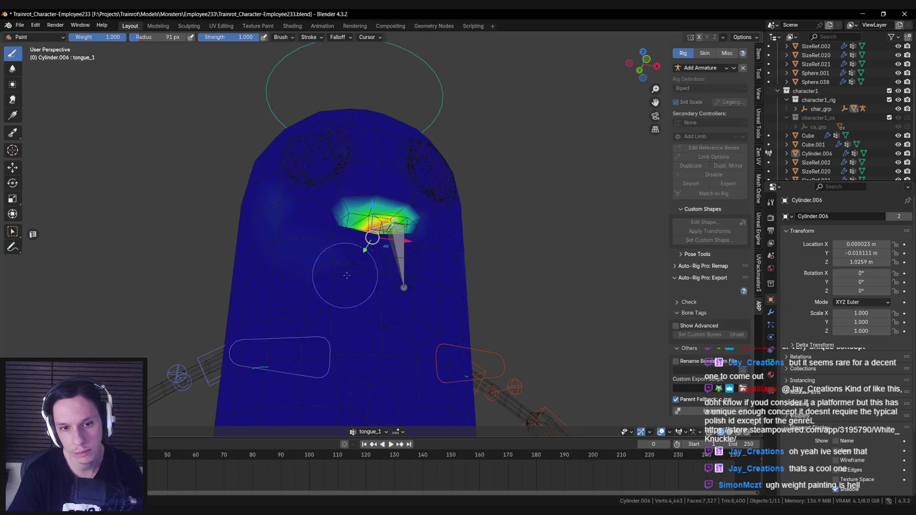
{"action": "left_click_drag", "start_coordinate": [334, 282], "coordinate": [306, 277]}
{"action": "mouse_move", "coordinate": [267, 191]}
{"action": "left_mouse_down"}
{"action": "mouse_move", "coordinate": [334, 127]}
{"action": "mouse_move", "coordinate": [409, 225]}
{"action": "mouse_move", "coordinate": [377, 155]}
{"action": "left_mouse_up"}
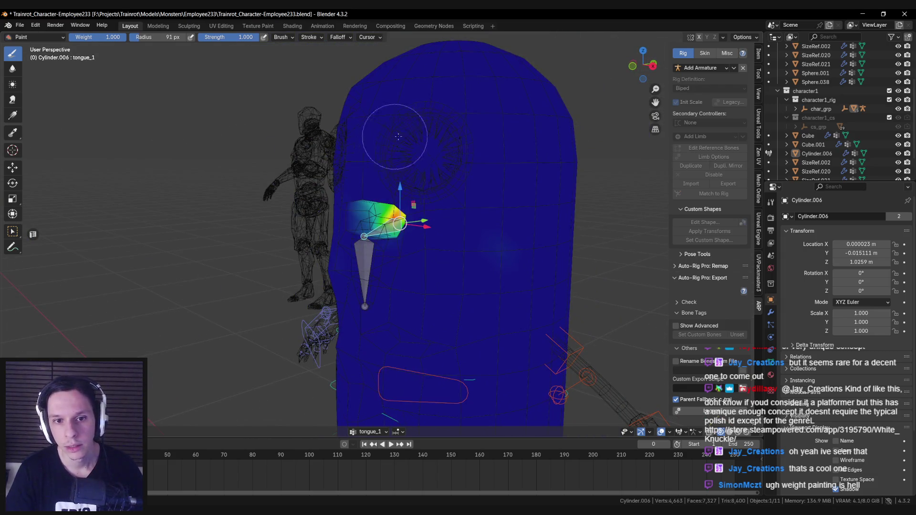
{"action": "mouse_move", "coordinate": [470, 265]}
{"action": "left_mouse_down"}
{"action": "mouse_move", "coordinate": [452, 266]}
{"action": "mouse_move", "coordinate": [439, 248]}
{"action": "mouse_move", "coordinate": [402, 173]}
{"action": "mouse_move", "coordinate": [513, 158]}
{"action": "left_mouse_up"}
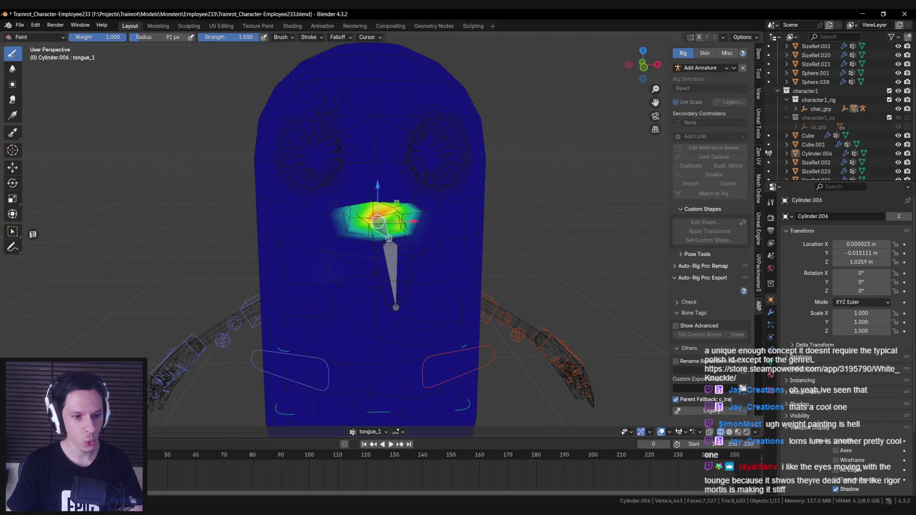
{"action": "key", "text": "ctrl+Tab"}
{"action": "key", "text": "shift+z"}
{"action": "scroll", "coordinate": [323, 265], "scroll_direction": "down", "scroll_amount": 4}
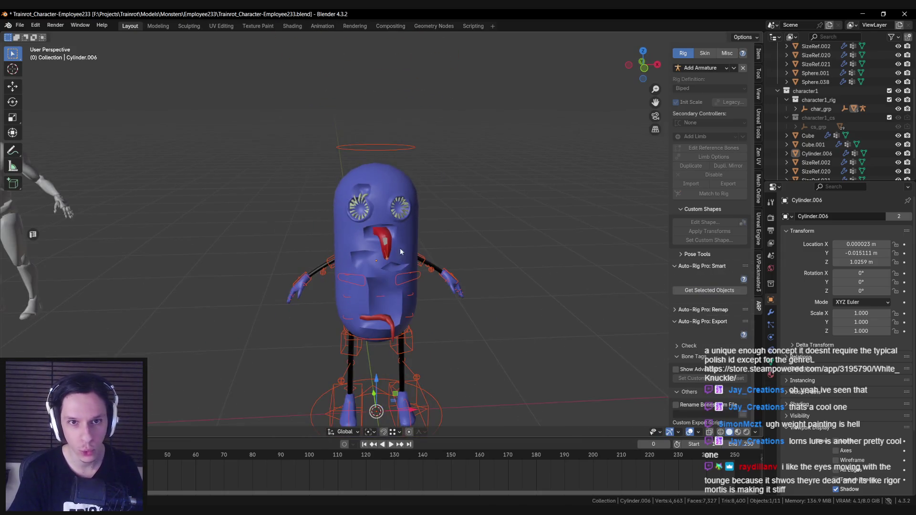
Test-rotate the rig's tongue_1 bone on X in Pose mode, cancel, and return to Object mode.
{"action": "left_click", "coordinate": [394, 154]}
{"action": "key", "text": "ctrl+Tab"}
{"action": "scroll", "coordinate": [377, 239], "scroll_direction": "up", "scroll_amount": 3}
{"action": "key", "text": "r"}
{"action": "key", "text": "x"}
{"action": "key", "text": "Escape"}
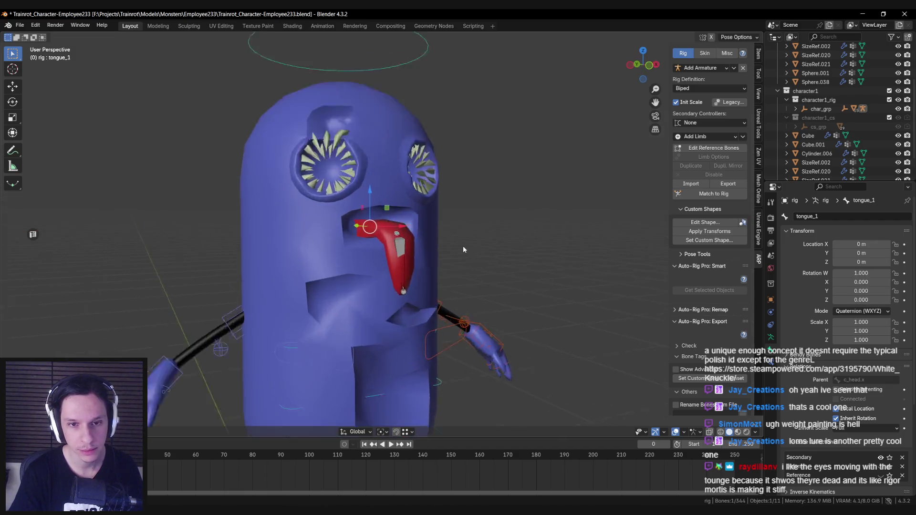
{"action": "scroll", "coordinate": [438, 251], "scroll_direction": "up", "scroll_amount": 3}
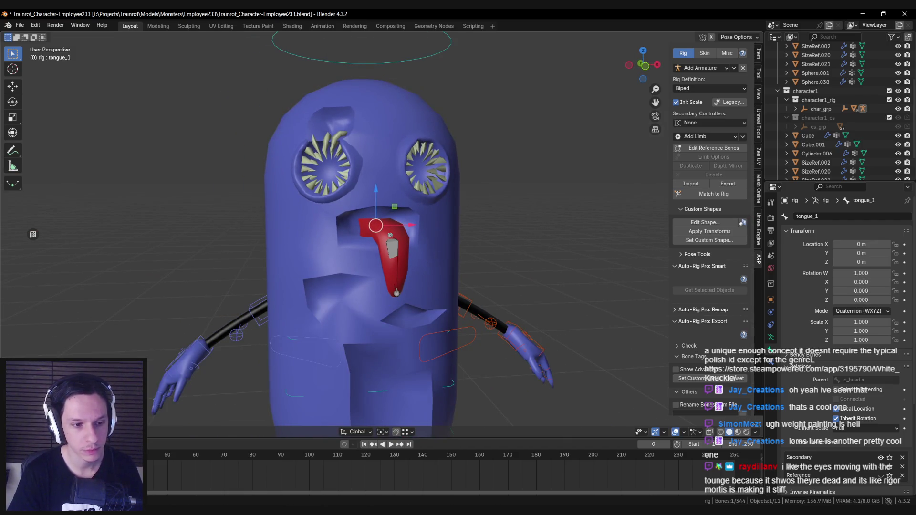
{"action": "key", "text": "ctrl+Tab"}
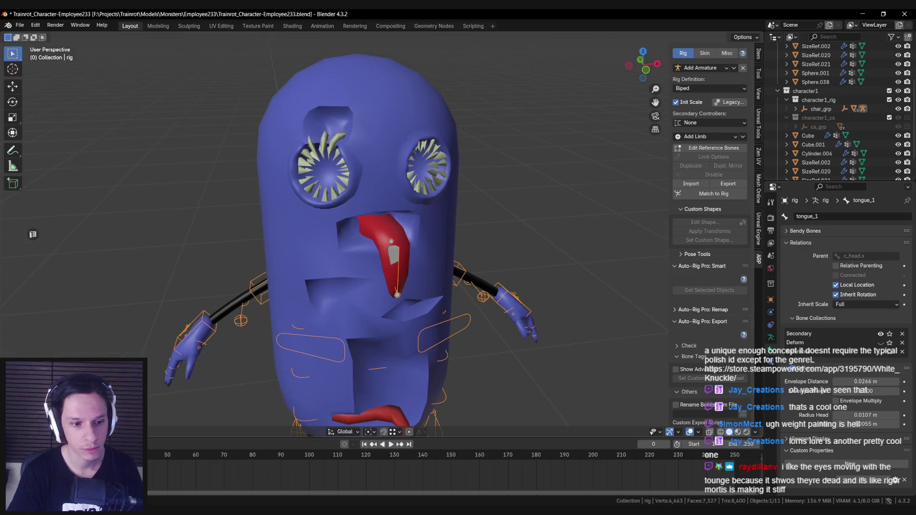
Using see-through shading, select the eye-ring mesh Sphere.038.
{"action": "key", "text": "shift+z"}
{"action": "key", "text": "shift+z"}
{"action": "left_click", "coordinate": [390, 255]}
{"action": "key", "text": "shift+z"}
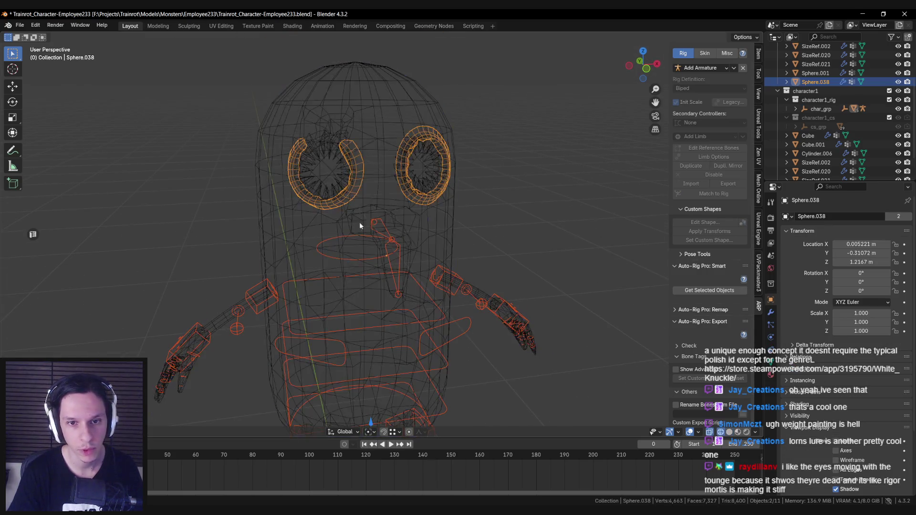
In Weight Paint on Sphere.038, pick tongue_1 and apply weight 0 to clear its eye-ring influence.
{"action": "key", "text": "shift+z"}
{"action": "key", "text": "ctrl+Tab"}
{"action": "key", "text": "shift+z"}
{"action": "key", "text": "shift+z"}
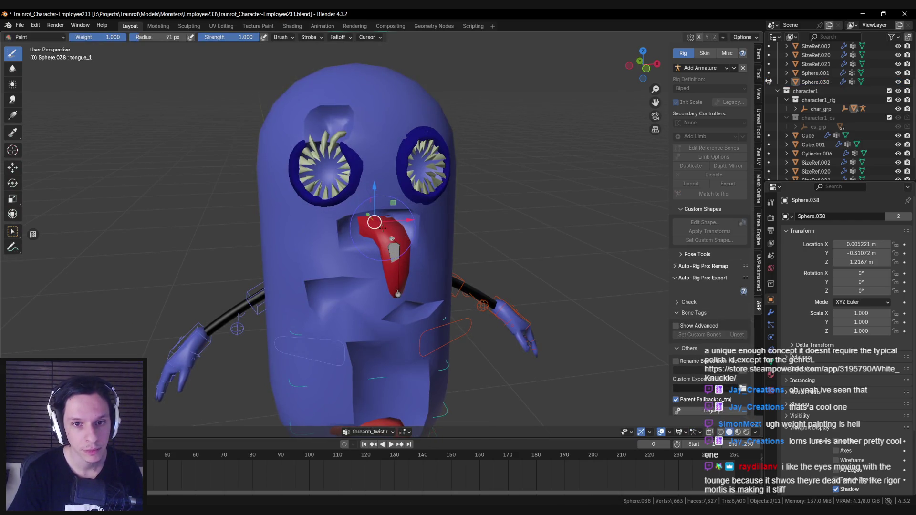
{"action": "left_click", "coordinate": [398, 257], "text": "ctrl"}
{"action": "left_click", "coordinate": [389, 232], "text": "ctrl"}
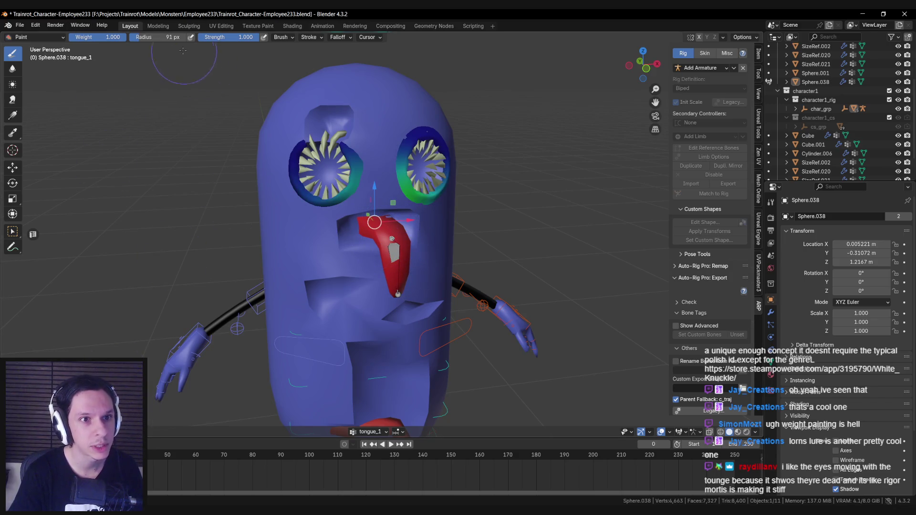
{"action": "type", "text": "0"}
{"action": "key", "text": "Return"}
{"action": "right_click", "coordinate": [189, 401]}
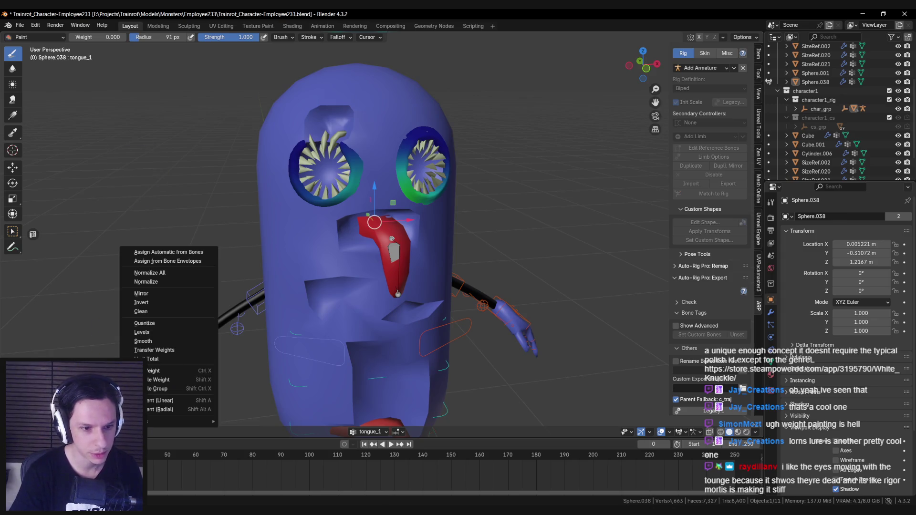
{"action": "left_click", "coordinate": [189, 371]}
Leave weight painting for Object mode and reselect the rig.
{"action": "left_click_drag", "start_coordinate": [375, 222], "coordinate": [375, 225]}
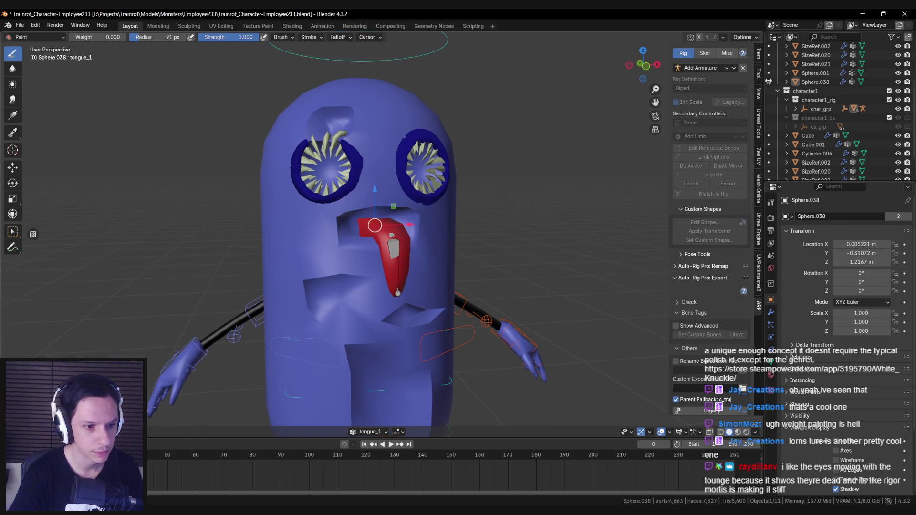
{"action": "key", "text": "ctrl+Tab"}
{"action": "left_click", "coordinate": [389, 246]}
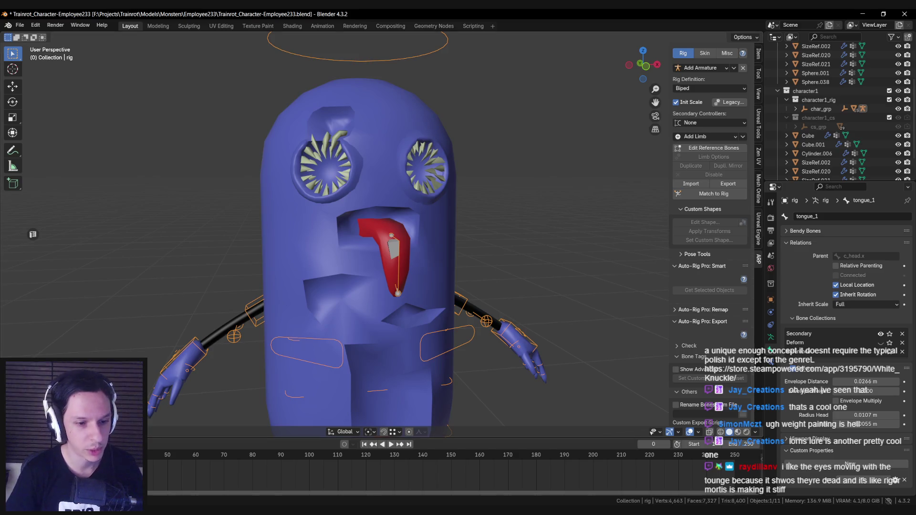
{"action": "key", "text": "ctrl+Tab"}
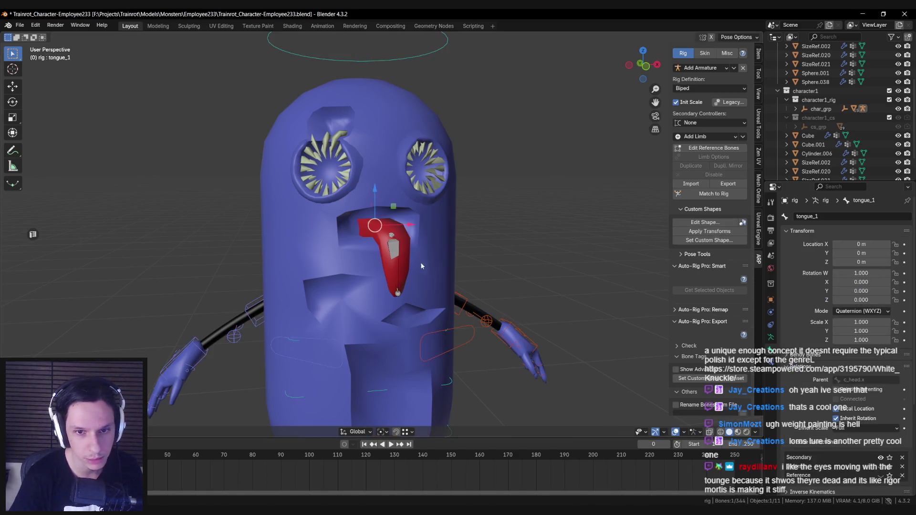
{"action": "key", "text": "shift+z"}
{"action": "key", "text": "shift+z"}
{"action": "key", "text": "r"}
{"action": "key", "text": "x"}
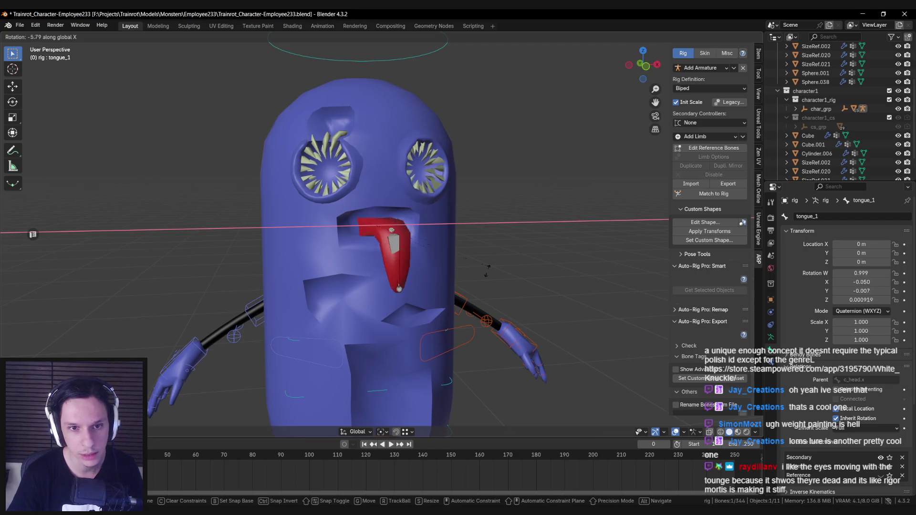
{"action": "key", "text": "Escape"}
{"action": "key", "text": "r"}
{"action": "key", "text": "x"}
{"action": "key", "text": "Escape"}
{"action": "key", "text": "r"}
{"action": "key", "text": "Escape"}
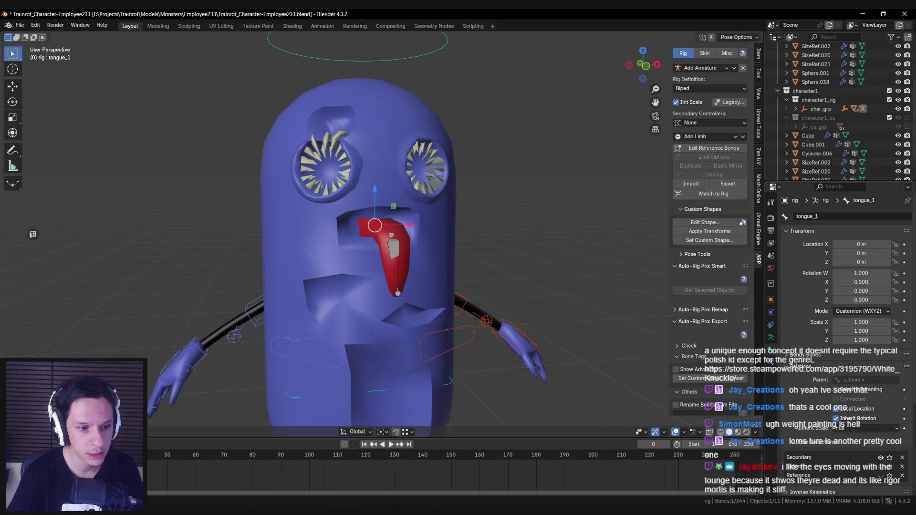
{"action": "key", "text": "Tab"}
{"action": "key", "text": "Tab"}
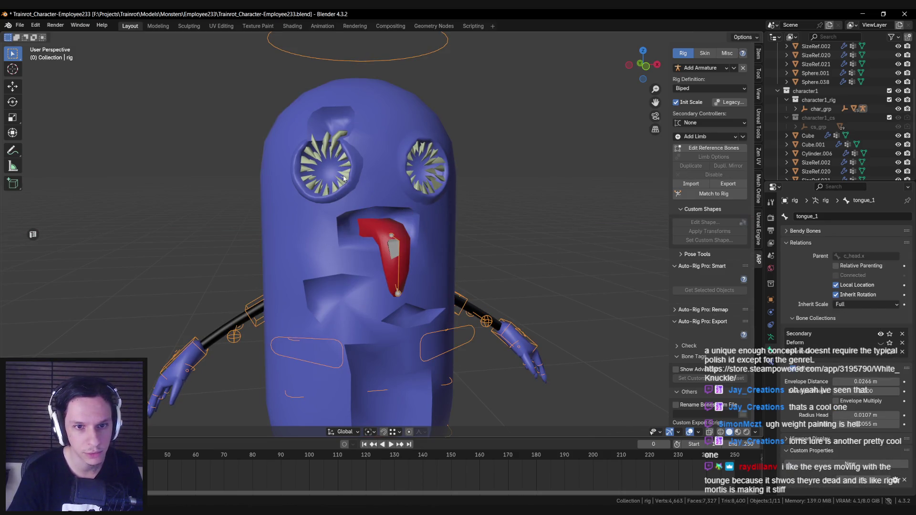
Select Sphere.001 and zero its tongue_1 weights through the Weights menu in Weight Paint.
{"action": "left_click", "coordinate": [344, 179]}
{"action": "key", "text": "shift+z"}
{"action": "key", "text": "shift+z"}
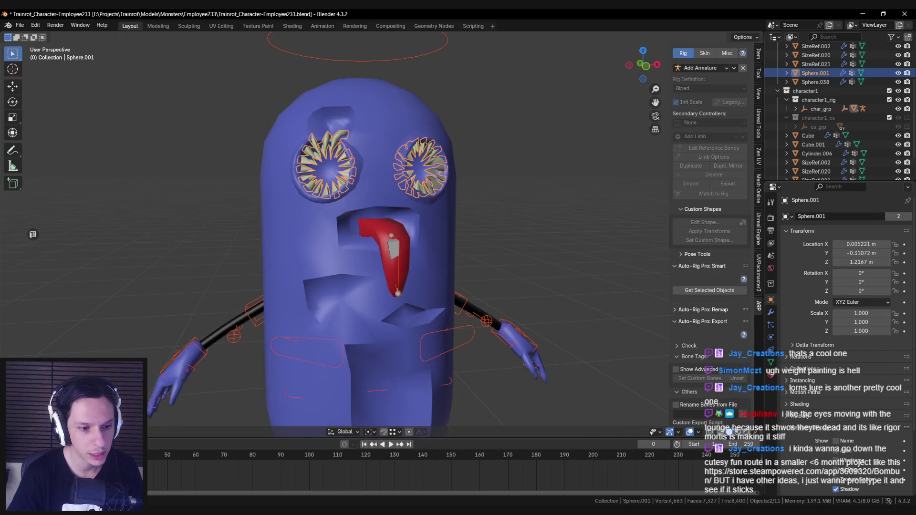
{"action": "key", "text": "ctrl+Tab"}
{"action": "key", "text": "shift+z"}
{"action": "left_click", "coordinate": [393, 241], "text": "ctrl"}
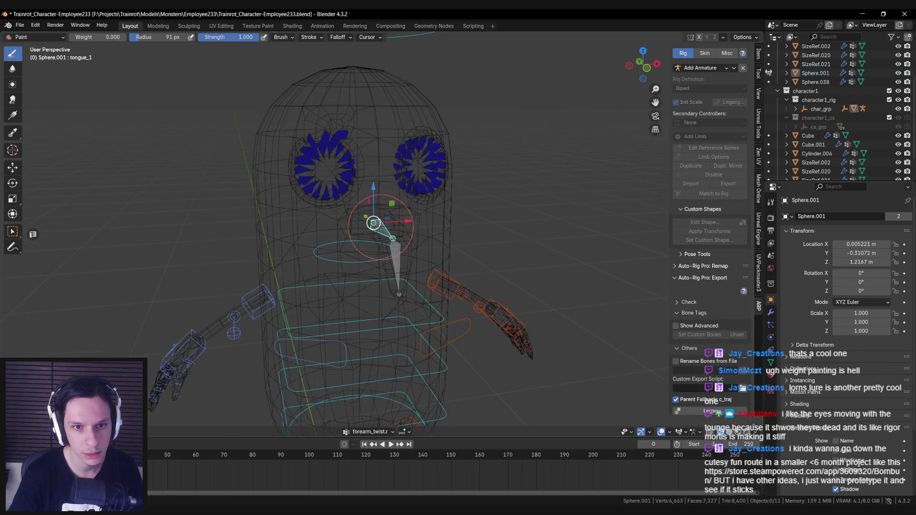
{"action": "key", "text": "g"}
{"action": "key", "text": "Escape"}
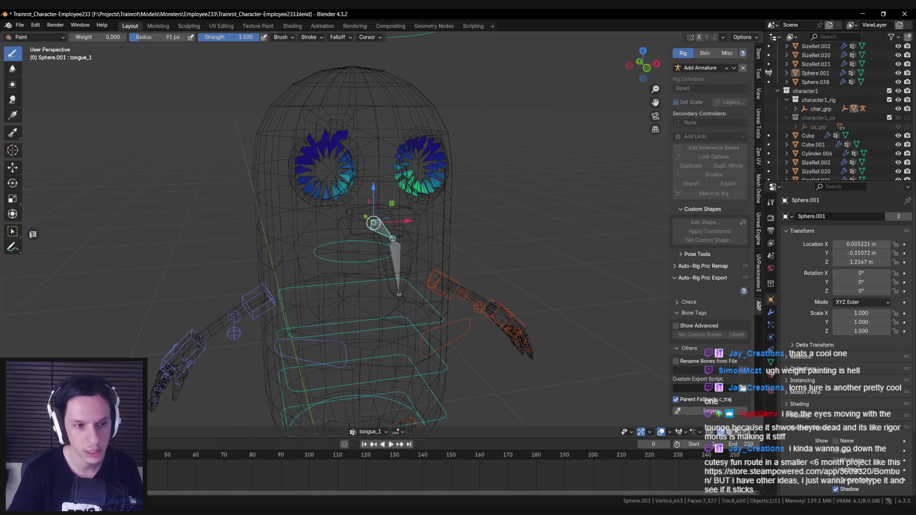
{"action": "right_click", "coordinate": [167, 422]}
{"action": "left_click", "coordinate": [167, 374]}
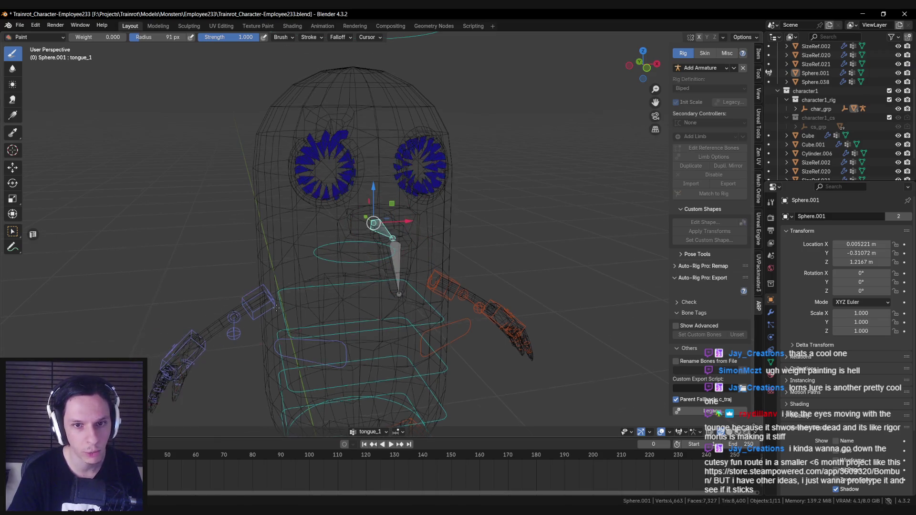
Check the eye teeth from side and front views, then return to posing tongue_1.
{"action": "key", "text": "shift+z"}
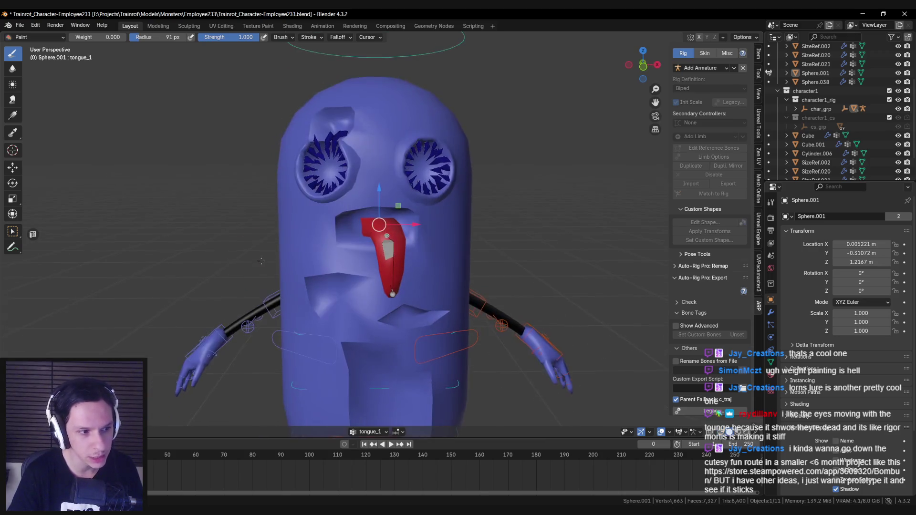
{"action": "key", "text": "KP_6"}
{"action": "key", "text": "KP_6"}
{"action": "key", "text": "KP_6"}
{"action": "key", "text": "shift+z"}
{"action": "key", "text": "KP_1"}
{"action": "key", "text": "shift+z"}
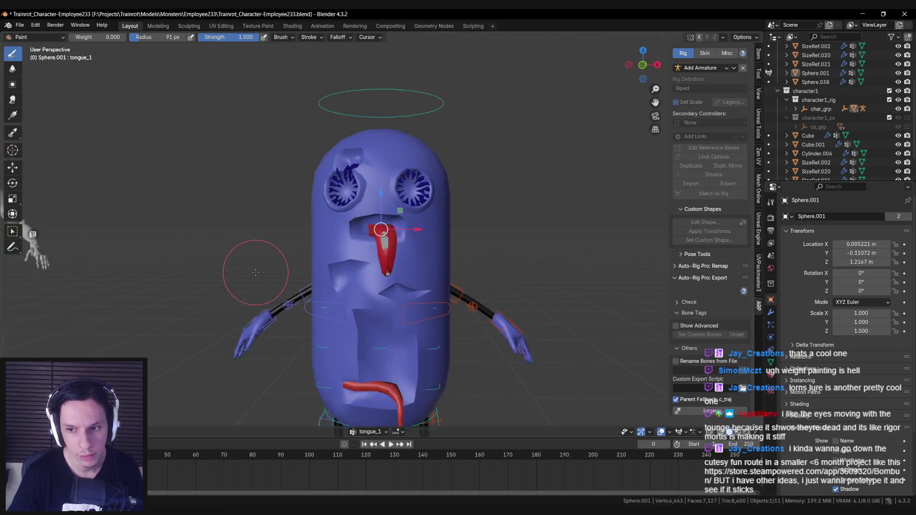
{"action": "scroll", "coordinate": [255, 272], "scroll_direction": "up", "scroll_amount": 1}
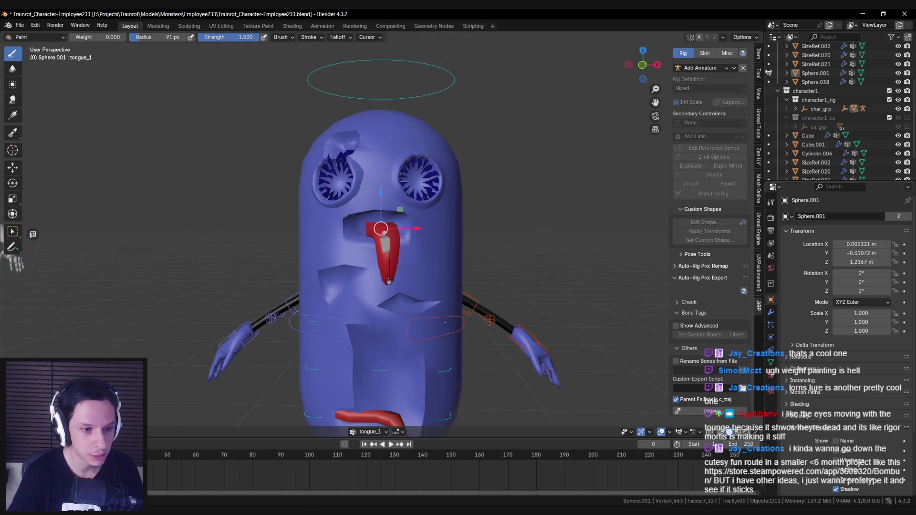
{"action": "key", "text": "ctrl+Tab"}
{"action": "scroll", "coordinate": [391, 254], "scroll_direction": "up", "scroll_amount": 2}
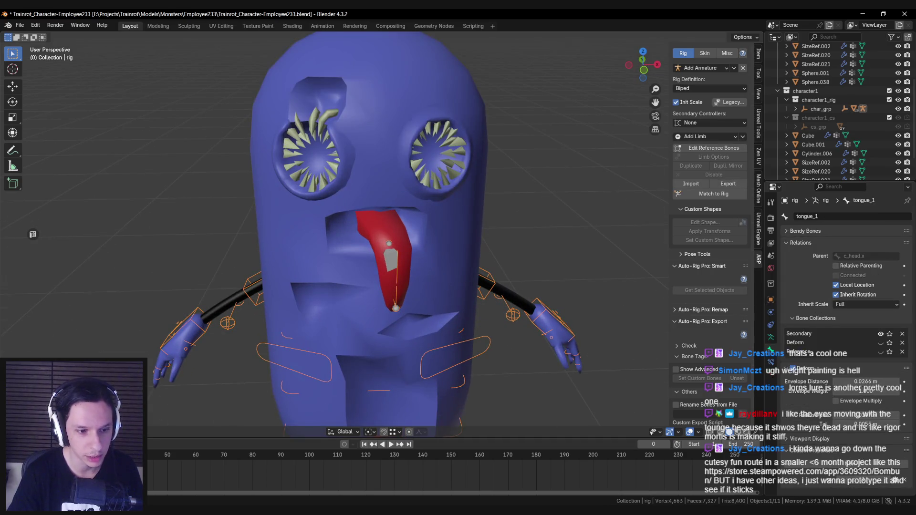
{"action": "key", "text": "r"}
{"action": "key", "text": "x"}
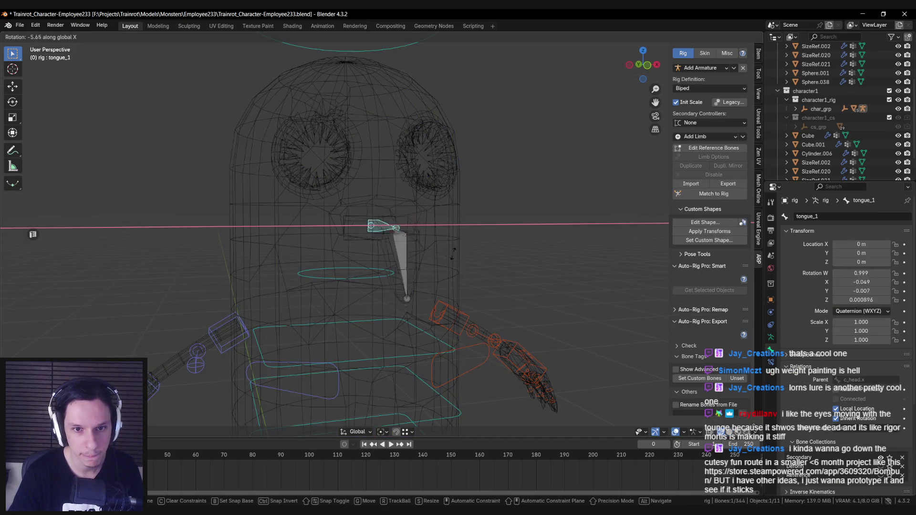
{"action": "key", "text": "y"}
{"action": "key", "text": "z"}
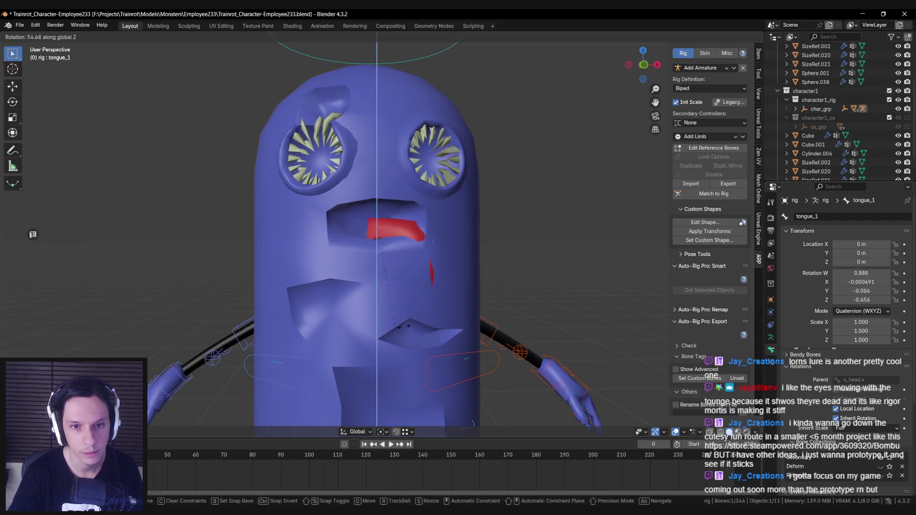
{"action": "scroll", "coordinate": [643, 215], "scroll_direction": "up", "scroll_amount": 1}
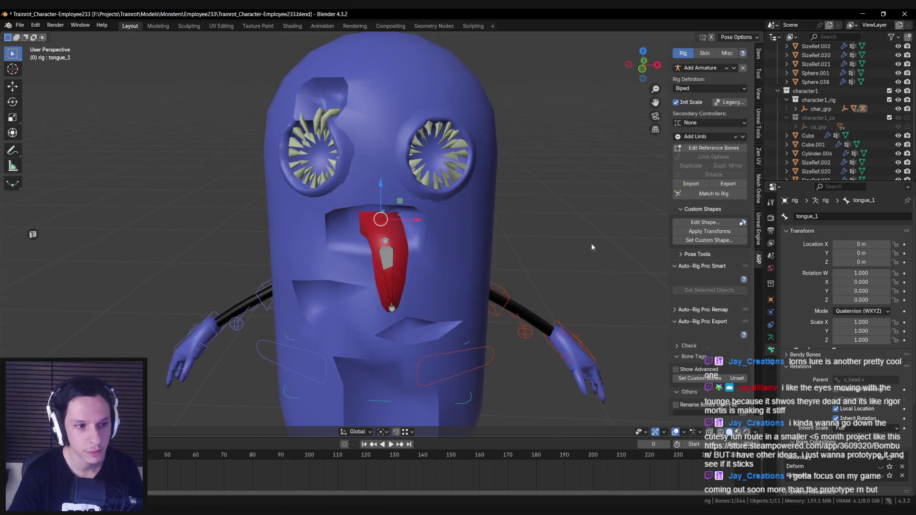
{"action": "left_click", "coordinate": [536, 253]}
{"action": "key", "text": "bracketright"}
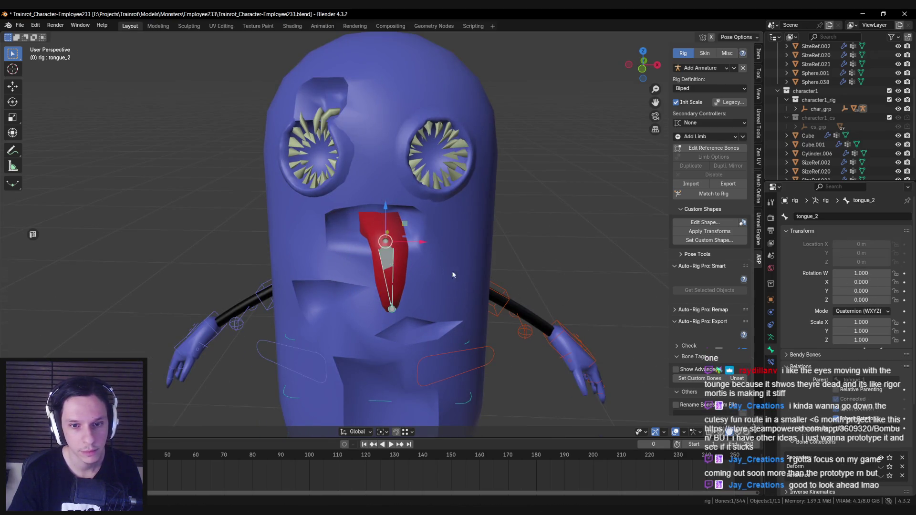
{"action": "key", "text": "r"}
{"action": "key", "text": "x"}
{"action": "key", "text": "z"}
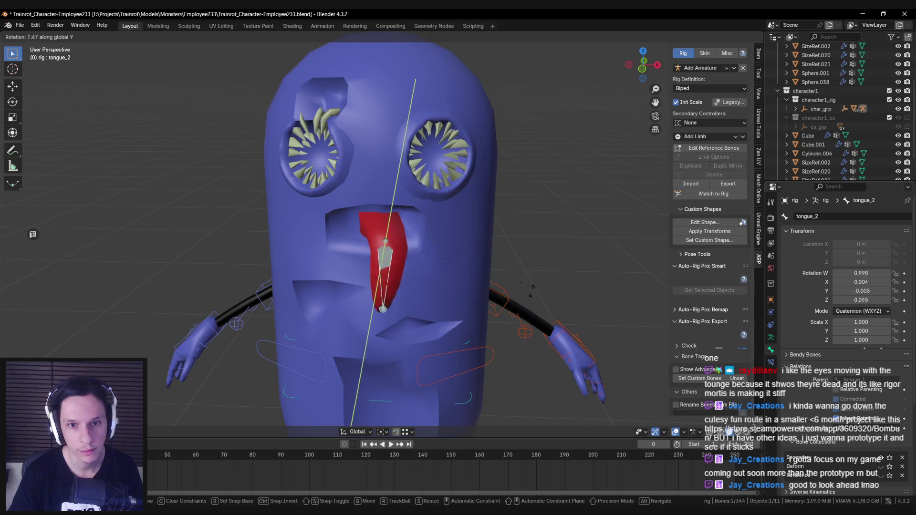
{"action": "key", "text": "Escape"}
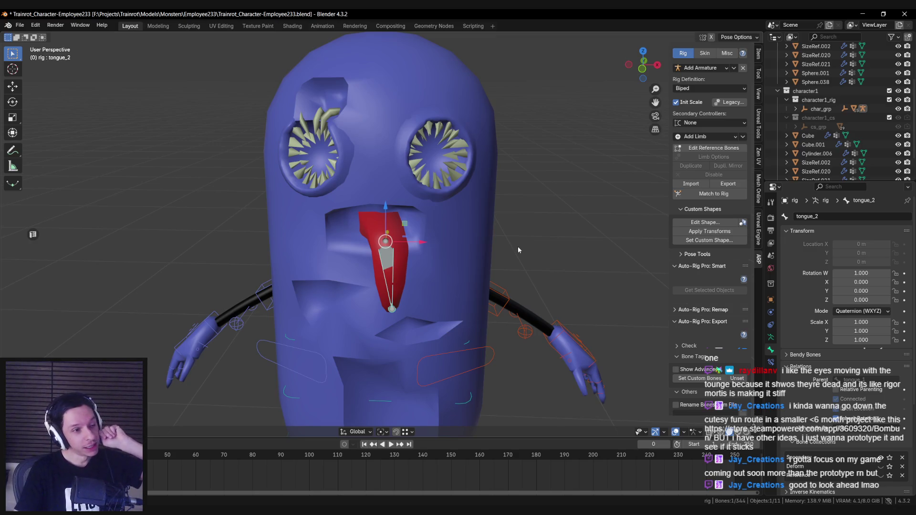
{"action": "scroll", "coordinate": [517, 246], "scroll_direction": "down", "scroll_amount": 4}
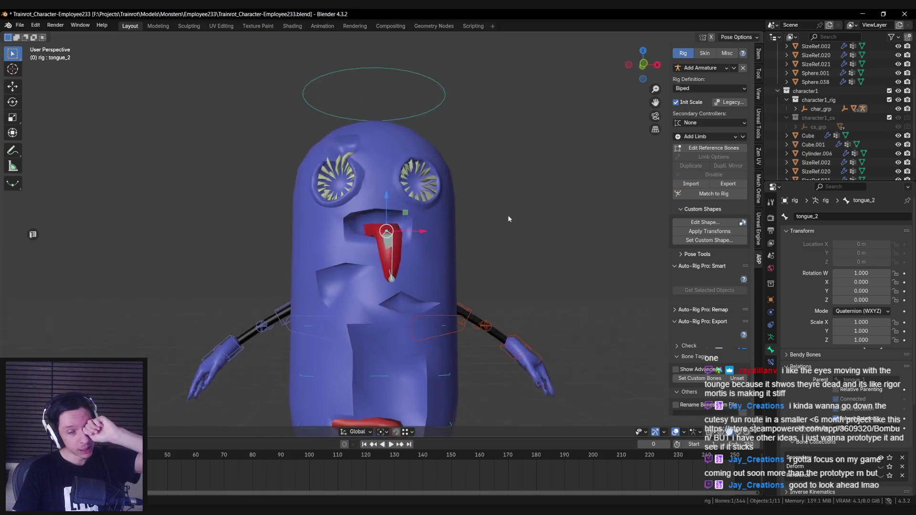
{"action": "scroll", "coordinate": [472, 240], "scroll_direction": "up", "scroll_amount": 5}
{"action": "key", "text": "shift+z"}
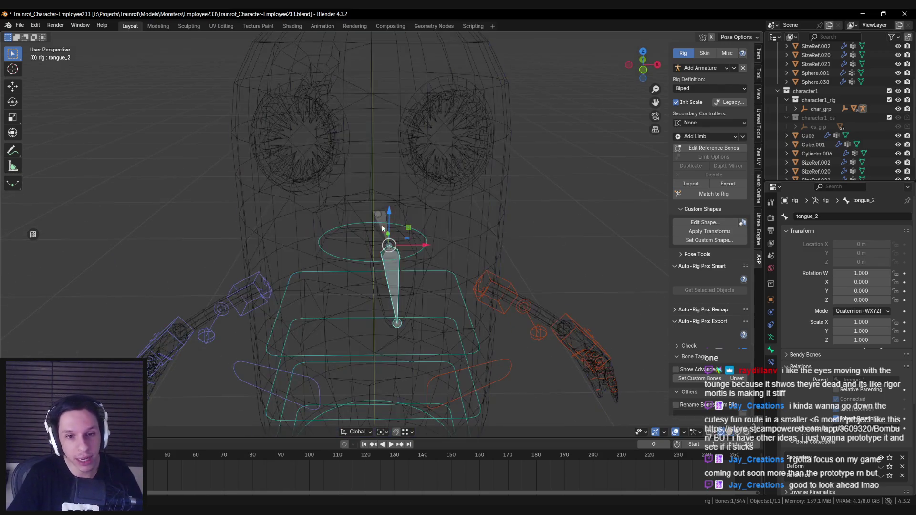
{"action": "key", "text": "shift+z"}
{"action": "left_click", "coordinate": [379, 217]}
{"action": "scroll", "coordinate": [448, 258], "scroll_direction": "down", "scroll_amount": 4}
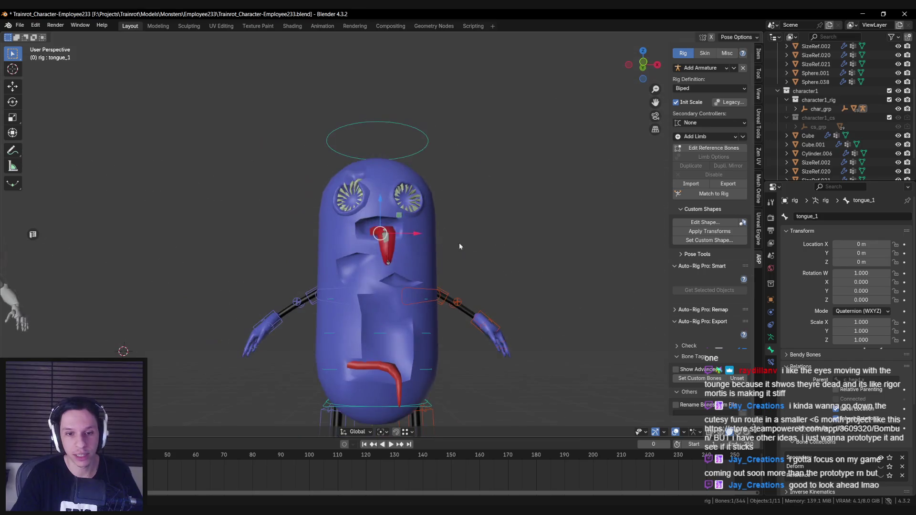
{"action": "key", "text": "r"}
{"action": "key", "text": "z"}
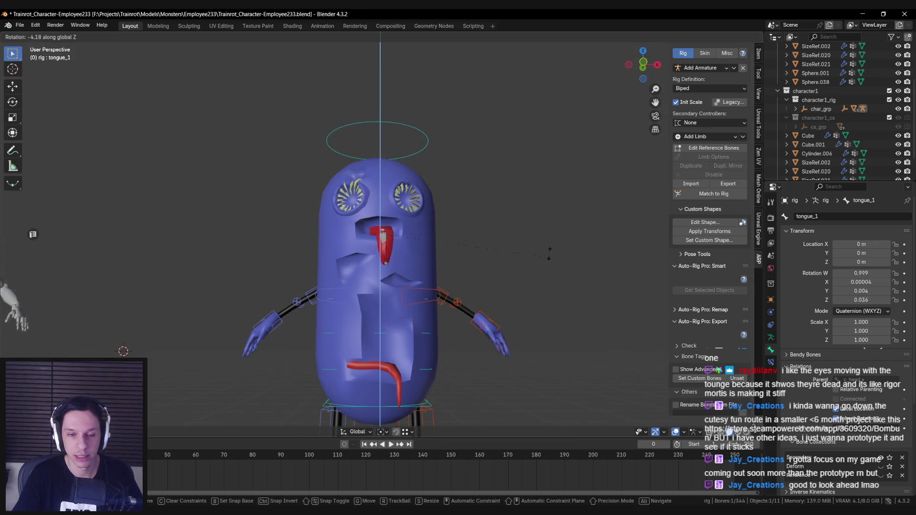
{"action": "right_click", "coordinate": [548, 252]}
{"action": "scroll", "coordinate": [425, 262], "scroll_direction": "up", "scroll_amount": 5}
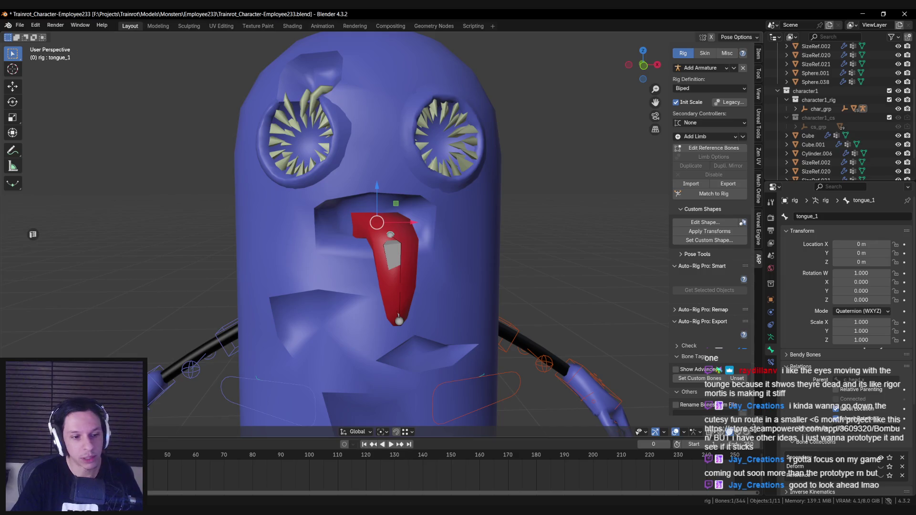
{"action": "key", "text": "Tab"}
{"action": "key", "text": "Tab"}
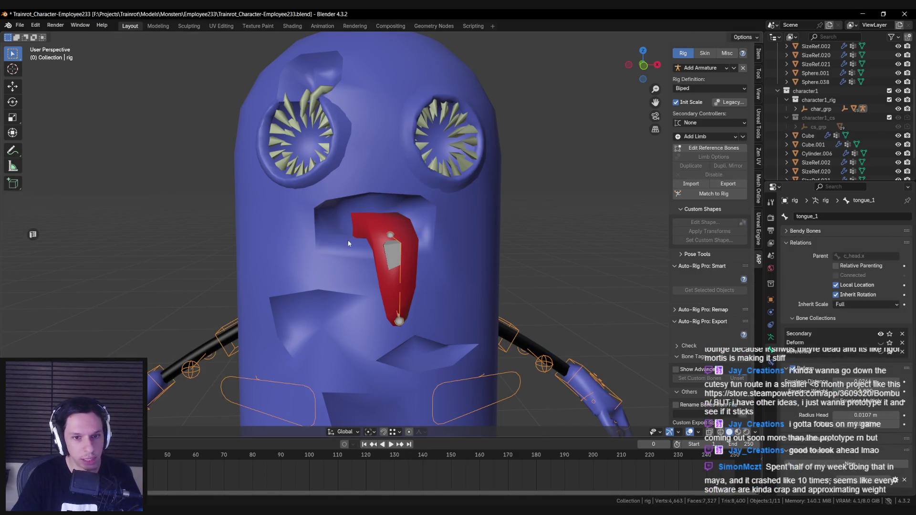
Enter Weight Paint on Cylinder.006 with see-through display and a larger brush radius.
{"action": "left_click", "coordinate": [330, 270]}
{"action": "key", "text": "ctrl+Tab"}
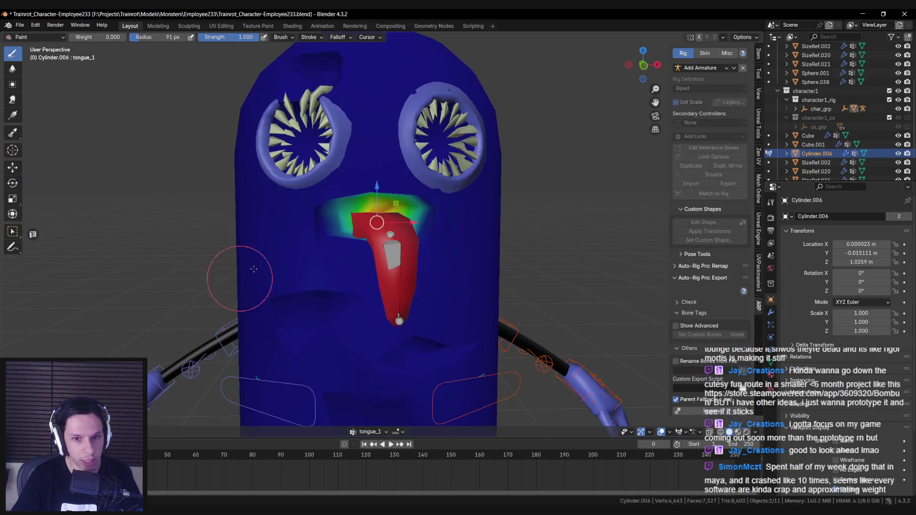
{"action": "scroll", "coordinate": [365, 217], "scroll_direction": "up", "scroll_amount": 5}
{"action": "key", "text": "alt+z"}
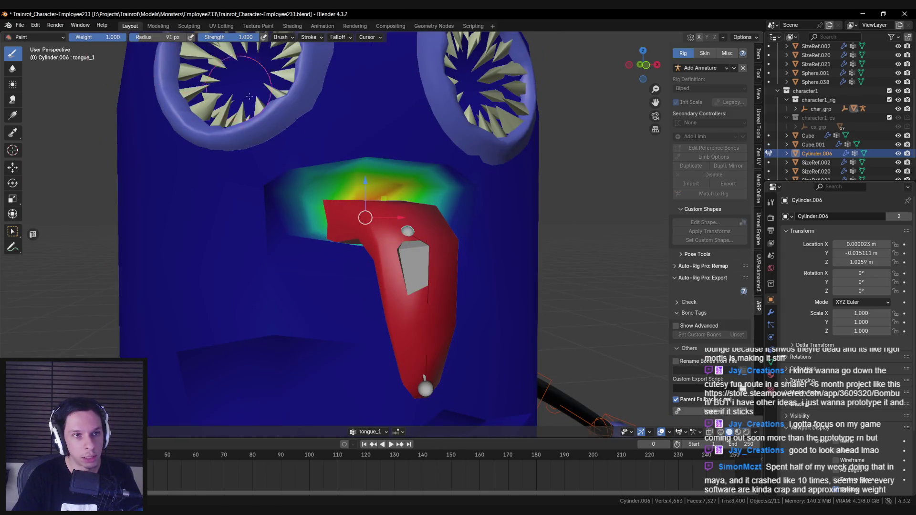
{"action": "key", "text": "f"}
{"action": "left_click", "coordinate": [365, 206]}
Re-enter Weight Paint on the body and display tongue_1's weights over the mouth.
{"action": "key", "text": "ctrl+Tab"}
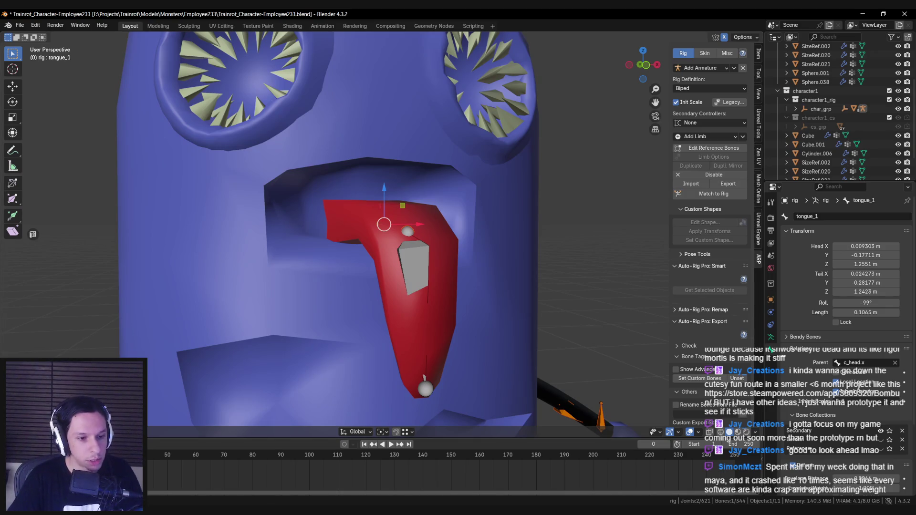
{"action": "scroll", "coordinate": [363, 229], "scroll_direction": "down", "scroll_amount": 3}
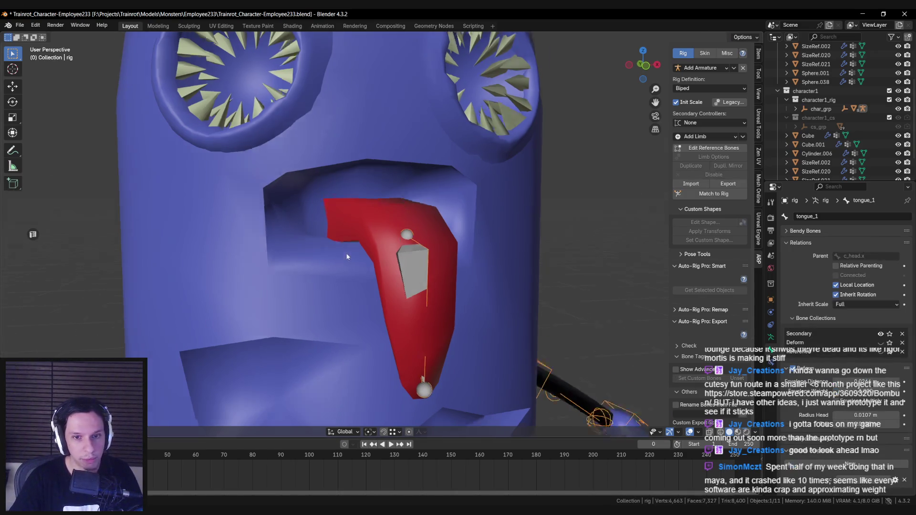
{"action": "key", "text": "ctrl+Tab"}
{"action": "left_click", "coordinate": [338, 226]}
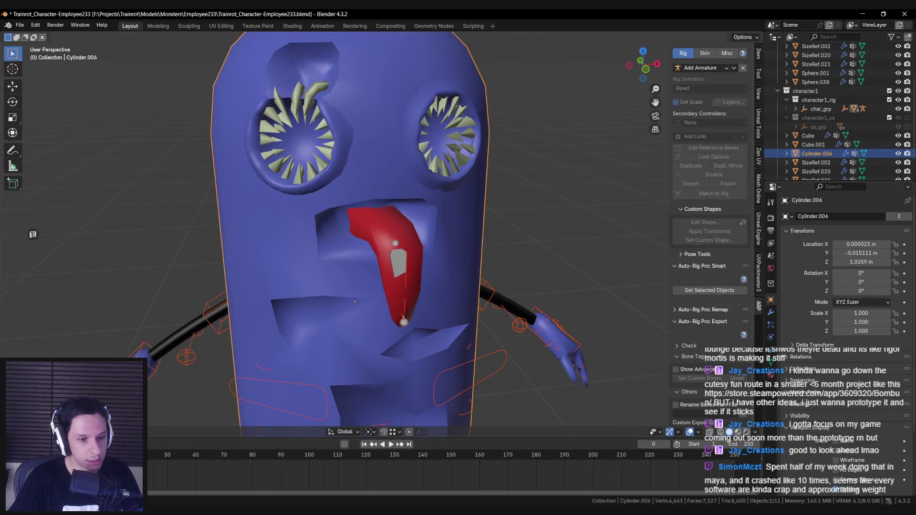
{"action": "key", "text": "ctrl+Tab"}
{"action": "key", "text": "alt+z"}
{"action": "left_click", "coordinate": [396, 243], "text": "ctrl"}
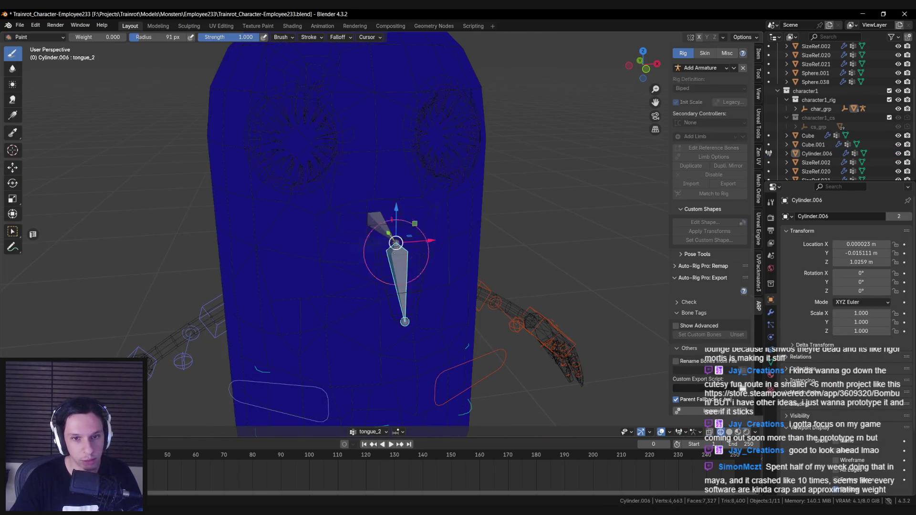
{"action": "left_click", "coordinate": [375, 224], "text": "ctrl"}
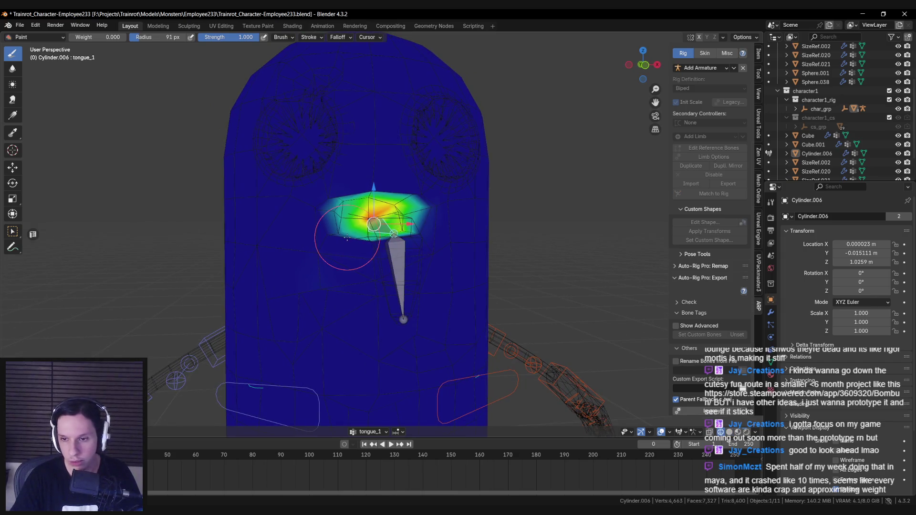
Show the sidebar's Tool tab brush settings and look through weight options, blending and overlays.
{"action": "left_click", "coordinate": [760, 55]}
{"action": "left_click", "coordinate": [758, 75]}
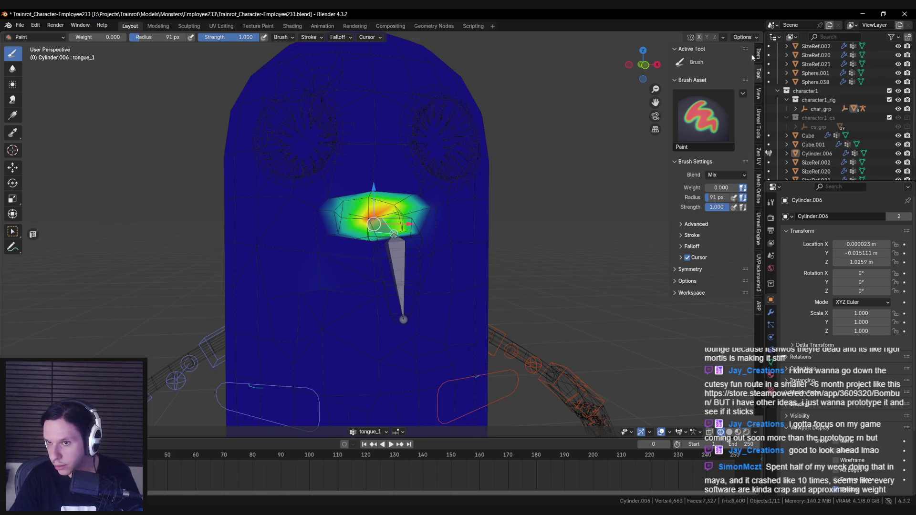
{"action": "left_click", "coordinate": [745, 37]}
{"action": "left_click", "coordinate": [745, 37]}
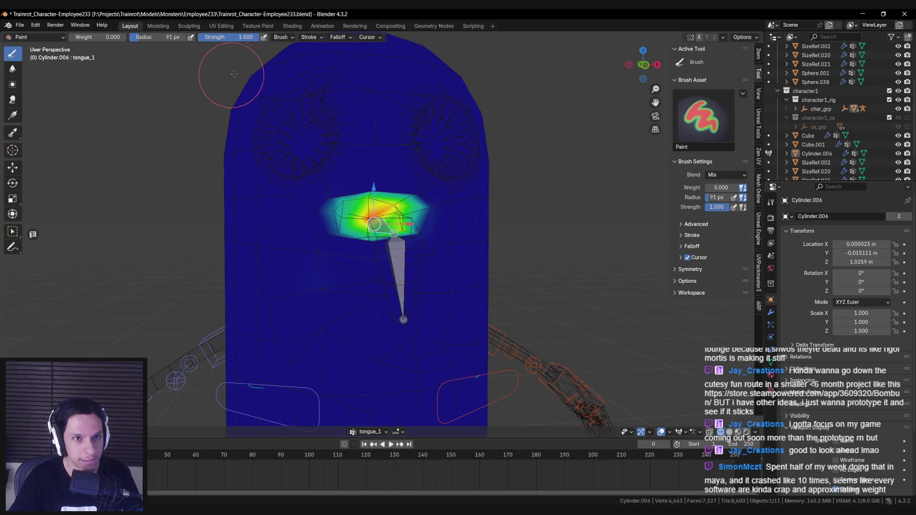
{"action": "left_click", "coordinate": [290, 38]}
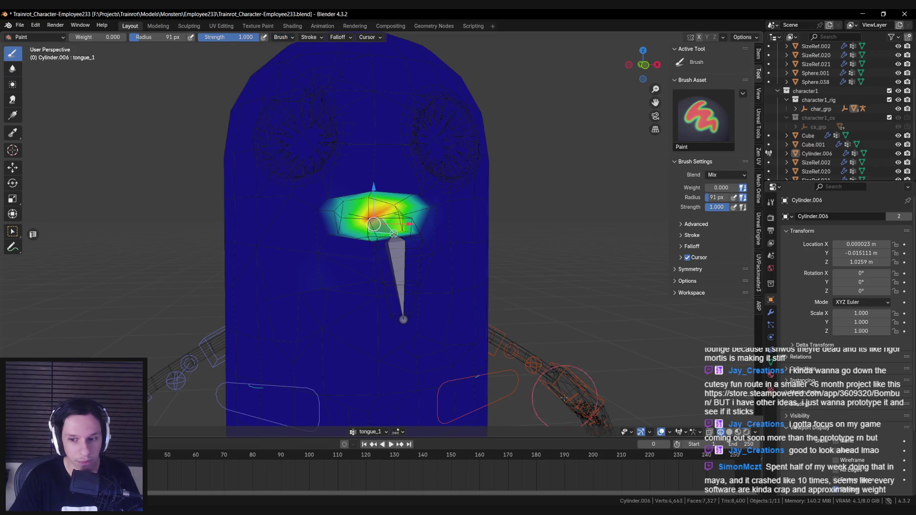
{"action": "left_click", "coordinate": [680, 432]}
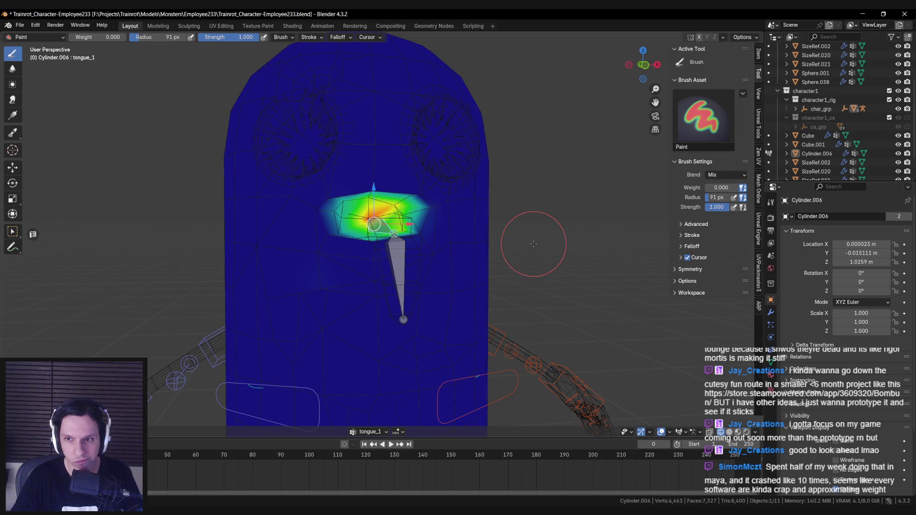
Expand the brush Falloff, Stroke and Options sections in the sidebar.
{"action": "left_click", "coordinate": [687, 244]}
{"action": "left_click", "coordinate": [684, 242]}
{"action": "left_click", "coordinate": [683, 236]}
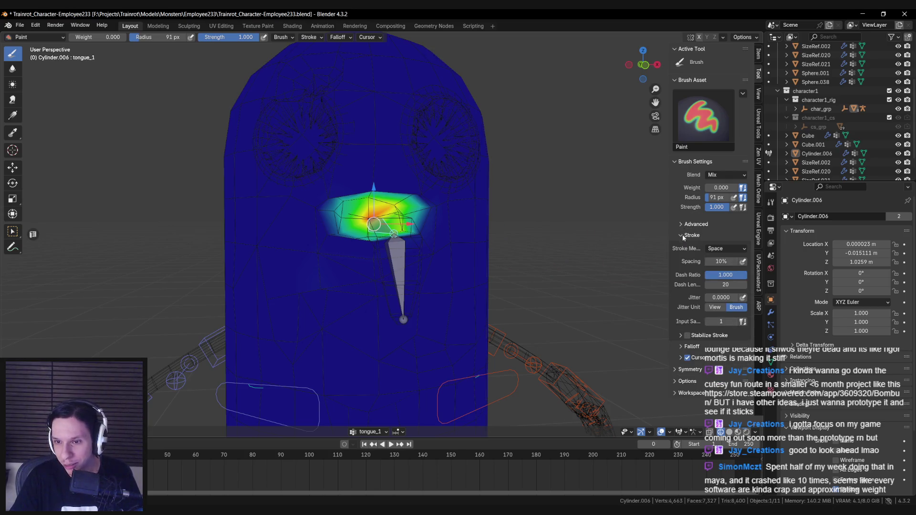
{"action": "left_click", "coordinate": [682, 234]}
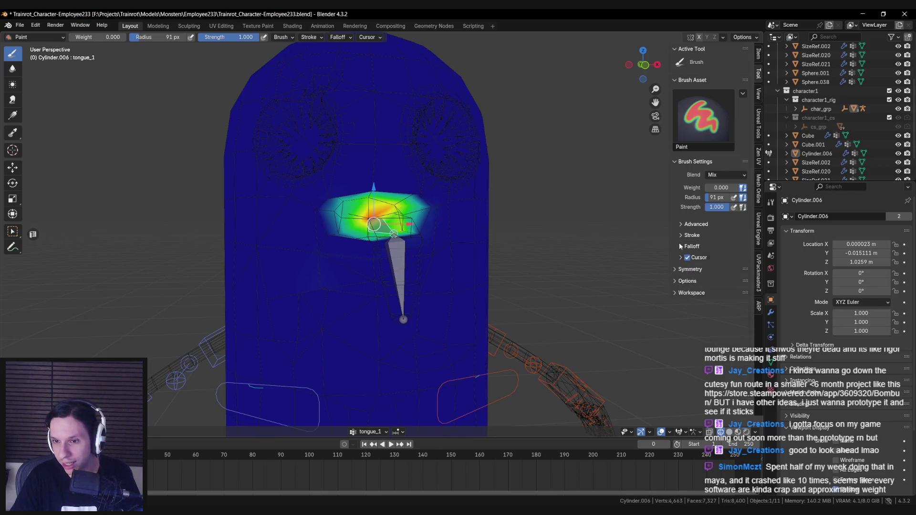
{"action": "scroll", "coordinate": [363, 230], "scroll_direction": "up", "scroll_amount": 3}
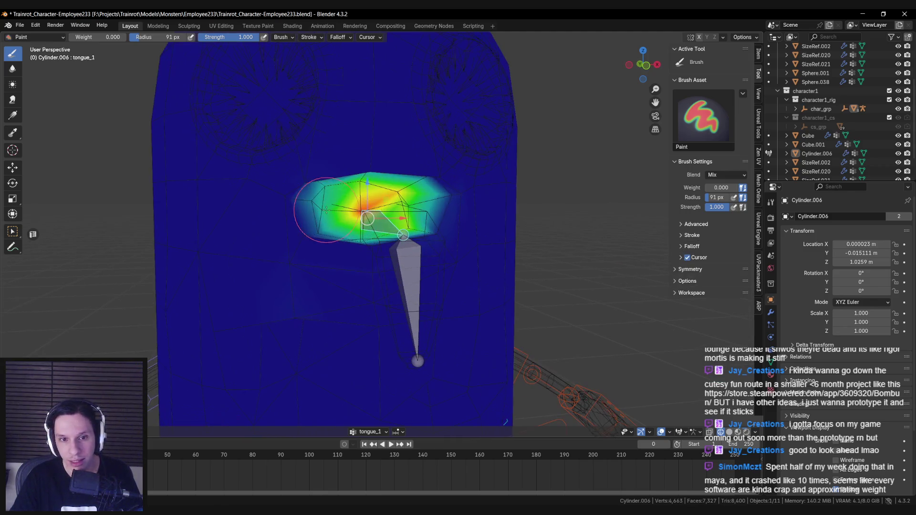
{"action": "left_click", "coordinate": [681, 281]}
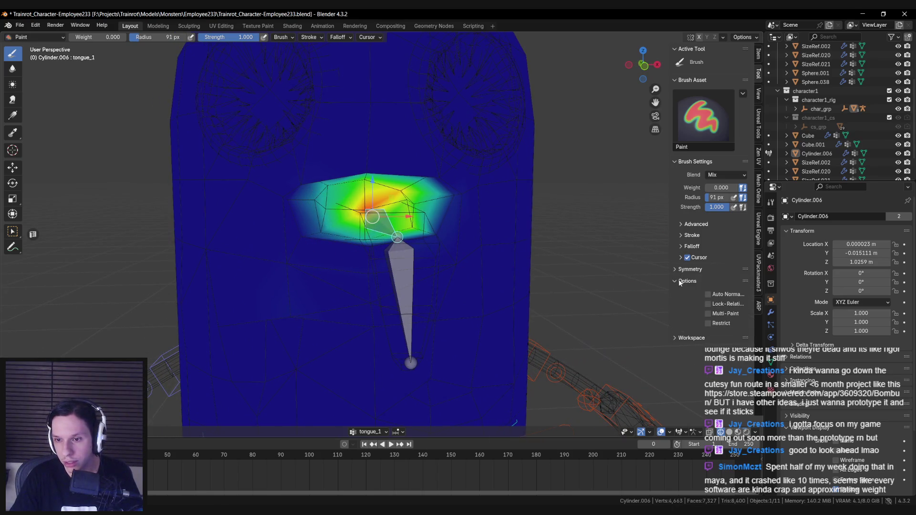
{"action": "left_click", "coordinate": [681, 281]}
{"action": "left_click", "coordinate": [36, 24]}
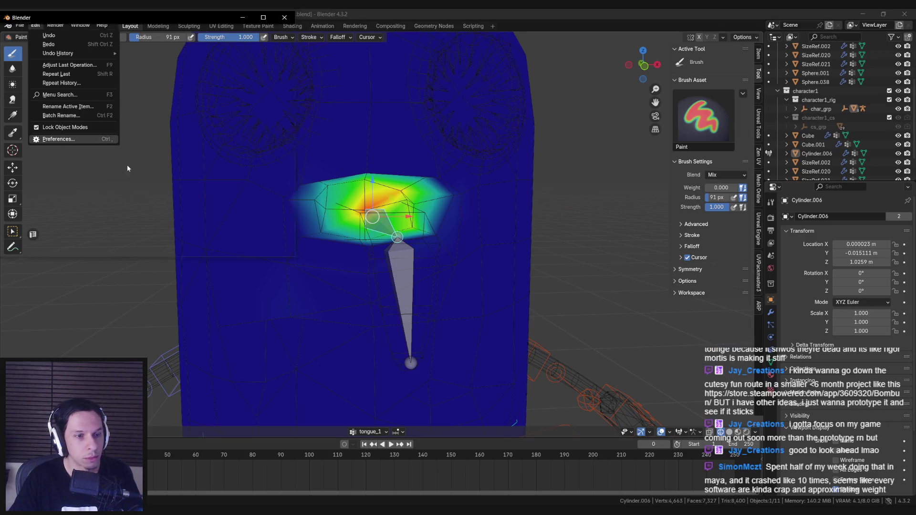
{"action": "left_click", "coordinate": [58, 139]}
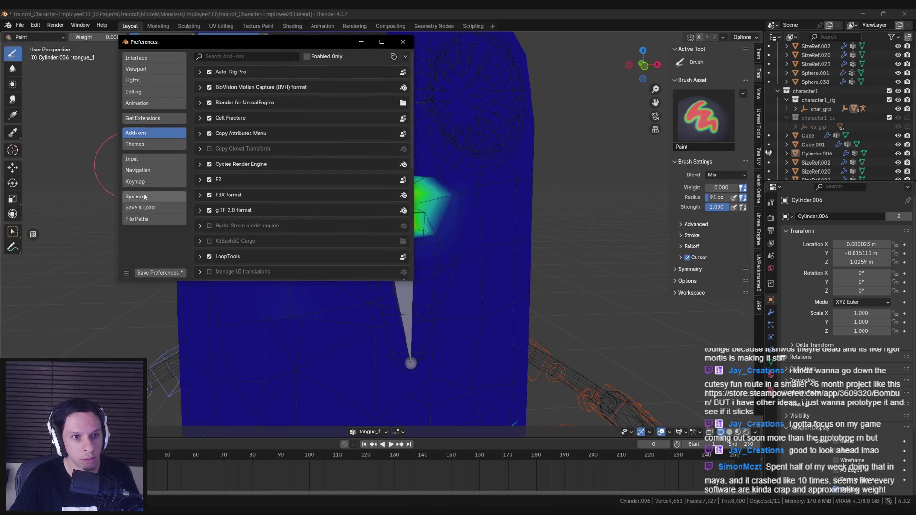
{"action": "left_click", "coordinate": [143, 163]}
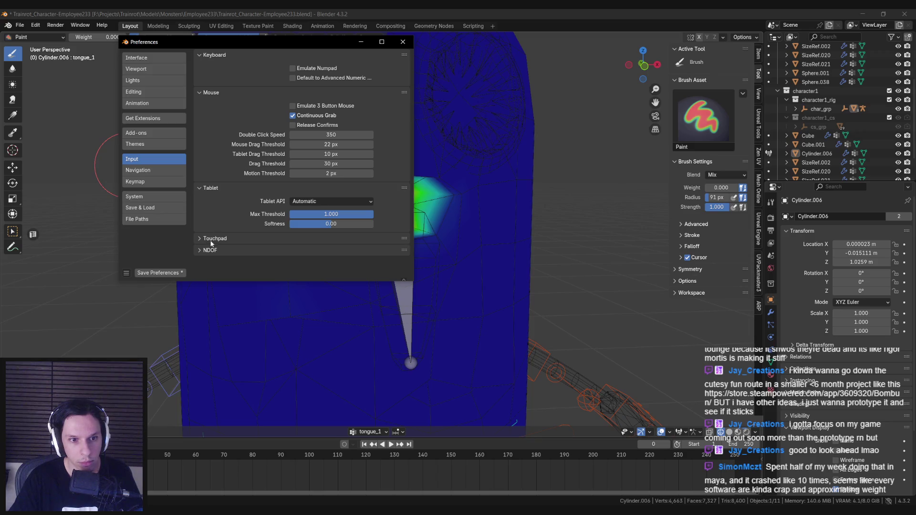
{"action": "left_click", "coordinate": [140, 172]}
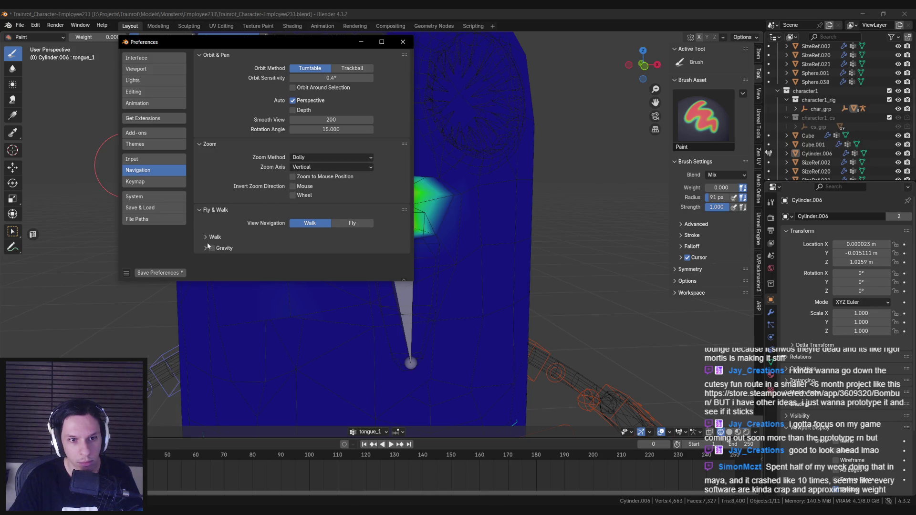
{"action": "left_click", "coordinate": [148, 94]}
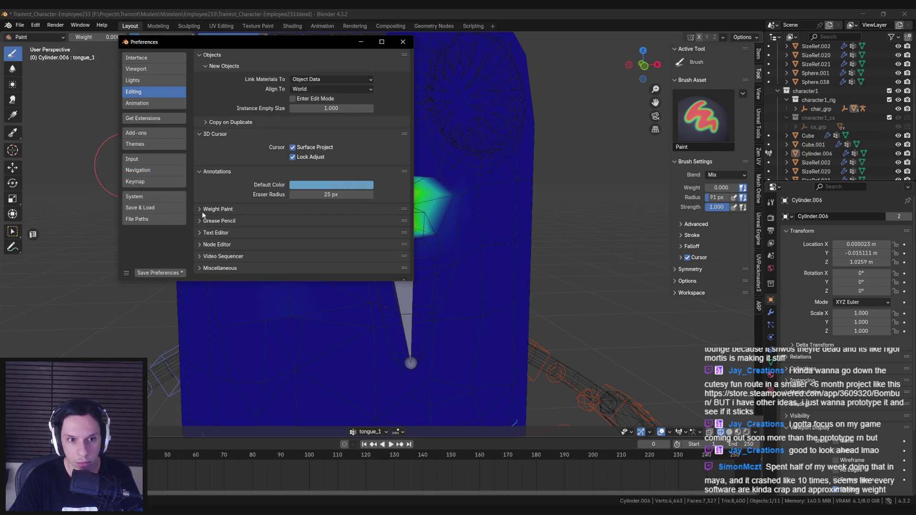
{"action": "scroll", "coordinate": [201, 262], "scroll_direction": "down", "scroll_amount": 1}
{"action": "scroll", "coordinate": [202, 259], "scroll_direction": "up", "scroll_amount": 1}
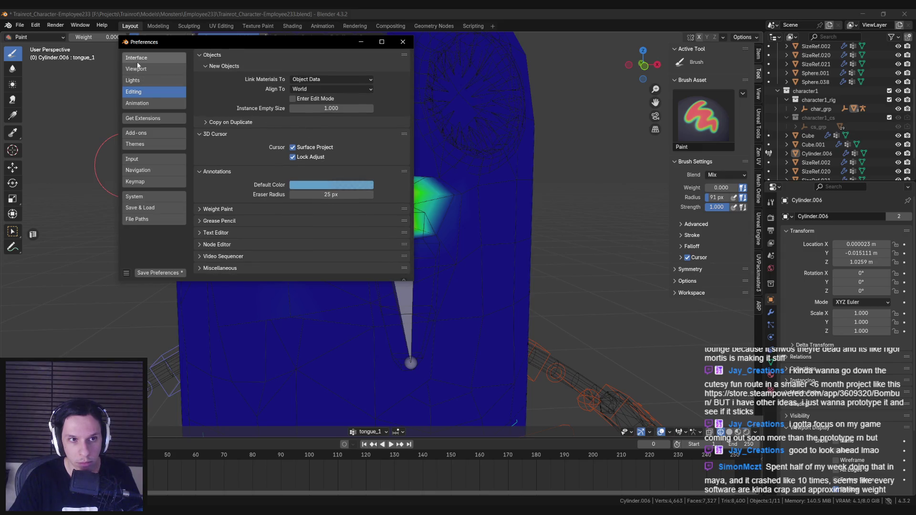
{"action": "left_click", "coordinate": [402, 42]}
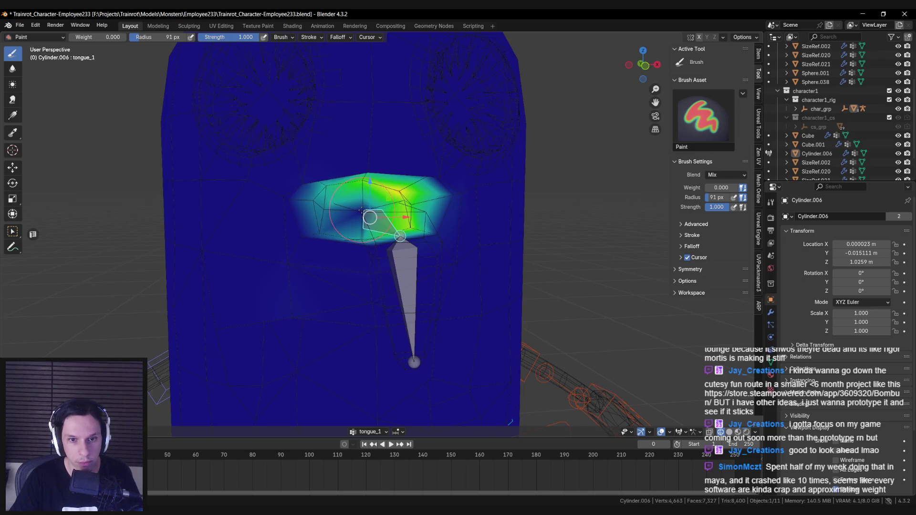
Return to Weight Paint on the body mesh with tongue_1's weights shown around the mouth.
{"action": "key", "text": "ctrl+Tab"}
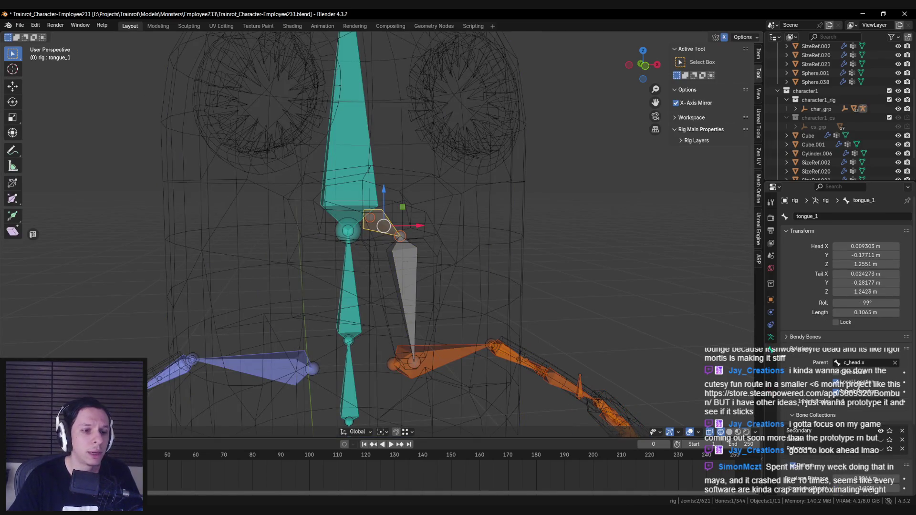
{"action": "key", "text": "ctrl+Tab"}
{"action": "left_click", "coordinate": [247, 268]}
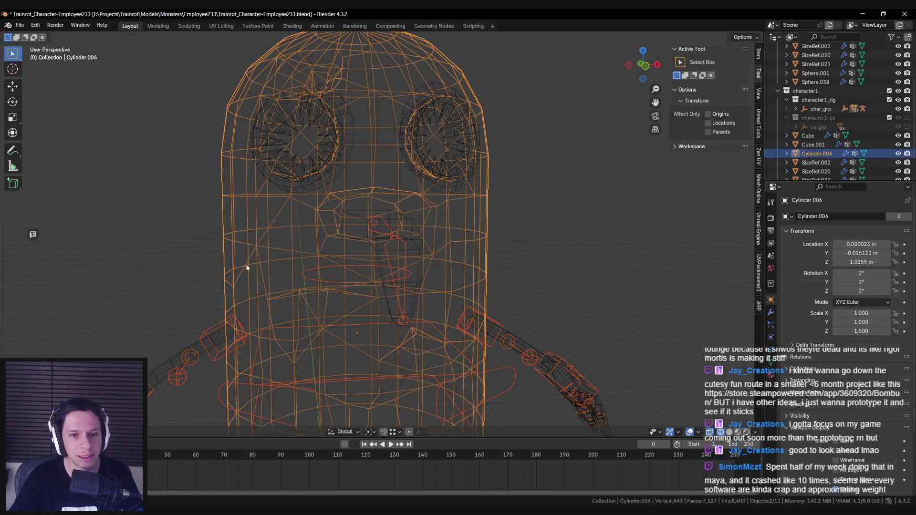
{"action": "key", "text": "ctrl+Tab"}
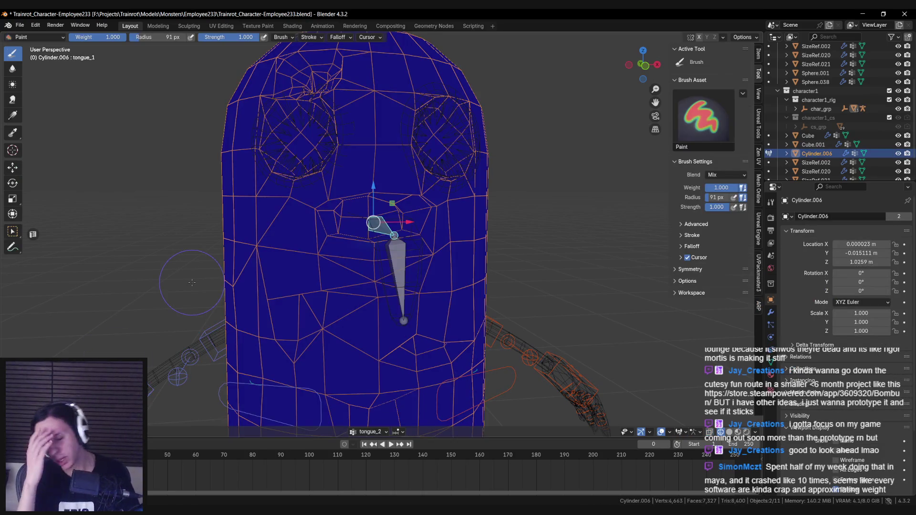
{"action": "left_click", "coordinate": [381, 228], "text": "ctrl"}
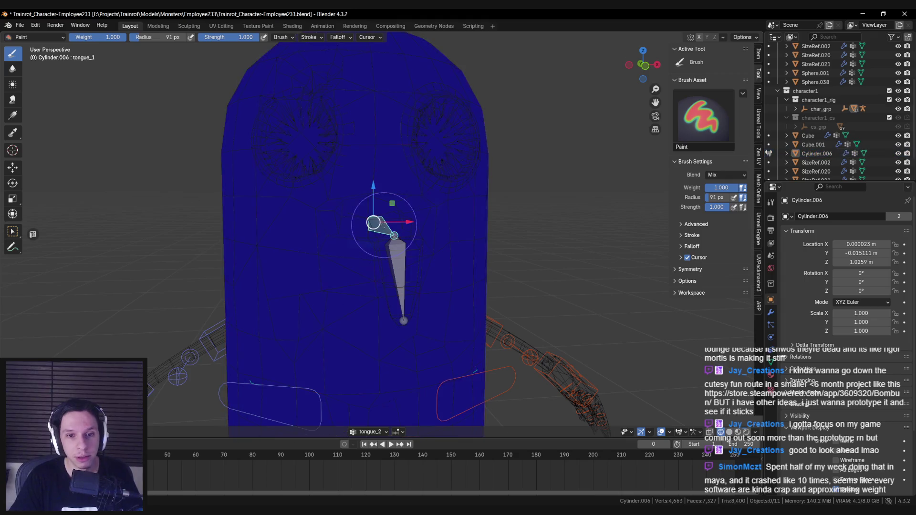
Orbit and zoom around the head to inspect the weights, then open the File menu.
{"action": "mouse_move", "coordinate": [373, 222]}
{"action": "left_mouse_down"}
{"action": "mouse_move", "coordinate": [368, 210]}
{"action": "mouse_move", "coordinate": [382, 211]}
{"action": "mouse_move", "coordinate": [374, 222]}
{"action": "left_mouse_up"}
{"action": "scroll", "coordinate": [368, 232], "scroll_direction": "down", "scroll_amount": 3}
{"action": "scroll", "coordinate": [385, 253], "scroll_direction": "up", "scroll_amount": 2}
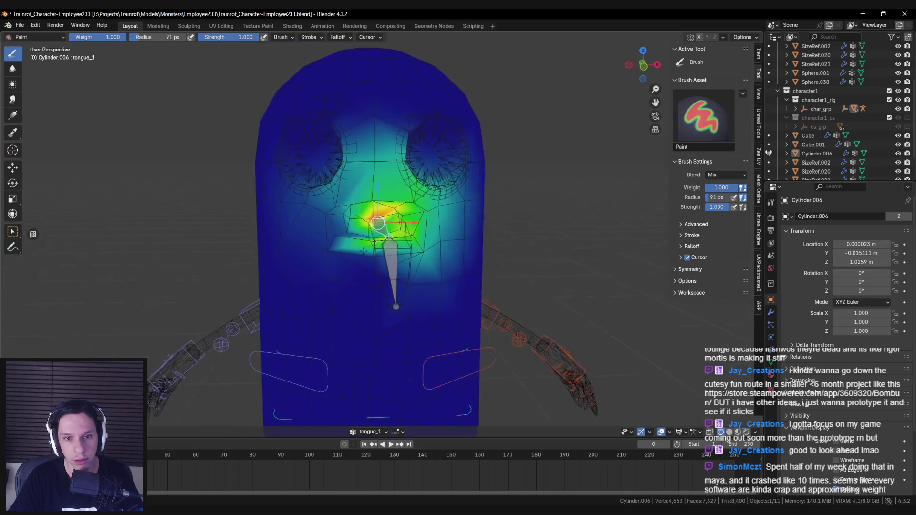
{"action": "scroll", "coordinate": [386, 253], "scroll_direction": "down", "scroll_amount": 3}
{"action": "mouse_move", "coordinate": [386, 253]}
{"action": "left_mouse_down"}
{"action": "mouse_move", "coordinate": [351, 266]}
{"action": "mouse_move", "coordinate": [360, 265]}
{"action": "left_mouse_up"}
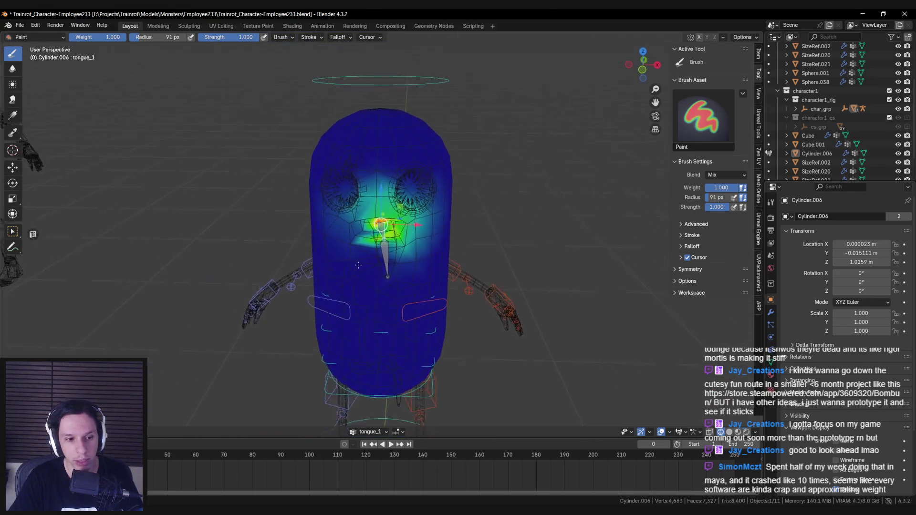
{"action": "scroll", "coordinate": [359, 264], "scroll_direction": "up", "scroll_amount": 2}
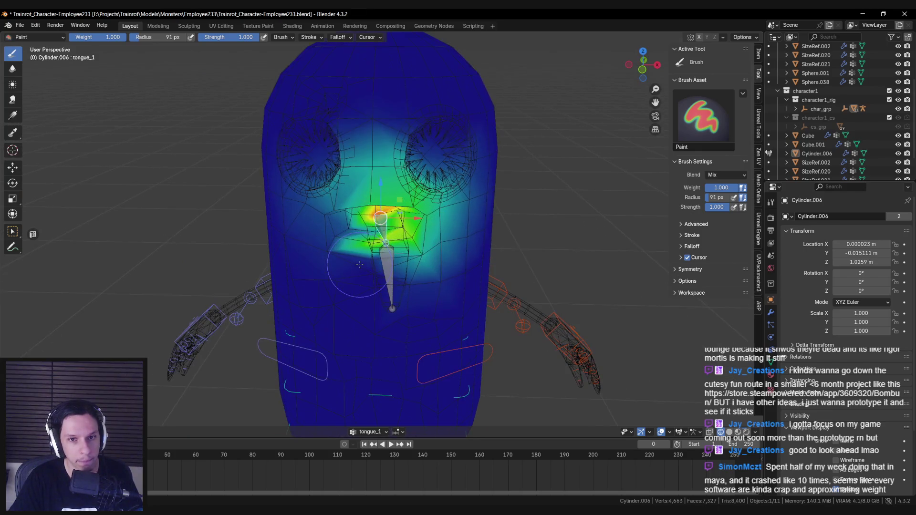
{"action": "left_click", "coordinate": [20, 25]}
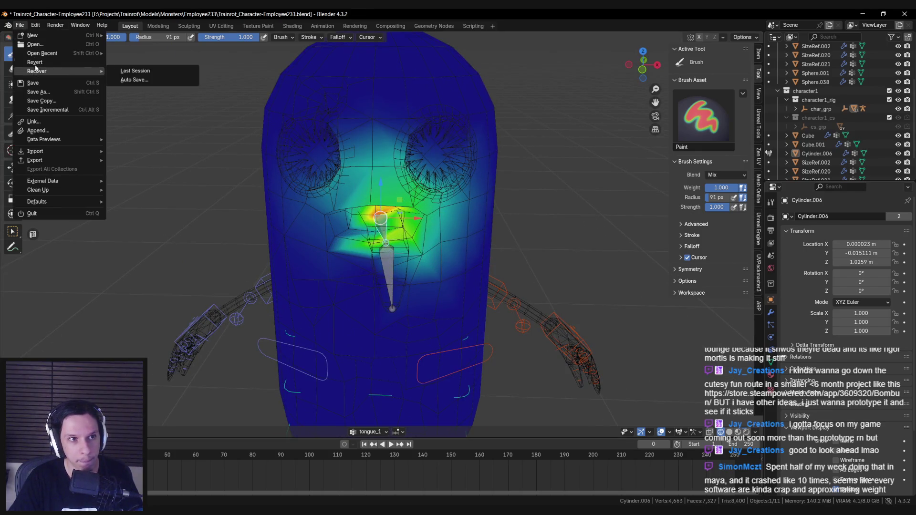
Reload the file from Open Recent, discarding unsaved changes.
{"action": "mouse_move", "coordinate": [36, 55]}
{"action": "left_click", "coordinate": [163, 53]}
{"action": "left_click", "coordinate": [475, 280]}
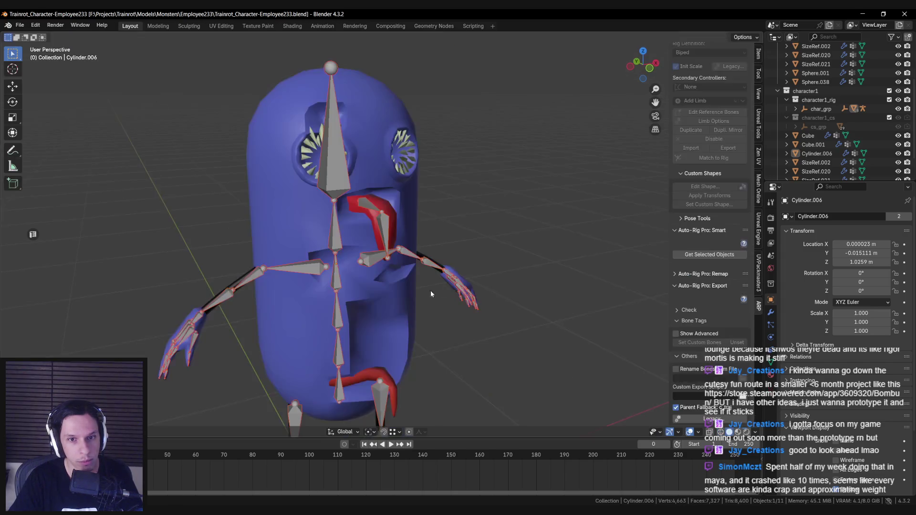
Select the rig and Cylinder.006, then enter Weight Paint with tongue_1 as the active bone.
{"action": "left_click", "coordinate": [362, 213]}
{"action": "scroll", "coordinate": [362, 214], "scroll_direction": "up", "scroll_amount": 5}
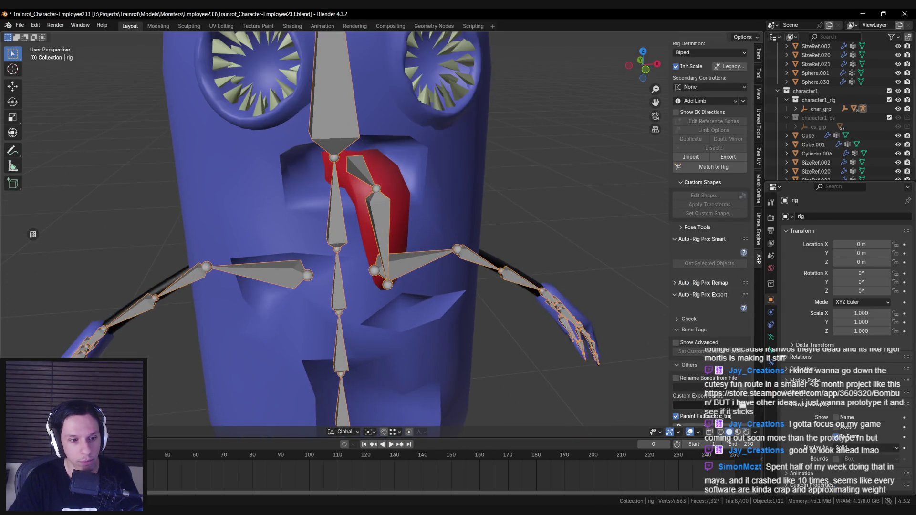
{"action": "left_click", "coordinate": [269, 231]}
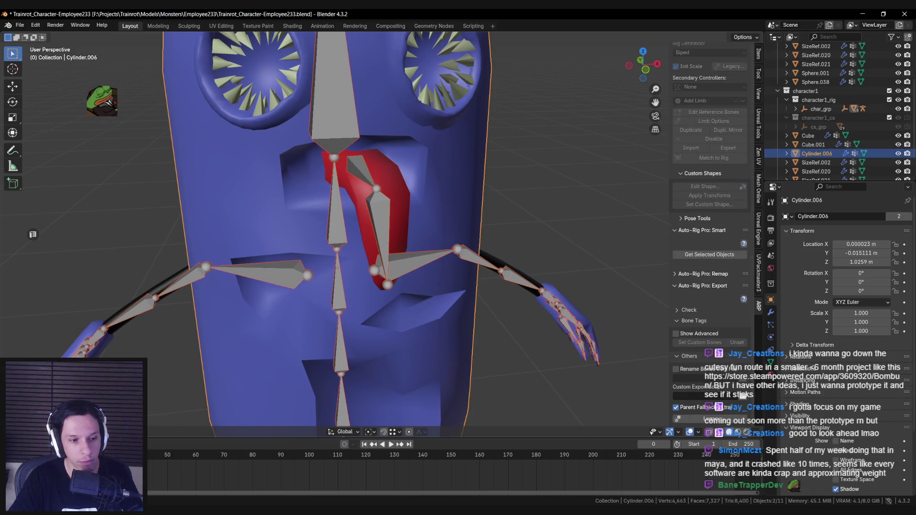
{"action": "key", "text": "ctrl+Tab"}
{"action": "left_click", "coordinate": [365, 176], "text": "ctrl"}
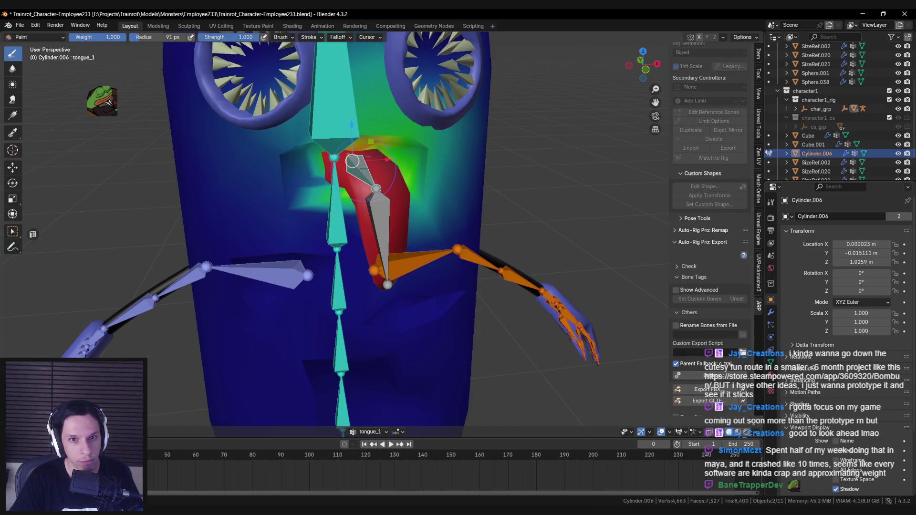
Paint stronger tongue_1 weight on the body beside the tongue's top.
{"action": "key", "text": "g"}
{"action": "left_click", "coordinate": [371, 250]}
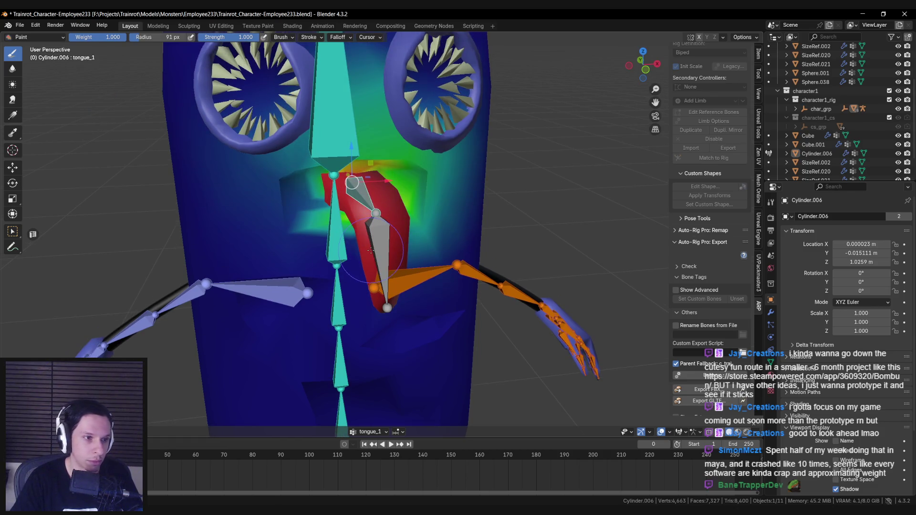
{"action": "scroll", "coordinate": [370, 250], "scroll_direction": "down", "scroll_amount": 4}
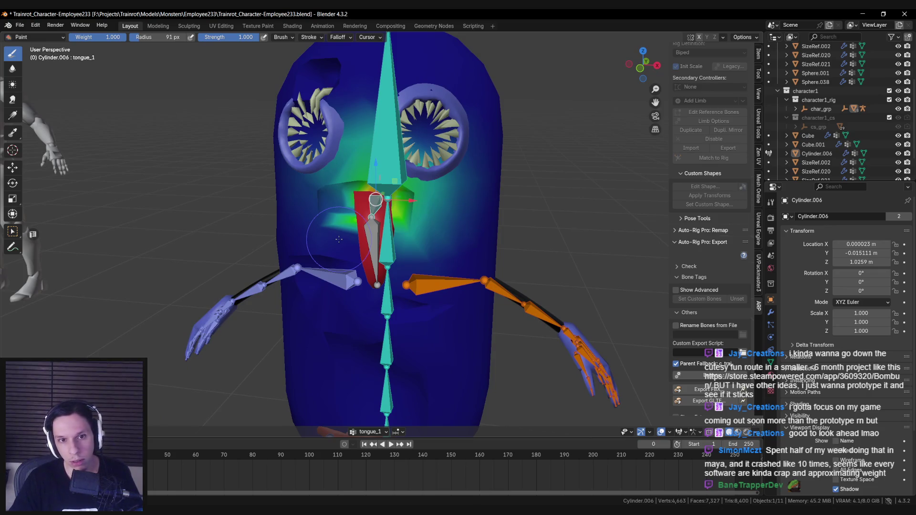
{"action": "scroll", "coordinate": [339, 239], "scroll_direction": "down", "scroll_amount": 1}
{"action": "scroll", "coordinate": [339, 239], "scroll_direction": "up", "scroll_amount": 1}
{"action": "scroll", "coordinate": [359, 259], "scroll_direction": "up", "scroll_amount": 1}
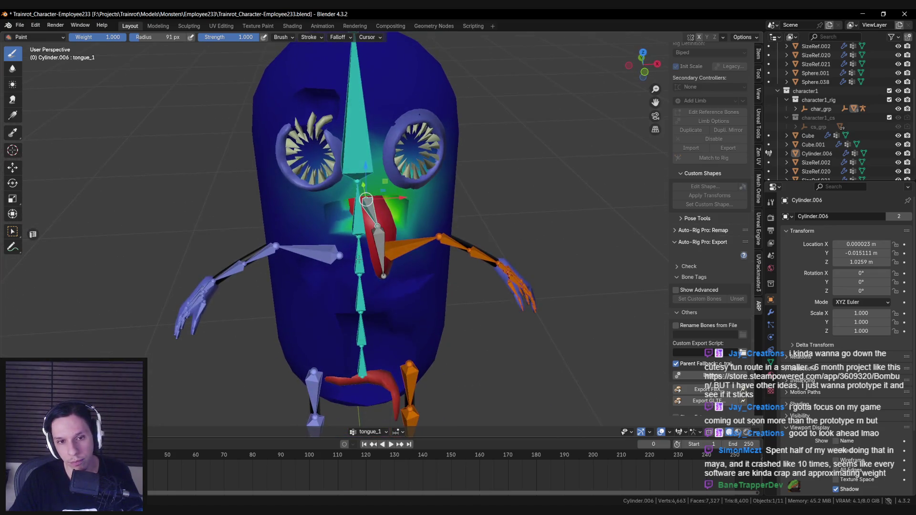
{"action": "scroll", "coordinate": [359, 258], "scroll_direction": "up", "scroll_amount": 3}
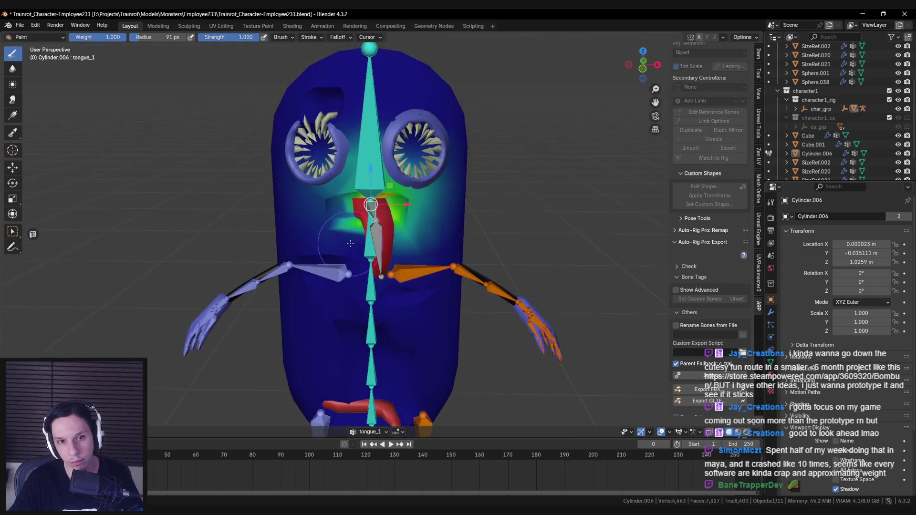
{"action": "mouse_move", "coordinate": [334, 204]}
{"action": "left_mouse_down"}
{"action": "mouse_move", "coordinate": [366, 194]}
{"action": "mouse_move", "coordinate": [353, 198]}
{"action": "mouse_move", "coordinate": [370, 210]}
{"action": "mouse_move", "coordinate": [377, 194]}
{"action": "mouse_move", "coordinate": [308, 202]}
{"action": "left_mouse_up"}
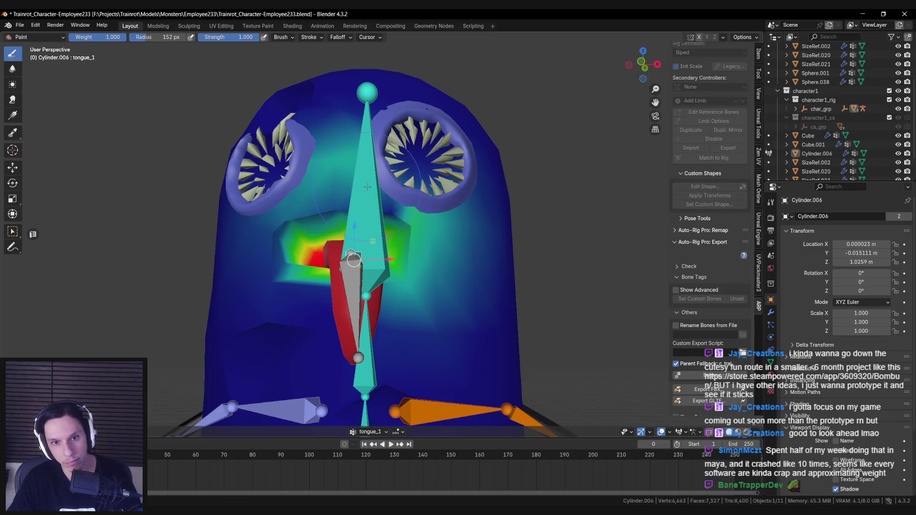
Widen the brush to 168 px and remove tongue_1 weight below and right of the tongue.
{"action": "left_click_drag", "start_coordinate": [367, 187], "coordinate": [381, 182]}
{"action": "mouse_move", "coordinate": [449, 216]}
{"action": "left_mouse_down"}
{"action": "mouse_move", "coordinate": [430, 267]}
{"action": "mouse_move", "coordinate": [471, 245]}
{"action": "mouse_move", "coordinate": [400, 325]}
{"action": "left_mouse_up"}
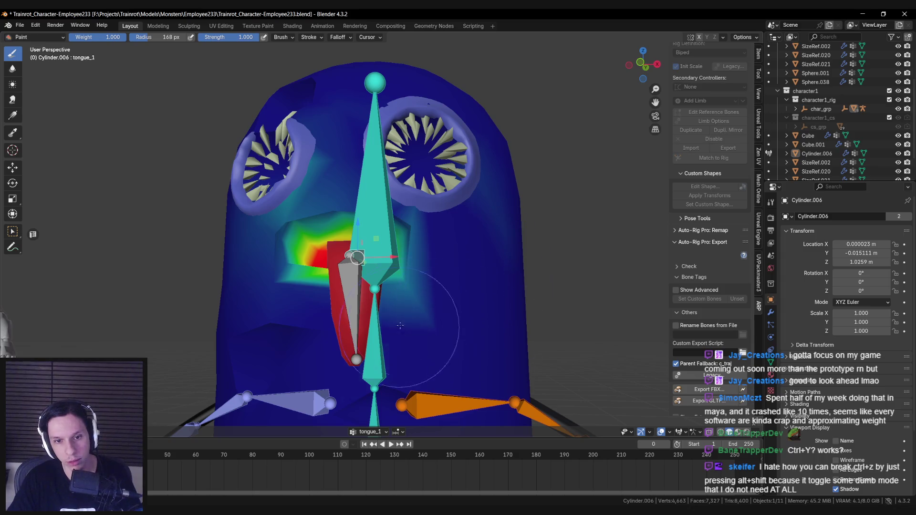
{"action": "scroll", "coordinate": [400, 325], "scroll_direction": "up", "scroll_amount": 3}
{"action": "scroll", "coordinate": [262, 310], "scroll_direction": "down", "scroll_amount": 3}
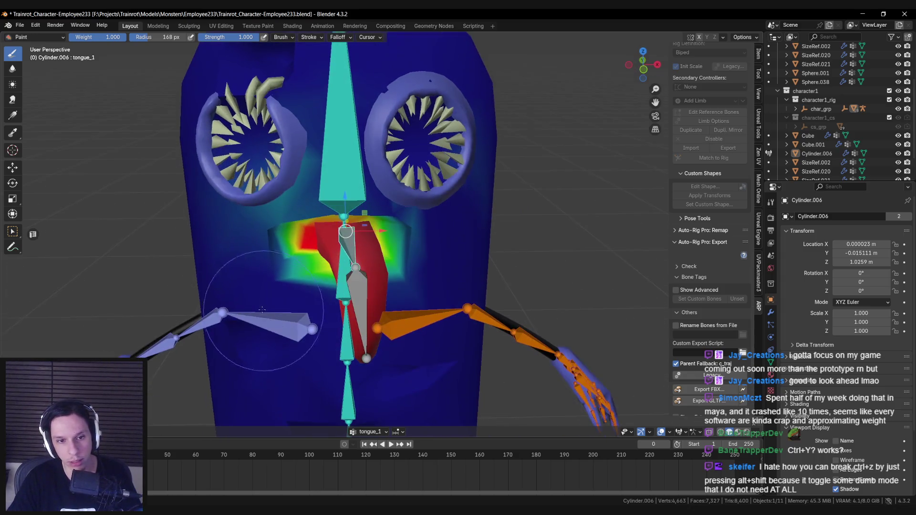
{"action": "mouse_move", "coordinate": [439, 329]}
{"action": "left_mouse_down"}
{"action": "mouse_move", "coordinate": [253, 246]}
{"action": "mouse_move", "coordinate": [308, 206]}
{"action": "left_mouse_up"}
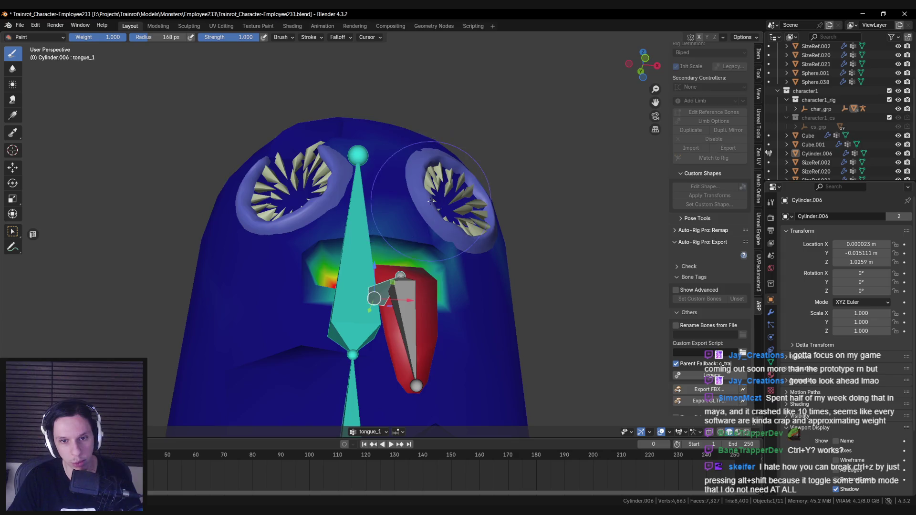
{"action": "left_click_drag", "start_coordinate": [431, 201], "coordinate": [501, 200]}
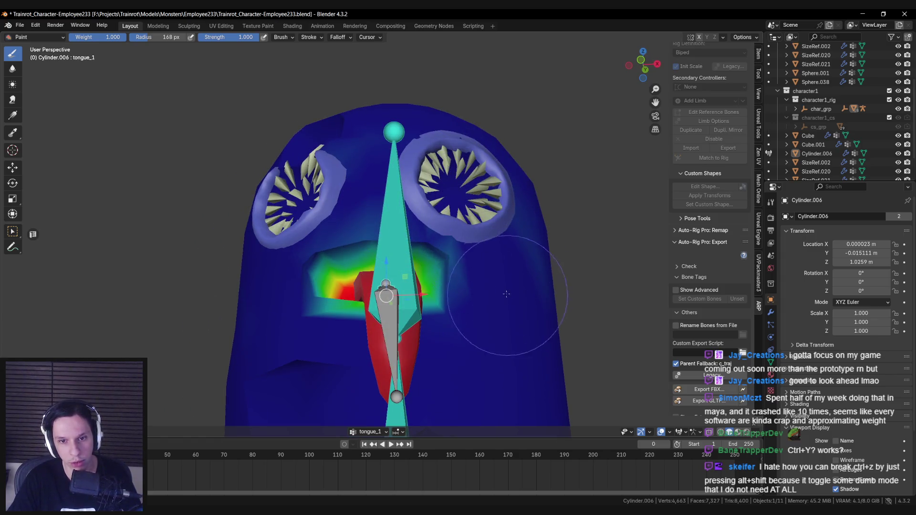
{"action": "left_click_drag", "start_coordinate": [411, 189], "coordinate": [436, 215]}
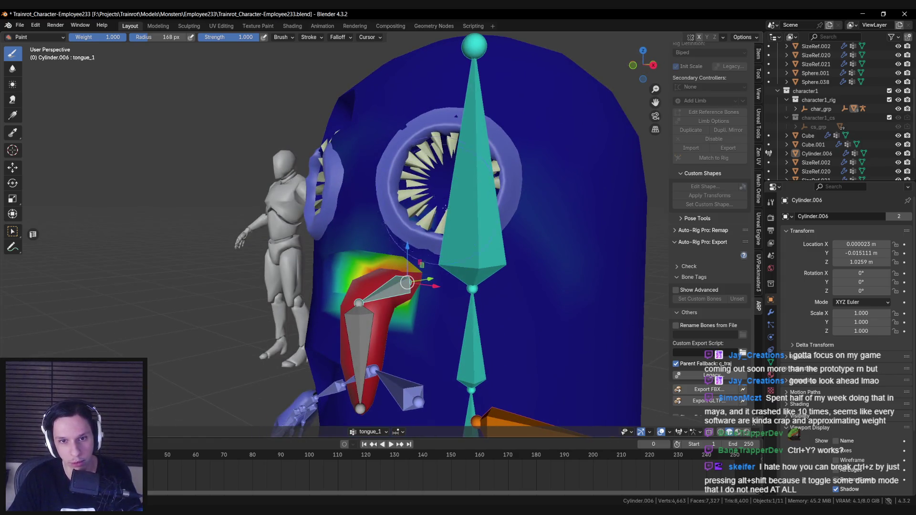
{"action": "mouse_move", "coordinate": [382, 146]}
{"action": "left_mouse_down"}
{"action": "mouse_move", "coordinate": [321, 193]}
{"action": "mouse_move", "coordinate": [356, 251]}
{"action": "left_mouse_up"}
{"action": "scroll", "coordinate": [330, 207], "scroll_direction": "down", "scroll_amount": 3}
{"action": "scroll", "coordinate": [356, 251], "scroll_direction": "down", "scroll_amount": 2}
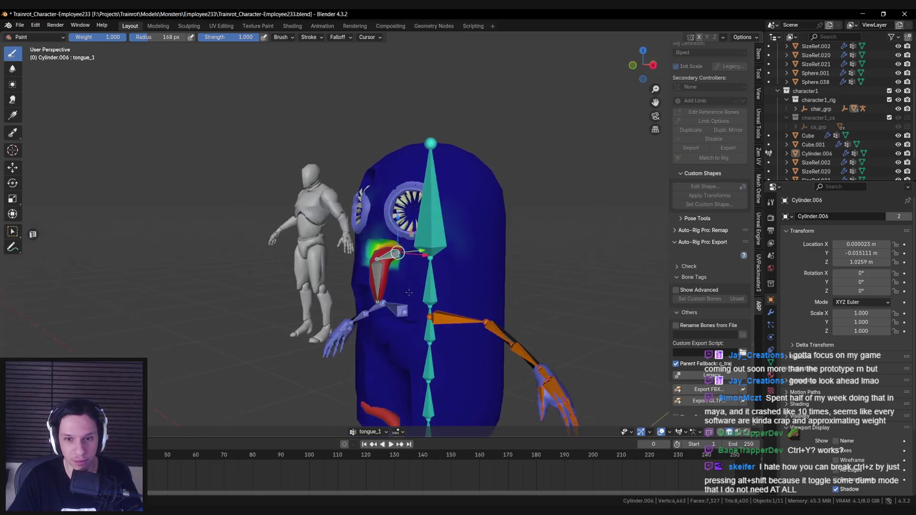
{"action": "scroll", "coordinate": [504, 247], "scroll_direction": "down", "scroll_amount": 2}
{"action": "scroll", "coordinate": [504, 246], "scroll_direction": "up", "scroll_amount": 2}
Review the weights from several angles, compare tongue_2 with tongue_1, then return to Object mode.
{"action": "mouse_move", "coordinate": [504, 247]}
{"action": "left_mouse_down"}
{"action": "mouse_move", "coordinate": [379, 207]}
{"action": "mouse_move", "coordinate": [464, 254]}
{"action": "mouse_move", "coordinate": [497, 248]}
{"action": "mouse_move", "coordinate": [430, 234]}
{"action": "mouse_move", "coordinate": [477, 229]}
{"action": "mouse_move", "coordinate": [421, 225]}
{"action": "mouse_move", "coordinate": [437, 209]}
{"action": "mouse_move", "coordinate": [404, 218]}
{"action": "left_mouse_up"}
{"action": "scroll", "coordinate": [380, 207], "scroll_direction": "down", "scroll_amount": 2}
{"action": "scroll", "coordinate": [463, 254], "scroll_direction": "up", "scroll_amount": 3}
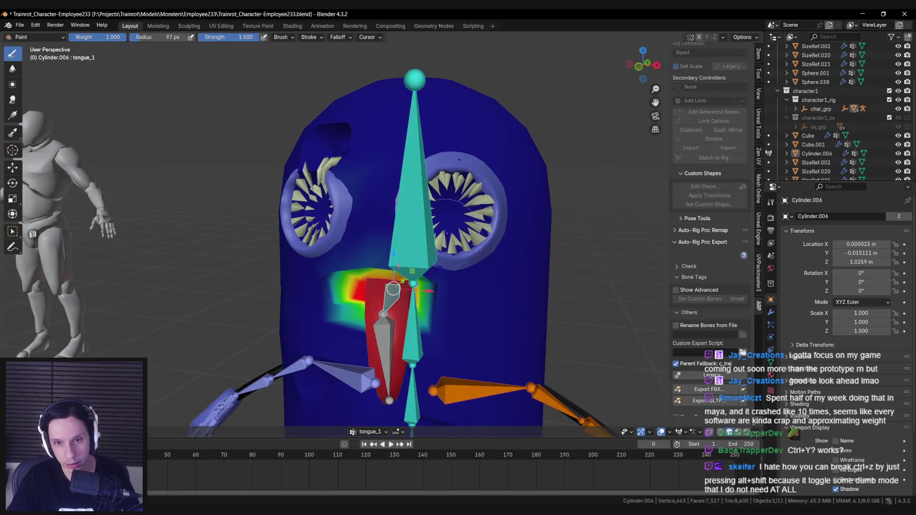
{"action": "left_click_drag", "start_coordinate": [415, 179], "coordinate": [491, 173]}
{"action": "mouse_move", "coordinate": [438, 221]}
{"action": "left_mouse_down"}
{"action": "mouse_move", "coordinate": [468, 191]}
{"action": "mouse_move", "coordinate": [26, 263]}
{"action": "left_mouse_up"}
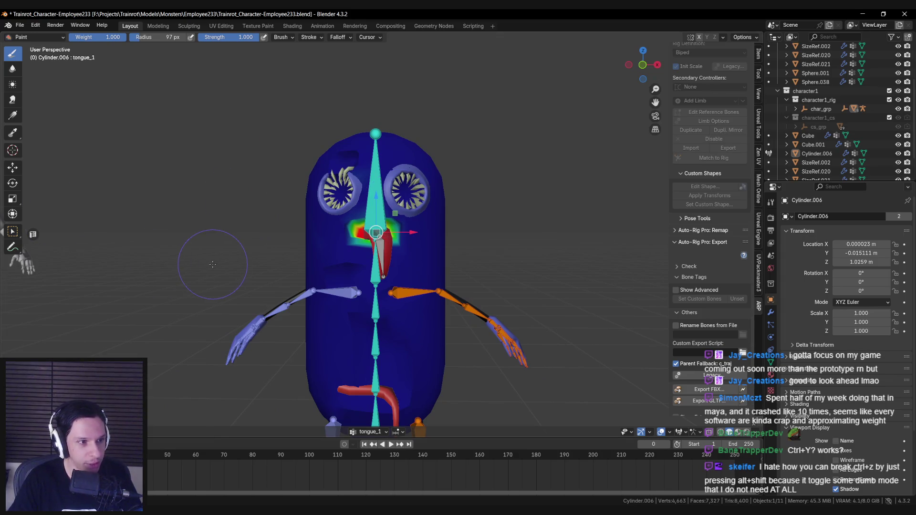
{"action": "scroll", "coordinate": [213, 264], "scroll_direction": "up", "scroll_amount": 5}
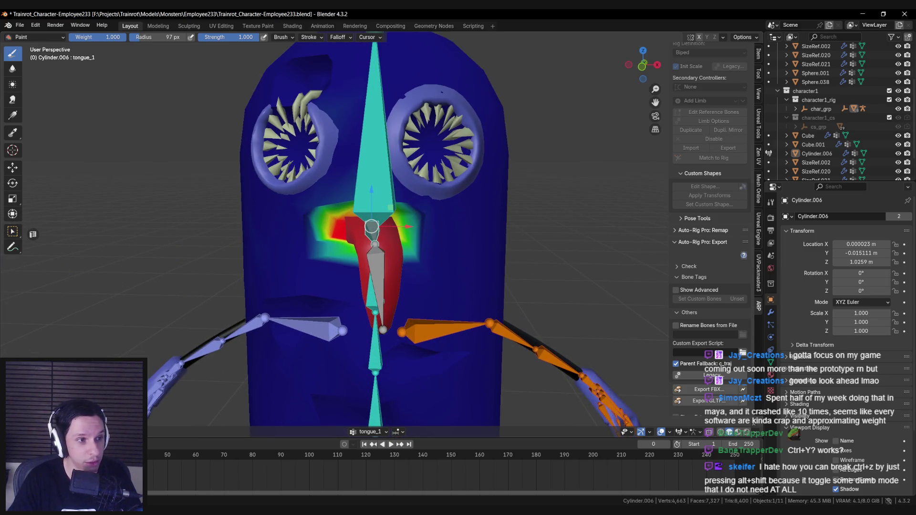
{"action": "mouse_move", "coordinate": [178, 239]}
{"action": "left_mouse_down"}
{"action": "mouse_move", "coordinate": [274, 227]}
{"action": "mouse_move", "coordinate": [242, 228]}
{"action": "left_mouse_up"}
{"action": "scroll", "coordinate": [241, 227], "scroll_direction": "down", "scroll_amount": 2}
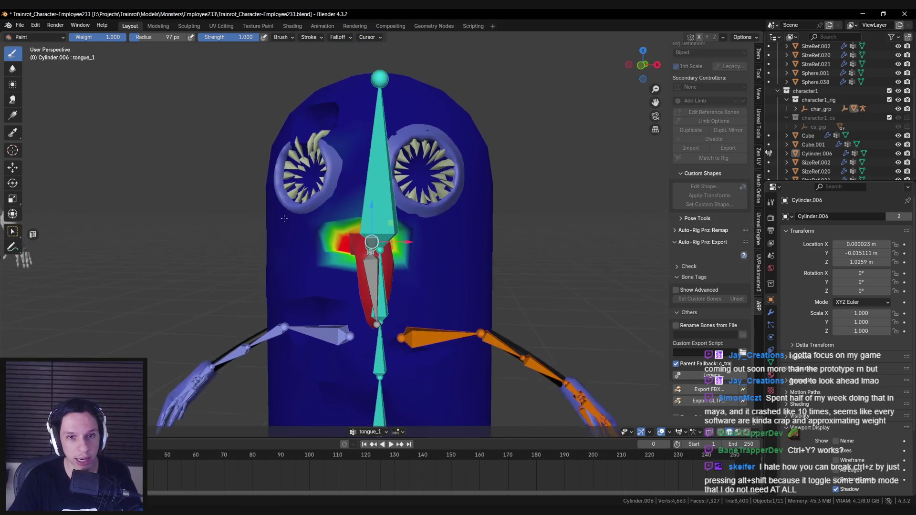
{"action": "mouse_move", "coordinate": [242, 228]}
{"action": "left_mouse_down"}
{"action": "mouse_move", "coordinate": [391, 264]}
{"action": "mouse_move", "coordinate": [382, 268]}
{"action": "left_mouse_up"}
{"action": "left_click", "coordinate": [391, 263], "text": "ctrl"}
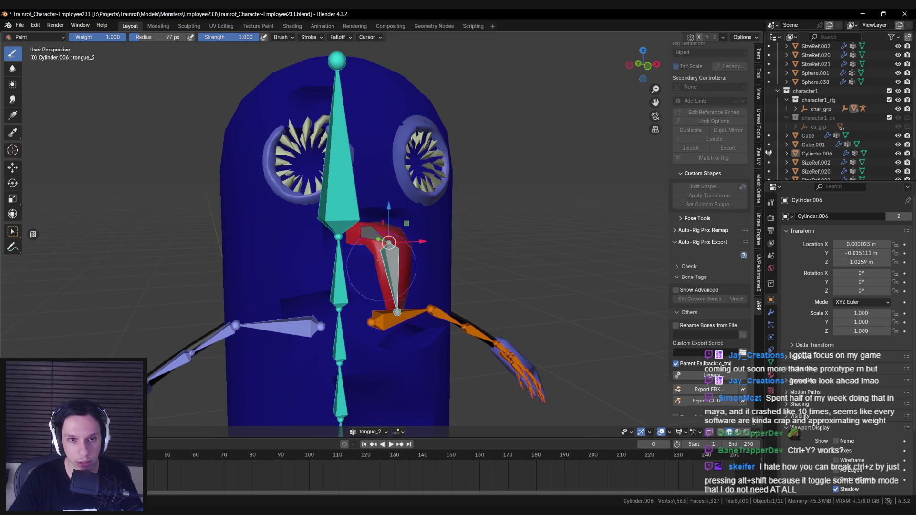
{"action": "left_click", "coordinate": [371, 234], "text": "ctrl"}
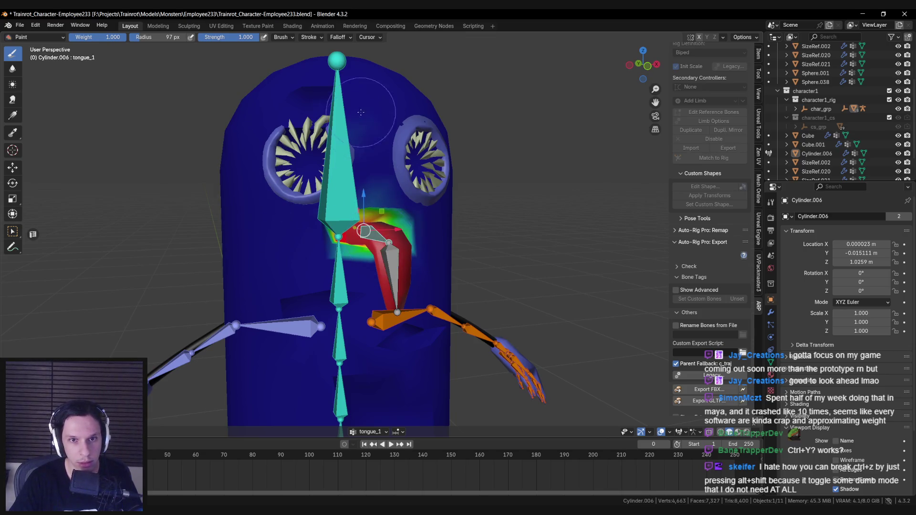
{"action": "mouse_move", "coordinate": [357, 181]}
{"action": "left_mouse_down"}
{"action": "mouse_move", "coordinate": [340, 231]}
{"action": "mouse_move", "coordinate": [174, 340]}
{"action": "left_mouse_up"}
{"action": "key", "text": "ctrl+Tab"}
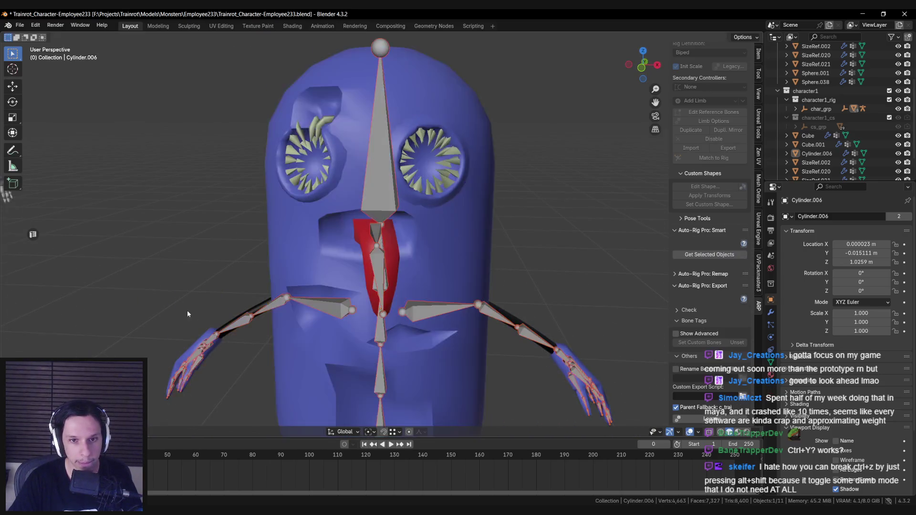
Save, then weight-paint eye mesh Sphere.038 with the armature, targeting the tongue_1 bone.
{"action": "key", "text": "ctrl+s"}
{"action": "scroll", "coordinate": [330, 267], "scroll_direction": "down", "scroll_amount": 3}
{"action": "left_click", "coordinate": [397, 200]}
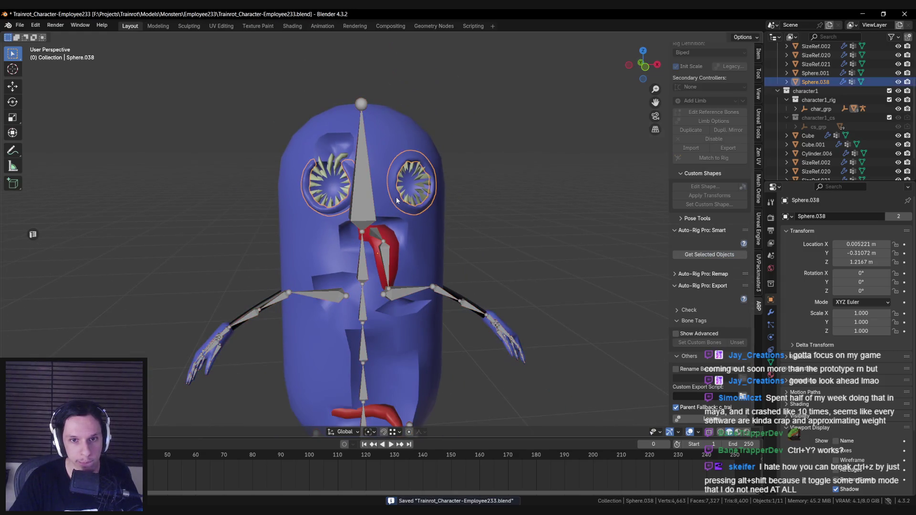
{"action": "left_click", "coordinate": [378, 237], "text": "shift"}
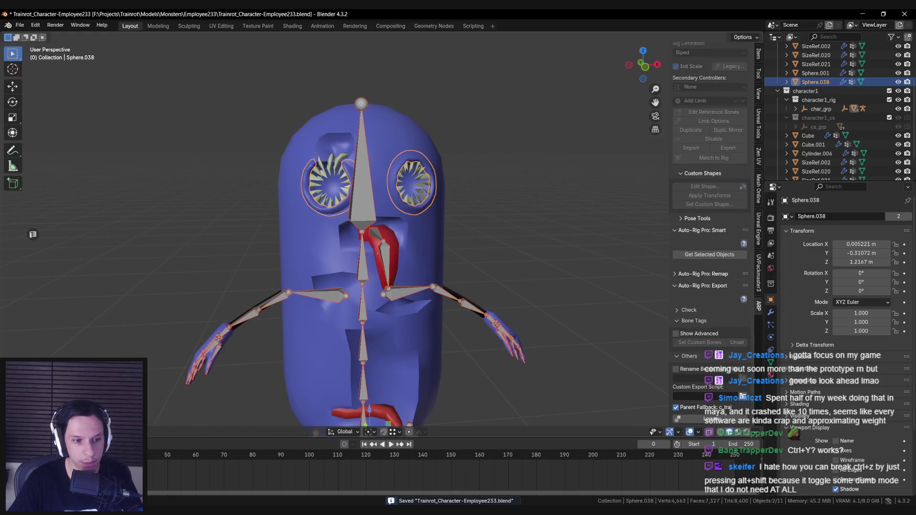
{"action": "key", "text": "ctrl+Tab"}
{"action": "scroll", "coordinate": [377, 239], "scroll_direction": "up", "scroll_amount": 3}
{"action": "left_click", "coordinate": [373, 240], "text": "ctrl"}
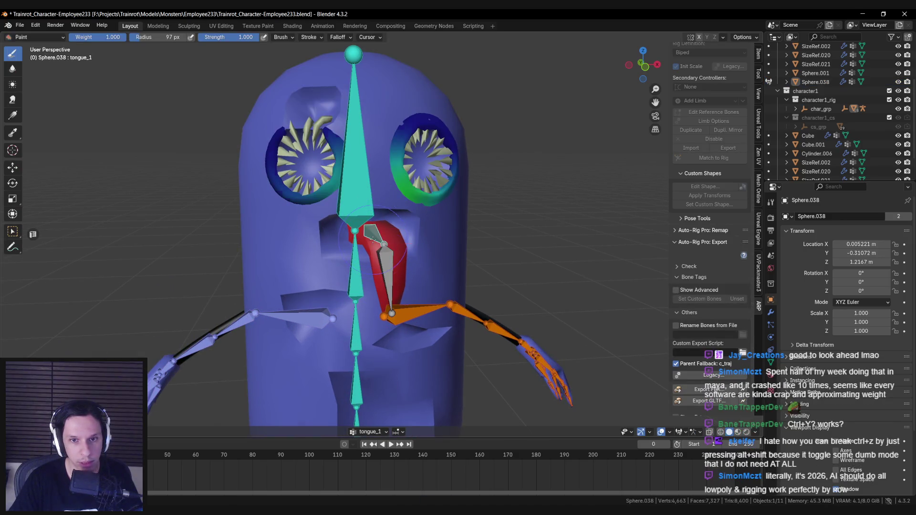
Set the brush weight to 0, view the weight tools list, and return to object mode.
{"action": "key", "text": "ctrl+f"}
{"action": "type", "text": "0"}
{"action": "key", "text": "Return"}
{"action": "right_click", "coordinate": [181, 421]}
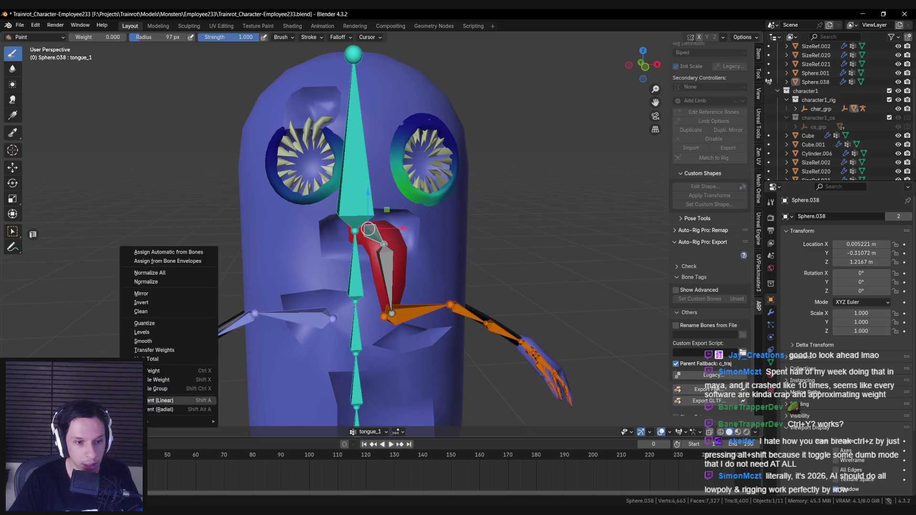
{"action": "scroll", "coordinate": [299, 244], "scroll_direction": "down", "scroll_amount": 3}
{"action": "scroll", "coordinate": [298, 243], "scroll_direction": "down", "scroll_amount": 1}
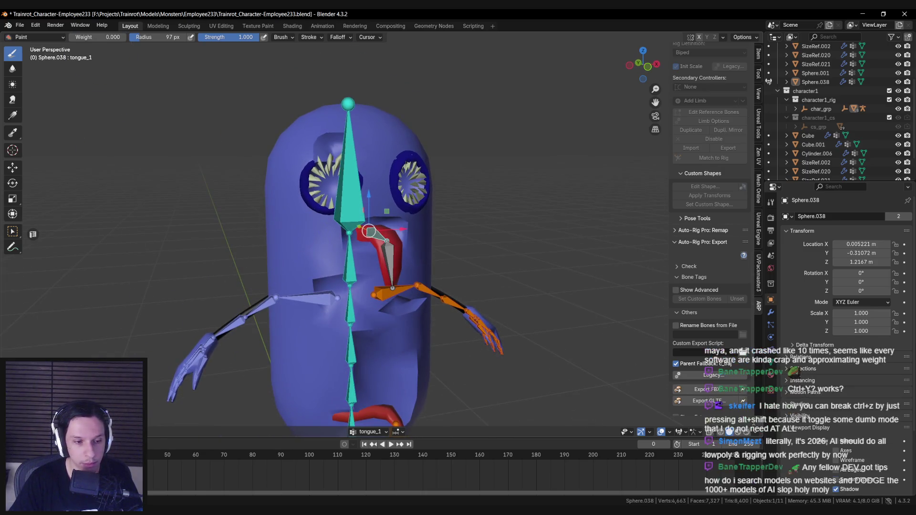
{"action": "key", "text": "ctrl+Tab"}
Remove the right eye Sphere.001's tongue_1 weights in Weight Paint mode.
{"action": "scroll", "coordinate": [334, 215], "scroll_direction": "up", "scroll_amount": 3}
{"action": "left_click", "coordinate": [425, 143]}
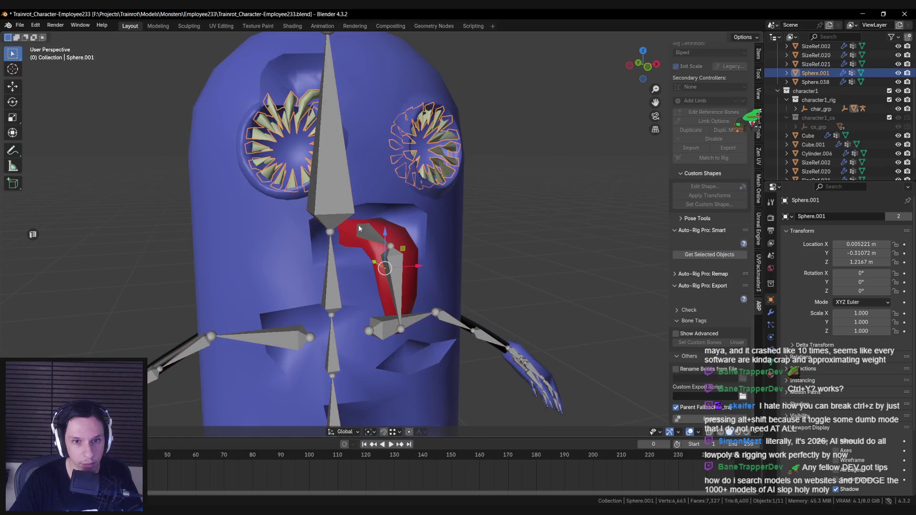
{"action": "left_click", "coordinate": [365, 237], "text": "shift"}
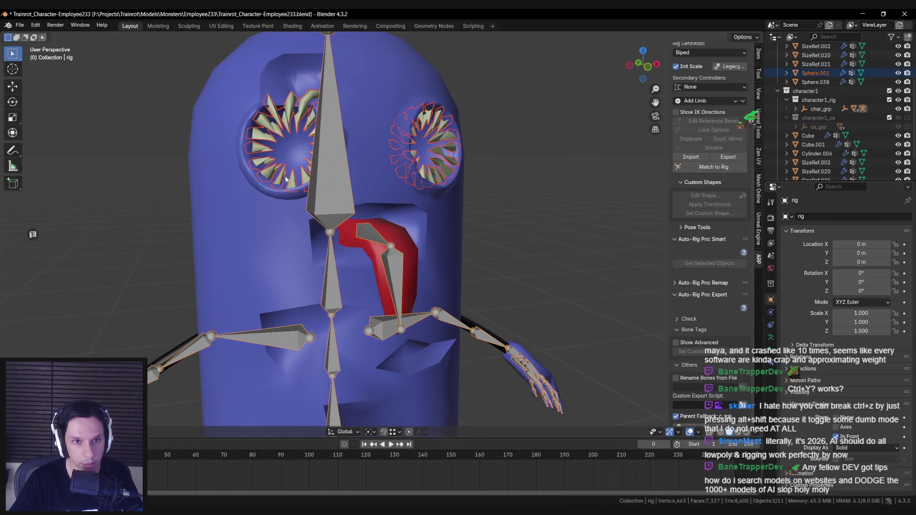
{"action": "left_click", "coordinate": [430, 143], "text": "shift"}
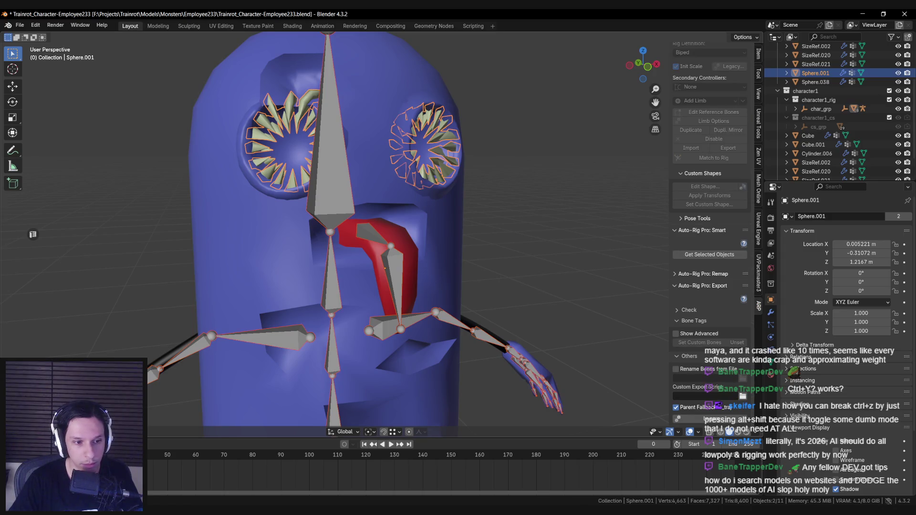
{"action": "key", "text": "ctrl+Tab"}
{"action": "left_click", "coordinate": [379, 253], "text": "ctrl"}
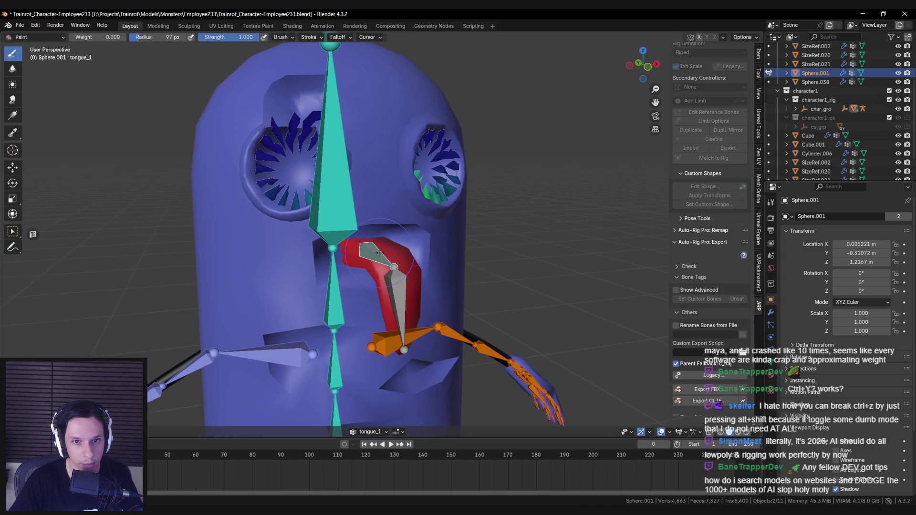
{"action": "right_click", "coordinate": [167, 253]}
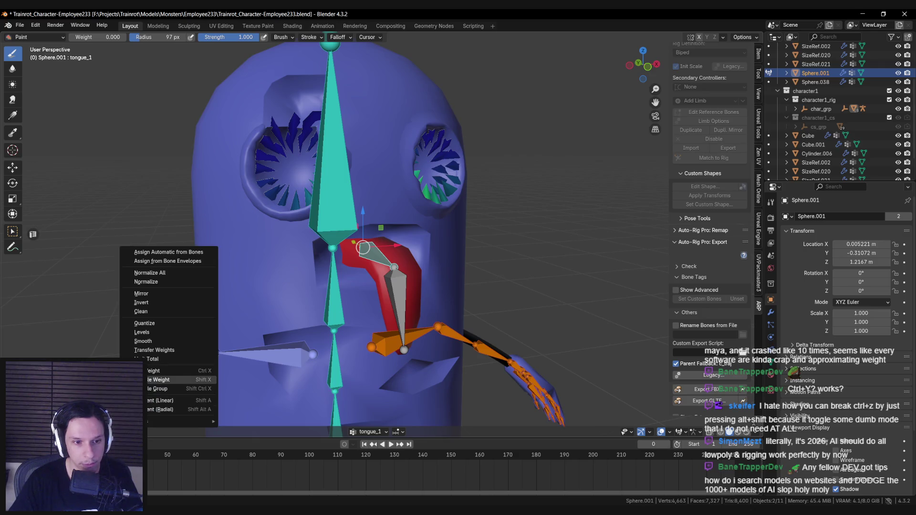
{"action": "left_click", "coordinate": [147, 379]}
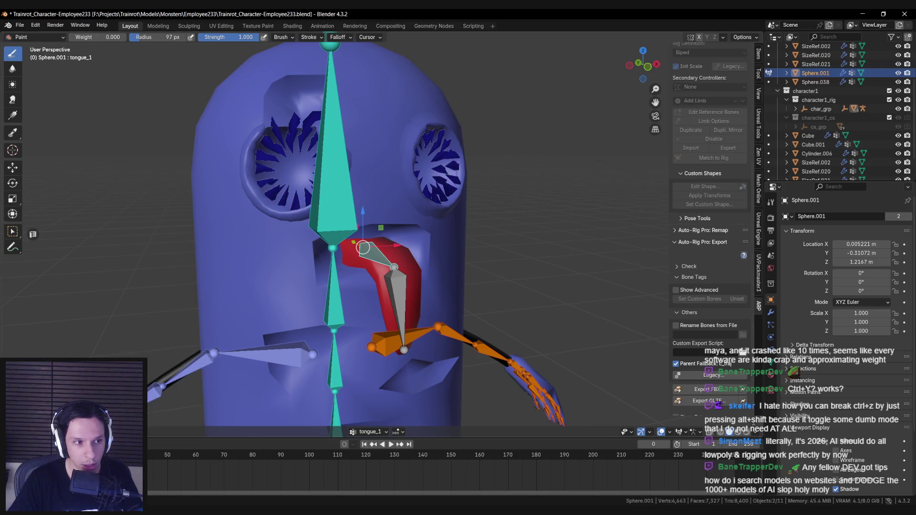
Back in object mode, select the rig and save the character file.
{"action": "left_click_drag", "start_coordinate": [130, 327], "coordinate": [172, 320]}
{"action": "scroll", "coordinate": [172, 320], "scroll_direction": "down", "scroll_amount": 2}
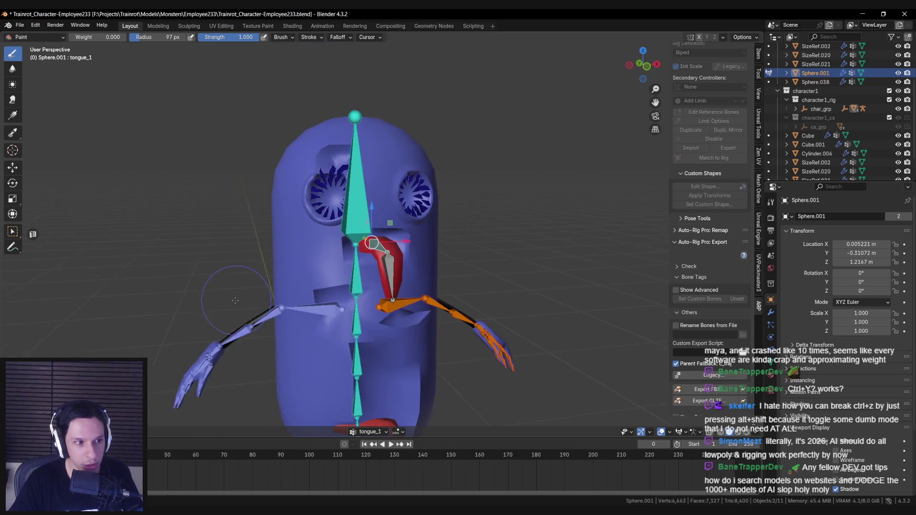
{"action": "scroll", "coordinate": [174, 310], "scroll_direction": "up", "scroll_amount": 4}
{"action": "scroll", "coordinate": [228, 296], "scroll_direction": "down", "scroll_amount": 1}
{"action": "scroll", "coordinate": [229, 296], "scroll_direction": "down", "scroll_amount": 2}
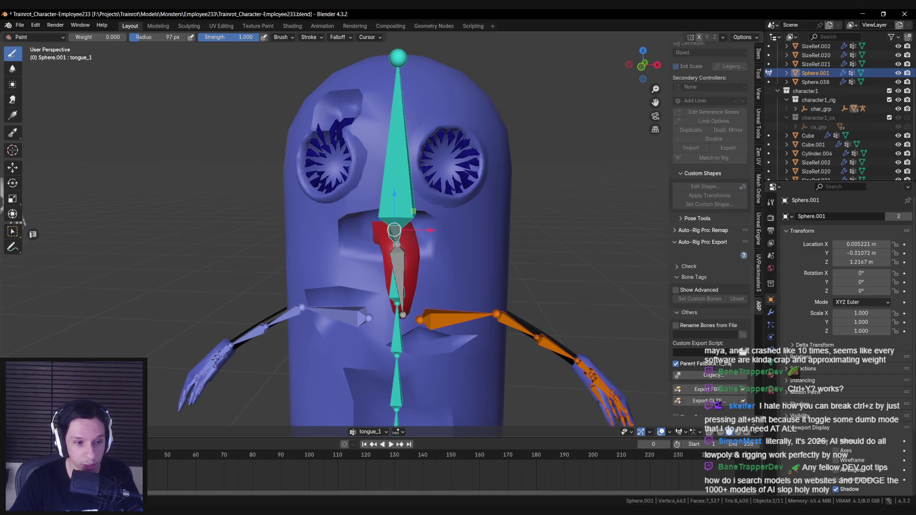
{"action": "key", "text": "ctrl+Tab"}
{"action": "scroll", "coordinate": [394, 231], "scroll_direction": "down", "scroll_amount": 2}
{"action": "left_click", "coordinate": [393, 236]}
{"action": "key", "text": "ctrl+s"}
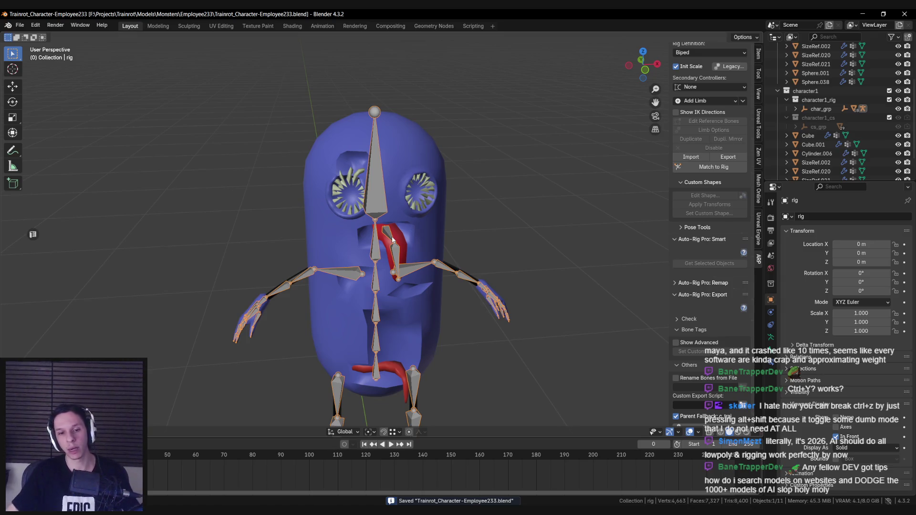
Apply Auto-Rig Pro Match to Rig and test an X rotation on the head control.
{"action": "scroll", "coordinate": [709, 200], "scroll_direction": "up", "scroll_amount": 3}
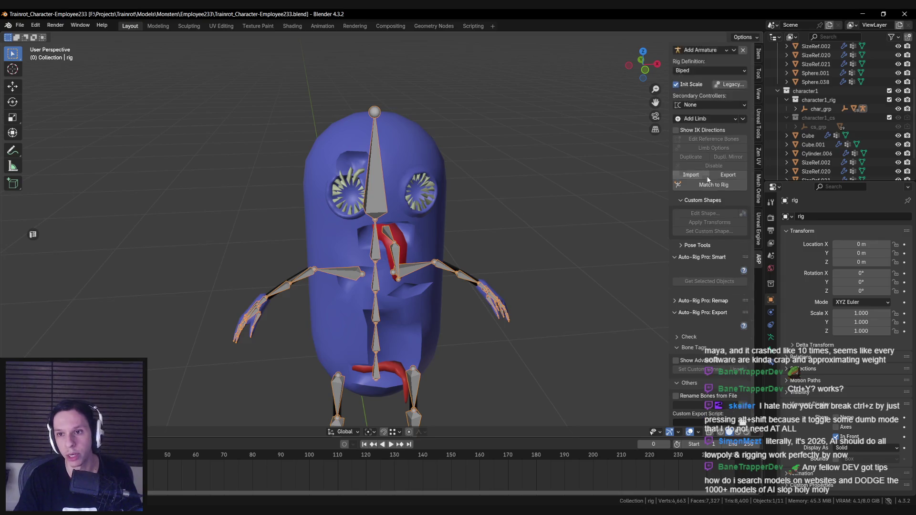
{"action": "left_click", "coordinate": [709, 215]}
{"action": "key", "text": "r"}
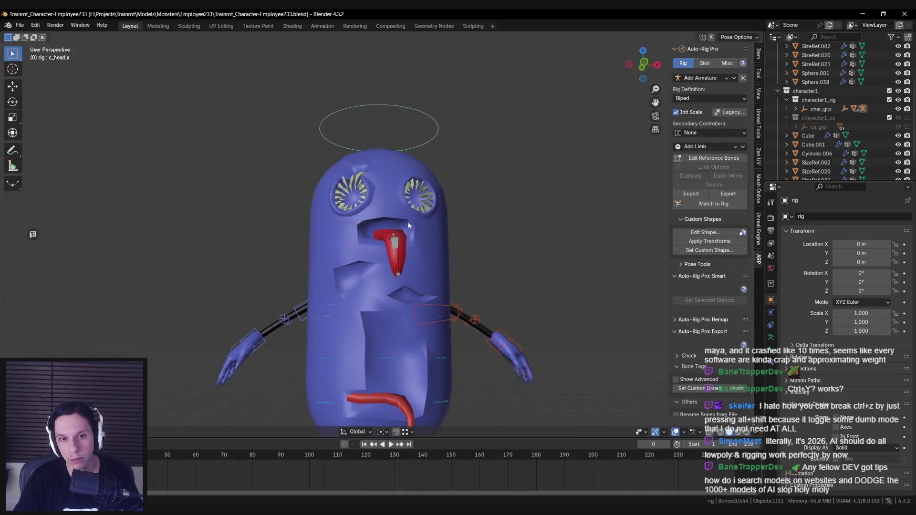
{"action": "key", "text": "x"}
{"action": "key", "text": "Escape"}
Test an X-axis rotation on the tongue_2 bone, cancelling it.
{"action": "scroll", "coordinate": [430, 211], "scroll_direction": "up", "scroll_amount": 3}
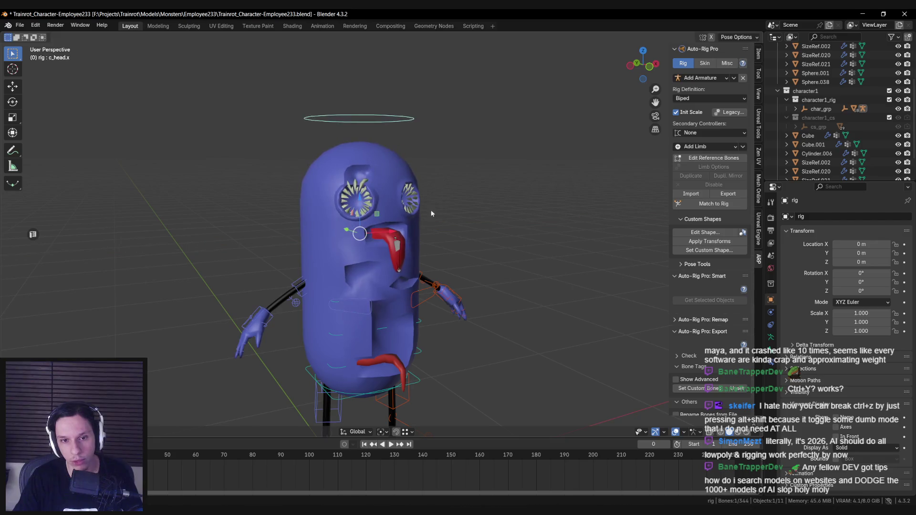
{"action": "left_click", "coordinate": [406, 236]}
{"action": "key", "text": "r"}
{"action": "key", "text": "x"}
{"action": "key", "text": "Escape"}
{"action": "mouse_move", "coordinate": [407, 235]}
{"action": "left_mouse_down"}
{"action": "mouse_move", "coordinate": [449, 250]}
{"action": "mouse_move", "coordinate": [501, 243]}
{"action": "mouse_move", "coordinate": [522, 218]}
{"action": "mouse_move", "coordinate": [506, 239]}
{"action": "left_mouse_up"}
Rotate the tongue_1 bone about Z, then return to object mode and save.
{"action": "key", "text": "bracketleft"}
{"action": "key", "text": "r"}
{"action": "key", "text": "z"}
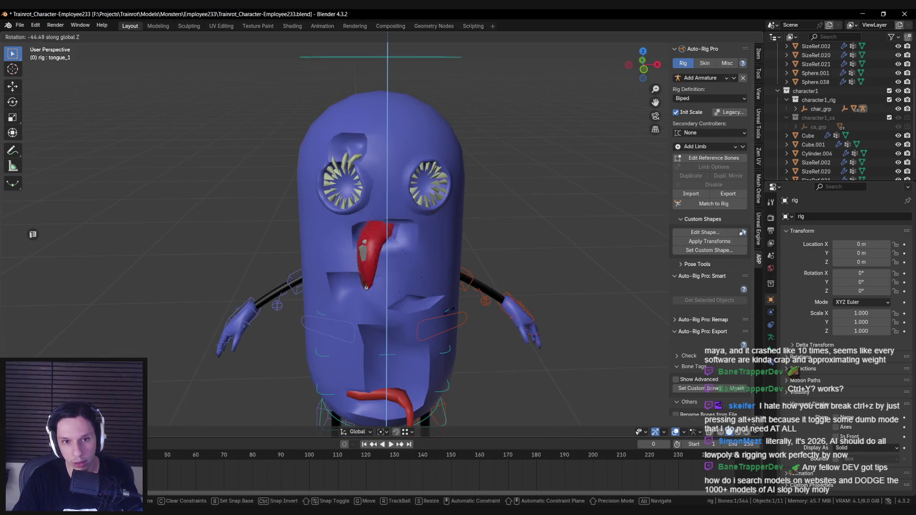
{"action": "left_click", "coordinate": [560, 294]}
{"action": "left_click", "coordinate": [413, 266]}
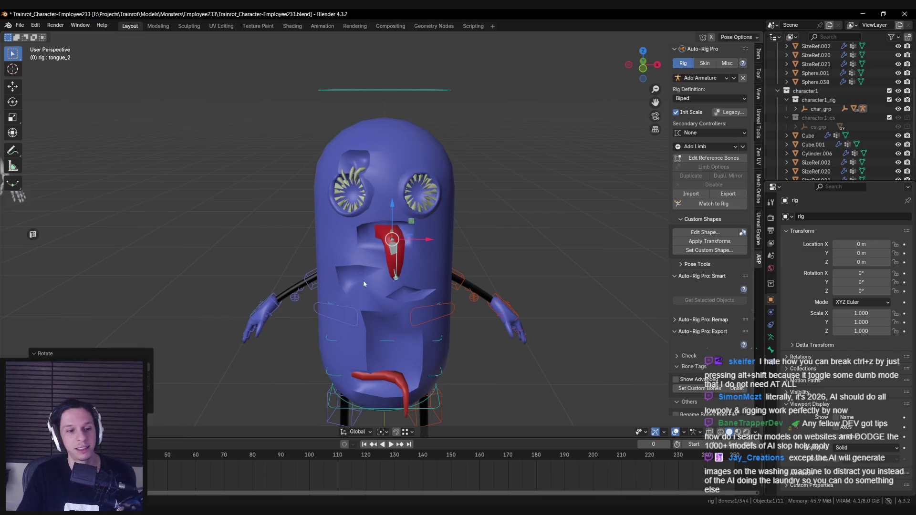
{"action": "key", "text": "ctrl+Tab"}
{"action": "key", "text": "ctrl+s"}
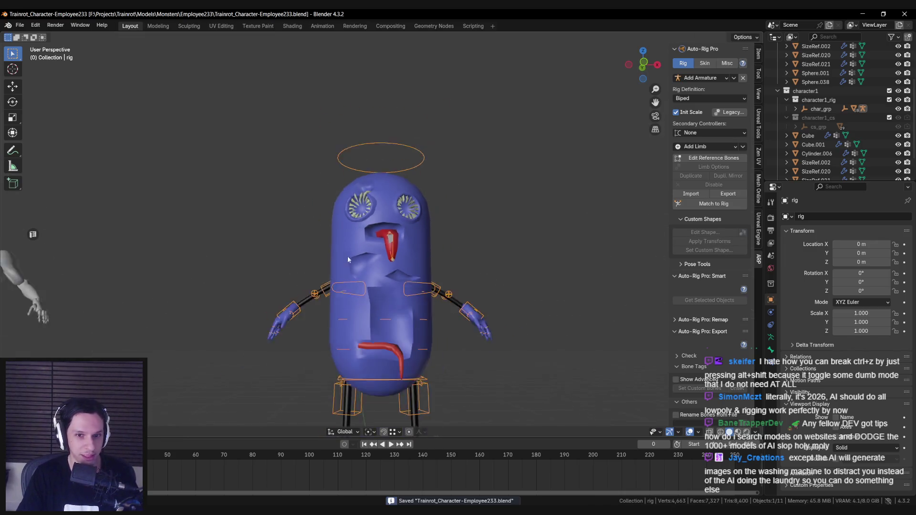
Inspect the character from the front, snapping to the exact front view with numpad 1.
{"action": "mouse_move", "coordinate": [440, 262]}
{"action": "left_mouse_down"}
{"action": "mouse_move", "coordinate": [319, 280]}
{"action": "mouse_move", "coordinate": [396, 262]}
{"action": "mouse_move", "coordinate": [383, 265]}
{"action": "mouse_move", "coordinate": [399, 245]}
{"action": "mouse_move", "coordinate": [442, 270]}
{"action": "mouse_move", "coordinate": [427, 303]}
{"action": "mouse_move", "coordinate": [466, 304]}
{"action": "mouse_move", "coordinate": [390, 285]}
{"action": "mouse_move", "coordinate": [540, 321]}
{"action": "mouse_move", "coordinate": [245, 298]}
{"action": "mouse_move", "coordinate": [431, 284]}
{"action": "mouse_move", "coordinate": [442, 267]}
{"action": "mouse_move", "coordinate": [401, 297]}
{"action": "mouse_move", "coordinate": [446, 327]}
{"action": "mouse_move", "coordinate": [389, 265]}
{"action": "left_mouse_up"}
{"action": "left_click", "coordinate": [383, 266]}
{"action": "left_click", "coordinate": [465, 304]}
{"action": "scroll", "coordinate": [431, 285], "scroll_direction": "up", "scroll_amount": 5}
{"action": "scroll", "coordinate": [445, 328], "scroll_direction": "up", "scroll_amount": 4}
{"action": "scroll", "coordinate": [388, 266], "scroll_direction": "down", "scroll_amount": 3}
{"action": "scroll", "coordinate": [380, 267], "scroll_direction": "down", "scroll_amount": 3}
{"action": "key", "text": "KP_1"}
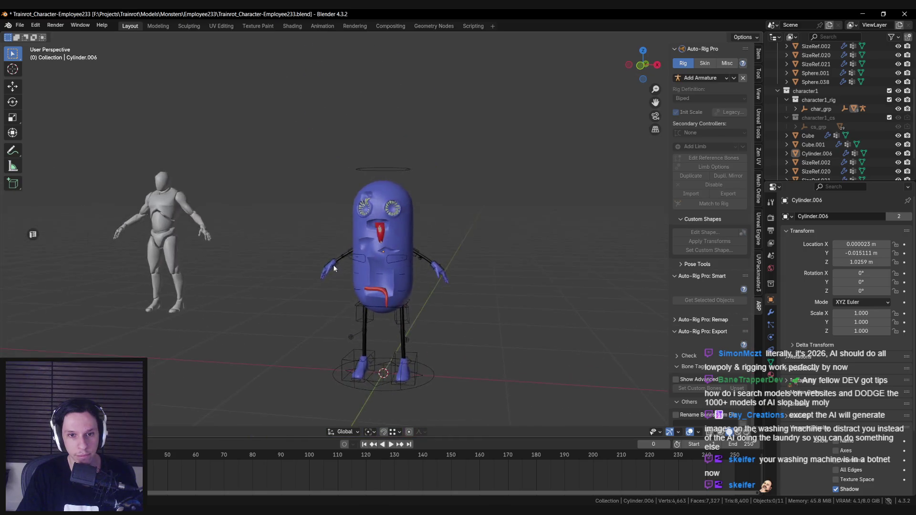
{"action": "scroll", "coordinate": [367, 272], "scroll_direction": "up", "scroll_amount": 5}
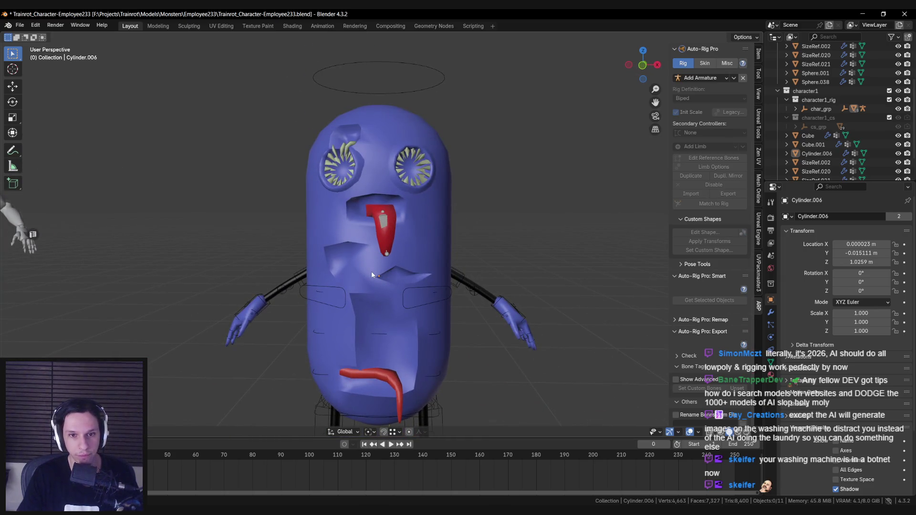
{"action": "scroll", "coordinate": [390, 263], "scroll_direction": "down", "scroll_amount": 4}
Orbit to three-quarter and side views of the eye, then back to front.
{"action": "mouse_move", "coordinate": [391, 276]}
{"action": "left_mouse_down"}
{"action": "mouse_move", "coordinate": [429, 280]}
{"action": "mouse_move", "coordinate": [302, 351]}
{"action": "mouse_move", "coordinate": [287, 318]}
{"action": "mouse_move", "coordinate": [414, 276]}
{"action": "left_mouse_up"}
{"action": "scroll", "coordinate": [479, 263], "scroll_direction": "up", "scroll_amount": 4}
{"action": "scroll", "coordinate": [374, 224], "scroll_direction": "up", "scroll_amount": 3}
{"action": "mouse_move", "coordinate": [479, 264]}
{"action": "left_mouse_down"}
{"action": "mouse_move", "coordinate": [373, 224]}
{"action": "mouse_move", "coordinate": [405, 257]}
{"action": "left_mouse_up"}
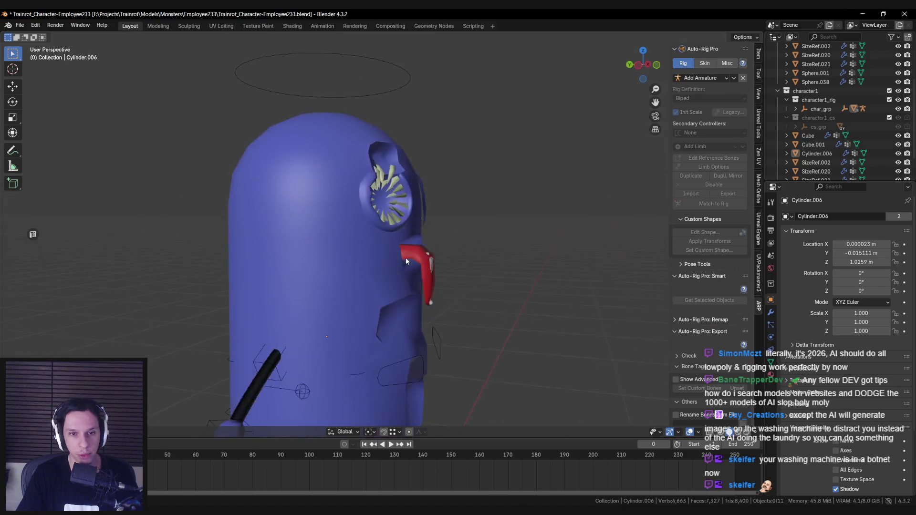
{"action": "scroll", "coordinate": [405, 258], "scroll_direction": "down", "scroll_amount": 3}
{"action": "scroll", "coordinate": [398, 295], "scroll_direction": "up", "scroll_amount": 4}
{"action": "left_click_drag", "start_coordinate": [398, 295], "coordinate": [308, 251]}
{"action": "scroll", "coordinate": [318, 282], "scroll_direction": "down", "scroll_amount": 3}
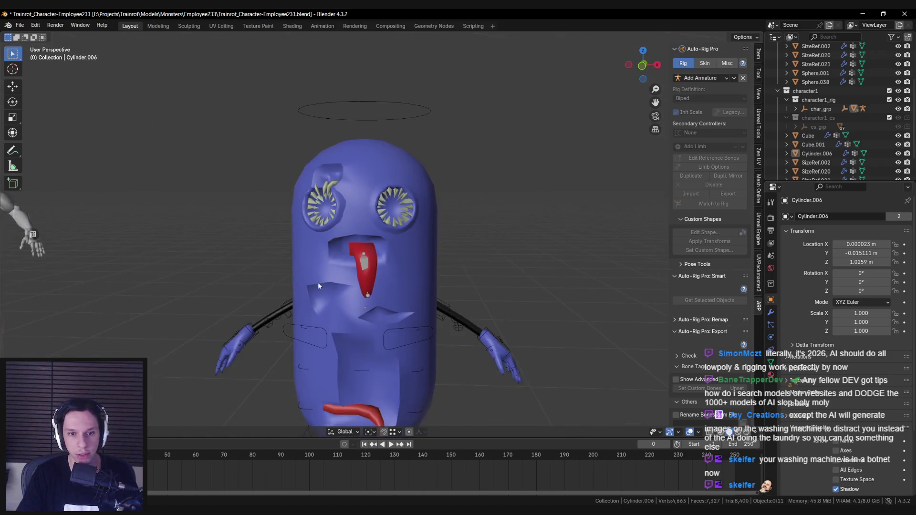
{"action": "scroll", "coordinate": [363, 246], "scroll_direction": "up", "scroll_amount": 4}
Select capsule body Cylinder.006, look it over, and save the file.
{"action": "left_click", "coordinate": [363, 246]}
{"action": "mouse_move", "coordinate": [362, 247]}
{"action": "left_mouse_down"}
{"action": "mouse_move", "coordinate": [334, 215]}
{"action": "mouse_move", "coordinate": [361, 182]}
{"action": "mouse_move", "coordinate": [385, 203]}
{"action": "left_mouse_up"}
{"action": "scroll", "coordinate": [334, 215], "scroll_direction": "up", "scroll_amount": 3}
{"action": "scroll", "coordinate": [375, 208], "scroll_direction": "down", "scroll_amount": 2}
{"action": "scroll", "coordinate": [375, 208], "scroll_direction": "up", "scroll_amount": 4}
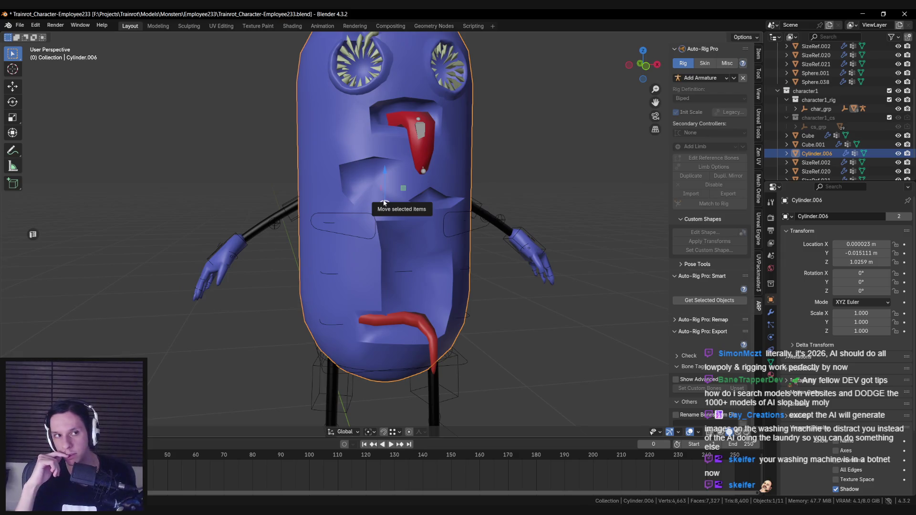
{"action": "left_click_drag", "start_coordinate": [385, 203], "coordinate": [377, 245]}
{"action": "key", "text": "ctrl+s"}
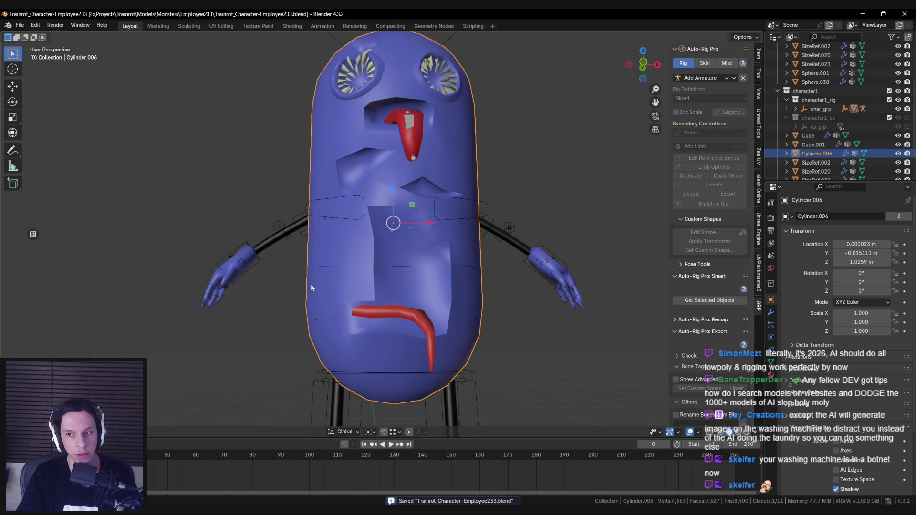
{"action": "mouse_move", "coordinate": [310, 288]}
{"action": "left_mouse_down"}
{"action": "mouse_move", "coordinate": [287, 296]}
{"action": "mouse_move", "coordinate": [288, 288]}
{"action": "mouse_move", "coordinate": [277, 315]}
{"action": "mouse_move", "coordinate": [297, 307]}
{"action": "mouse_move", "coordinate": [349, 218]}
{"action": "left_mouse_up"}
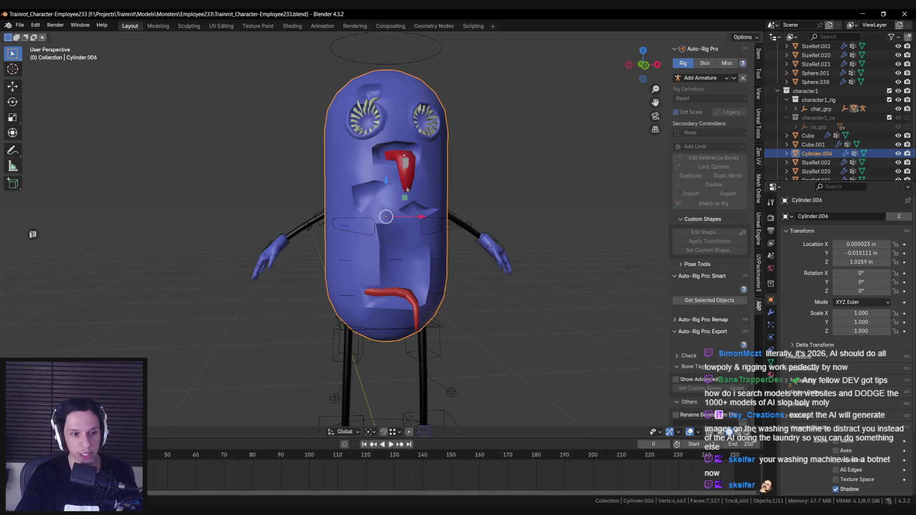
{"action": "key", "text": "ctrl+Tab"}
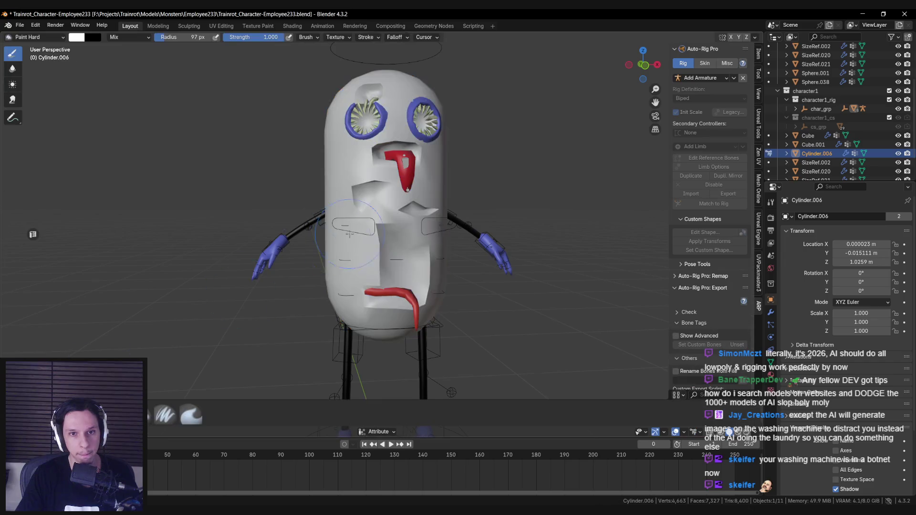
Set the paint colour to black and fill the whole body with it.
{"action": "left_click", "coordinate": [78, 37]}
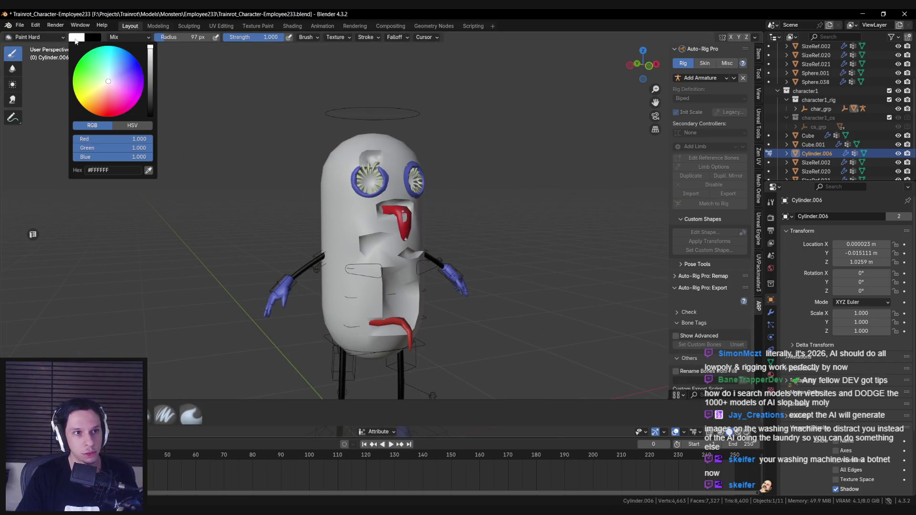
{"action": "left_click_drag", "start_coordinate": [149, 94], "coordinate": [150, 117]}
{"action": "key", "text": "F3"}
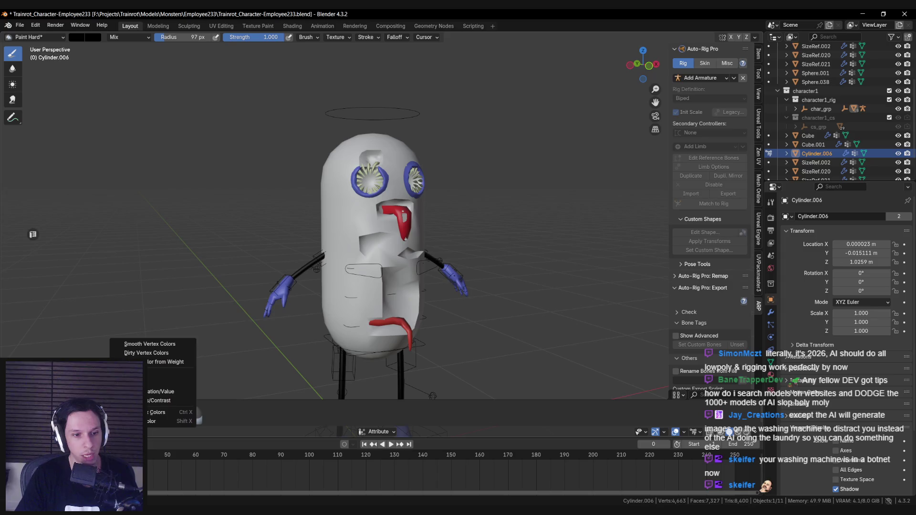
{"action": "key", "text": "Return"}
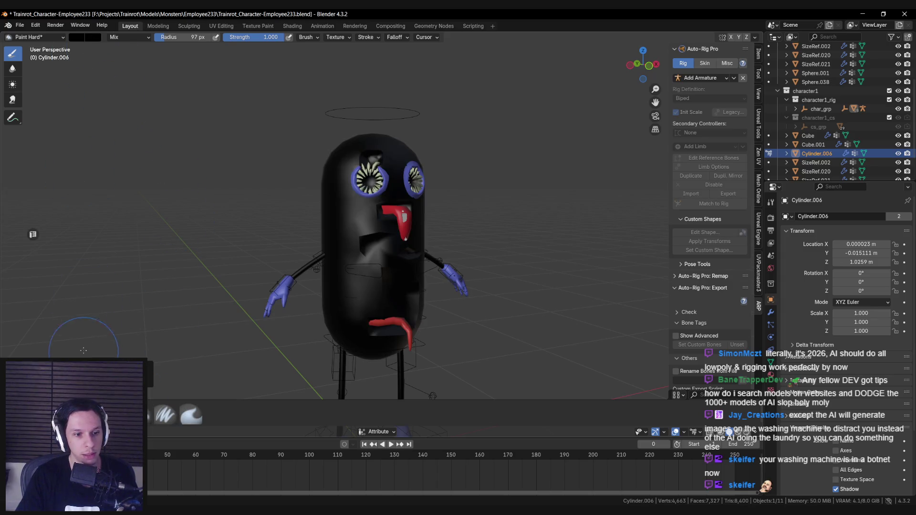
Change the paint colour to red, hex FF0000.
{"action": "left_click", "coordinate": [80, 37]}
{"action": "left_click", "coordinate": [111, 139]}
{"action": "type", "text": "FF0000"}
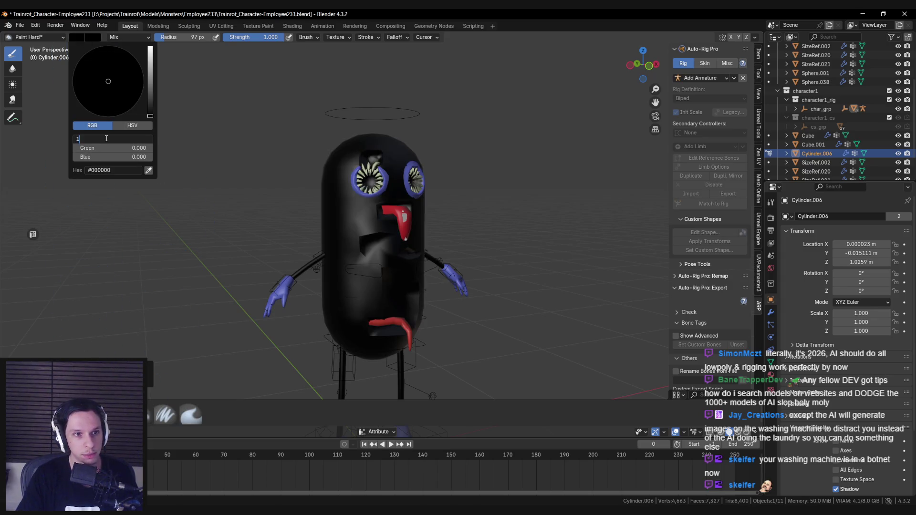
{"action": "key", "text": "Return"}
Paint red above the left eye, touch up with black, shrink the brush, and undo.
{"action": "scroll", "coordinate": [372, 167], "scroll_direction": "up", "scroll_amount": 5}
{"action": "mouse_move", "coordinate": [370, 113]}
{"action": "left_mouse_down"}
{"action": "mouse_move", "coordinate": [357, 147]}
{"action": "mouse_move", "coordinate": [382, 133]}
{"action": "mouse_move", "coordinate": [393, 138]}
{"action": "mouse_move", "coordinate": [377, 143]}
{"action": "left_mouse_up"}
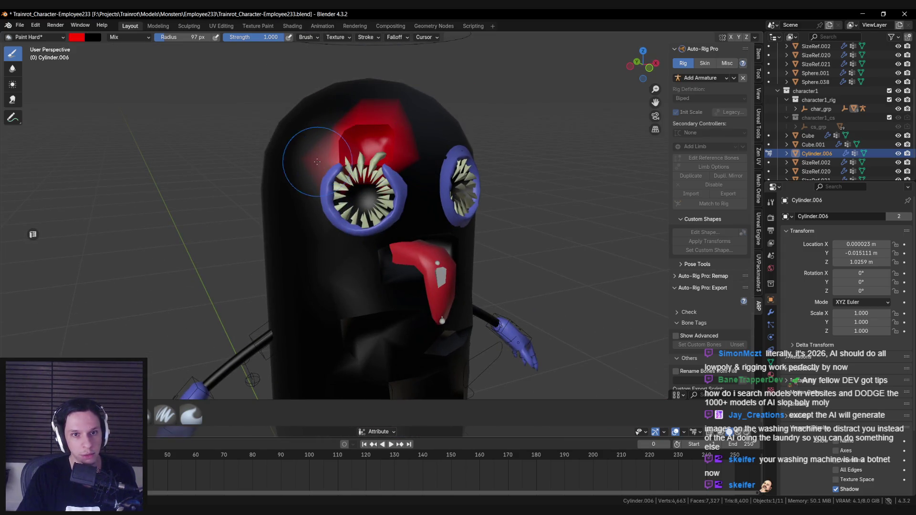
{"action": "mouse_move", "coordinate": [318, 145]}
{"action": "left_mouse_down"}
{"action": "mouse_move", "coordinate": [306, 167]}
{"action": "mouse_move", "coordinate": [311, 139]}
{"action": "mouse_move", "coordinate": [339, 107]}
{"action": "mouse_move", "coordinate": [393, 99]}
{"action": "mouse_move", "coordinate": [417, 176]}
{"action": "mouse_move", "coordinate": [351, 138]}
{"action": "mouse_move", "coordinate": [339, 153]}
{"action": "mouse_move", "coordinate": [372, 143]}
{"action": "mouse_move", "coordinate": [360, 159]}
{"action": "mouse_move", "coordinate": [372, 145]}
{"action": "left_mouse_up"}
{"action": "key", "text": "bracketleft"}
{"action": "key", "text": "bracketleft"}
{"action": "key", "text": "bracketleft"}
{"action": "key", "text": "bracketleft"}
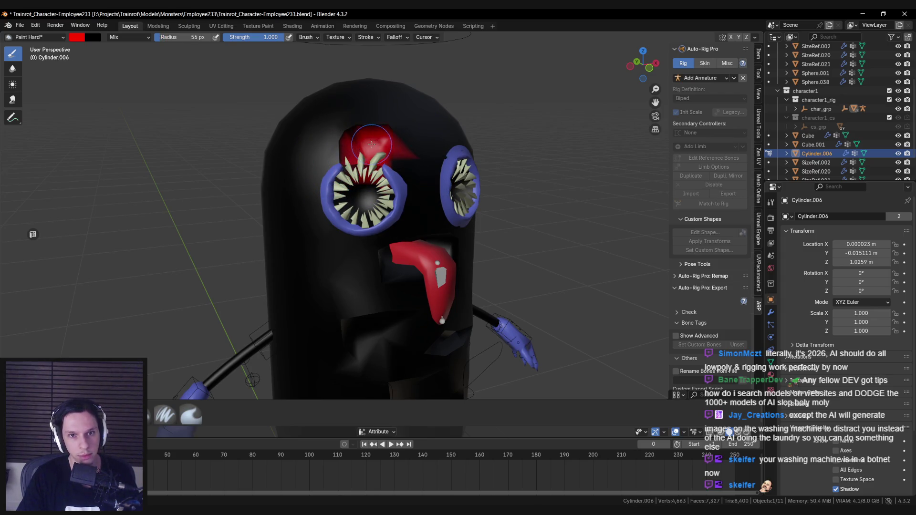
{"action": "key", "text": "ctrl+z"}
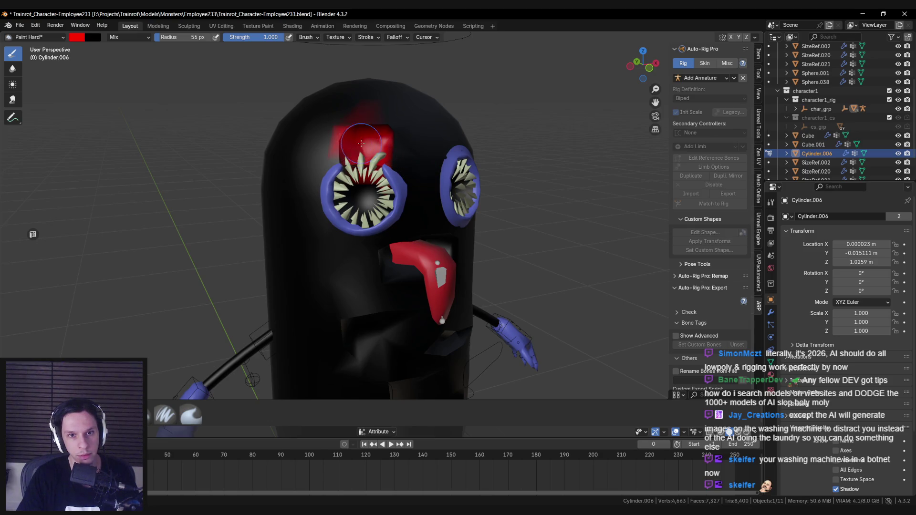
Paint red inside both eye sockets and a red patch below the right eye.
{"action": "scroll", "coordinate": [348, 114], "scroll_direction": "up", "scroll_amount": 2}
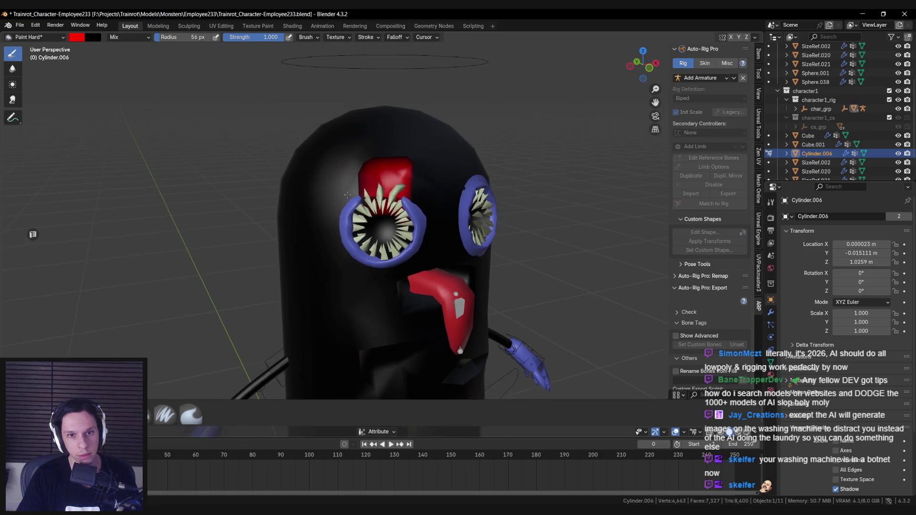
{"action": "left_click_drag", "start_coordinate": [388, 219], "coordinate": [363, 229]}
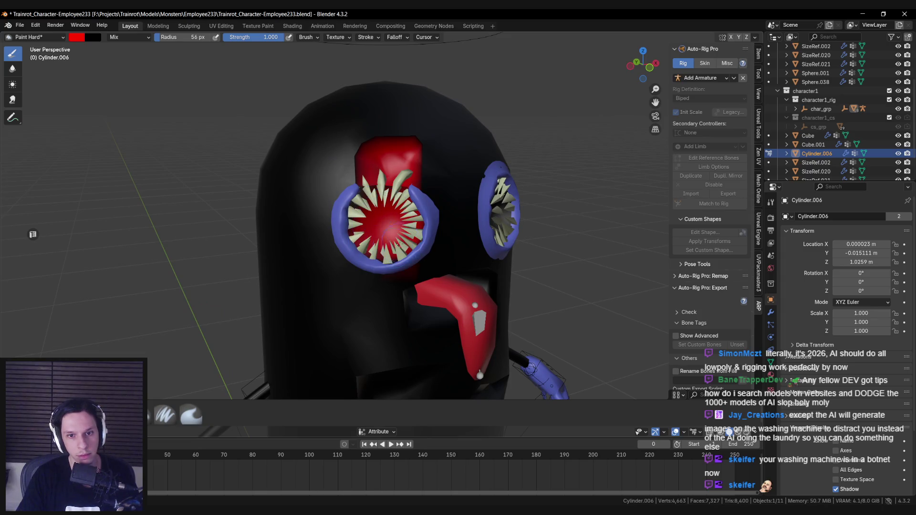
{"action": "mouse_move", "coordinate": [441, 217]}
{"action": "left_mouse_down"}
{"action": "mouse_move", "coordinate": [458, 225]}
{"action": "mouse_move", "coordinate": [445, 210]}
{"action": "left_mouse_up"}
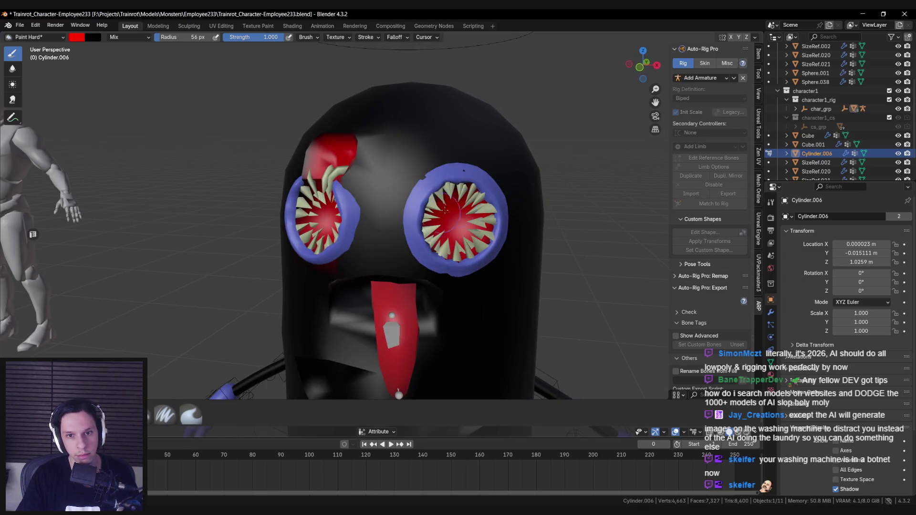
{"action": "left_click_drag", "start_coordinate": [449, 245], "coordinate": [521, 277]}
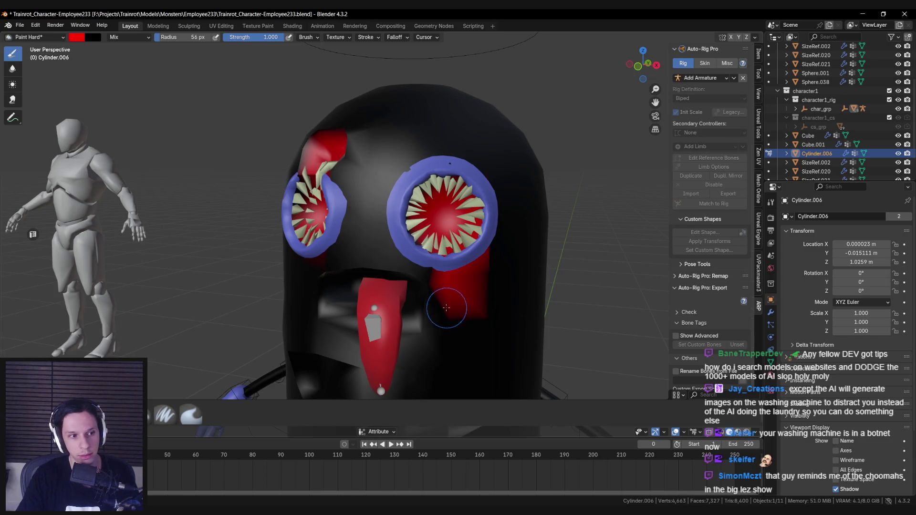
{"action": "scroll", "coordinate": [410, 260], "scroll_direction": "down", "scroll_amount": 4}
{"action": "scroll", "coordinate": [410, 261], "scroll_direction": "up", "scroll_amount": 4}
{"action": "scroll", "coordinate": [392, 231], "scroll_direction": "down", "scroll_amount": 1}
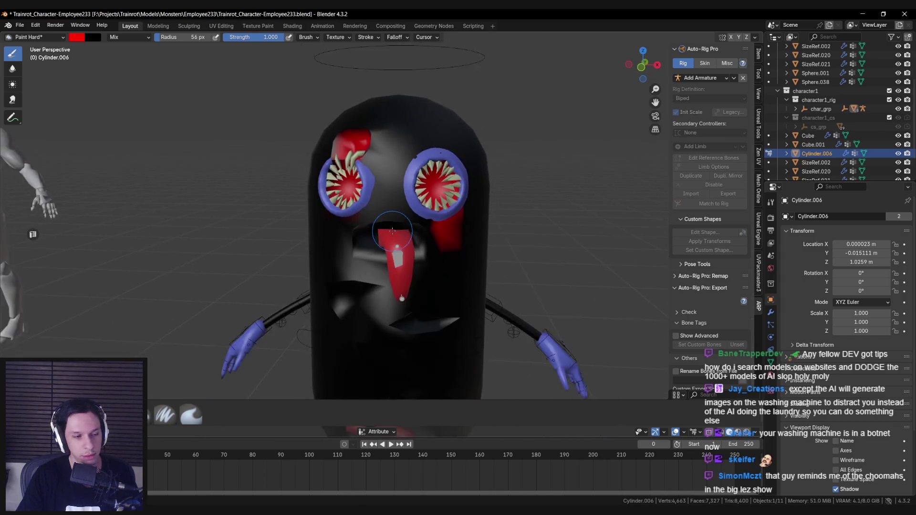
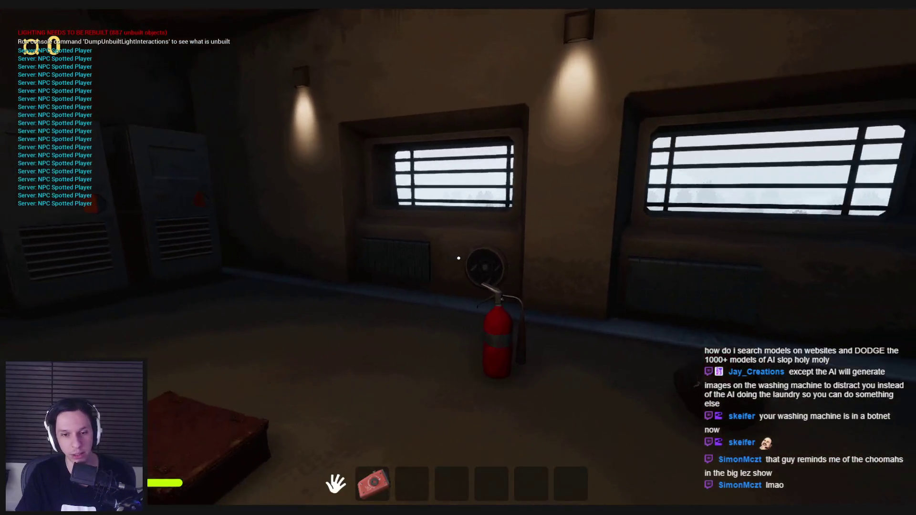
End the Play In Editor session and switch to Trainrot_Character-Employee233.blend in Blender.
{"action": "key", "text": "Escape"}
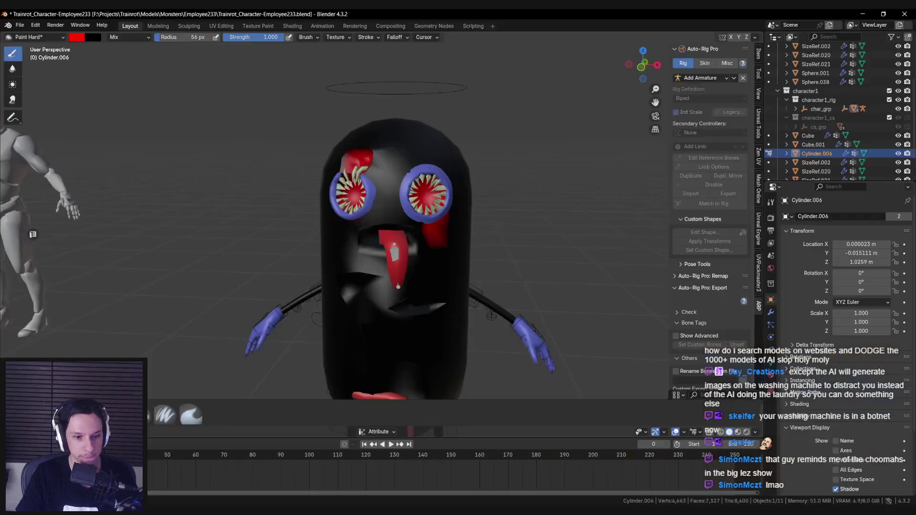
{"action": "left_click", "coordinate": [257, 511]}
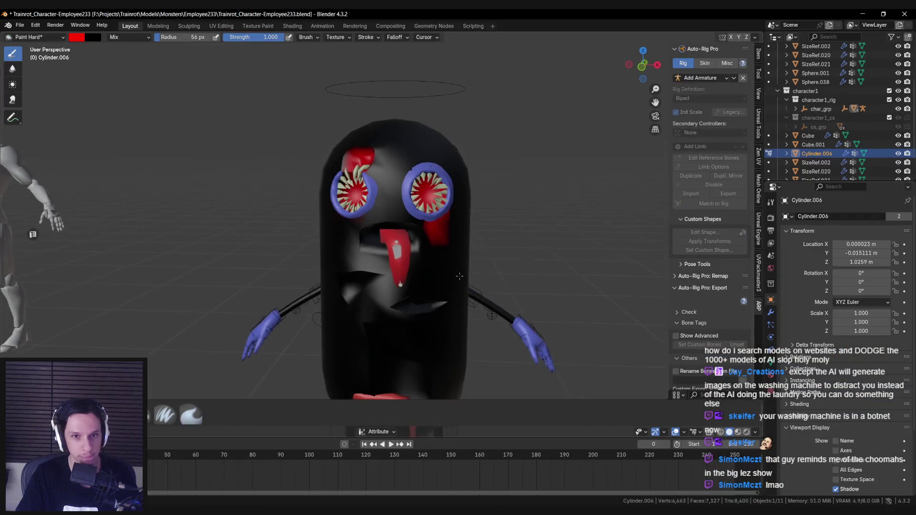
Orbit to face the monster's front and shrink the paint brush radius.
{"action": "left_click_drag", "start_coordinate": [421, 165], "coordinate": [377, 159]}
{"action": "mouse_move", "coordinate": [386, 238]}
{"action": "left_mouse_down"}
{"action": "mouse_move", "coordinate": [372, 238]}
{"action": "mouse_move", "coordinate": [430, 258]}
{"action": "mouse_move", "coordinate": [399, 262]}
{"action": "mouse_move", "coordinate": [422, 258]}
{"action": "mouse_move", "coordinate": [381, 253]}
{"action": "left_mouse_up"}
{"action": "scroll", "coordinate": [401, 251], "scroll_direction": "up", "scroll_amount": 4}
{"action": "scroll", "coordinate": [428, 260], "scroll_direction": "down", "scroll_amount": 4}
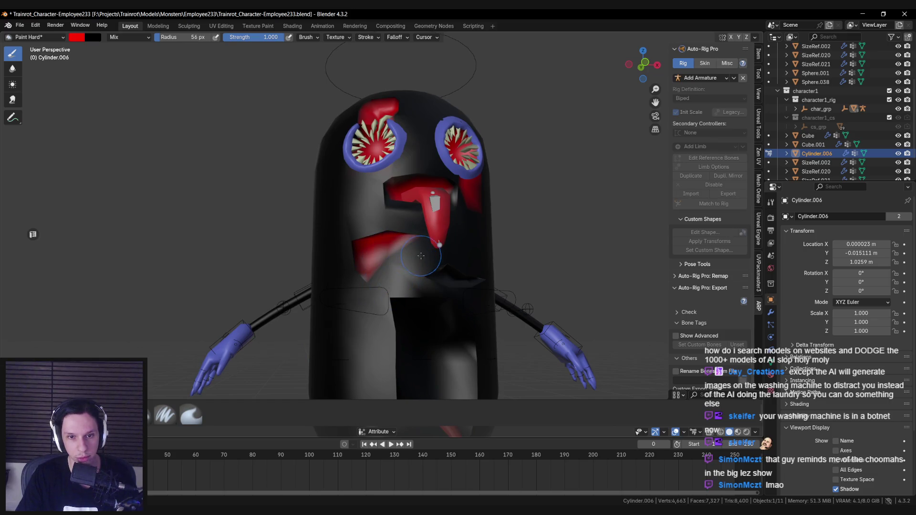
{"action": "left_click_drag", "start_coordinate": [443, 277], "coordinate": [427, 273]}
{"action": "key", "text": "f"}
{"action": "left_click", "coordinate": [419, 273]}
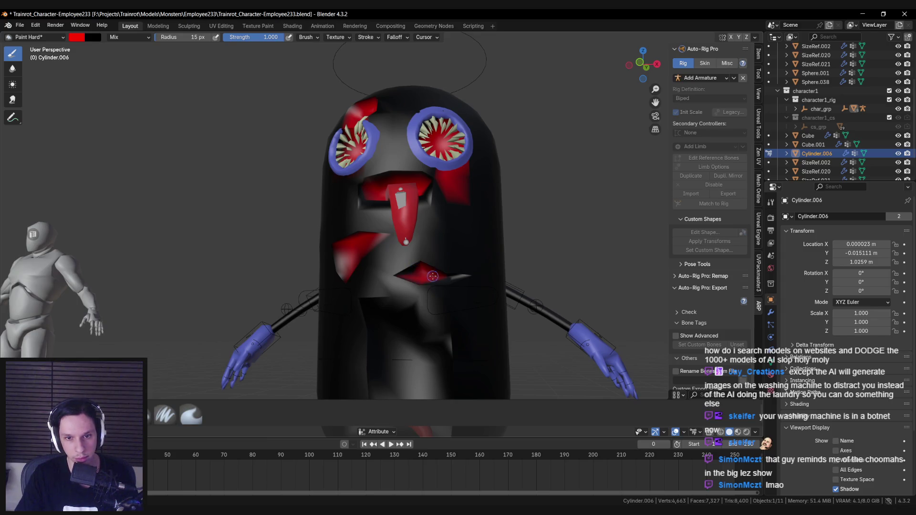
{"action": "scroll", "coordinate": [456, 277], "scroll_direction": "down", "scroll_amount": 3}
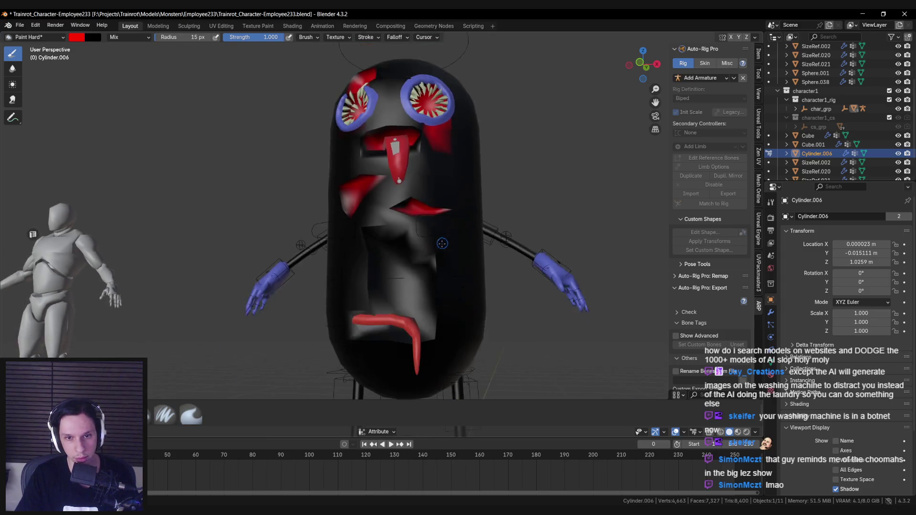
Paint red strokes on the capsule body near the tongue, undoing the last stroke.
{"action": "left_click_drag", "start_coordinate": [398, 234], "coordinate": [405, 255]}
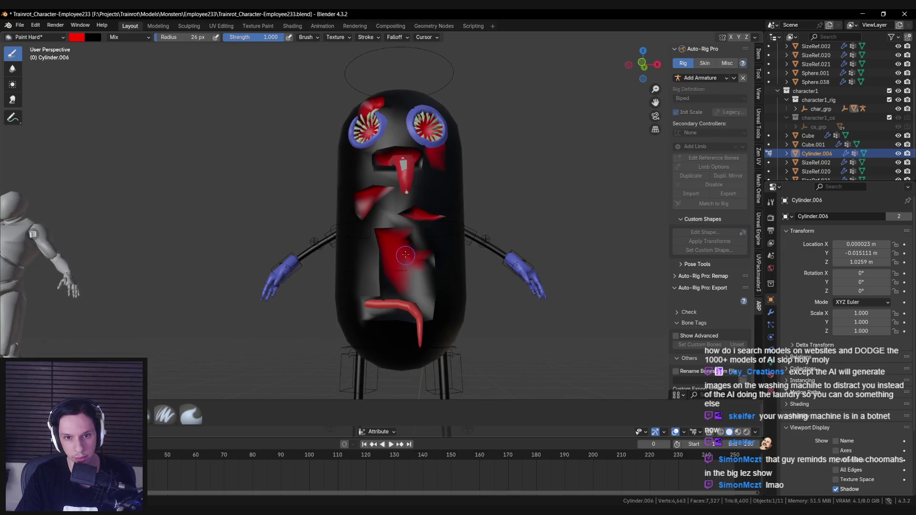
{"action": "left_click_drag", "start_coordinate": [406, 309], "coordinate": [380, 308]}
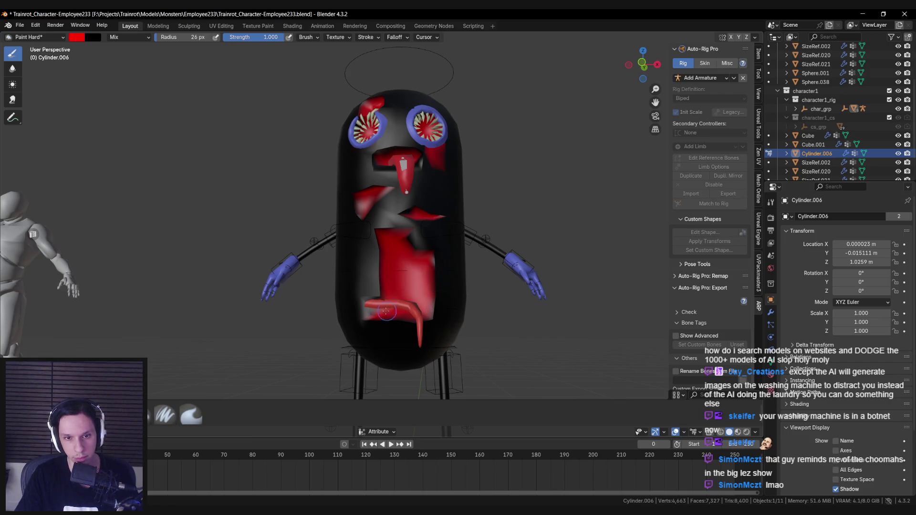
{"action": "left_click_drag", "start_coordinate": [383, 307], "coordinate": [435, 316]}
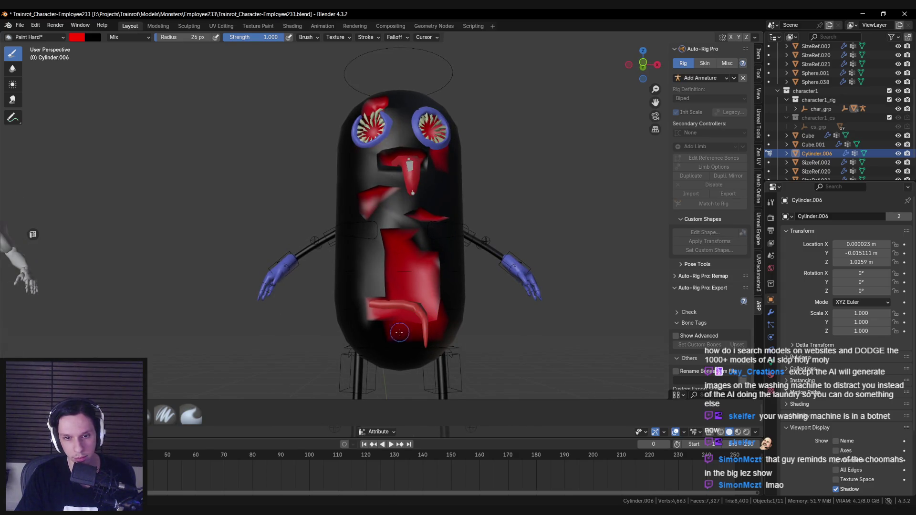
{"action": "key", "text": "ctrl+z"}
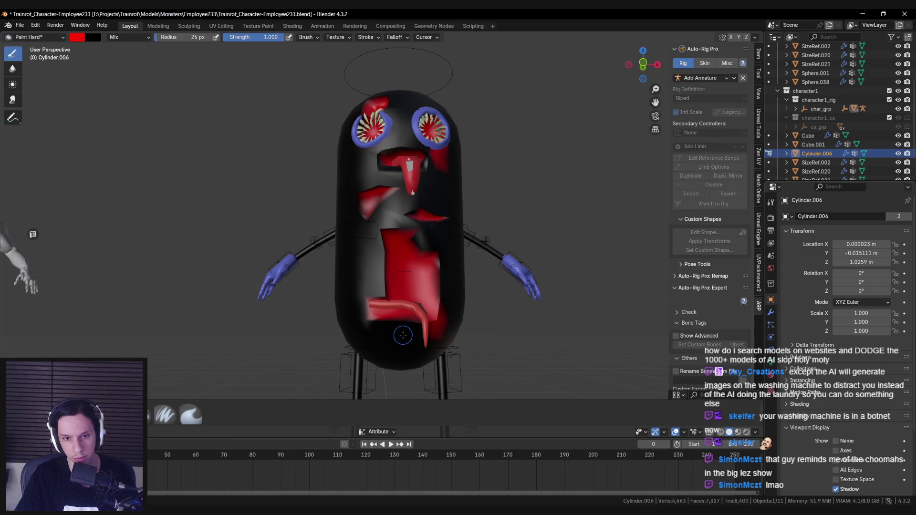
Leave Texture Paint and return to Object Mode on the Cylinder.006 body.
{"action": "mouse_move", "coordinate": [440, 310]}
{"action": "left_mouse_down"}
{"action": "mouse_move", "coordinate": [490, 309]}
{"action": "mouse_move", "coordinate": [324, 289]}
{"action": "mouse_move", "coordinate": [596, 258]}
{"action": "left_mouse_up"}
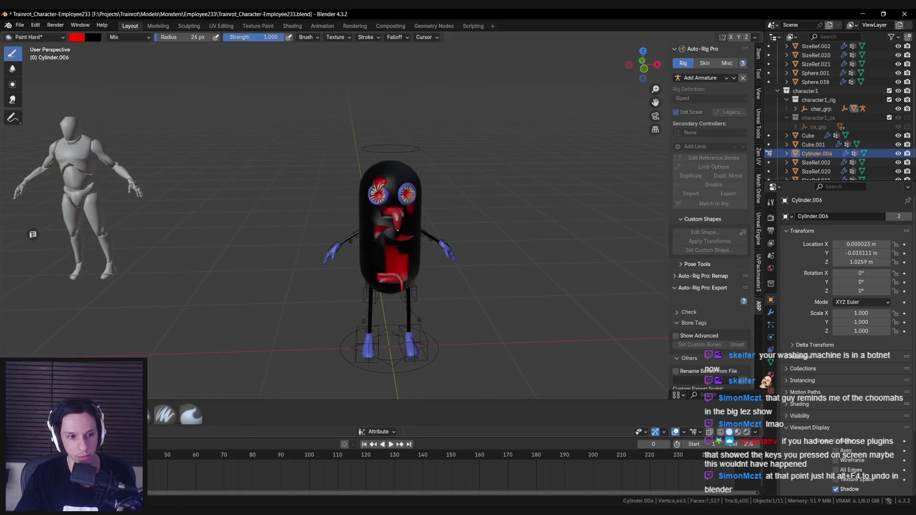
{"action": "key", "text": "ctrl+Tab"}
{"action": "scroll", "coordinate": [405, 245], "scroll_direction": "down", "scroll_amount": 2}
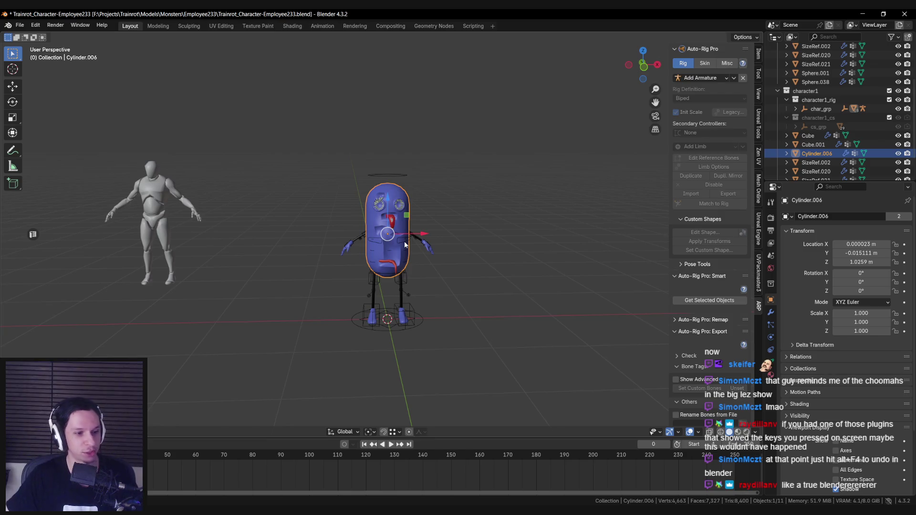
Save the file, then box-select the rig and all monster meshes in wireframe view.
{"action": "scroll", "coordinate": [428, 257], "scroll_direction": "up", "scroll_amount": 5}
{"action": "scroll", "coordinate": [417, 242], "scroll_direction": "down", "scroll_amount": 4}
{"action": "key", "text": "ctrl+s"}
{"action": "left_click", "coordinate": [344, 248]}
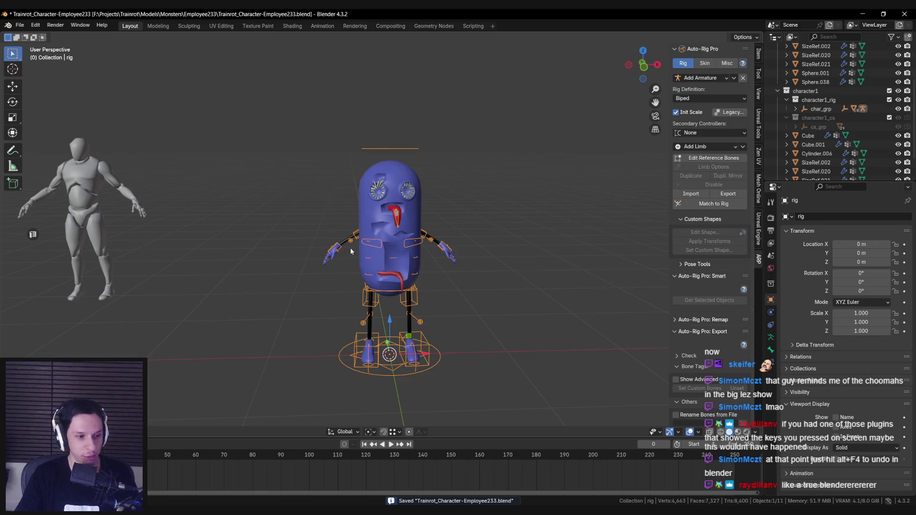
{"action": "scroll", "coordinate": [351, 251], "scroll_direction": "up", "scroll_amount": 1}
{"action": "key", "text": "shift+z"}
{"action": "left_click_drag", "start_coordinate": [318, 108], "coordinate": [477, 345]}
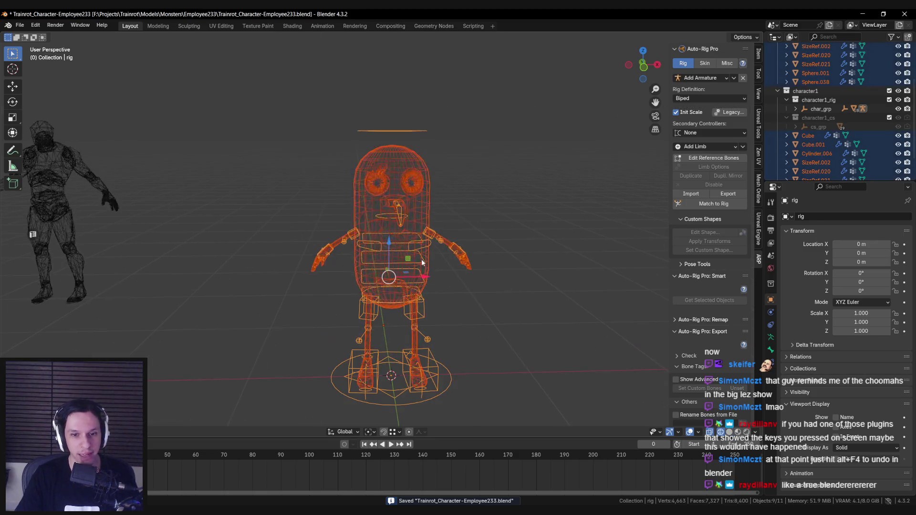
{"action": "key", "text": "shift+z"}
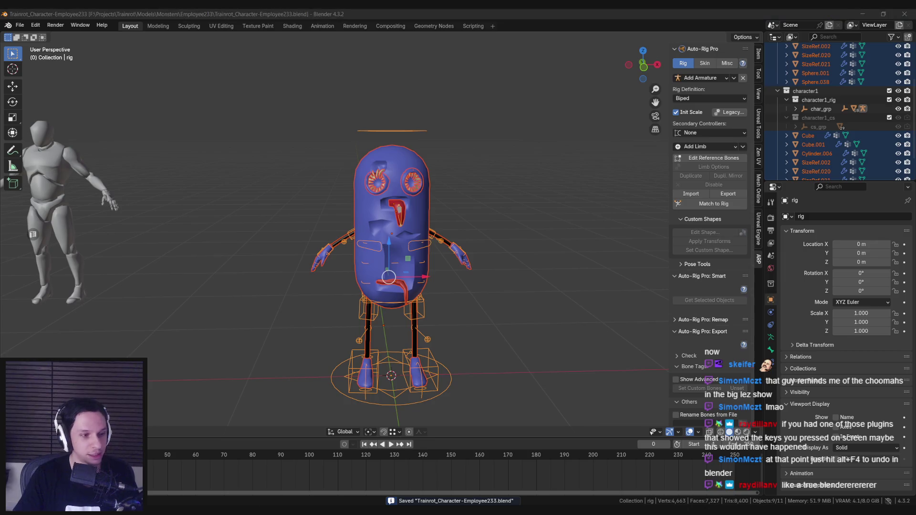
Save Trainrot_Character-Employee233.blend again with the rig and meshes selected.
{"action": "scroll", "coordinate": [362, 325], "scroll_direction": "up", "scroll_amount": 1}
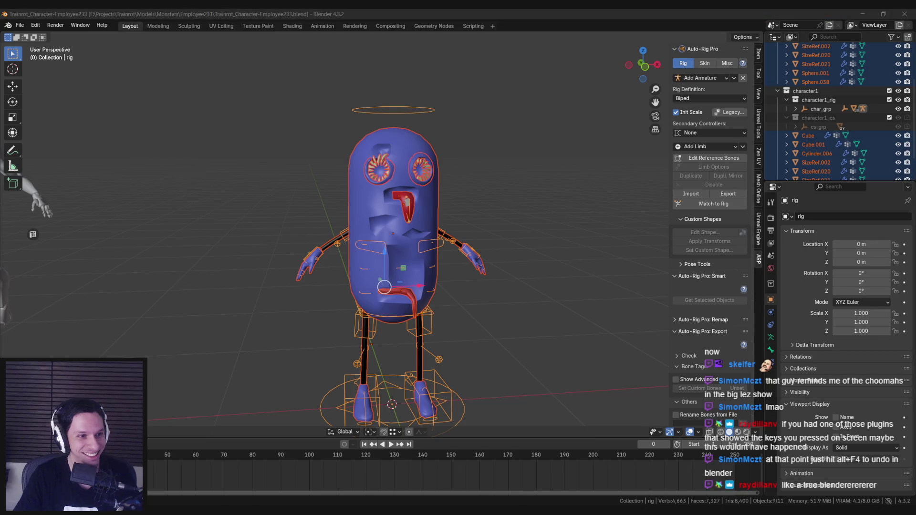
{"action": "scroll", "coordinate": [294, 290], "scroll_direction": "down", "scroll_amount": 3}
{"action": "scroll", "coordinate": [295, 265], "scroll_direction": "up", "scroll_amount": 3}
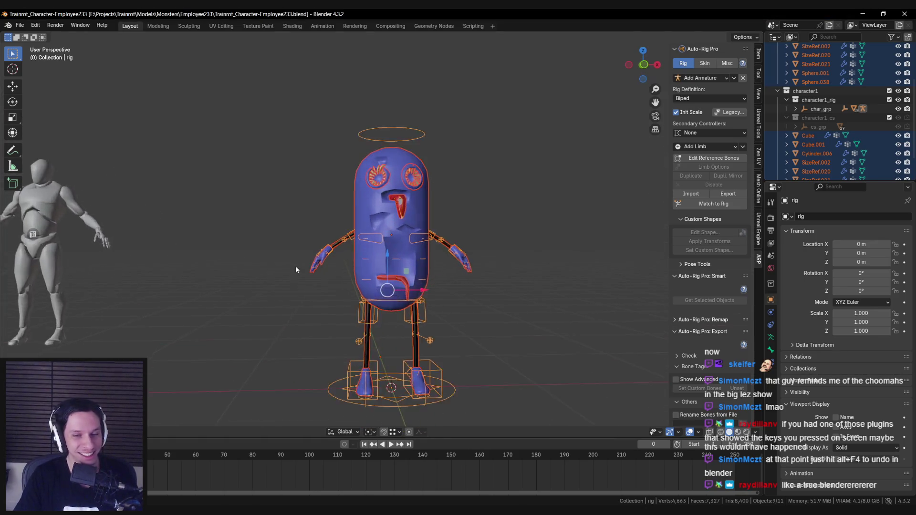
{"action": "scroll", "coordinate": [299, 281], "scroll_direction": "down", "scroll_amount": 2}
{"action": "mouse_move", "coordinate": [299, 281]}
{"action": "left_mouse_down"}
{"action": "mouse_move", "coordinate": [310, 295]}
{"action": "mouse_move", "coordinate": [300, 295]}
{"action": "left_mouse_up"}
{"action": "key", "text": "ctrl+s"}
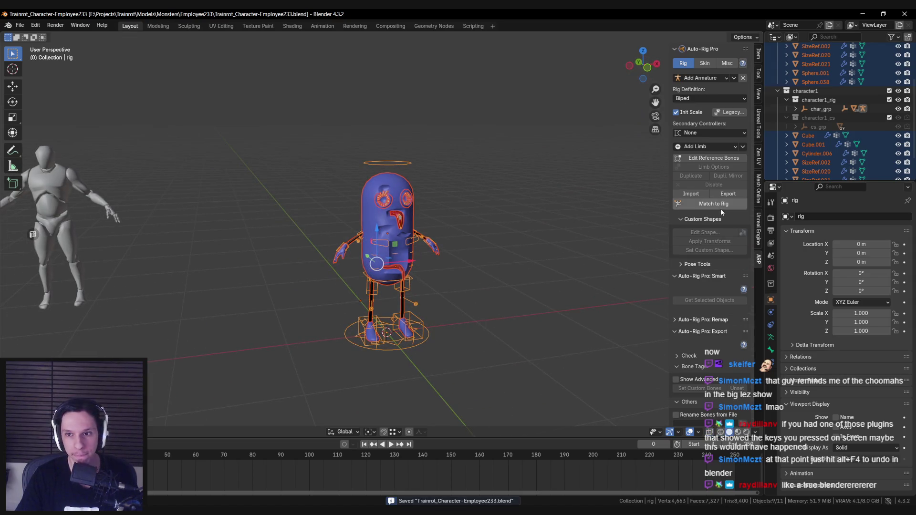
{"action": "scroll", "coordinate": [716, 326], "scroll_direction": "down", "scroll_amount": 5}
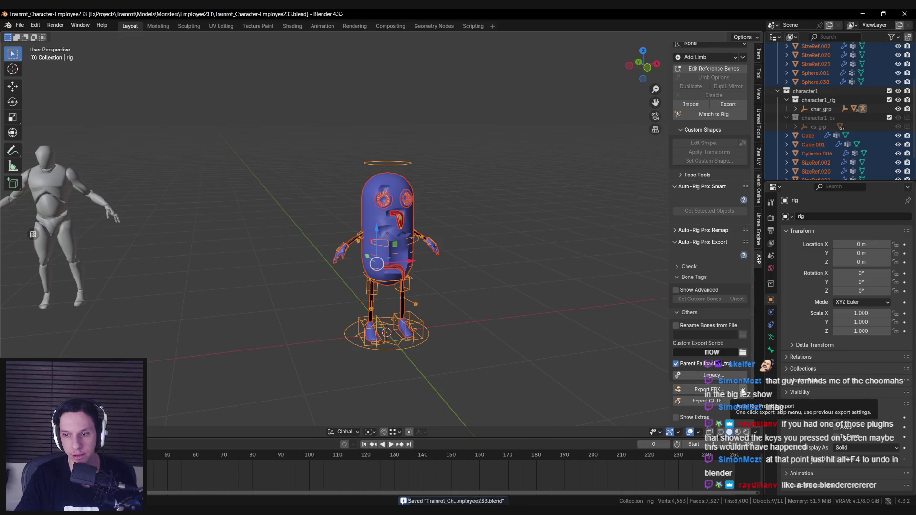
Set the Auto-Rig Pro FBX export to Models\Monsters\Employee233 with file name SM_Monster-Employee233.
{"action": "left_click", "coordinate": [708, 390]}
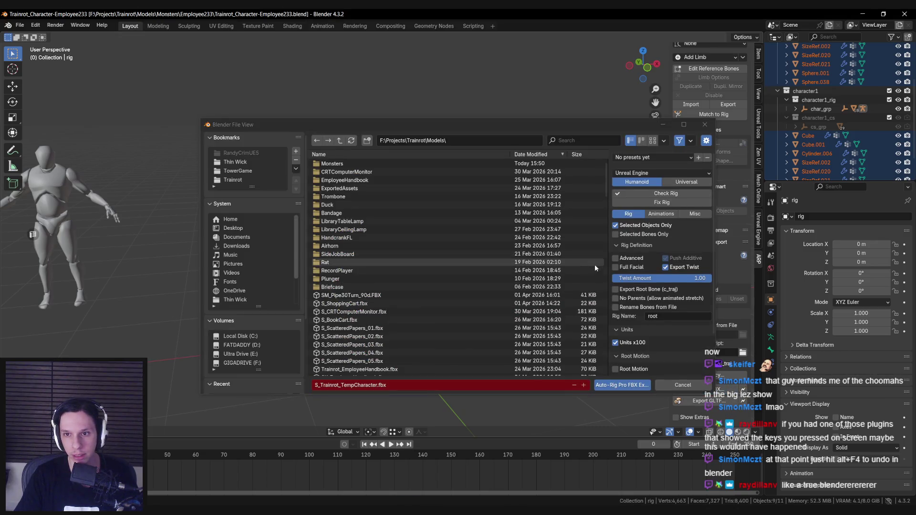
{"action": "scroll", "coordinate": [630, 296], "scroll_direction": "down", "scroll_amount": 3}
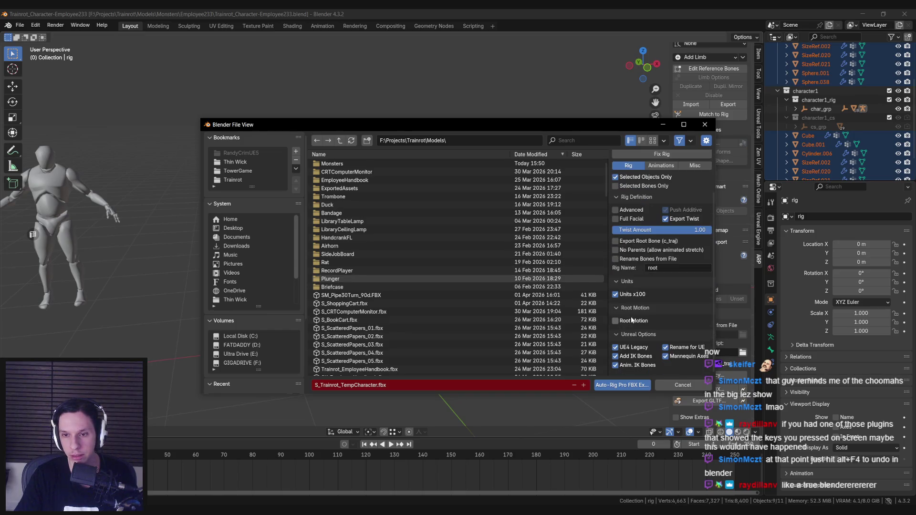
{"action": "left_click", "coordinate": [334, 164]}
{"action": "left_click", "coordinate": [335, 164]}
{"action": "left_click", "coordinate": [376, 386]}
{"action": "left_click", "coordinate": [376, 385]}
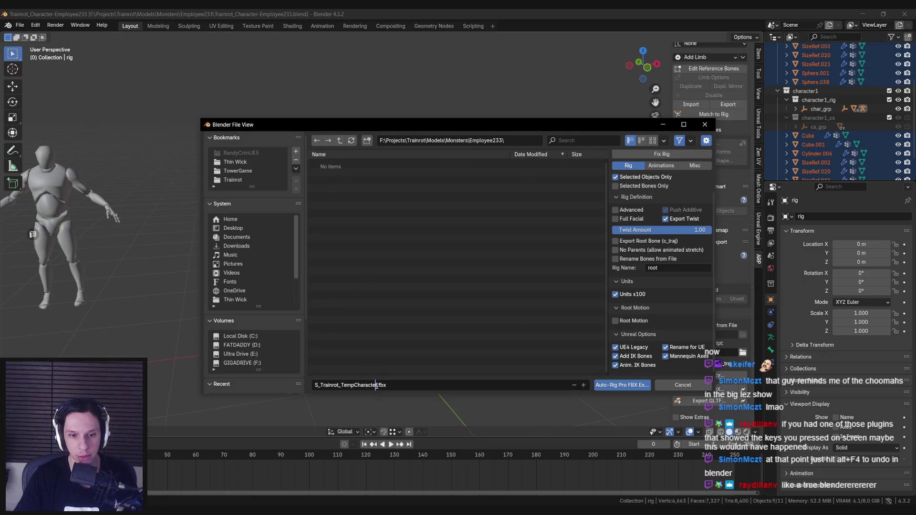
{"action": "key", "text": "shift+Home"}
{"action": "type", "text": "SM"}
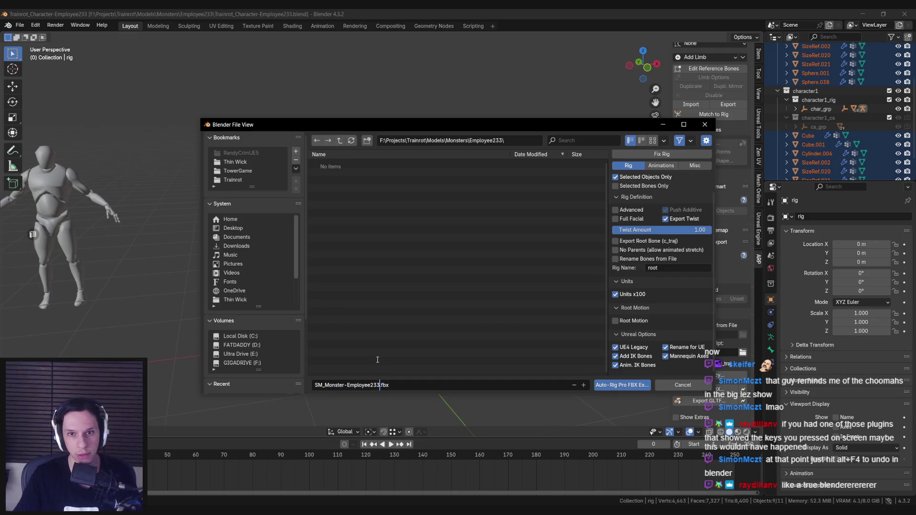
Run the Auto-Rig Pro FBX export, confirm it, save the Blend file and return to Unreal.
{"action": "left_click", "coordinate": [620, 386]}
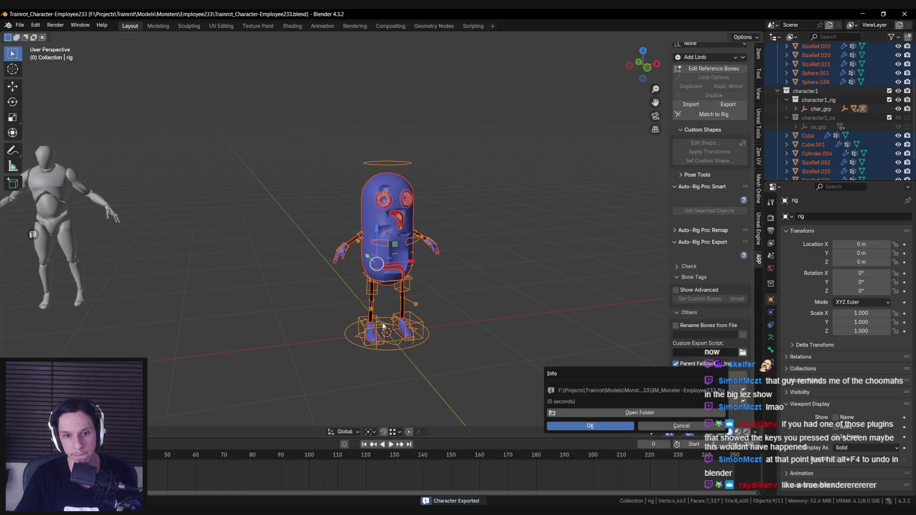
{"action": "left_click", "coordinate": [596, 428]}
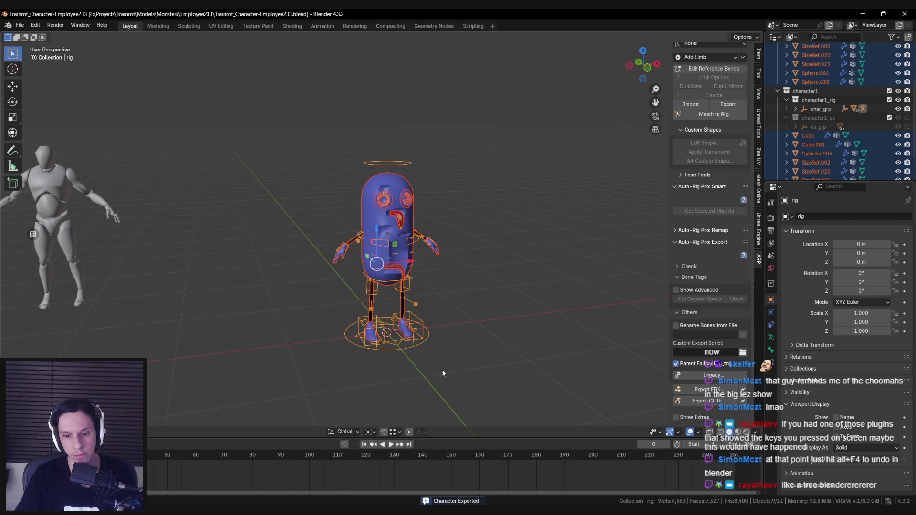
{"action": "scroll", "coordinate": [439, 368], "scroll_direction": "down", "scroll_amount": 2}
{"action": "key", "text": "ctrl+s"}
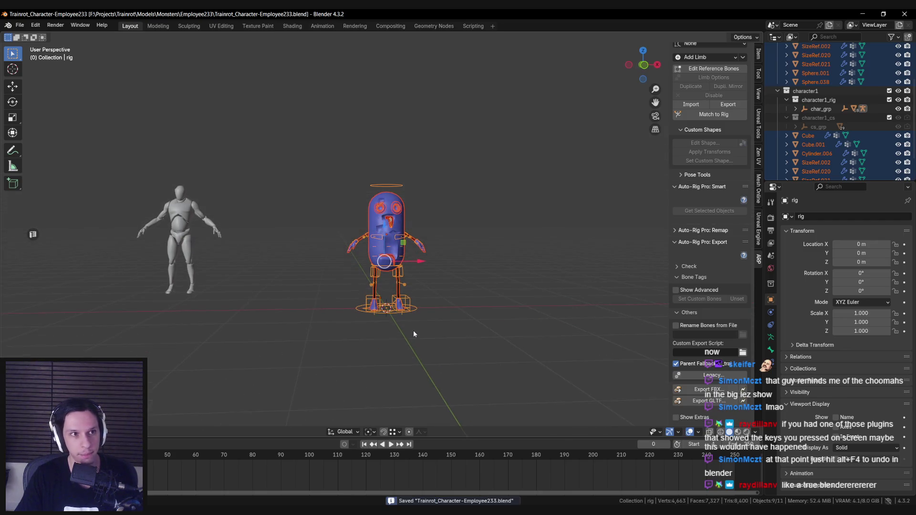
{"action": "key", "text": "alt+Tab"}
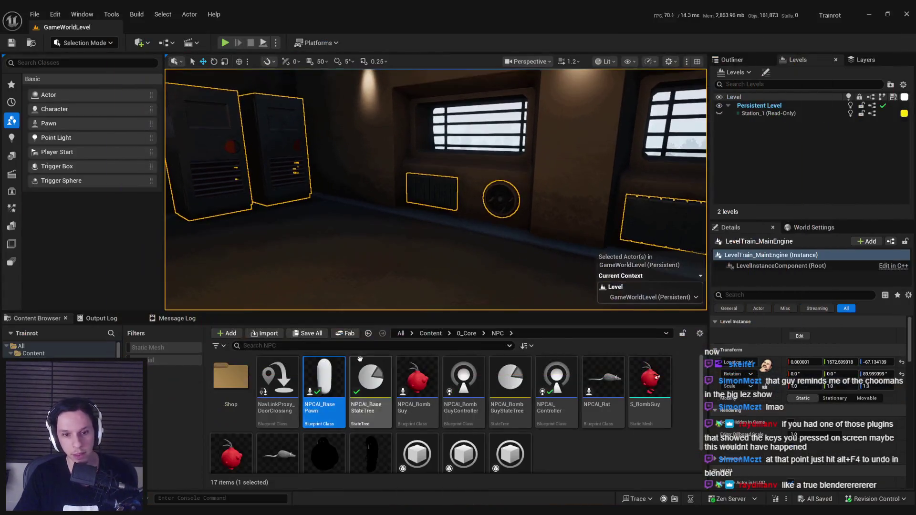
Create and open an Employee233 folder in Content/0_Core/NPC, then drag the monster FBX into it.
{"action": "left_click", "coordinate": [548, 444]}
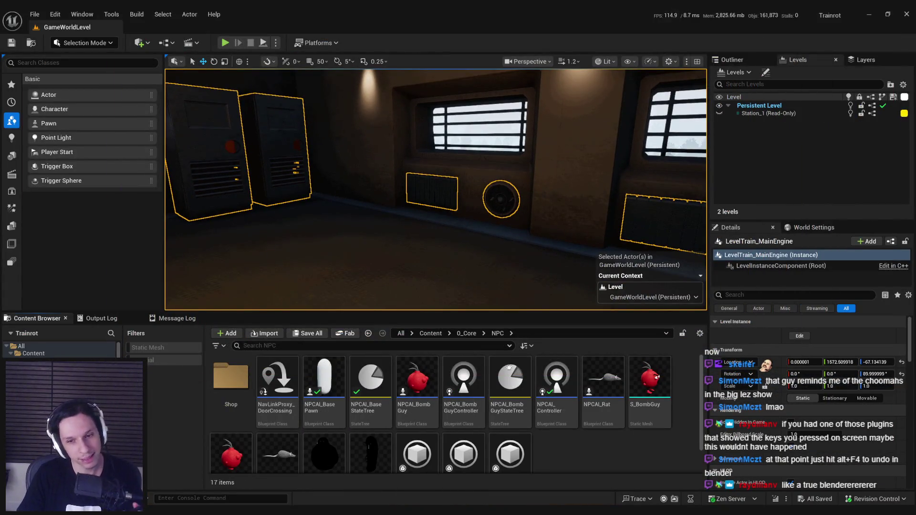
{"action": "left_click_drag", "start_coordinate": [448, 312], "coordinate": [448, 206]}
{"action": "right_click", "coordinate": [575, 391]}
{"action": "left_click", "coordinate": [607, 90]}
{"action": "type", "text": "Employee233"}
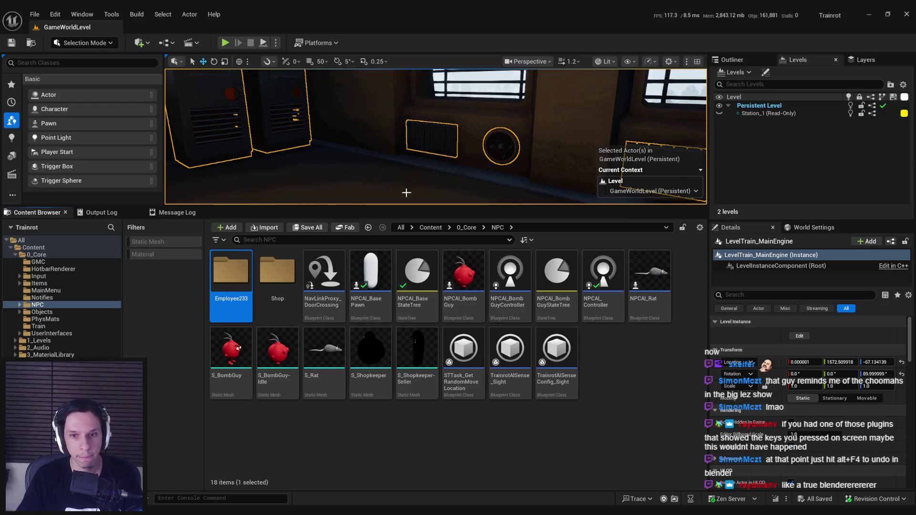
{"action": "double_click", "coordinate": [231, 272]}
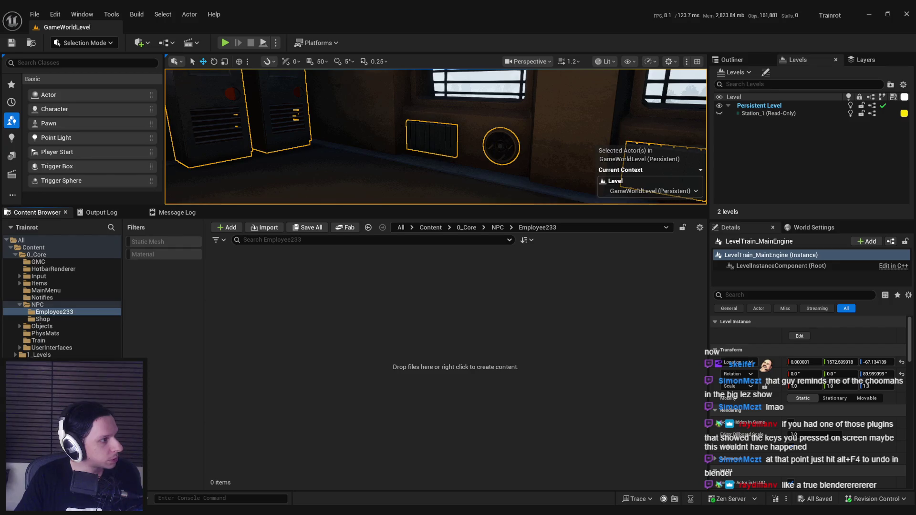
{"action": "left_click_drag", "start_coordinate": [316, 334], "coordinate": [334, 334]}
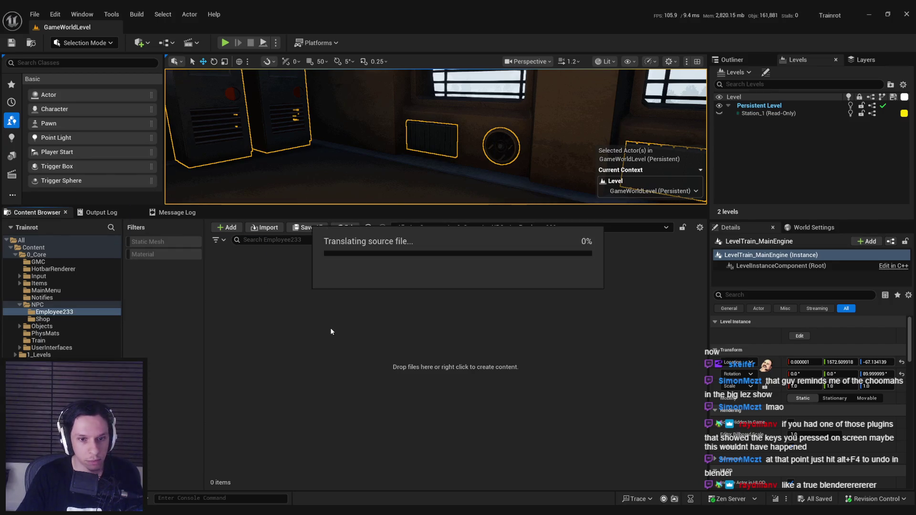
Import the FBX with skeleton S_Trainrot_TempCharacter_Skeleton, then save the new mesh and physics asset.
{"action": "scroll", "coordinate": [447, 309], "scroll_direction": "down", "scroll_amount": 2}
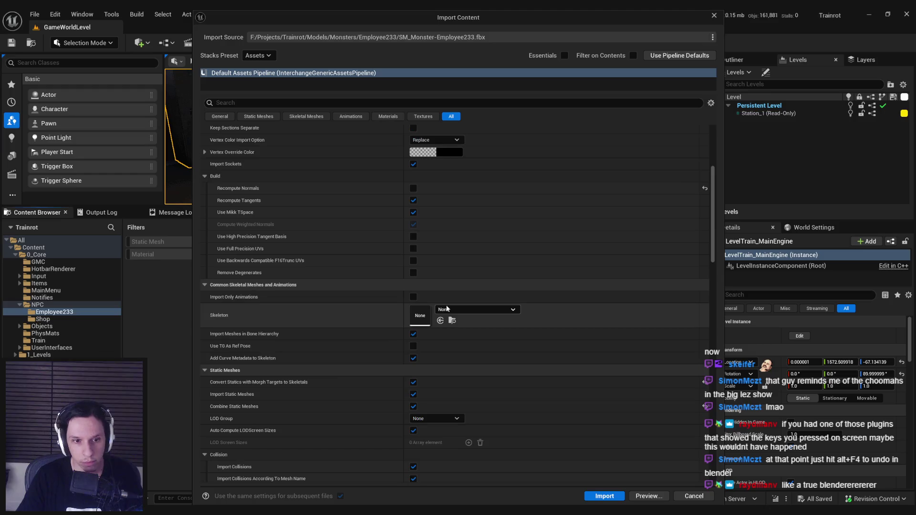
{"action": "left_click", "coordinate": [469, 313]}
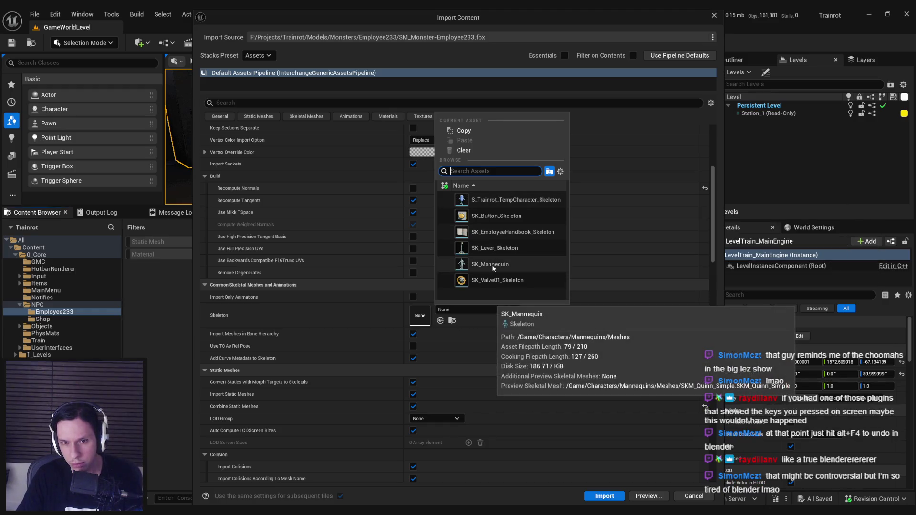
{"action": "left_click", "coordinate": [516, 200]}
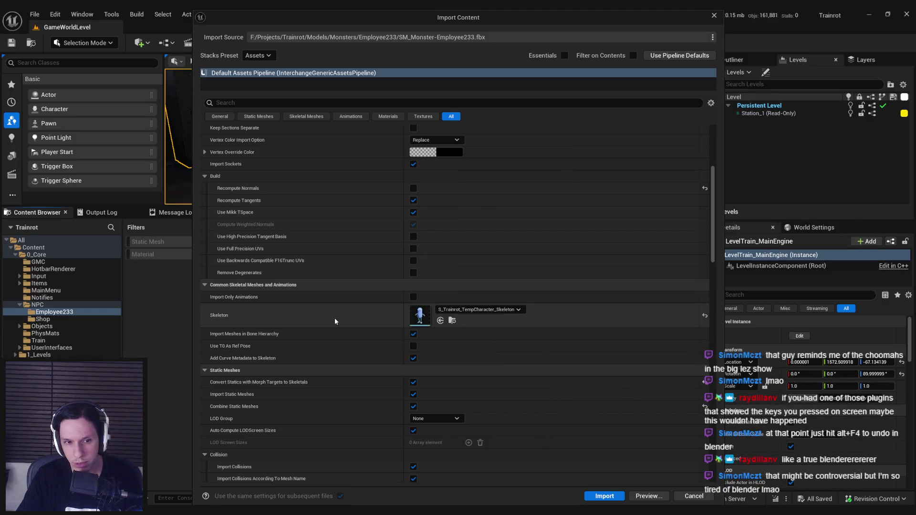
{"action": "scroll", "coordinate": [334, 307], "scroll_direction": "down", "scroll_amount": 1}
{"action": "scroll", "coordinate": [296, 334], "scroll_direction": "down", "scroll_amount": 5}
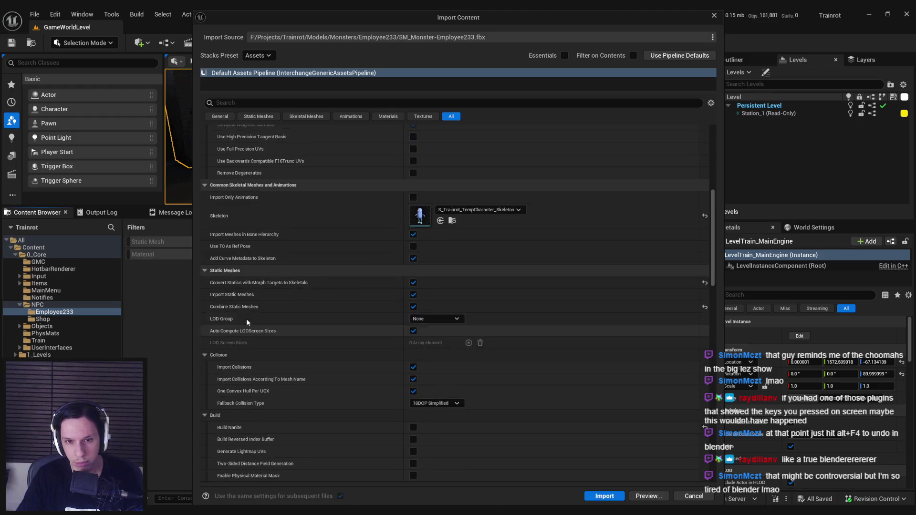
{"action": "left_click", "coordinate": [604, 496]}
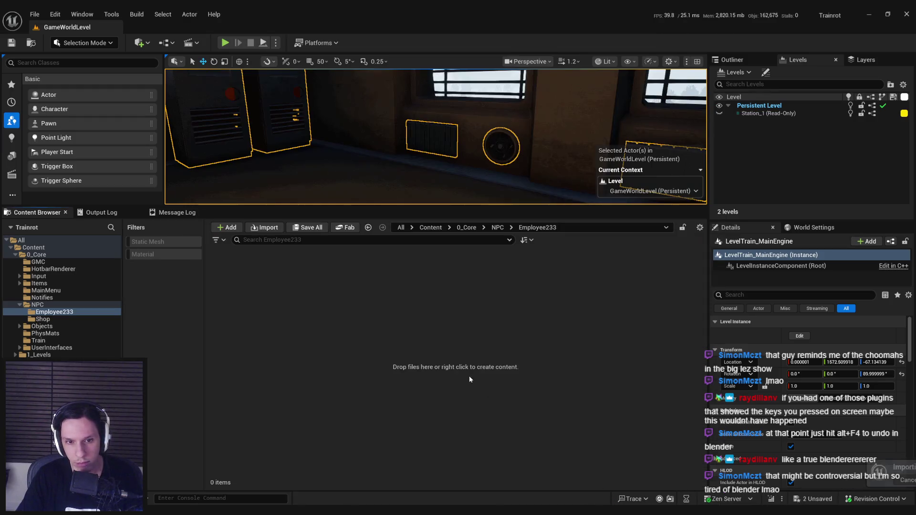
{"action": "left_click", "coordinate": [419, 340]}
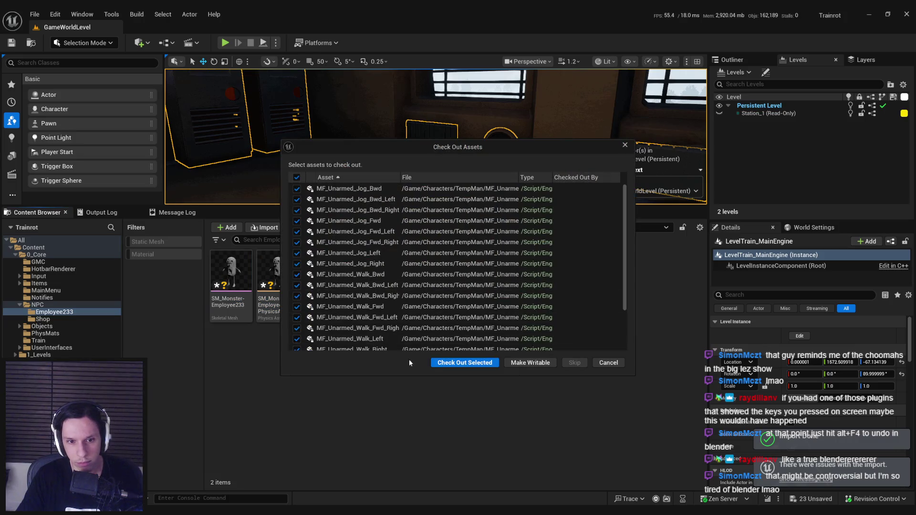
Check out and save the assets, then set SM_Monster-Employee233's Element 0 material to MI_DevRed.
{"action": "left_click", "coordinate": [461, 363]}
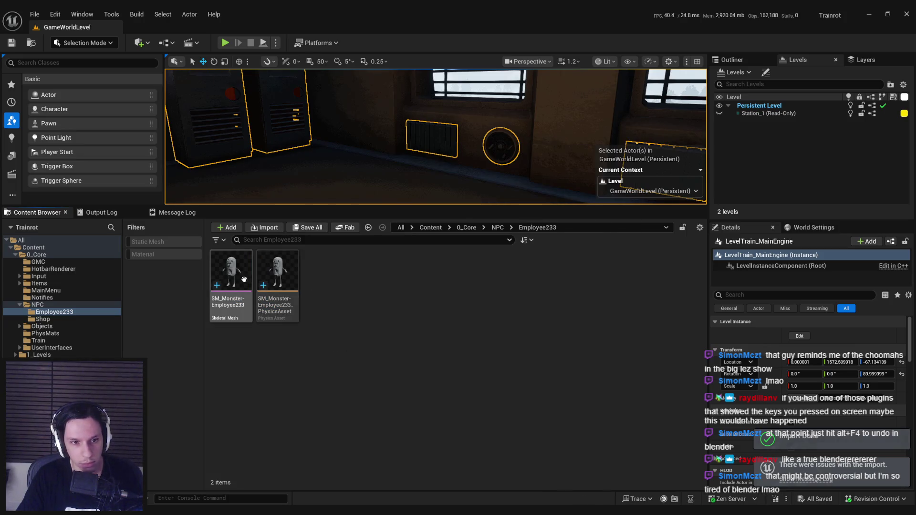
{"action": "double_click", "coordinate": [232, 272]}
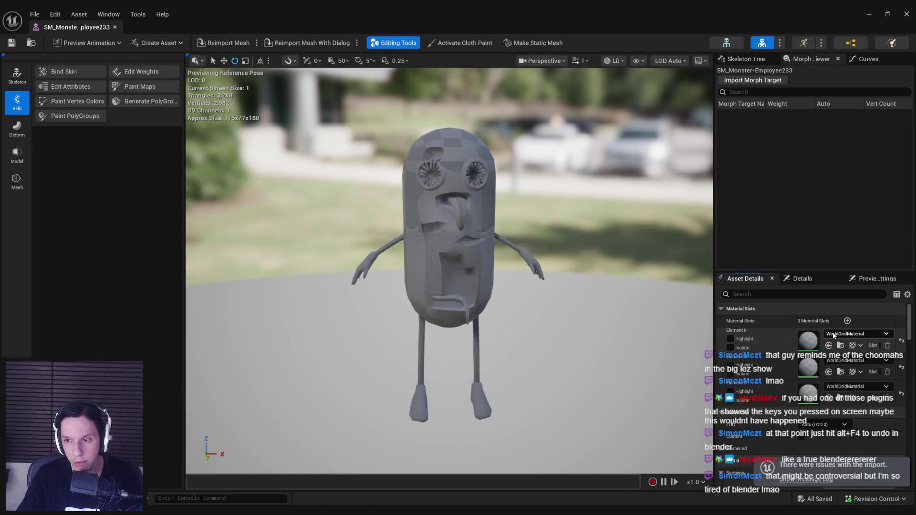
{"action": "left_click", "coordinate": [855, 334]}
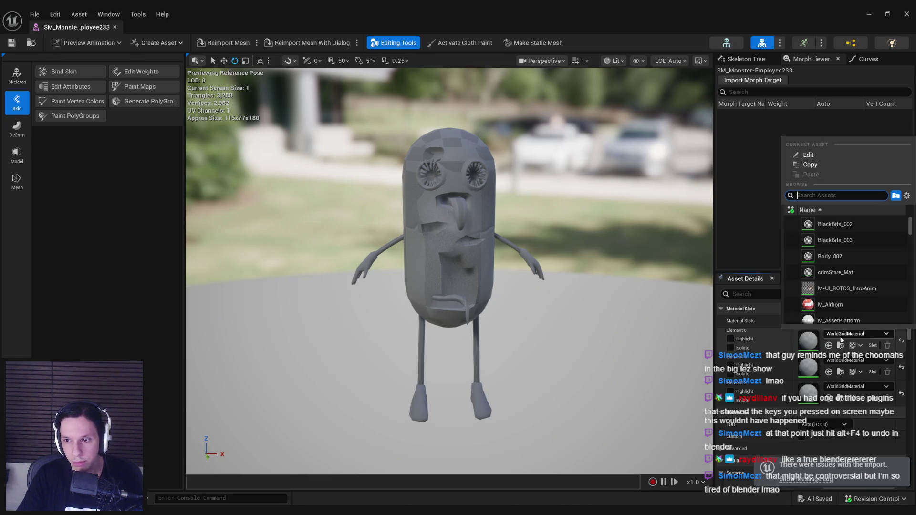
{"action": "type", "text": "red"}
{"action": "scroll", "coordinate": [849, 278], "scroll_direction": "down", "scroll_amount": 3}
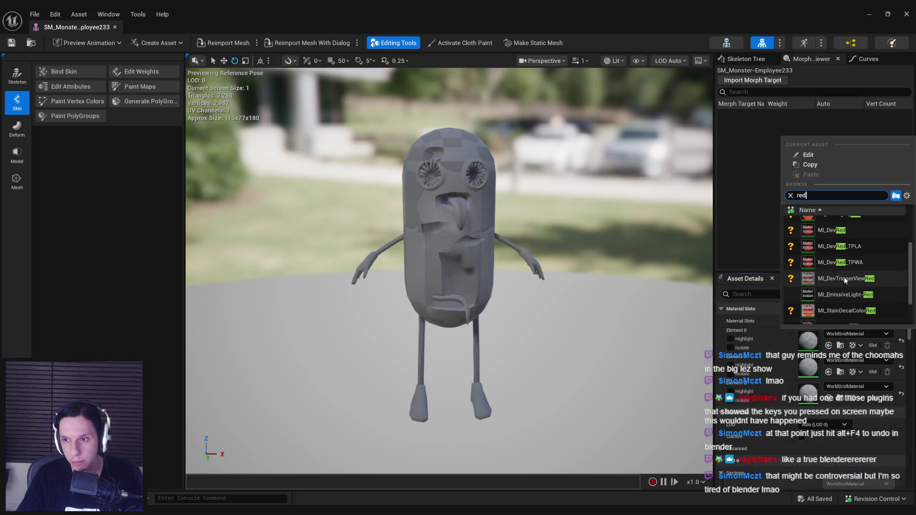
{"action": "left_click", "coordinate": [835, 230]}
Inspect the red monster in the mesh preview, then switch to Blender and view it from the front.
{"action": "mouse_move", "coordinate": [449, 267]}
{"action": "left_mouse_down"}
{"action": "mouse_move", "coordinate": [449, 248]}
{"action": "mouse_move", "coordinate": [410, 239]}
{"action": "left_mouse_up"}
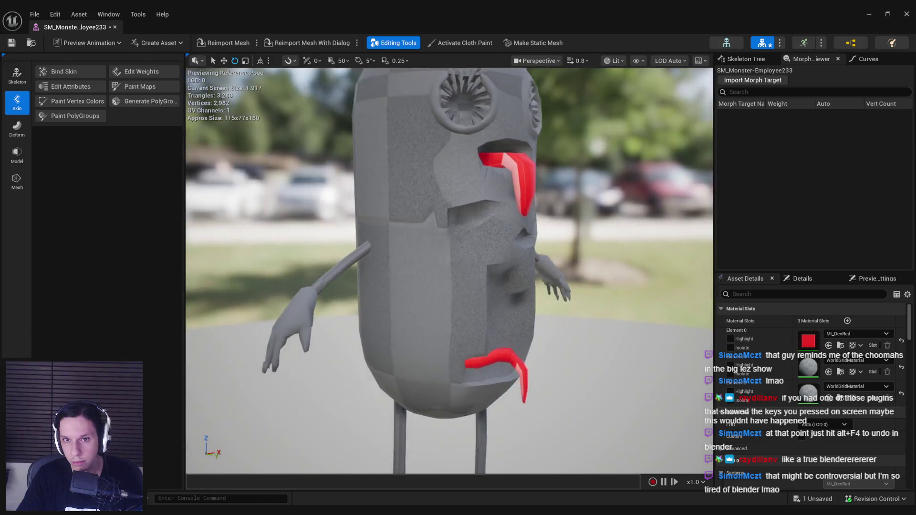
{"action": "key", "text": "f"}
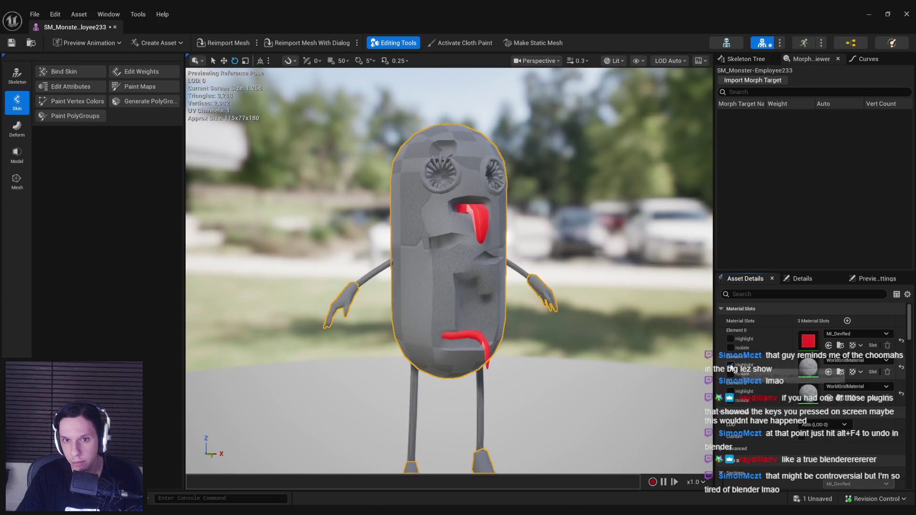
{"action": "left_click_drag", "start_coordinate": [682, 355], "coordinate": [424, 177]}
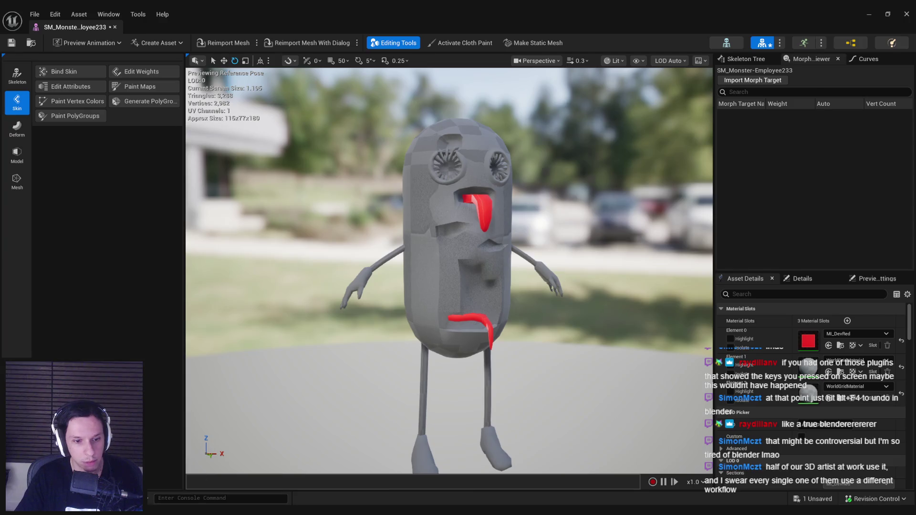
{"action": "key", "text": "alt+Tab"}
{"action": "scroll", "coordinate": [388, 174], "scroll_direction": "up", "scroll_amount": 6}
{"action": "mouse_move", "coordinate": [396, 165]}
{"action": "left_mouse_down"}
{"action": "mouse_move", "coordinate": [361, 208]}
{"action": "mouse_move", "coordinate": [345, 199]}
{"action": "left_mouse_up"}
Inspect the materials on the eyes, body and upper mouth piece.
{"action": "scroll", "coordinate": [341, 197], "scroll_direction": "up", "scroll_amount": 3}
{"action": "scroll", "coordinate": [341, 199], "scroll_direction": "down", "scroll_amount": 4}
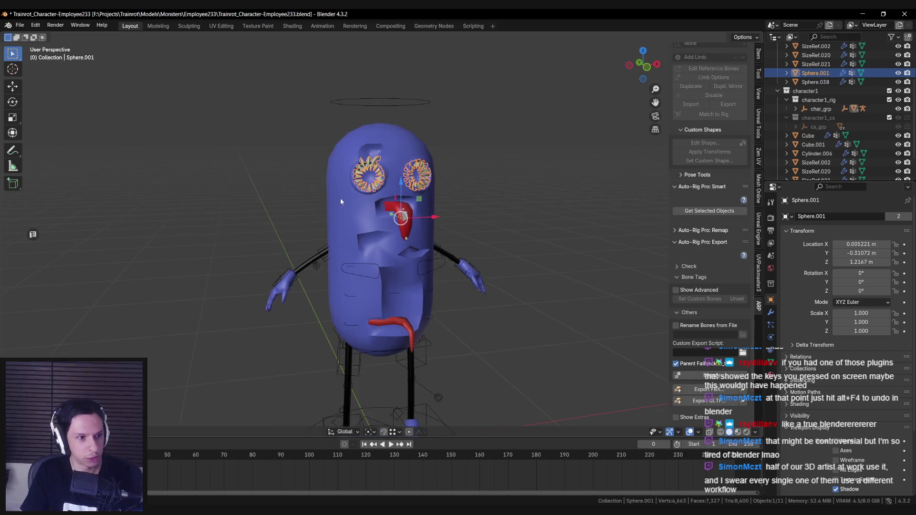
{"action": "left_click", "coordinate": [770, 375]}
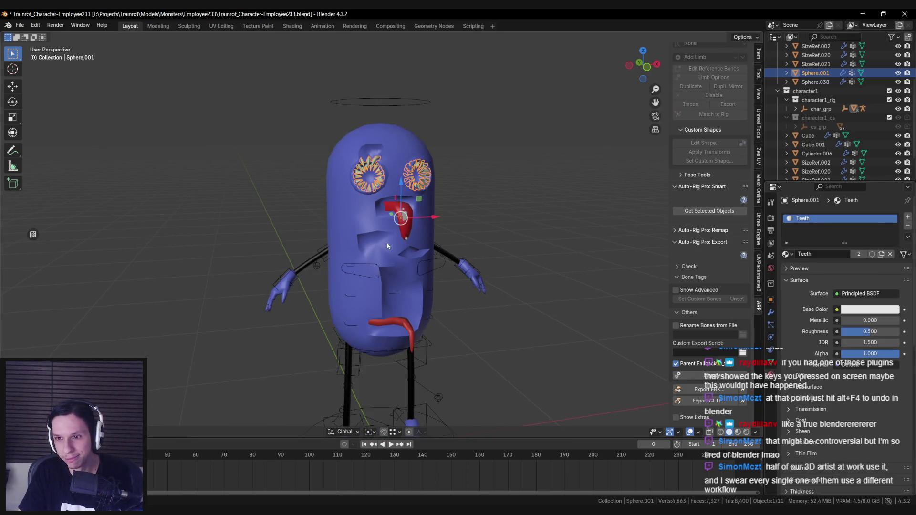
{"action": "left_click", "coordinate": [369, 215]}
{"action": "left_click", "coordinate": [391, 181]}
{"action": "left_click", "coordinate": [403, 212]}
{"action": "left_click", "coordinate": [403, 212]}
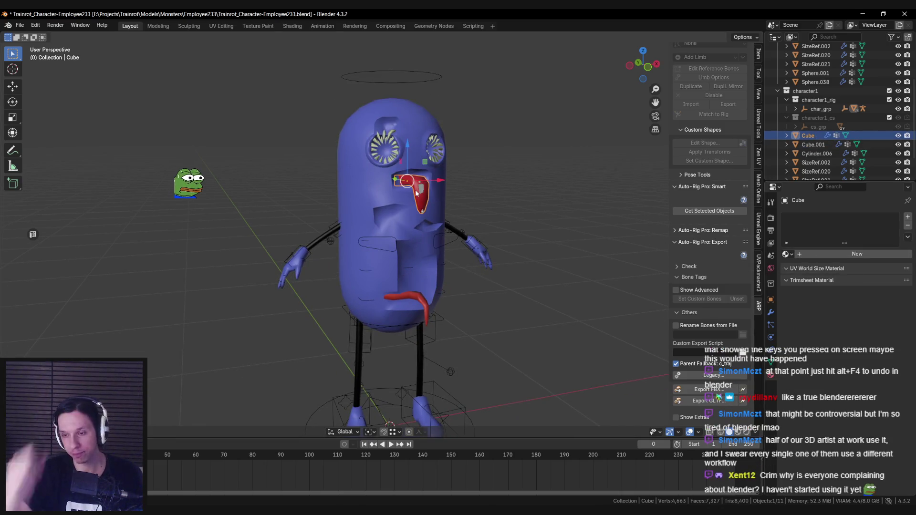
{"action": "left_click", "coordinate": [786, 255]}
{"action": "left_click", "coordinate": [785, 254]}
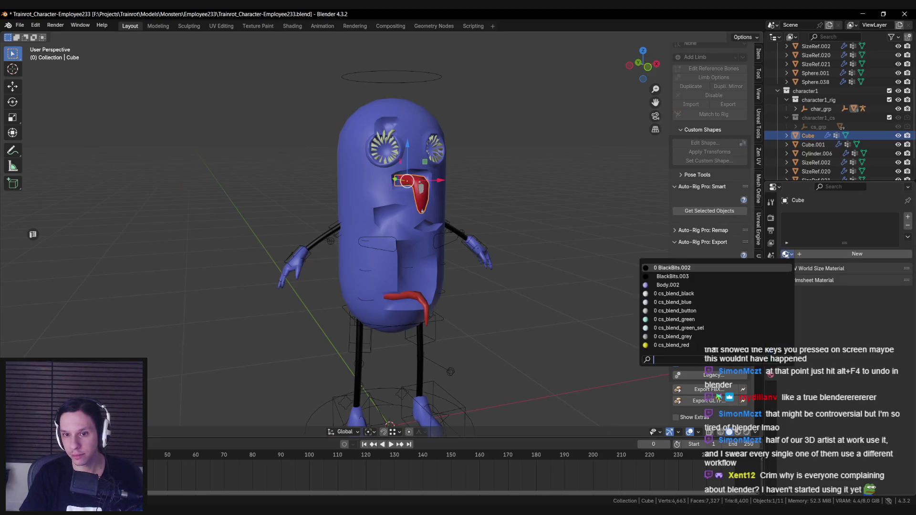
{"action": "left_click", "coordinate": [381, 210]}
Link the body's Body.002 material onto the upper and lower mouth pieces.
{"action": "left_click", "coordinate": [409, 192]}
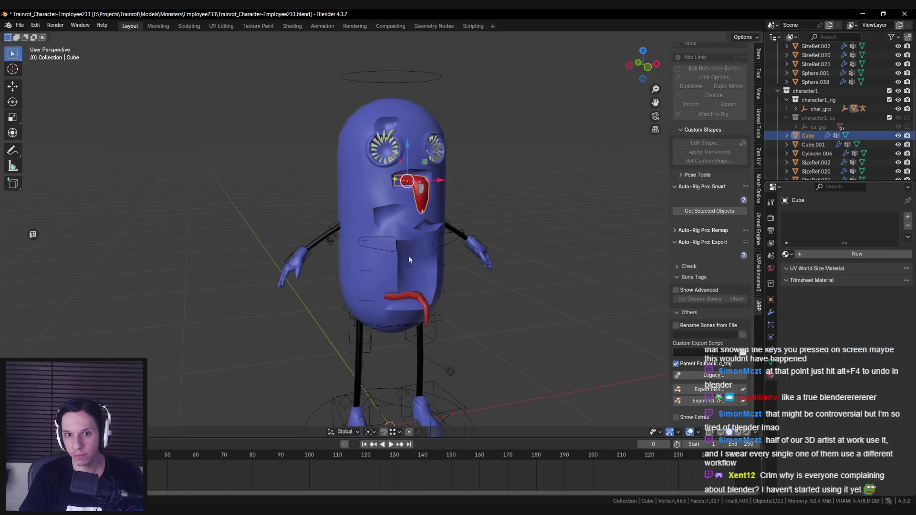
{"action": "left_click", "coordinate": [410, 295], "text": "shift"}
{"action": "left_click", "coordinate": [401, 262], "text": "shift"}
{"action": "key", "text": "ctrl+l"}
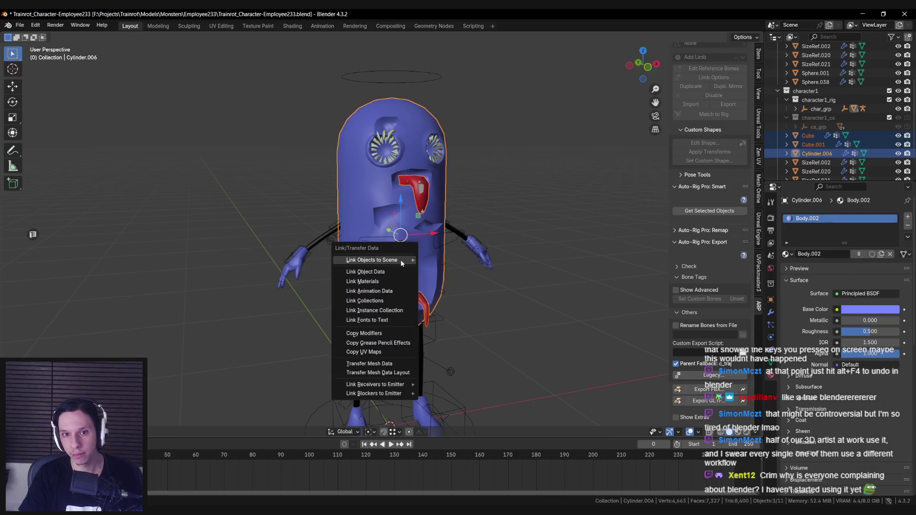
{"action": "key", "text": "Escape"}
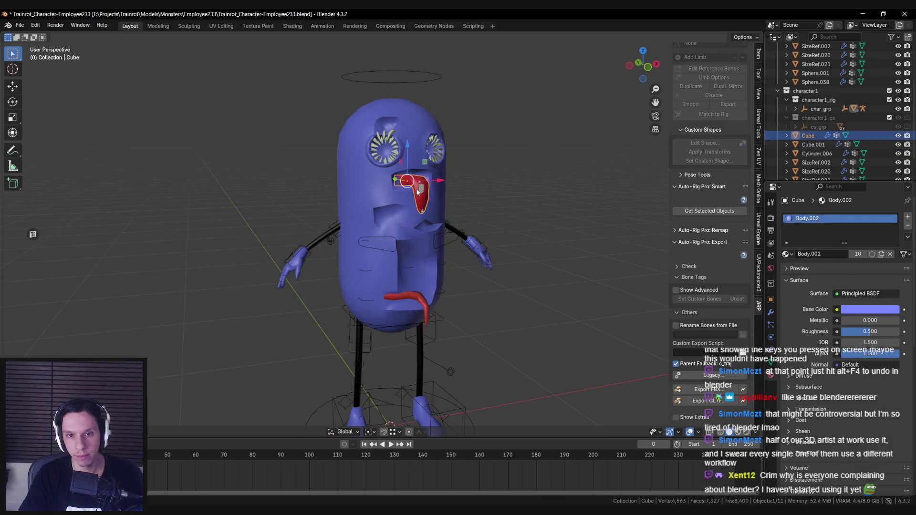
Check the materials on the mouth pieces, hands, rig, body and eyes.
{"action": "left_click", "coordinate": [407, 296]}
{"action": "left_click", "coordinate": [302, 264]}
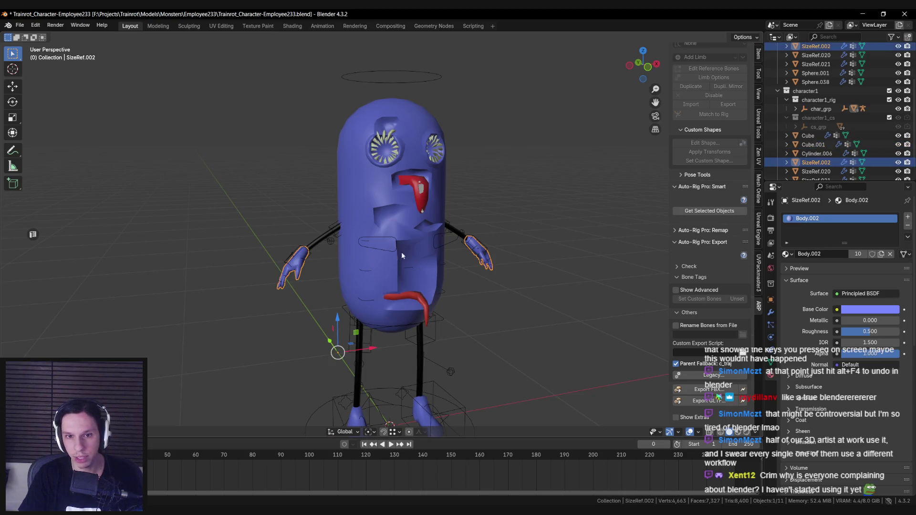
{"action": "left_click", "coordinate": [415, 240]}
{"action": "left_click", "coordinate": [414, 241]}
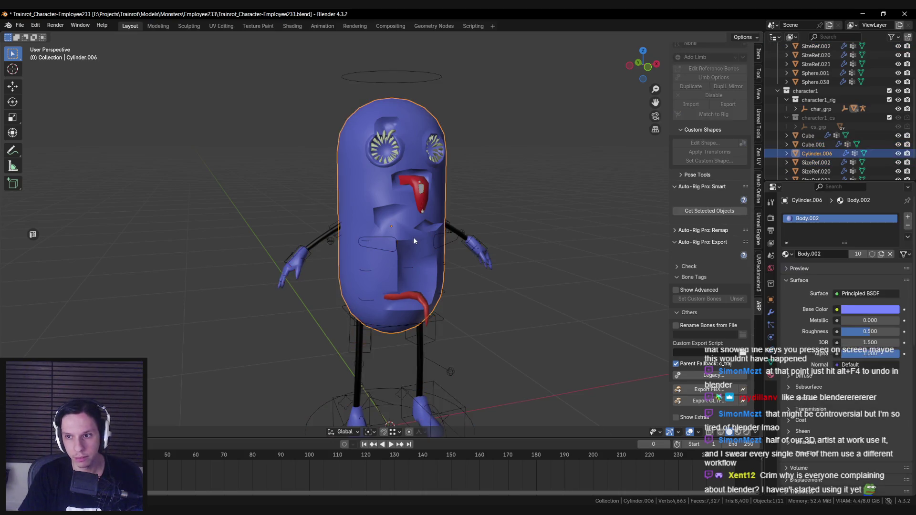
{"action": "left_click", "coordinate": [412, 195]}
{"action": "left_click", "coordinate": [394, 159]}
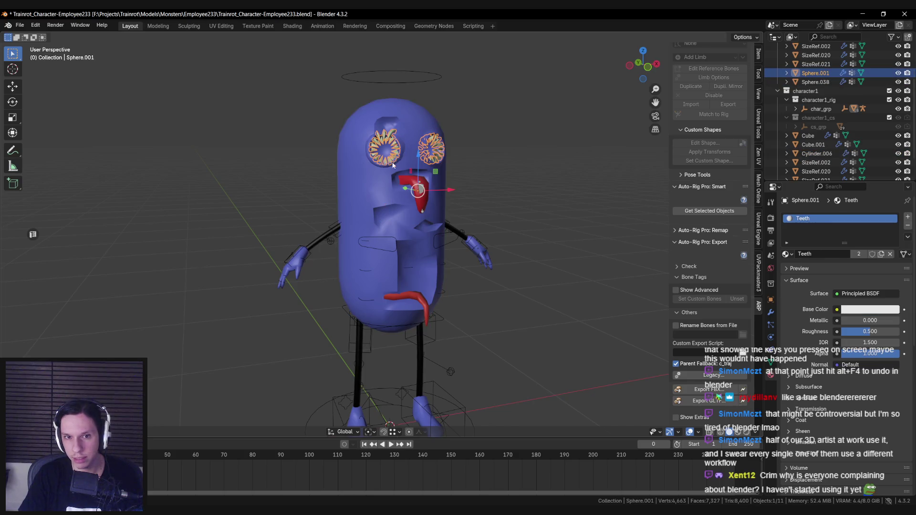
{"action": "scroll", "coordinate": [428, 271], "scroll_direction": "down", "scroll_amount": 3}
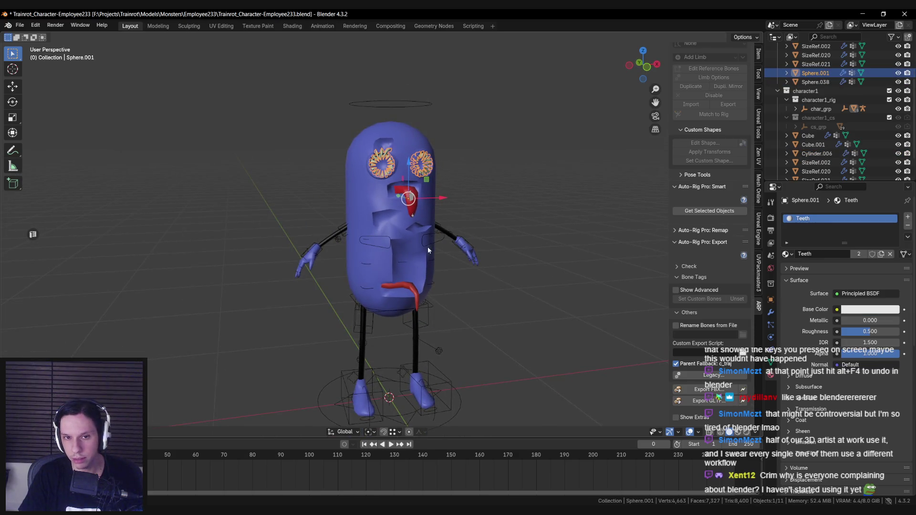
{"action": "left_click", "coordinate": [411, 205]}
{"action": "left_click", "coordinate": [392, 230]}
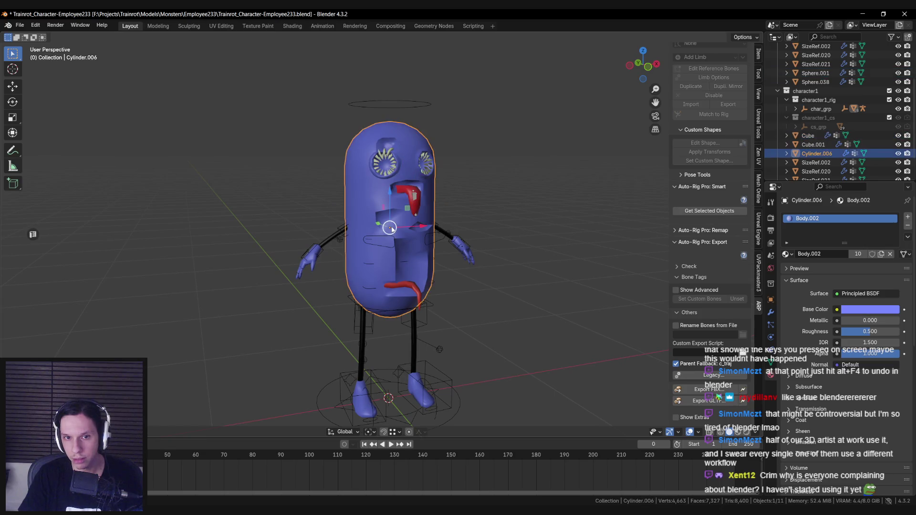
Unhide everything, select the whole character with its rig, save, and return to Unreal.
{"action": "key", "text": "alt+h"}
{"action": "left_click", "coordinate": [392, 341]}
{"action": "key", "text": "shift+z"}
{"action": "left_click_drag", "start_coordinate": [293, 105], "coordinate": [501, 391]}
{"action": "key", "text": "shift+z"}
{"action": "key", "text": "ctrl+s"}
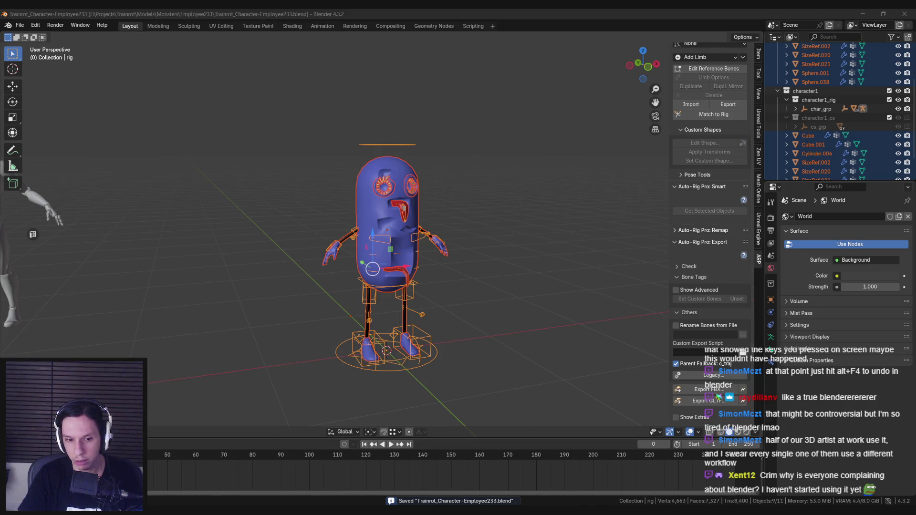
{"action": "key", "text": "alt+Tab"}
{"action": "left_click", "coordinate": [55, 15]}
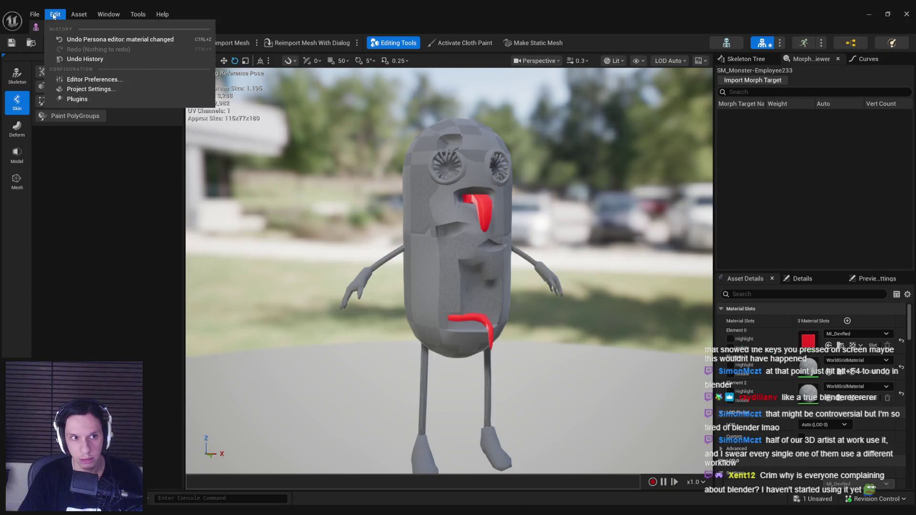
Reimport the monster mesh and assign Body_002 to its first material slot.
{"action": "left_click", "coordinate": [215, 44]}
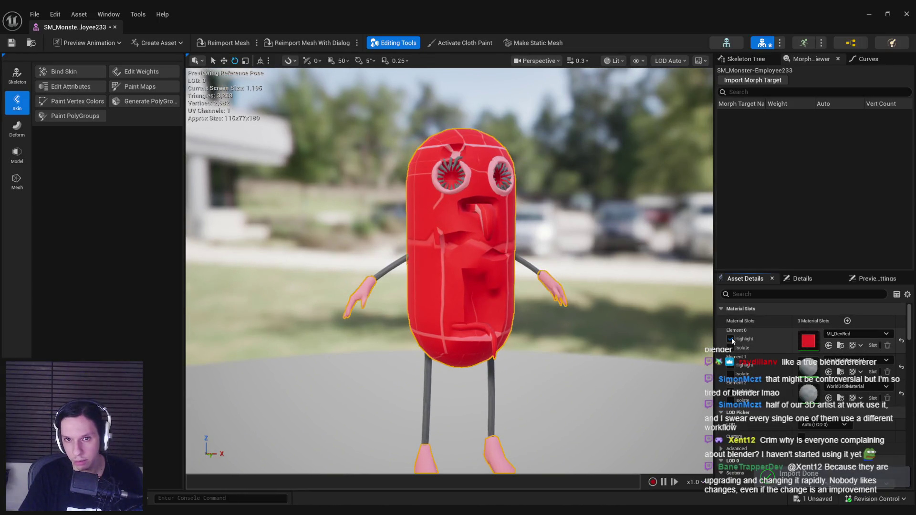
{"action": "left_click", "coordinate": [835, 334]}
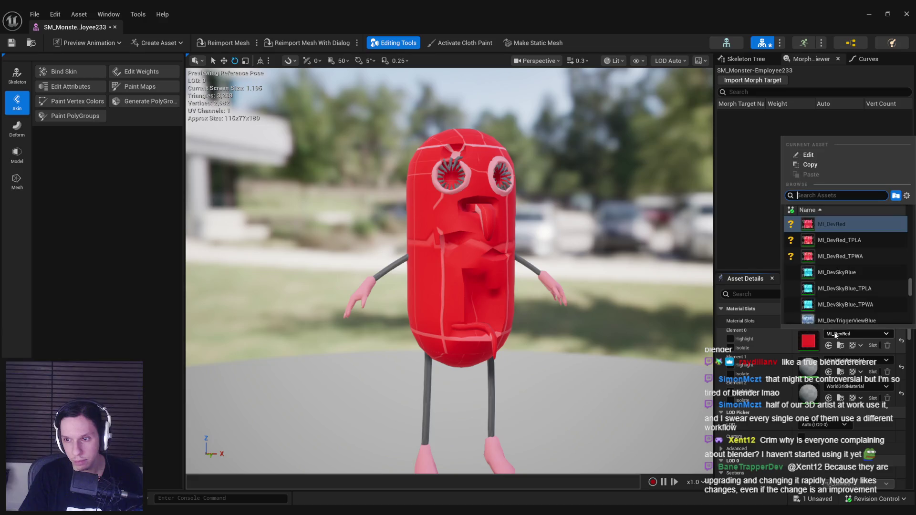
{"action": "type", "text": "body"}
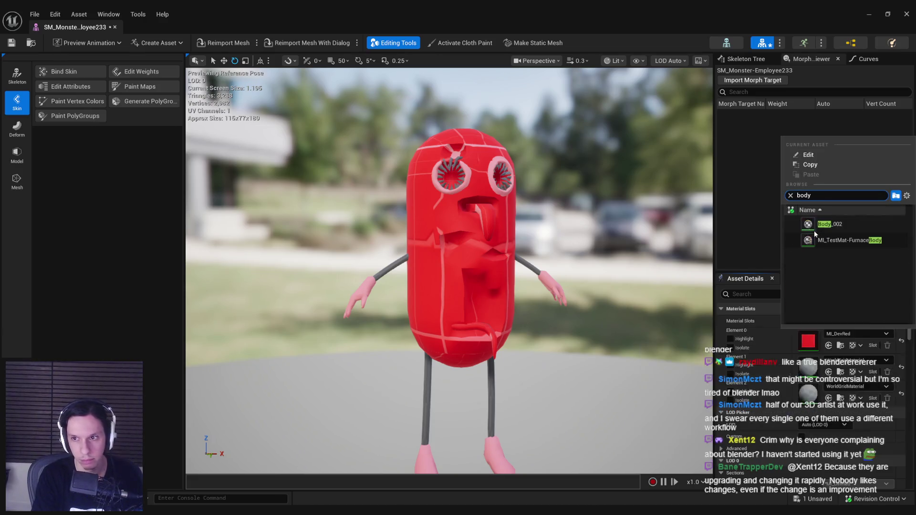
{"action": "left_click", "coordinate": [846, 231]}
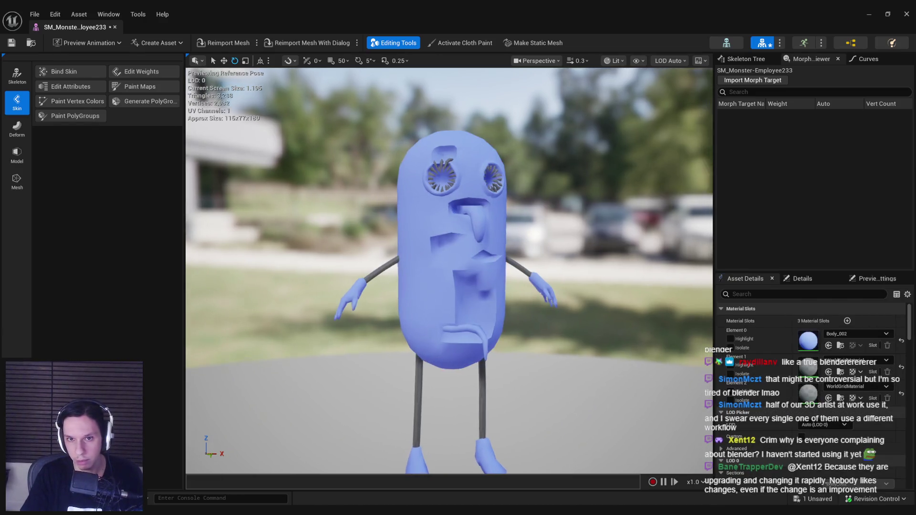
Assign BlackBits_002 to the second material slot covering the limbs.
{"action": "left_click", "coordinate": [731, 365]}
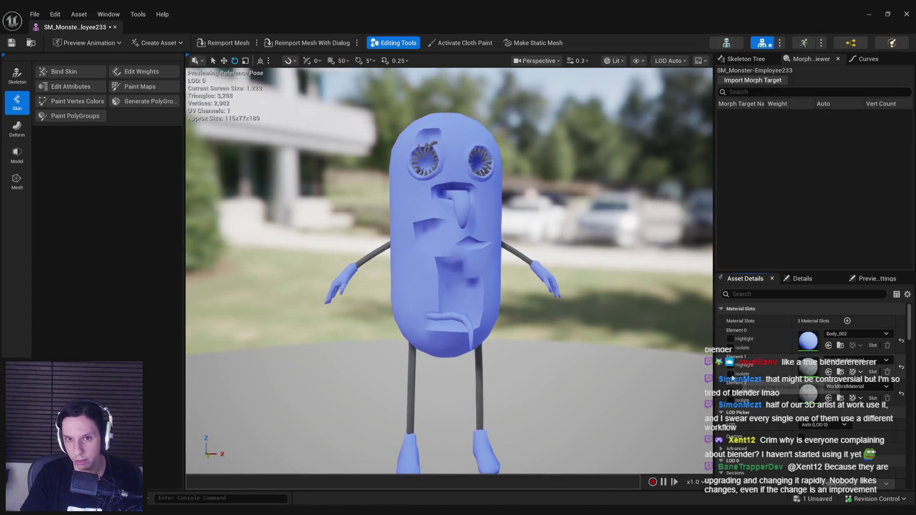
{"action": "left_click", "coordinate": [852, 365]}
{"action": "type", "text": "black"}
{"action": "left_click", "coordinate": [833, 252]}
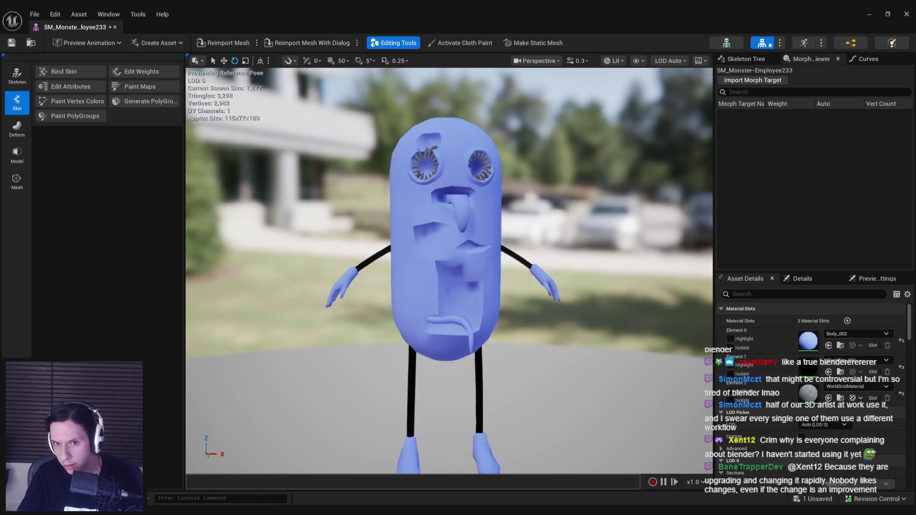
Assign WhiteEye_002 to the eye material slot.
{"action": "left_click", "coordinate": [733, 404]}
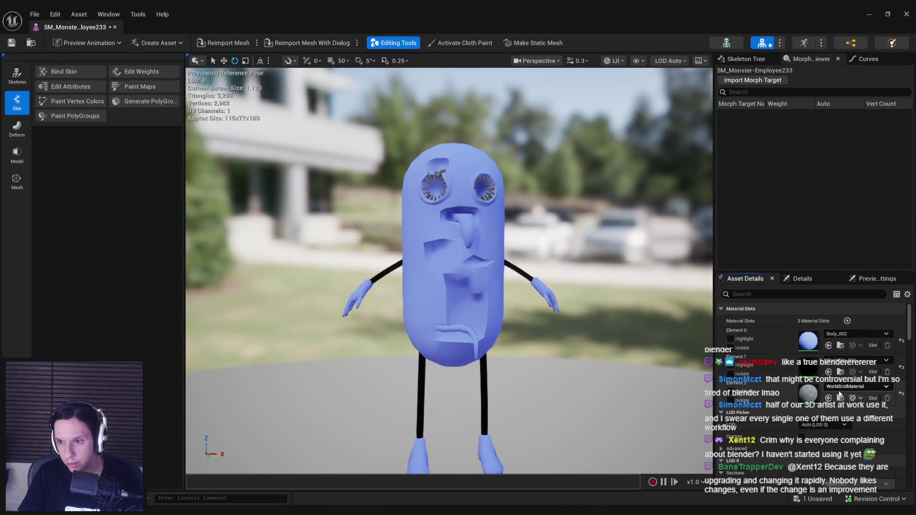
{"action": "left_click", "coordinate": [856, 386]}
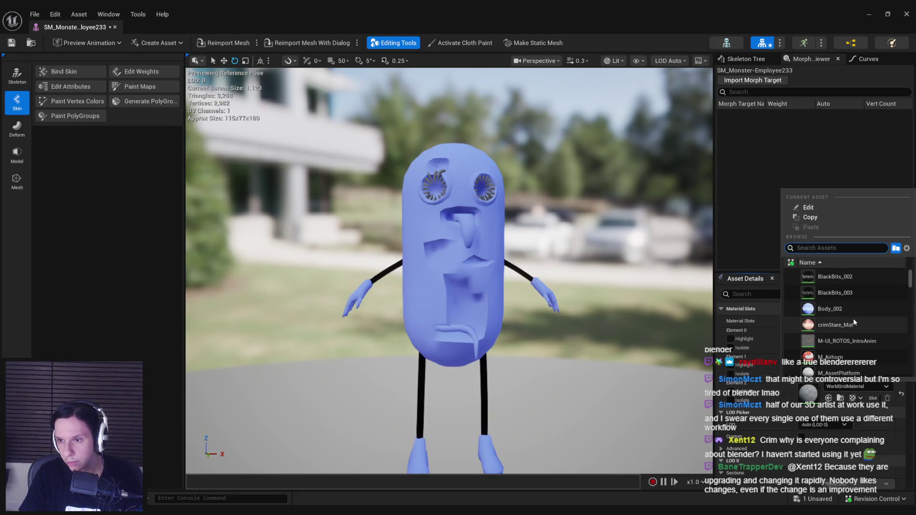
{"action": "type", "text": "white"}
{"action": "scroll", "coordinate": [840, 334], "scroll_direction": "down", "scroll_amount": 3}
{"action": "left_click", "coordinate": [840, 369]}
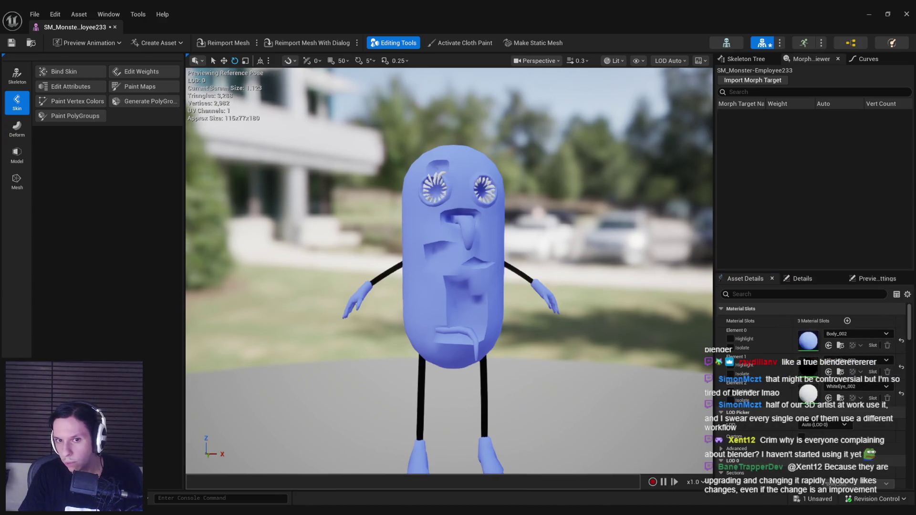
{"action": "scroll", "coordinate": [508, 290], "scroll_direction": "down", "scroll_amount": 3}
{"action": "scroll", "coordinate": [507, 289], "scroll_direction": "up", "scroll_amount": 3}
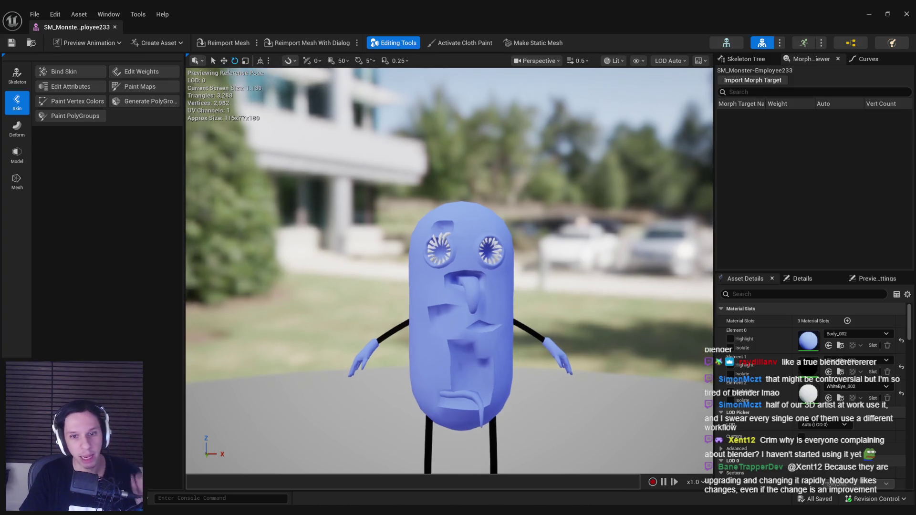
{"action": "scroll", "coordinate": [410, 304], "scroll_direction": "down", "scroll_amount": 2}
{"action": "scroll", "coordinate": [410, 304], "scroll_direction": "up", "scroll_amount": 2}
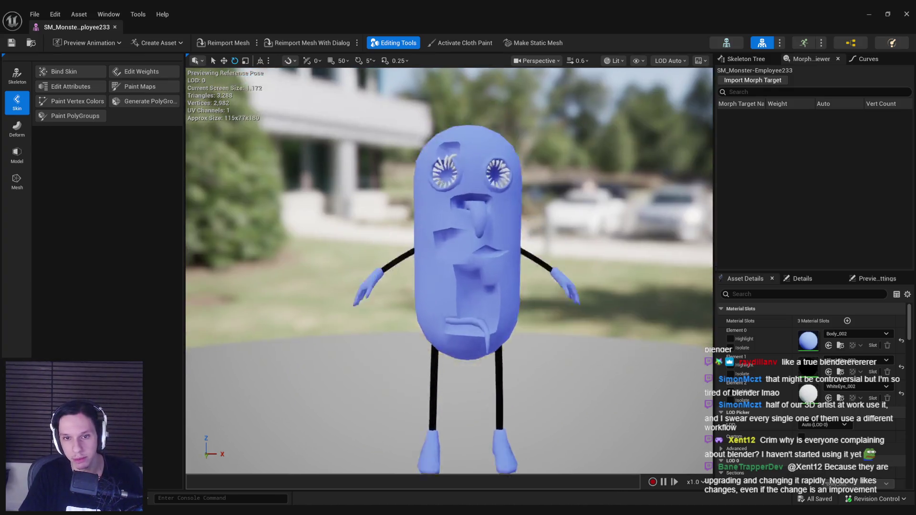
Browse to Body_002 in Content/Characters/TempMan, open and close its material editor, and select it.
{"action": "left_click", "coordinate": [839, 346]}
{"action": "double_click", "coordinate": [381, 289]}
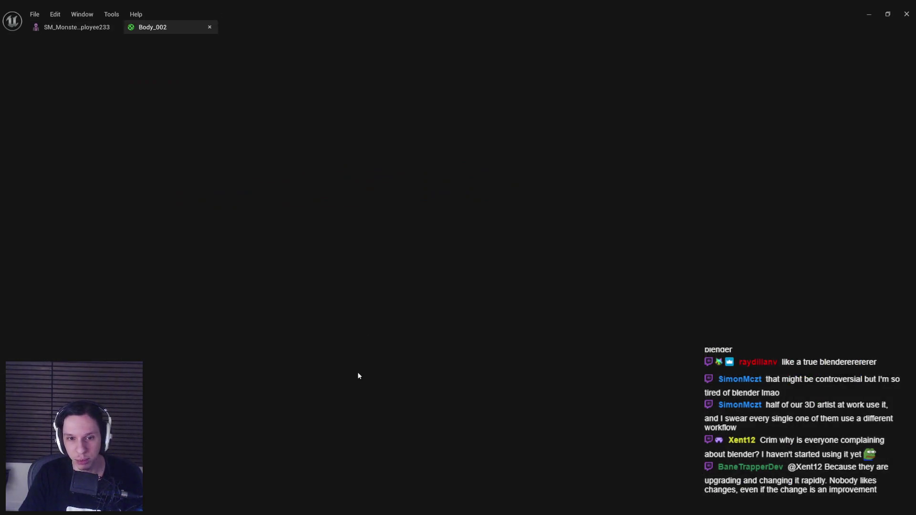
{"action": "left_click", "coordinate": [529, 342]}
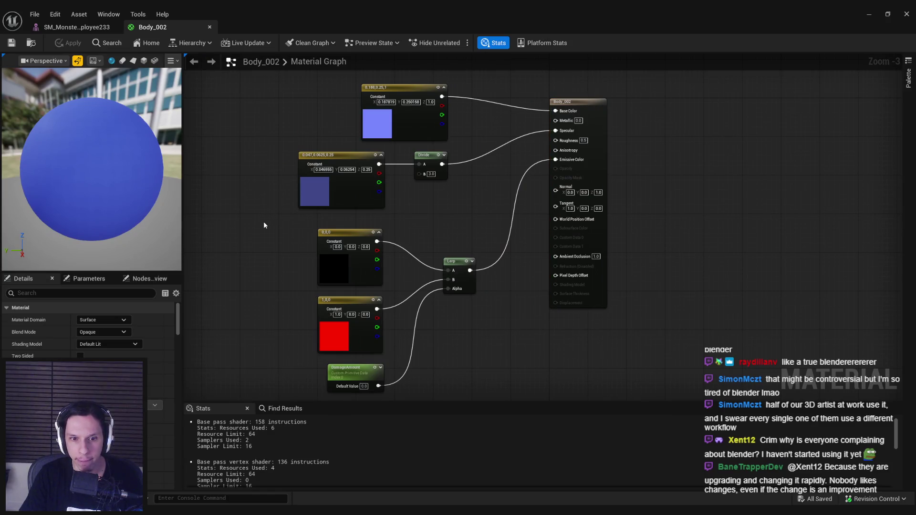
{"action": "left_click", "coordinate": [868, 14]}
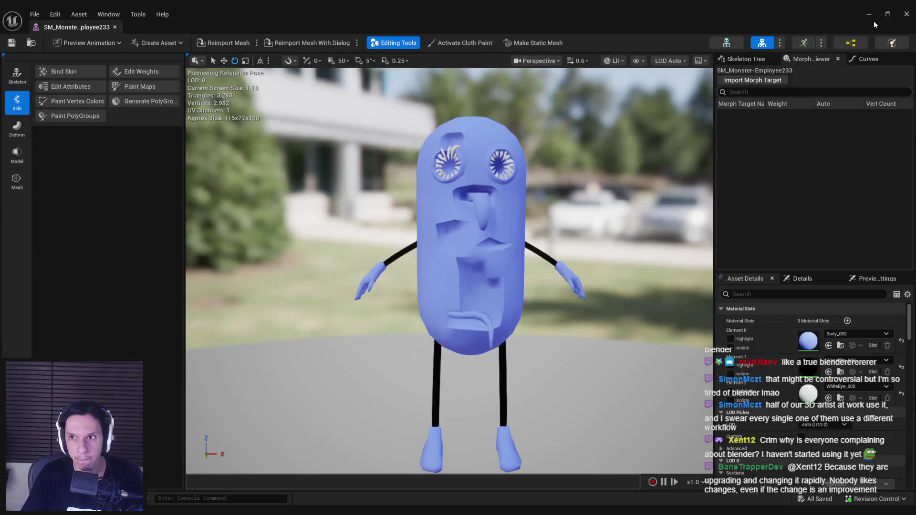
{"action": "left_click", "coordinate": [869, 14]}
{"action": "left_click", "coordinate": [374, 306]}
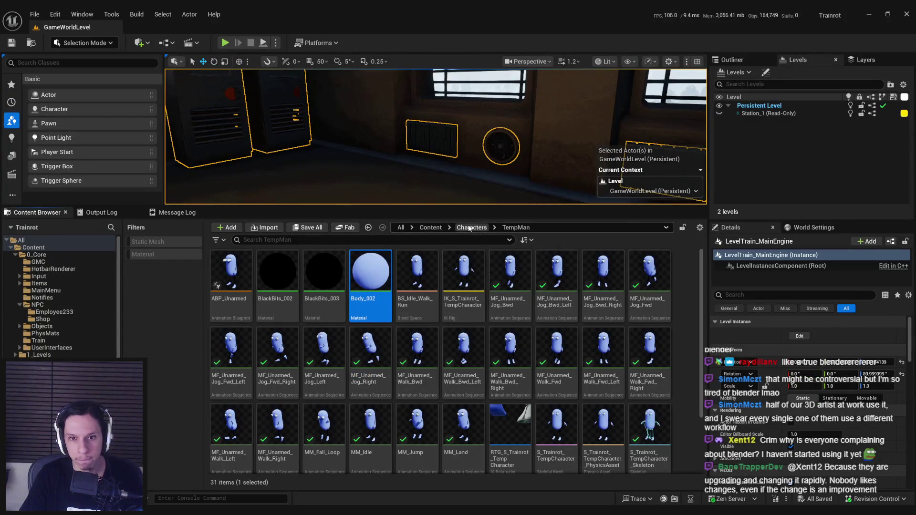
Browse to Content/0_Core/NPC/Employee233 and save the Body_002 material.
{"action": "left_click", "coordinate": [471, 228]}
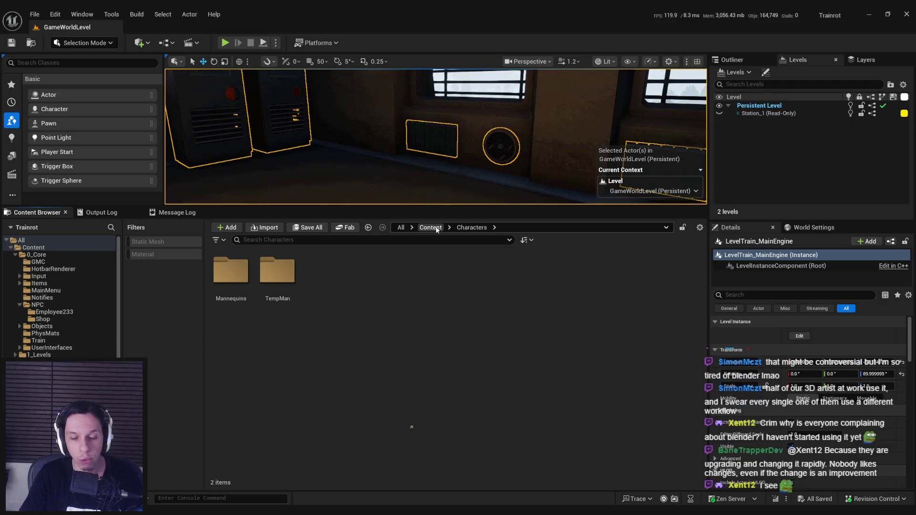
{"action": "left_click", "coordinate": [437, 229]}
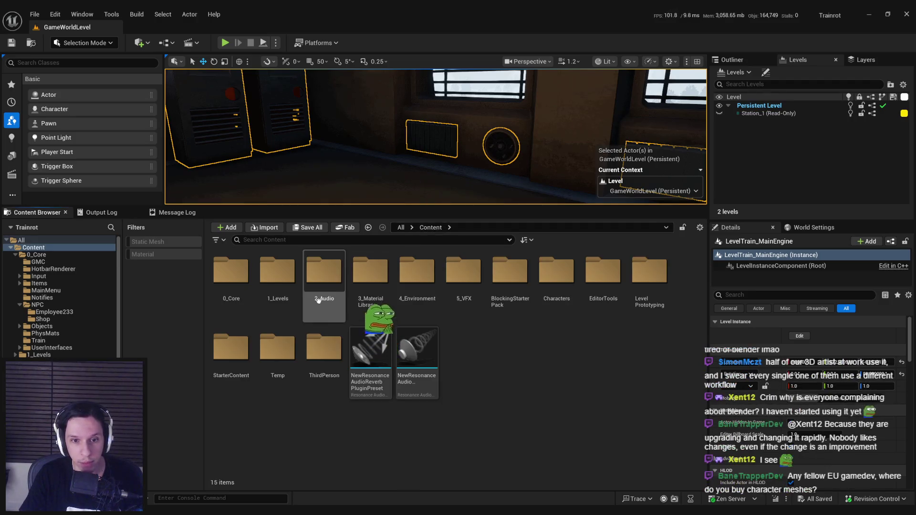
{"action": "double_click", "coordinate": [324, 282]}
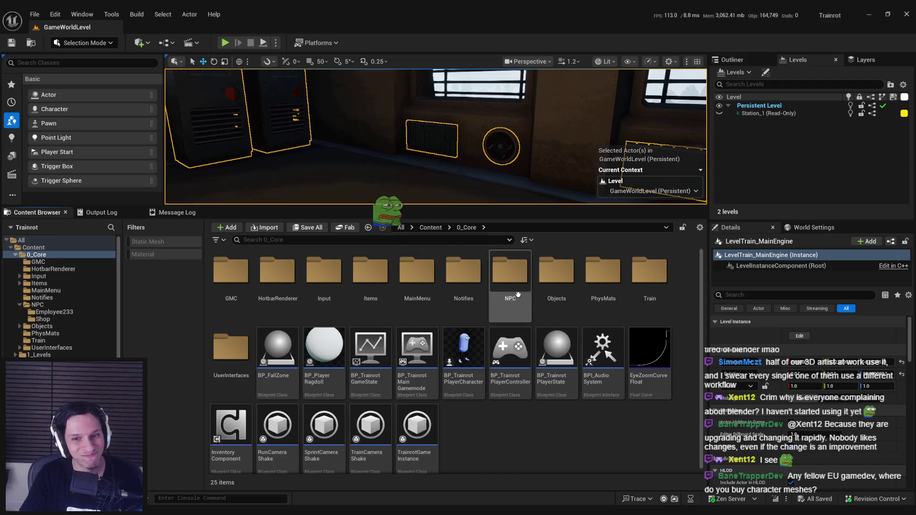
{"action": "double_click", "coordinate": [510, 272]}
{"action": "double_click", "coordinate": [231, 272]}
{"action": "key", "text": "ctrl+shift+s"}
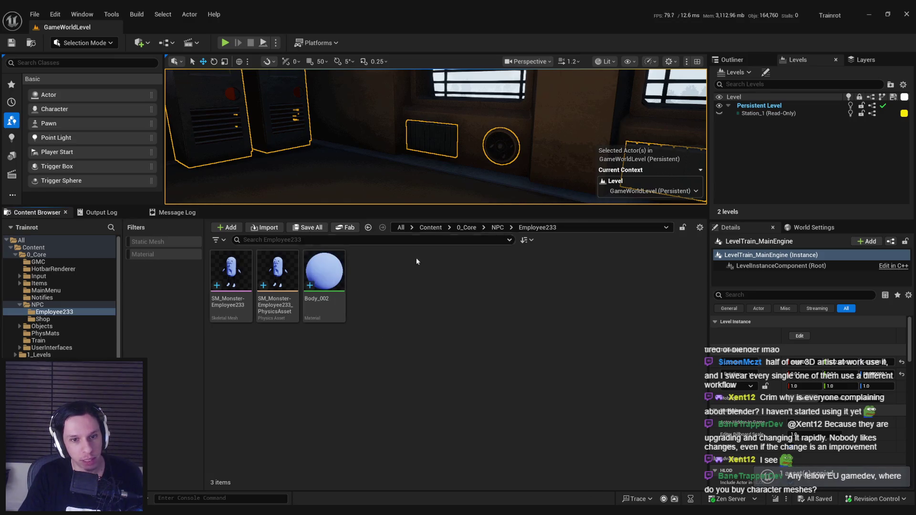
Move the Employee233 folder from NPC into the Characters folder.
{"action": "left_click", "coordinate": [494, 228]}
{"action": "left_click", "coordinate": [467, 227]}
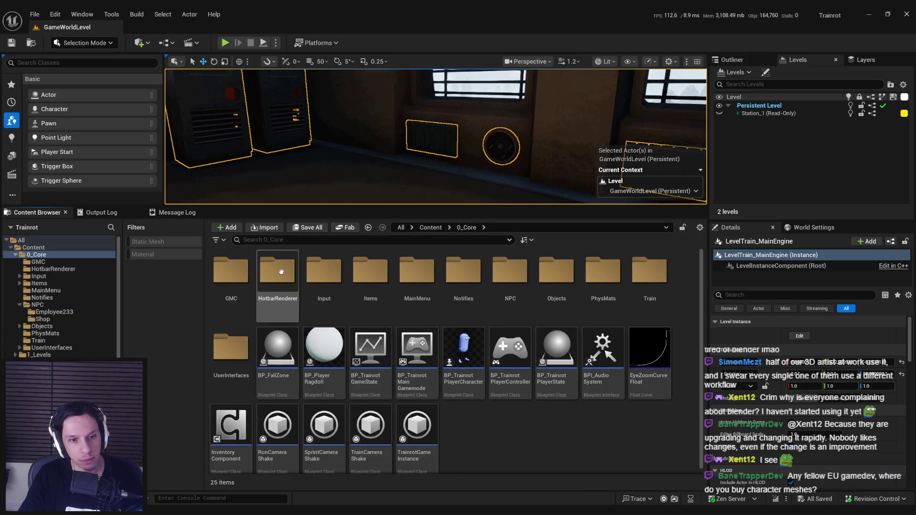
{"action": "double_click", "coordinate": [510, 275]}
{"action": "left_click", "coordinate": [233, 277]}
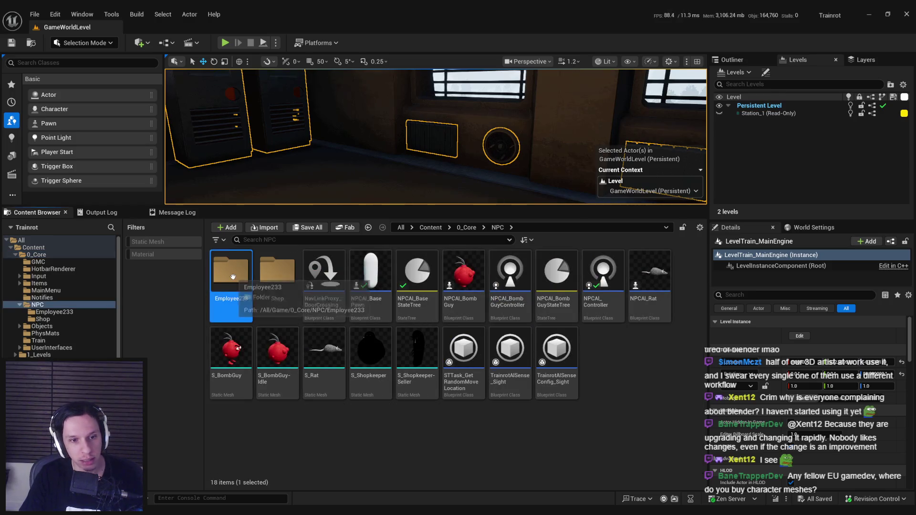
{"action": "key", "text": "ctrl+z"}
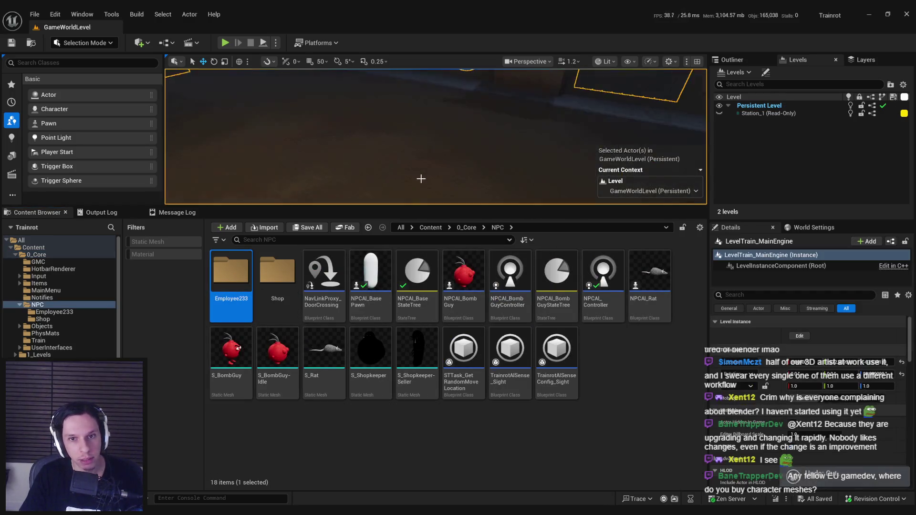
{"action": "right_click", "coordinate": [230, 300]}
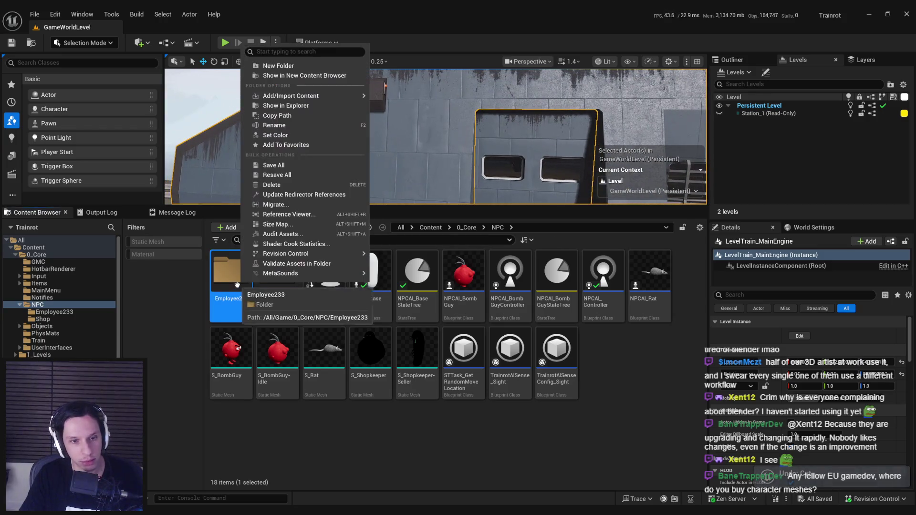
{"action": "mouse_move", "coordinate": [267, 253]}
{"action": "left_click", "coordinate": [235, 260]}
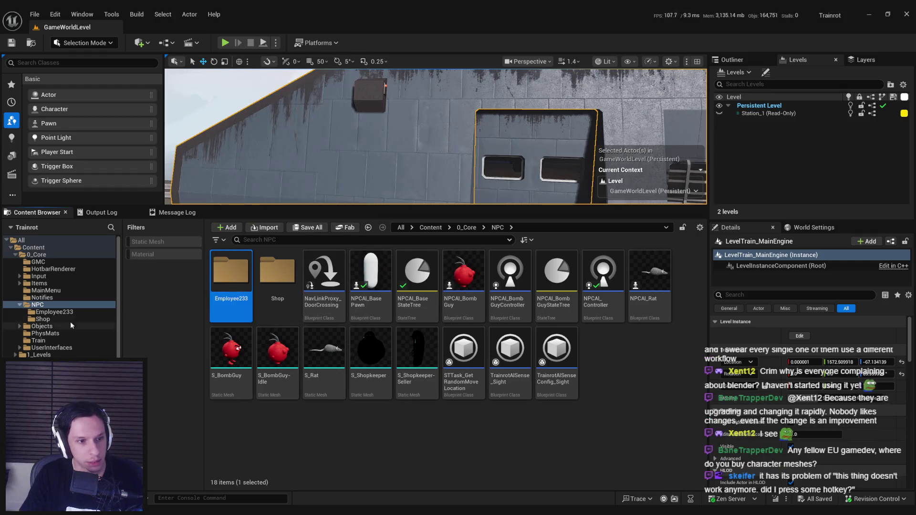
{"action": "mouse_move", "coordinate": [227, 278]}
{"action": "left_mouse_down"}
{"action": "mouse_move", "coordinate": [102, 276]}
{"action": "mouse_move", "coordinate": [41, 311]}
{"action": "mouse_move", "coordinate": [135, 374]}
{"action": "mouse_move", "coordinate": [143, 420]}
{"action": "mouse_move", "coordinate": [143, 411]}
{"action": "left_mouse_up"}
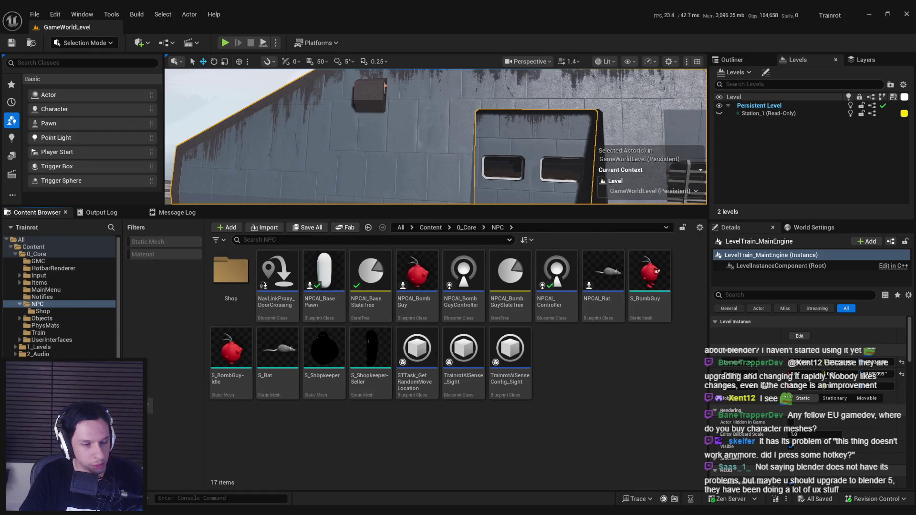
Rename Body_002 to M_Employee233-Body and reopen the SM_Monster-Employee233 mesh editor.
{"action": "double_click", "coordinate": [231, 272]}
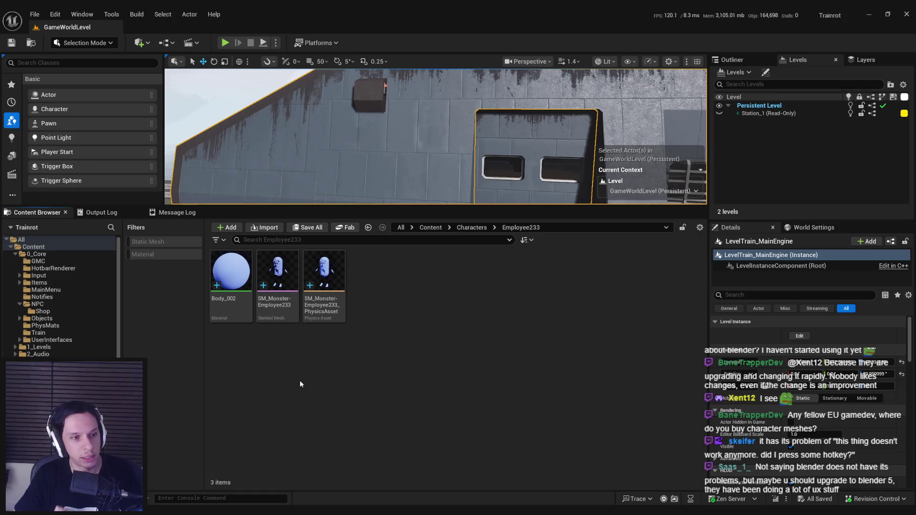
{"action": "left_click", "coordinate": [229, 299]}
{"action": "left_click", "coordinate": [228, 298]}
{"action": "type", "text": "M_"}
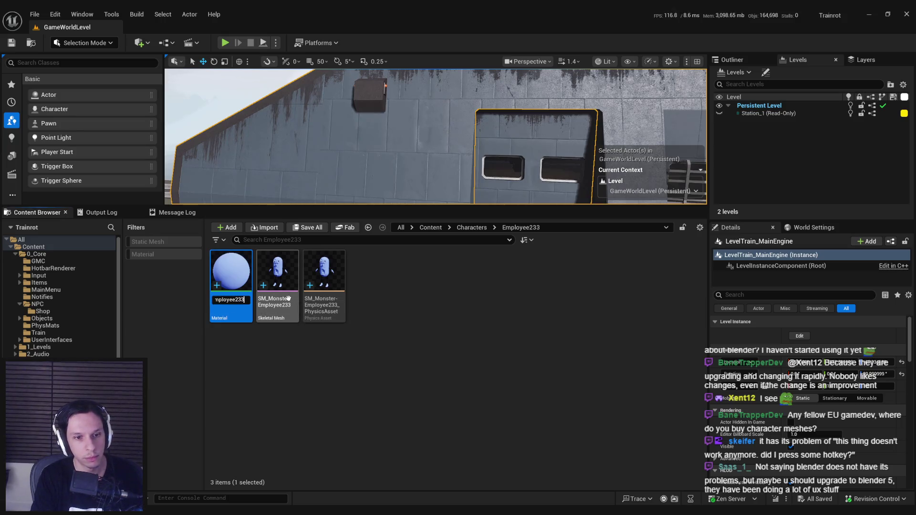
{"action": "type", "text": "ody"}
{"action": "key", "text": "Return"}
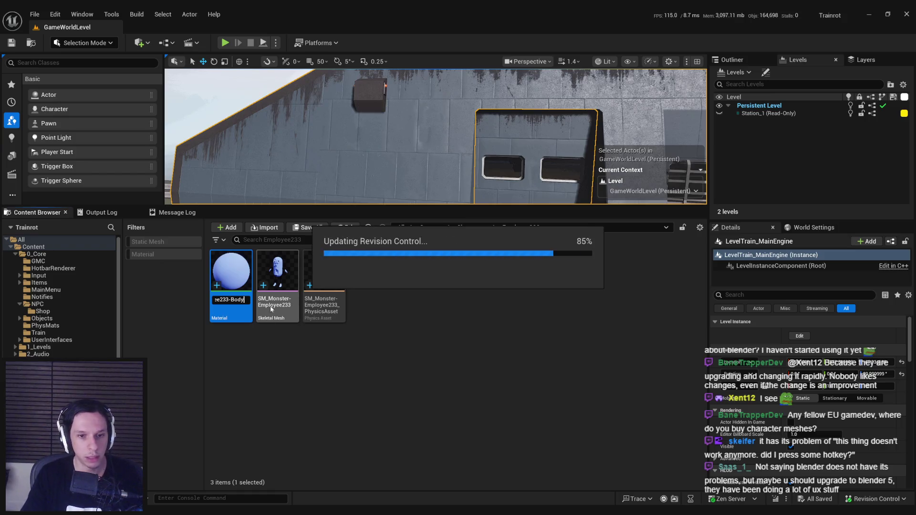
{"action": "double_click", "coordinate": [290, 310]}
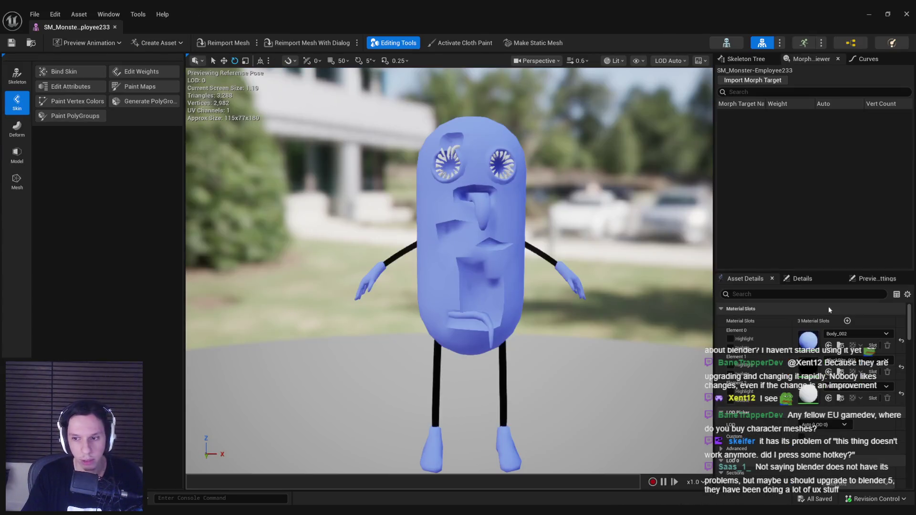
{"action": "left_click", "coordinate": [853, 334]}
Assign M_Employee233-Body to the mesh's Element 0 body slot.
{"action": "type", "text": "employee"}
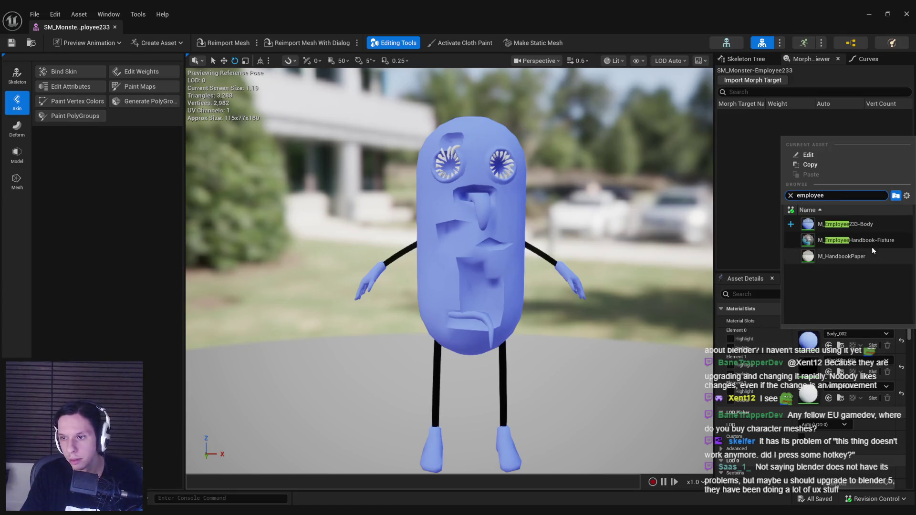
{"action": "left_click", "coordinate": [835, 224]}
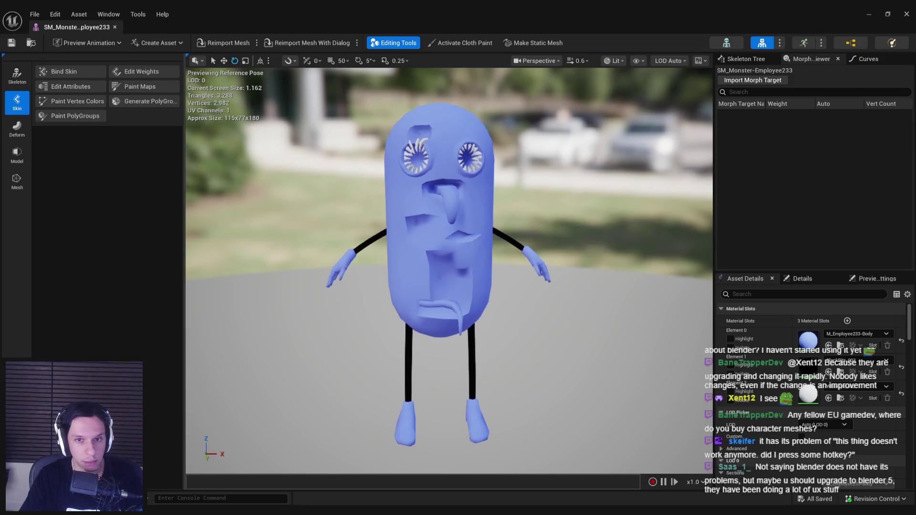
{"action": "left_click_drag", "start_coordinate": [449, 267], "coordinate": [678, 267]}
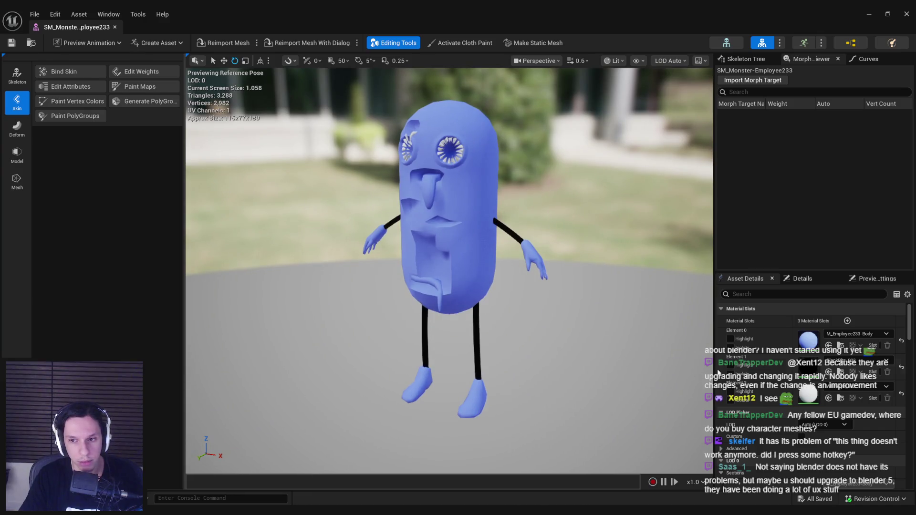
Toggle Isolate to check the body material, then open the M_Employee233-Body graph.
{"action": "double_click", "coordinate": [730, 348]}
{"action": "left_click", "coordinate": [730, 348]}
{"action": "left_click", "coordinate": [730, 348]}
{"action": "left_click", "coordinate": [730, 348]}
{"action": "left_click", "coordinate": [730, 348]}
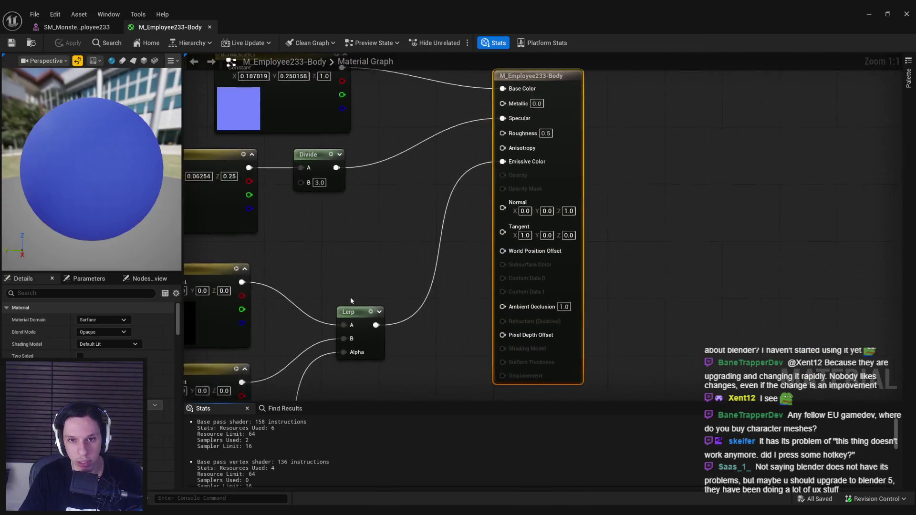
{"action": "scroll", "coordinate": [351, 297], "scroll_direction": "down", "scroll_amount": 2}
{"action": "left_click_drag", "start_coordinate": [517, 265], "coordinate": [516, 322]}
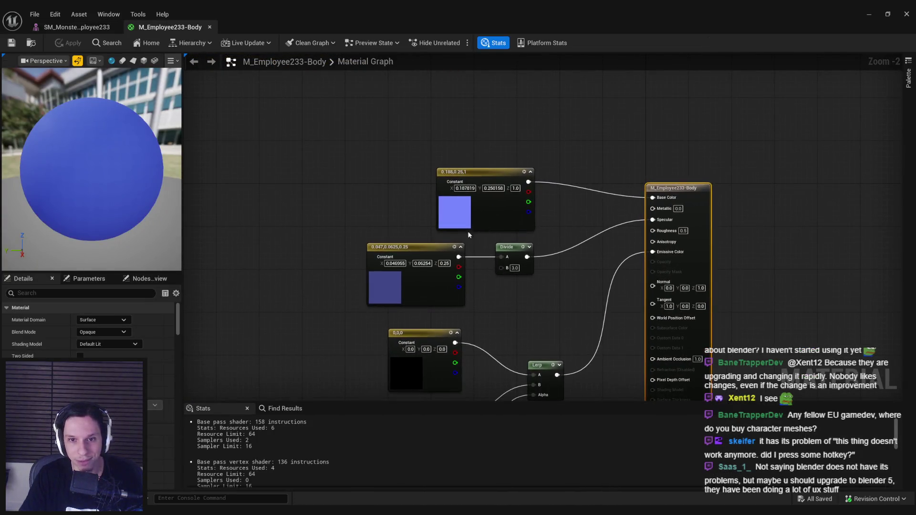
Rearrange the colour constant nodes in the M_Employee233-Body material graph.
{"action": "left_click_drag", "start_coordinate": [465, 219], "coordinate": [315, 117]}
{"action": "left_click", "coordinate": [309, 231]}
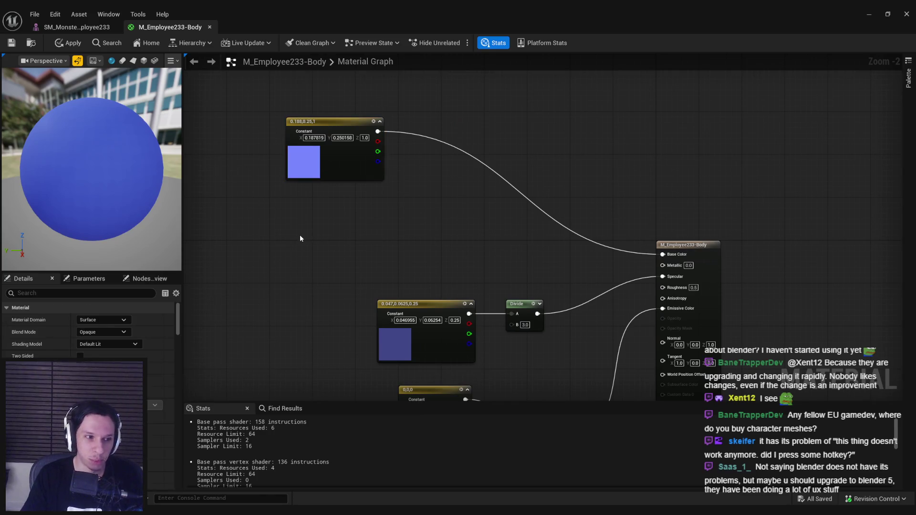
{"action": "scroll", "coordinate": [349, 233], "scroll_direction": "up", "scroll_amount": 1}
{"action": "mouse_move", "coordinate": [353, 245]}
{"action": "left_mouse_down"}
{"action": "mouse_move", "coordinate": [443, 268]}
{"action": "mouse_move", "coordinate": [413, 285]}
{"action": "left_mouse_up"}
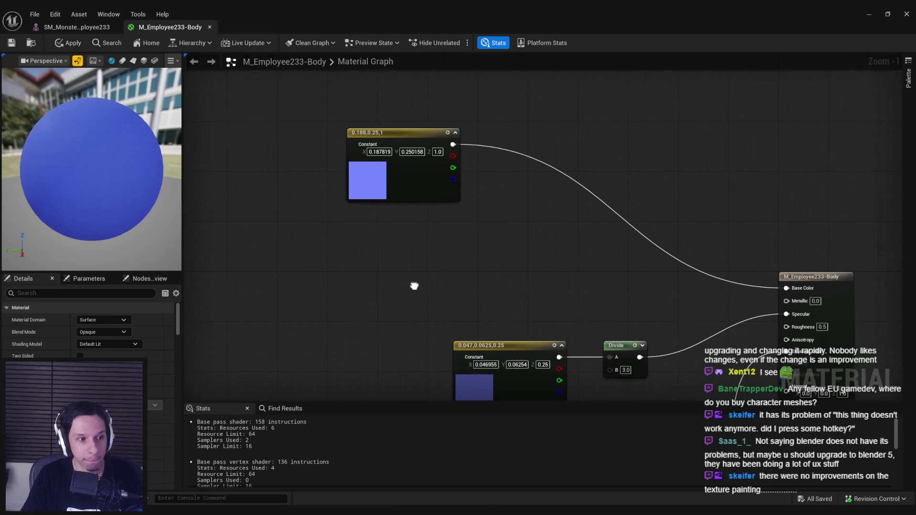
{"action": "left_click_drag", "start_coordinate": [400, 195], "coordinate": [432, 178]}
Duplicate the blue Constant3Vector and set the copy to dark red (0.432, 0.0149, 0.00946).
{"action": "left_click", "coordinate": [423, 229]}
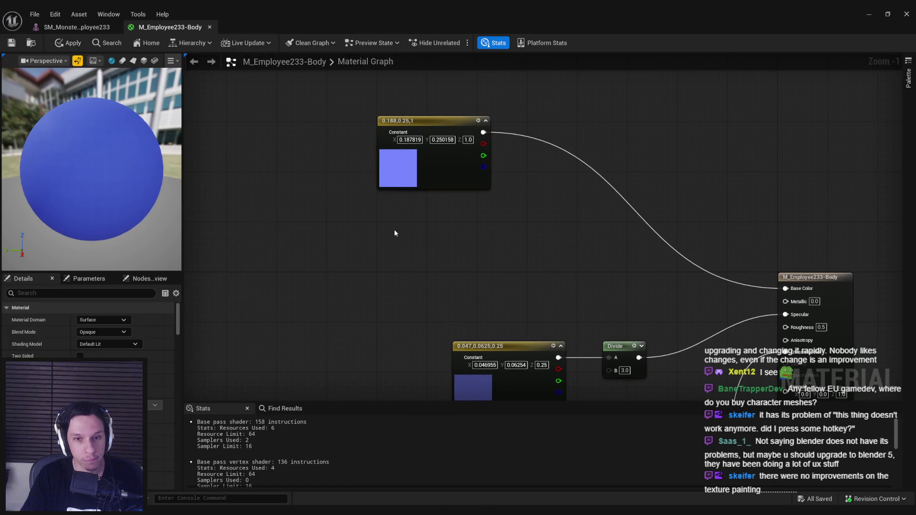
{"action": "left_click", "coordinate": [405, 181]}
{"action": "key", "text": "ctrl+c"}
{"action": "key", "text": "ctrl+v"}
{"action": "left_click", "coordinate": [115, 319]}
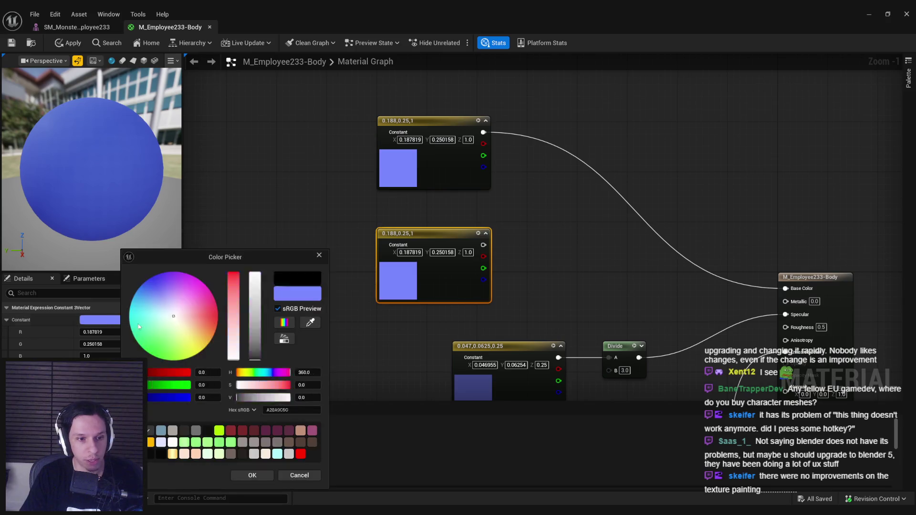
{"action": "left_click_drag", "start_coordinate": [160, 378], "coordinate": [161, 373]}
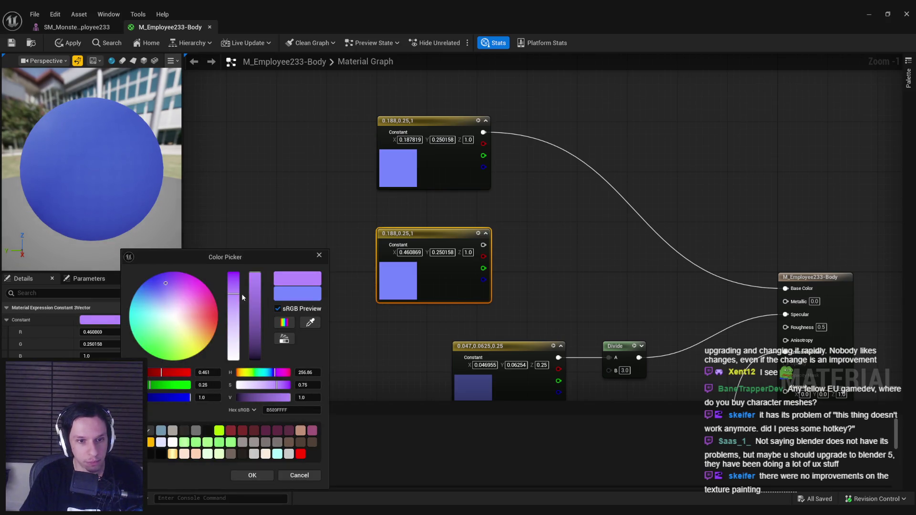
{"action": "mouse_move", "coordinate": [195, 308]}
{"action": "left_mouse_down"}
{"action": "mouse_move", "coordinate": [218, 316]}
{"action": "mouse_move", "coordinate": [257, 305]}
{"action": "mouse_move", "coordinate": [259, 322]}
{"action": "left_mouse_up"}
{"action": "left_click", "coordinate": [252, 476]}
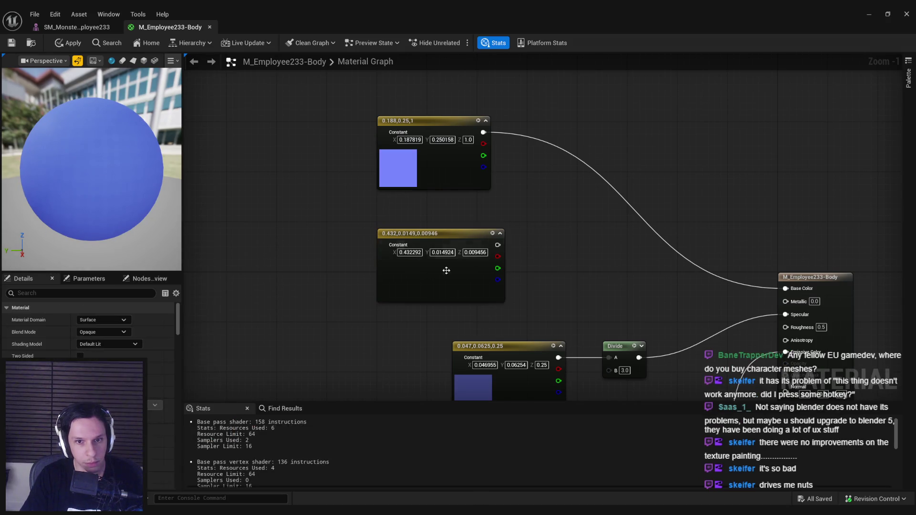
Add a Vertex Color node and a Lerp node fed by its red channel.
{"action": "left_click_drag", "start_coordinate": [445, 265], "coordinate": [439, 266]}
{"action": "right_click", "coordinate": [555, 226]}
{"action": "type", "text": "vert"}
{"action": "key", "text": "Return"}
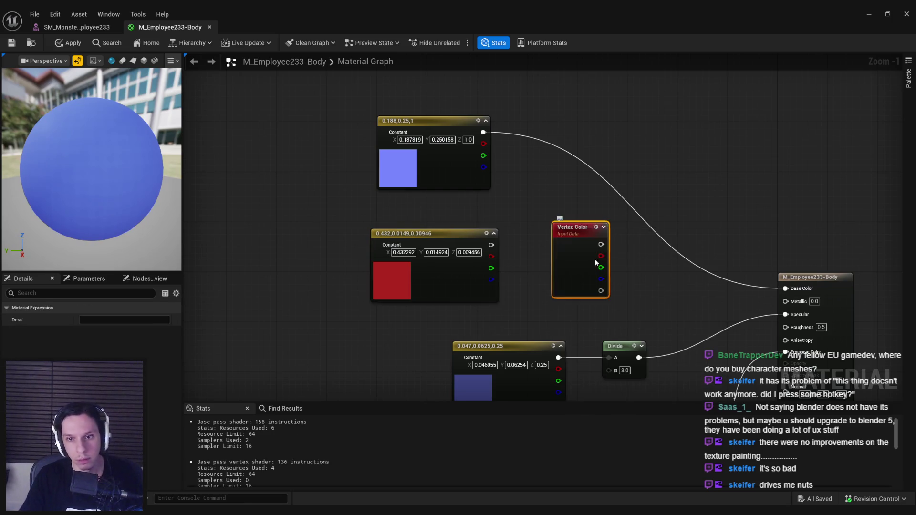
{"action": "mouse_move", "coordinate": [541, 311]}
{"action": "left_mouse_down"}
{"action": "mouse_move", "coordinate": [419, 118]}
{"action": "mouse_move", "coordinate": [547, 250]}
{"action": "mouse_move", "coordinate": [554, 279]}
{"action": "mouse_move", "coordinate": [553, 291]}
{"action": "mouse_move", "coordinate": [475, 298]}
{"action": "mouse_move", "coordinate": [542, 303]}
{"action": "mouse_move", "coordinate": [441, 295]}
{"action": "left_mouse_up"}
{"action": "type", "text": "lerp"}
{"action": "key", "text": "Return"}
Wire blue to Lerp A, red to B, Lerp into Base Color, and apply the material.
{"action": "left_click_drag", "start_coordinate": [541, 284], "coordinate": [433, 183]}
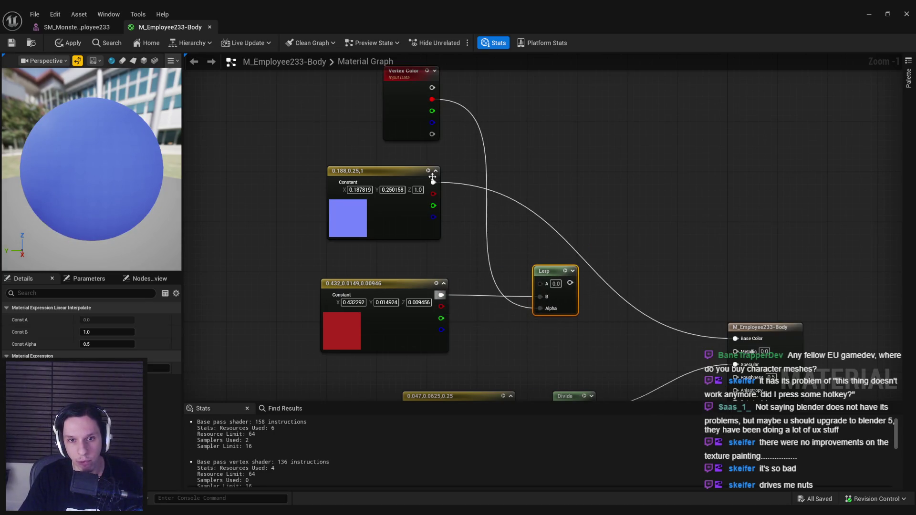
{"action": "left_click", "coordinate": [425, 175]}
{"action": "left_click_drag", "start_coordinate": [568, 283], "coordinate": [735, 339]}
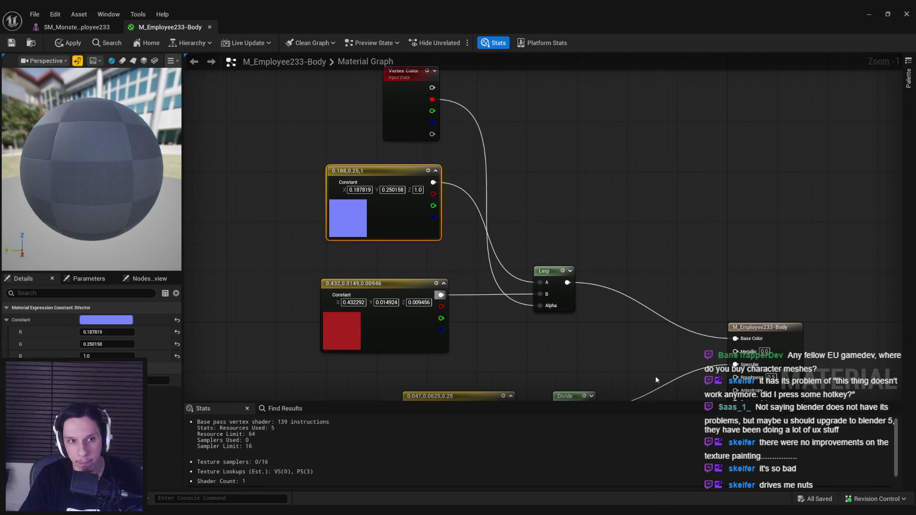
{"action": "left_click", "coordinate": [59, 43]}
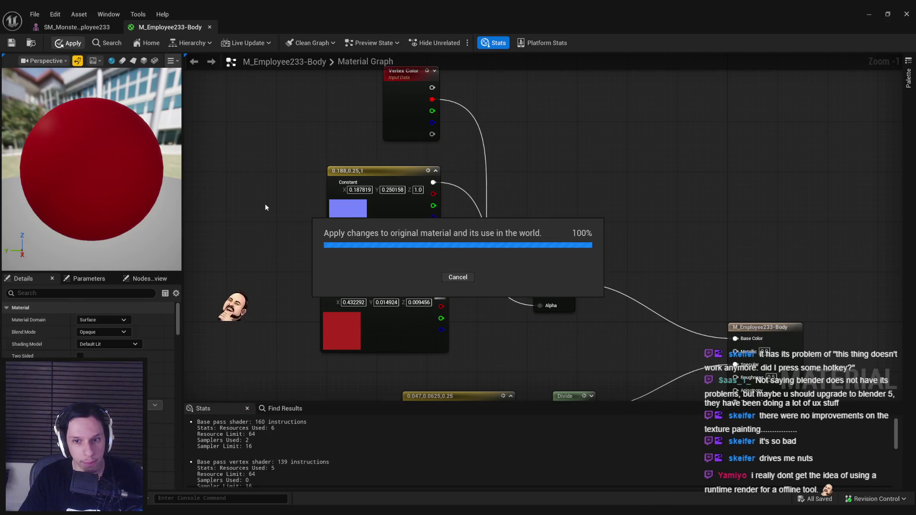
{"action": "left_click", "coordinate": [75, 28]}
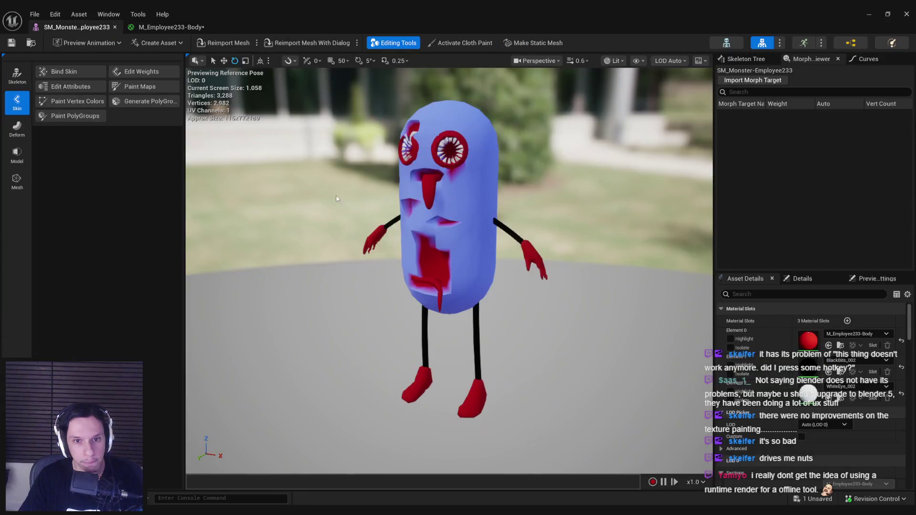
{"action": "scroll", "coordinate": [449, 271], "scroll_direction": "up", "scroll_amount": 3}
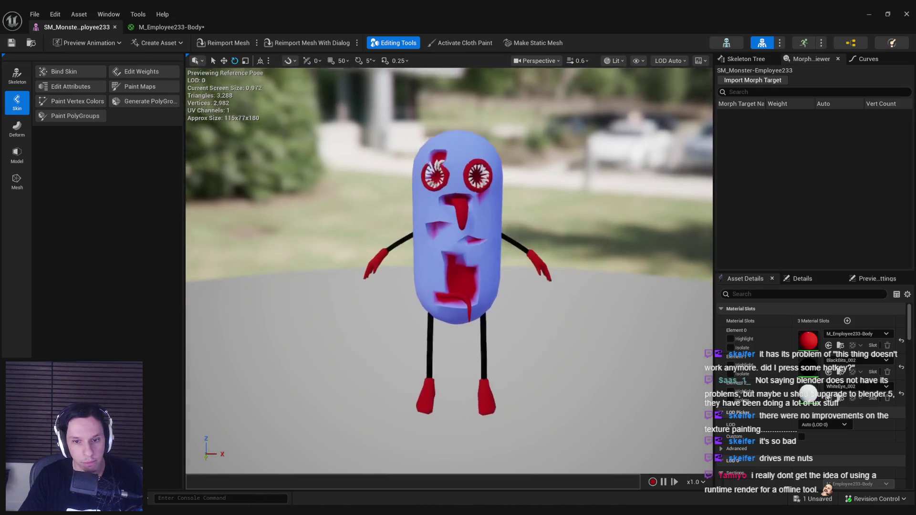
{"action": "key", "text": "alt+Tab"}
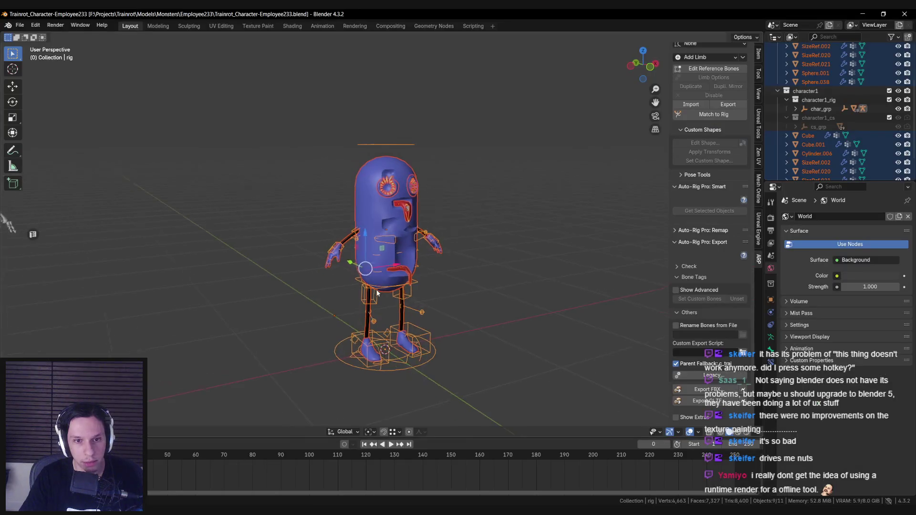
Set Blender's vertex paint brush colour to black.
{"action": "key", "text": "shift+z"}
{"action": "key", "text": "shift+z"}
{"action": "scroll", "coordinate": [334, 315], "scroll_direction": "down", "scroll_amount": 3}
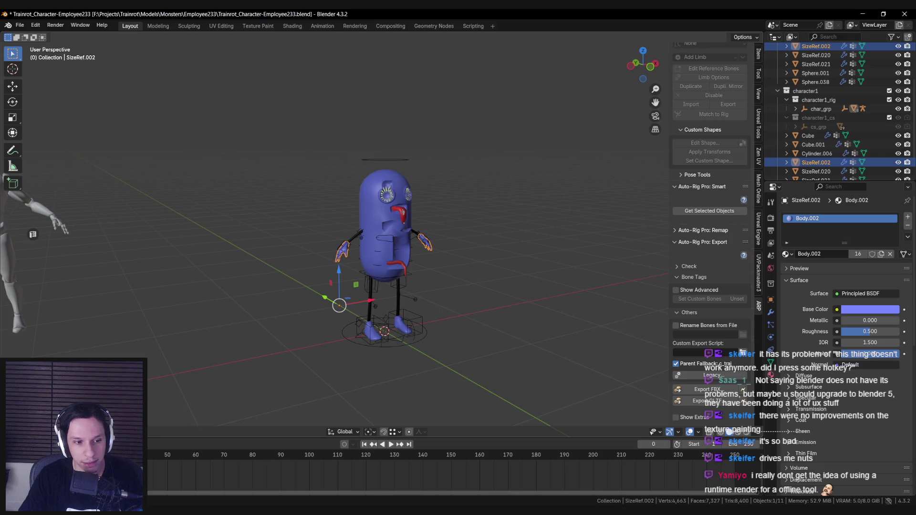
{"action": "key", "text": "ctrl+Tab"}
{"action": "scroll", "coordinate": [386, 257], "scroll_direction": "up", "scroll_amount": 3}
{"action": "left_click", "coordinate": [76, 39]}
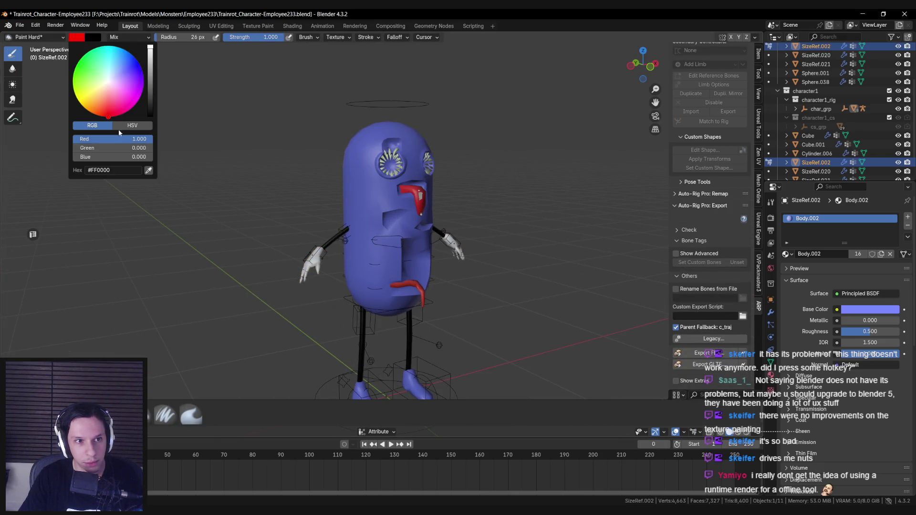
{"action": "left_click_drag", "start_coordinate": [148, 110], "coordinate": [150, 118]}
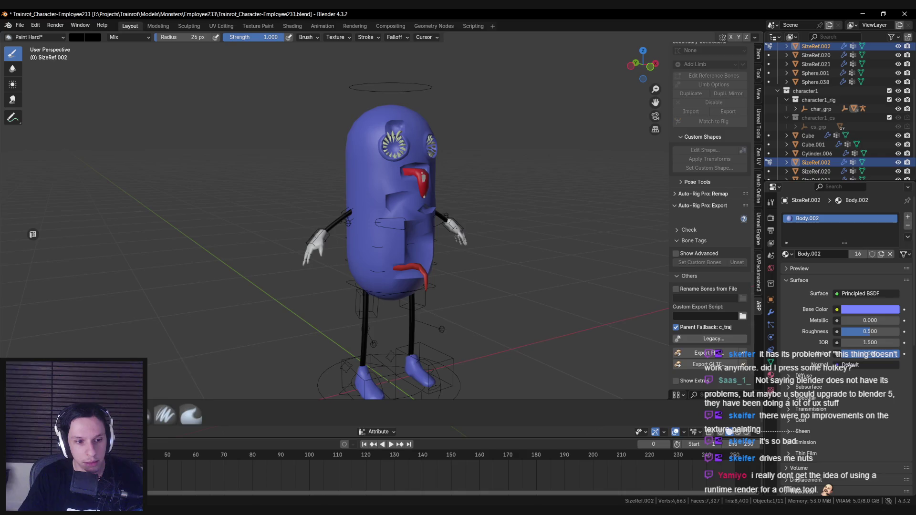
{"action": "scroll", "coordinate": [33, 234], "scroll_direction": "down", "scroll_amount": 3}
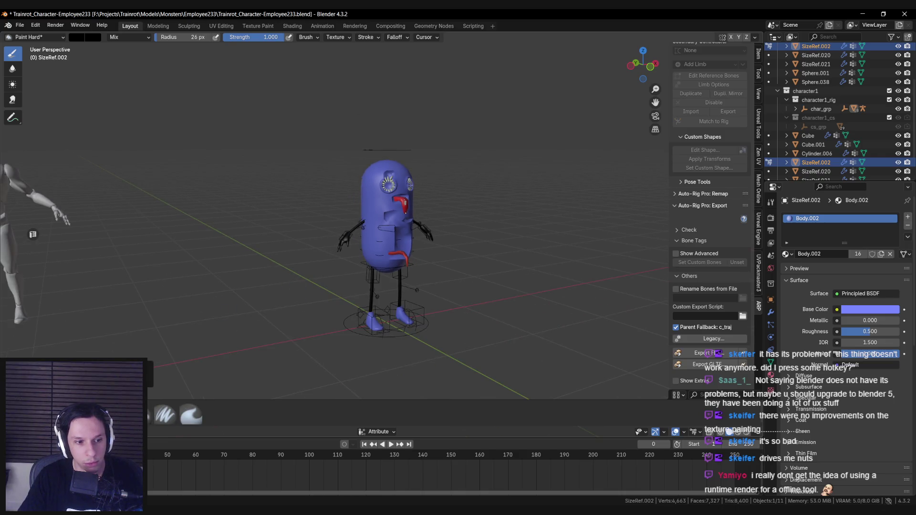
{"action": "key", "text": "ctrl+Tab"}
Fill the monster's hands and feet with black vertex colour.
{"action": "left_click", "coordinate": [374, 324]}
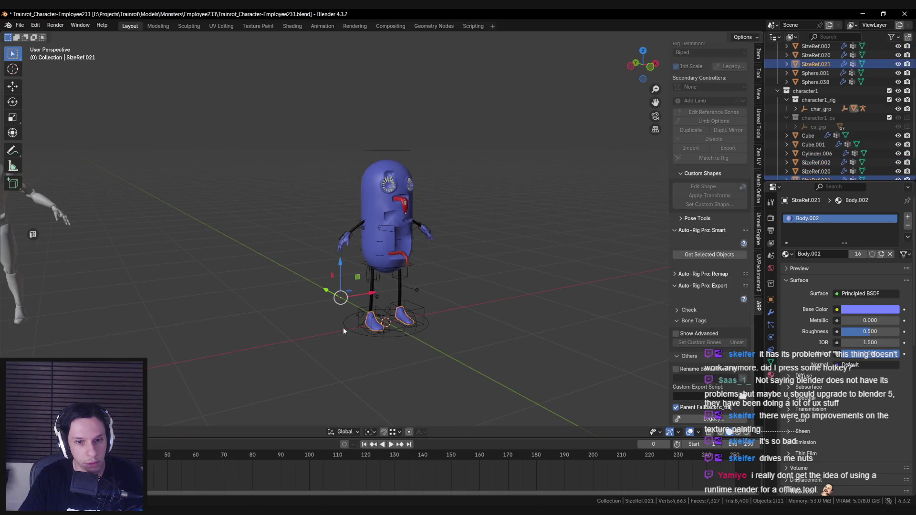
{"action": "key", "text": "ctrl+Tab"}
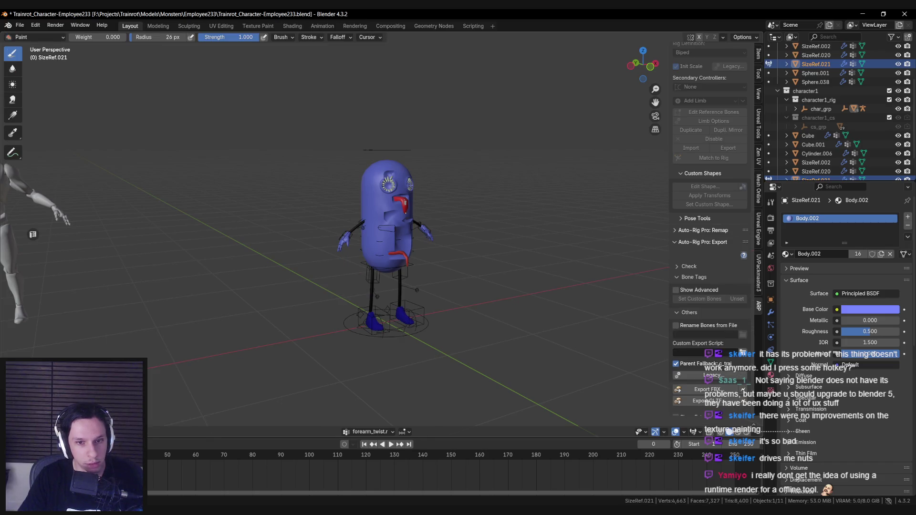
{"action": "key", "text": "ctrl+Tab"}
{"action": "key", "text": "shift+k"}
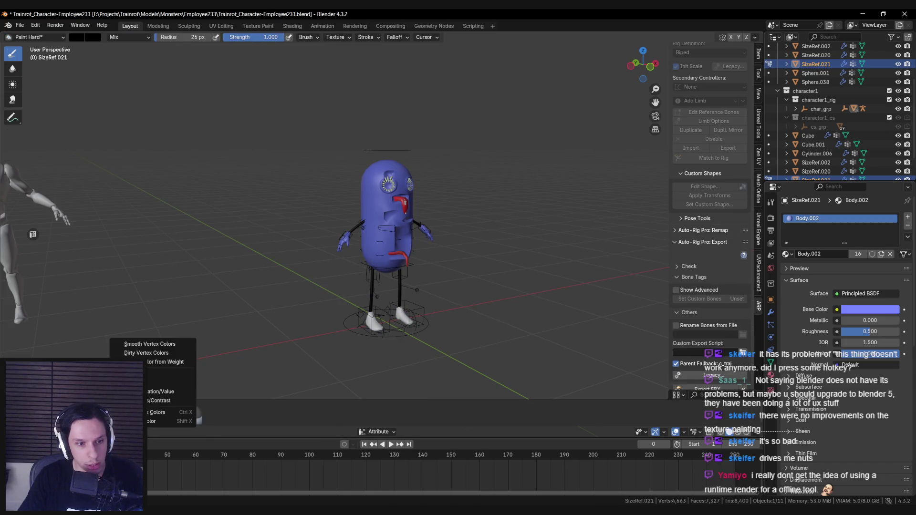
{"action": "key", "text": "ctrl+Tab"}
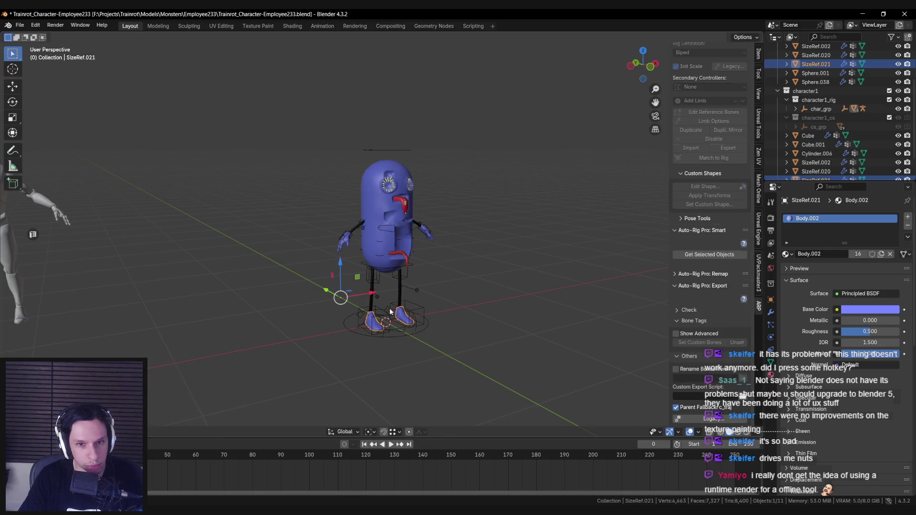
Select everything, save the .blend file, export the character FBX and reimport it in Unreal.
{"action": "key", "text": "a"}
{"action": "key", "text": "ctrl+s"}
{"action": "scroll", "coordinate": [742, 400], "scroll_direction": "down", "scroll_amount": 1}
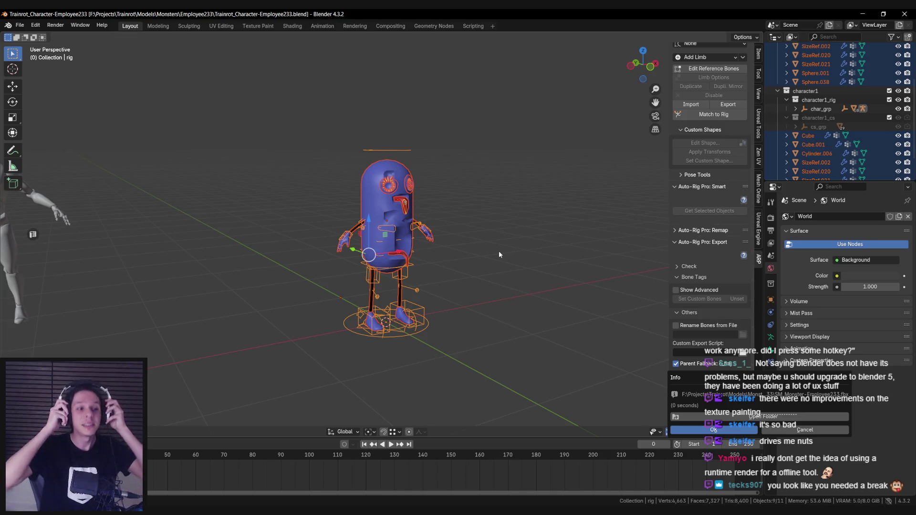
{"action": "left_click", "coordinate": [678, 430]}
{"action": "mouse_move", "coordinate": [248, 513]}
{"action": "left_click", "coordinate": [239, 484]}
{"action": "left_click", "coordinate": [224, 42]}
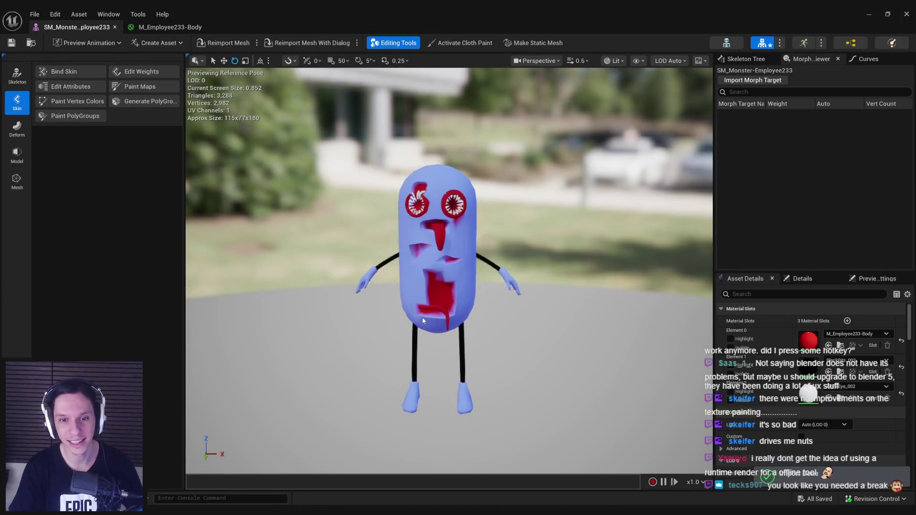
Compare the reimported blue hands and feet in Unreal, ending back in Blender.
{"action": "key", "text": "alt+Tab"}
{"action": "scroll", "coordinate": [436, 179], "scroll_direction": "up", "scroll_amount": 5}
{"action": "key", "text": "alt+Tab"}
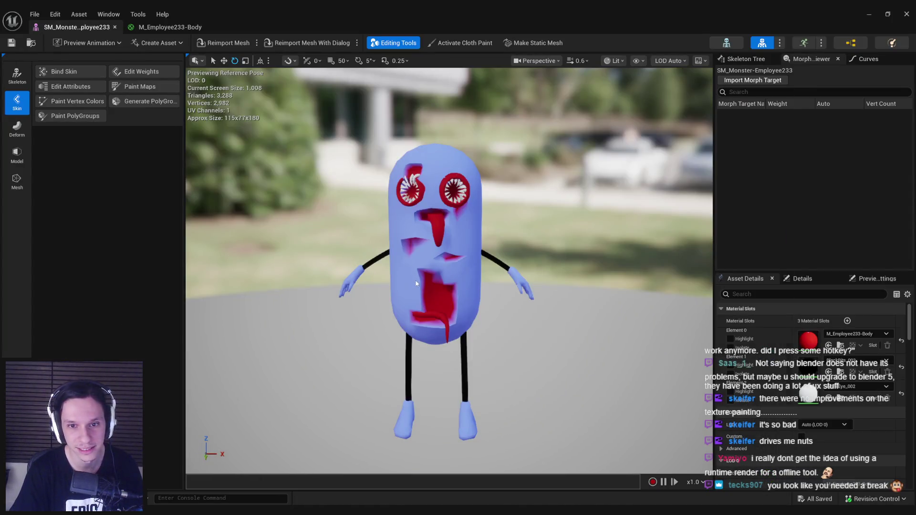
{"action": "key", "text": "alt+Tab"}
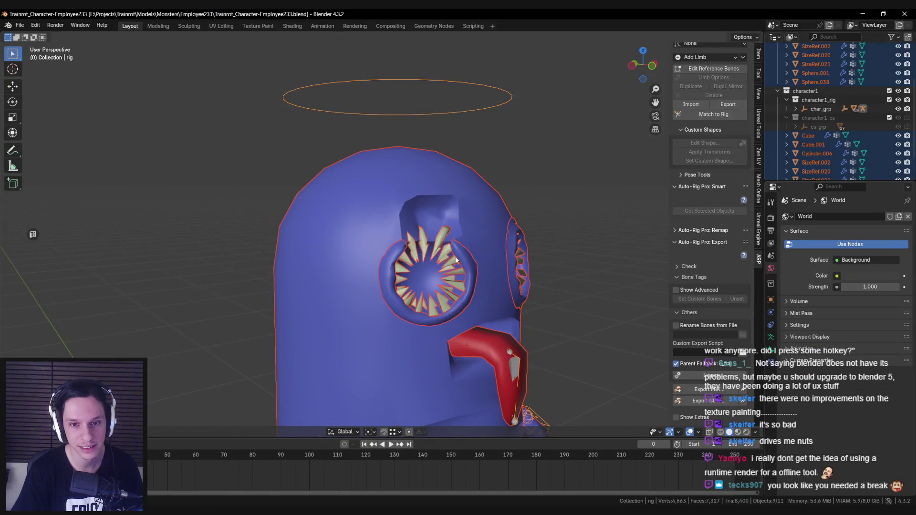
Fill the eye ring Sphere.038 with red vertex colour, then set the brush back to black.
{"action": "left_click", "coordinate": [457, 260]}
{"action": "key", "text": "Tab"}
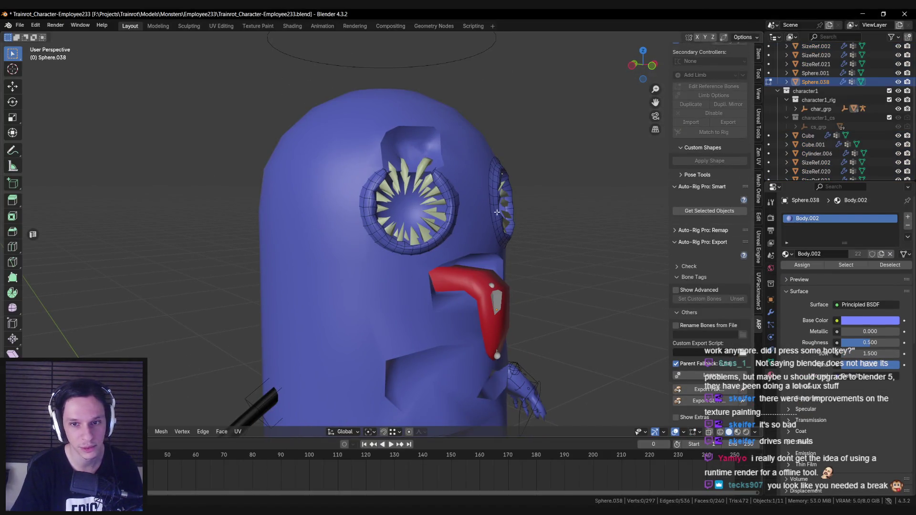
{"action": "key", "text": "ctrl+Tab"}
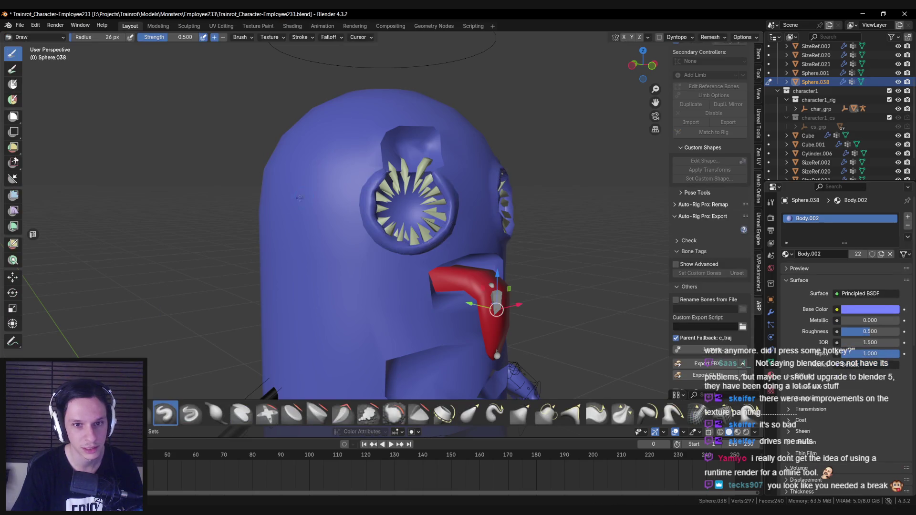
{"action": "key", "text": "ctrl+Tab"}
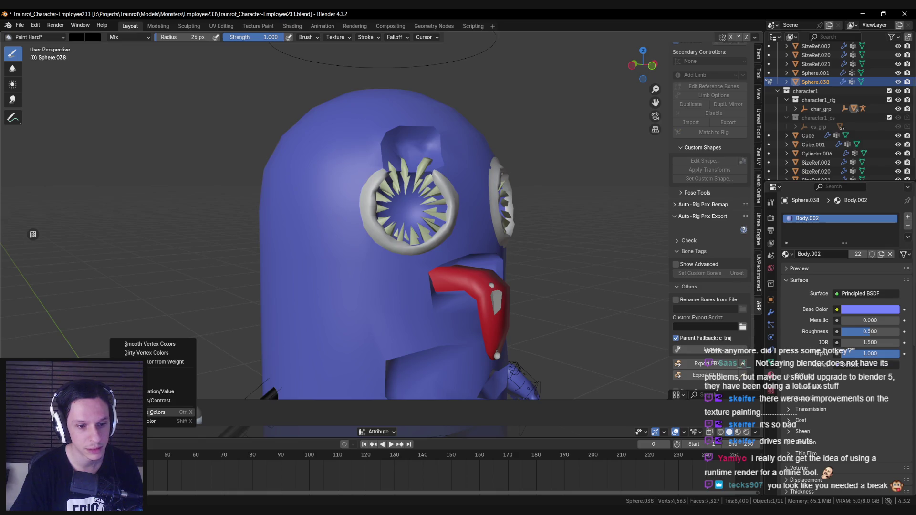
{"action": "key", "text": "shift+k"}
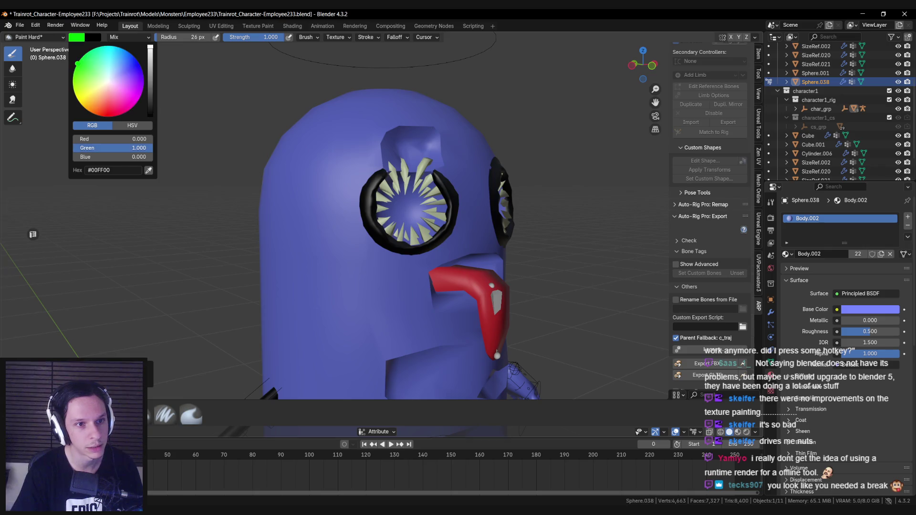
{"action": "left_click_drag", "start_coordinate": [97, 139], "coordinate": [143, 139]}
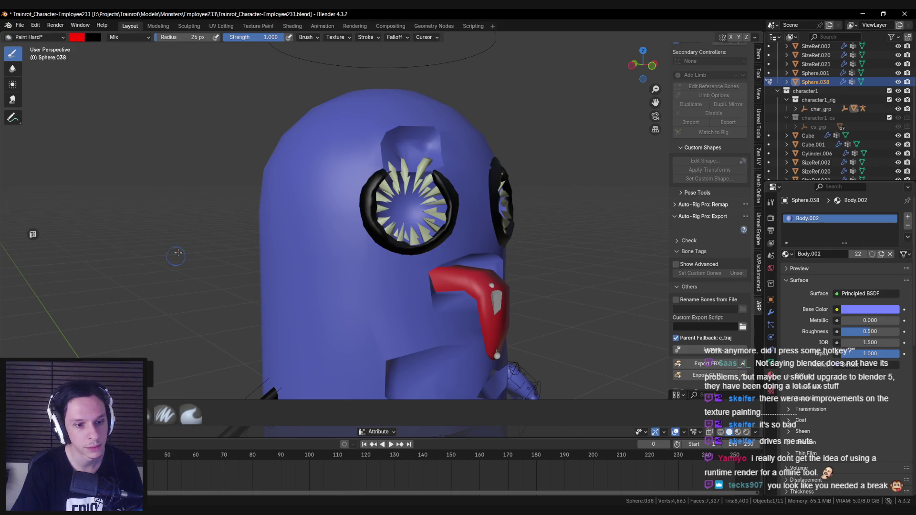
{"action": "key", "text": "shift+k"}
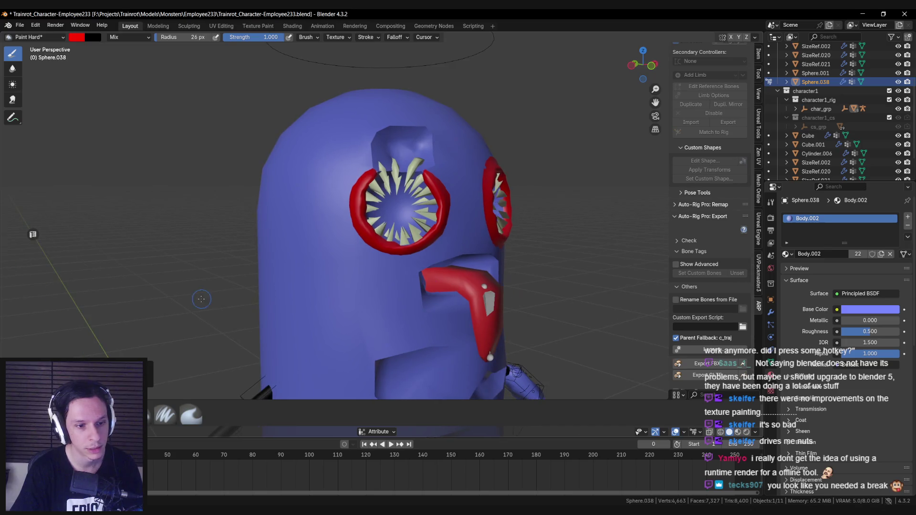
{"action": "left_click", "coordinate": [81, 38]}
{"action": "left_click", "coordinate": [151, 113]}
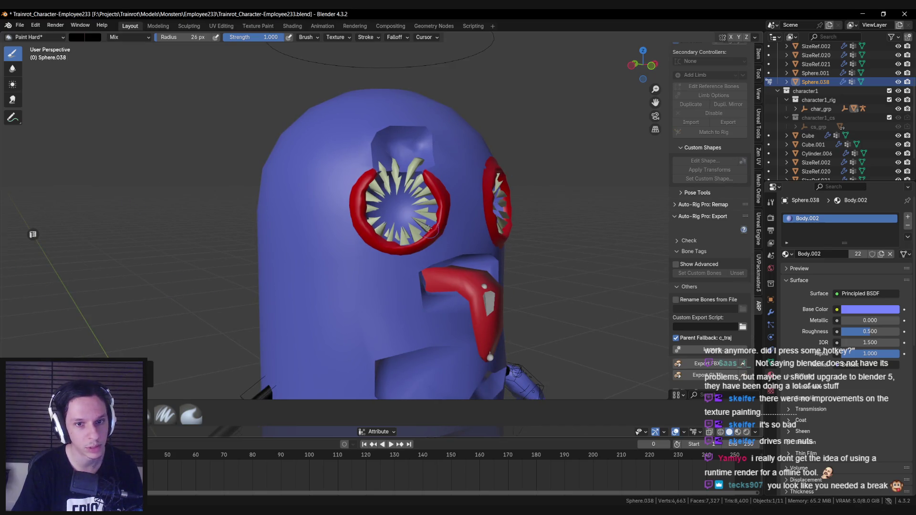
Paint black rims around both red eye sockets while orbiting the head.
{"action": "scroll", "coordinate": [389, 191], "scroll_direction": "up", "scroll_amount": 3}
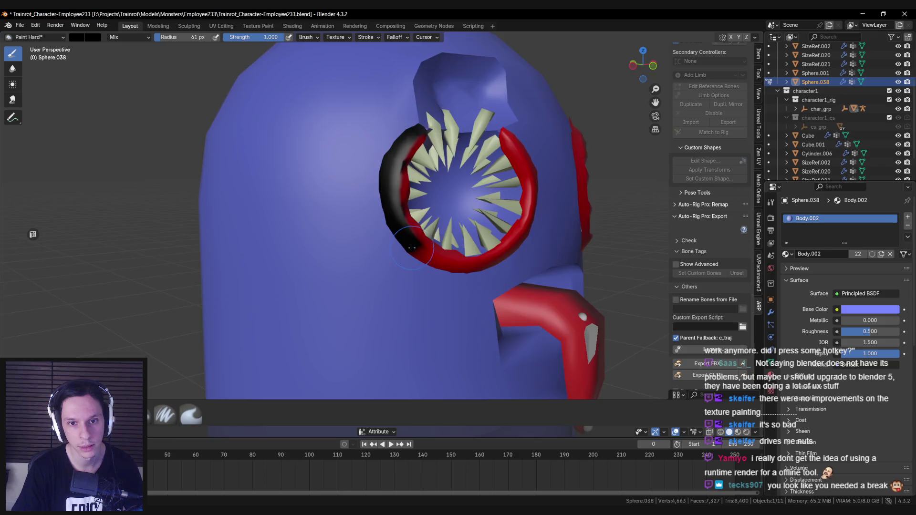
{"action": "left_click_drag", "start_coordinate": [411, 247], "coordinate": [313, 223]}
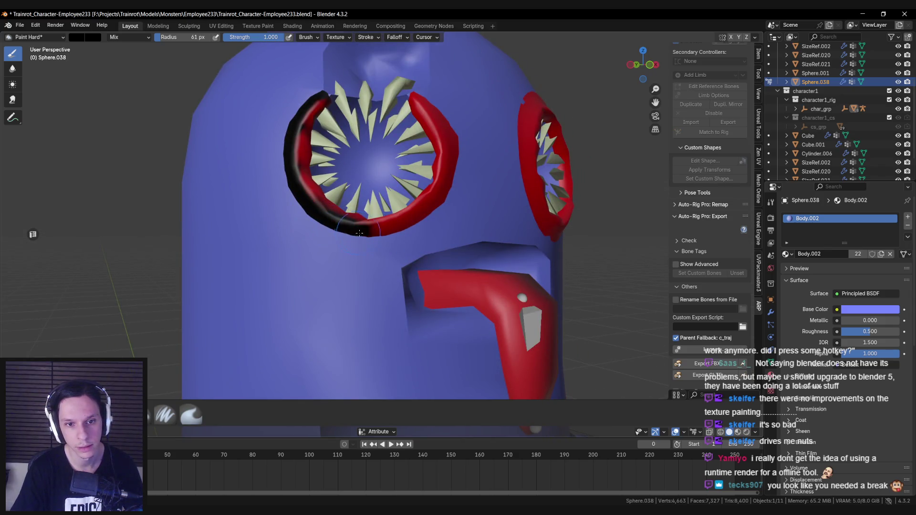
{"action": "left_click_drag", "start_coordinate": [433, 196], "coordinate": [308, 246]}
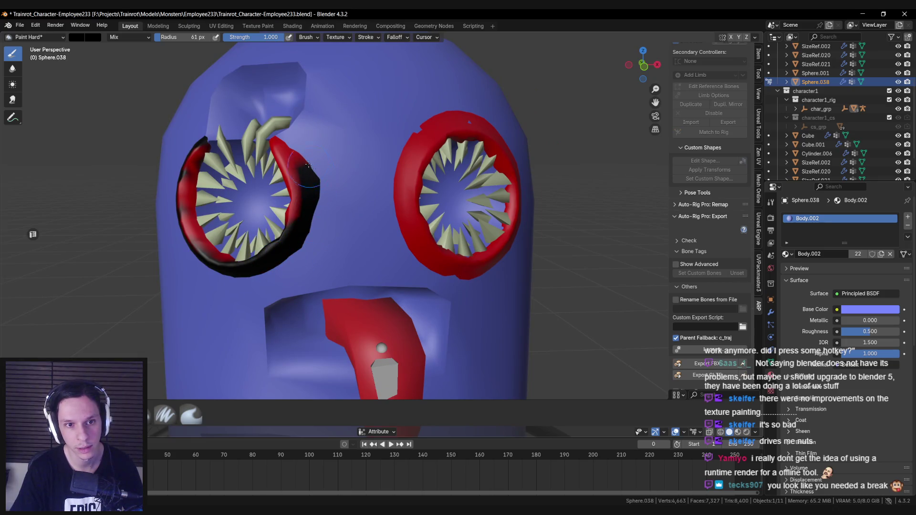
{"action": "left_click_drag", "start_coordinate": [295, 137], "coordinate": [394, 165]}
{"action": "left_click_drag", "start_coordinate": [399, 243], "coordinate": [349, 169]}
{"action": "left_click_drag", "start_coordinate": [413, 224], "coordinate": [329, 270]}
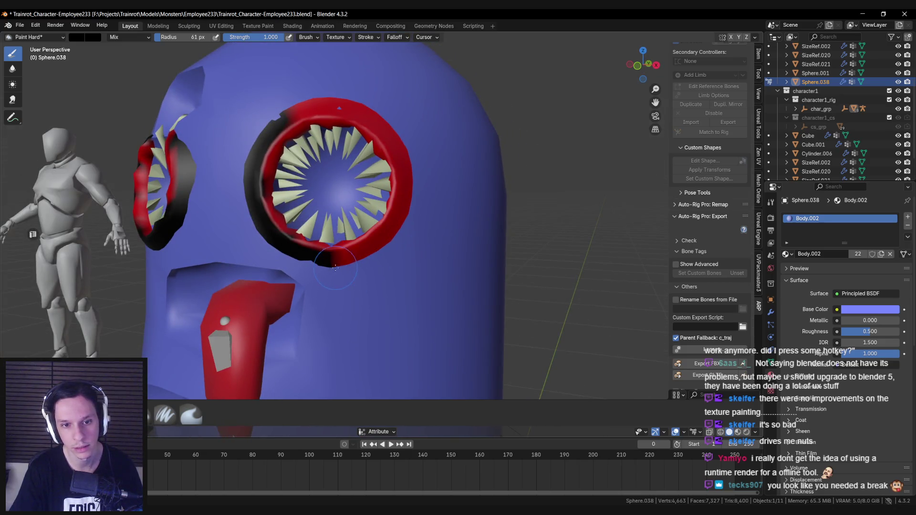
{"action": "left_click_drag", "start_coordinate": [407, 169], "coordinate": [381, 221]}
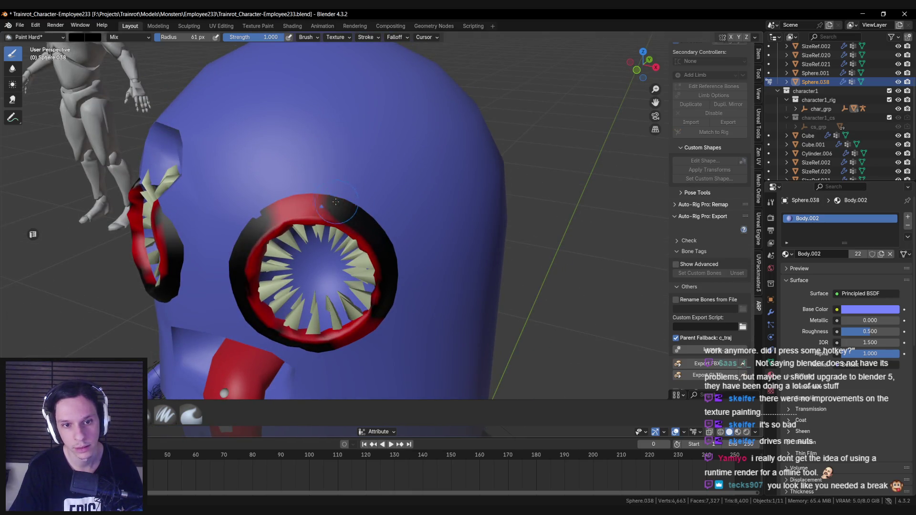
{"action": "left_click_drag", "start_coordinate": [254, 248], "coordinate": [365, 184]}
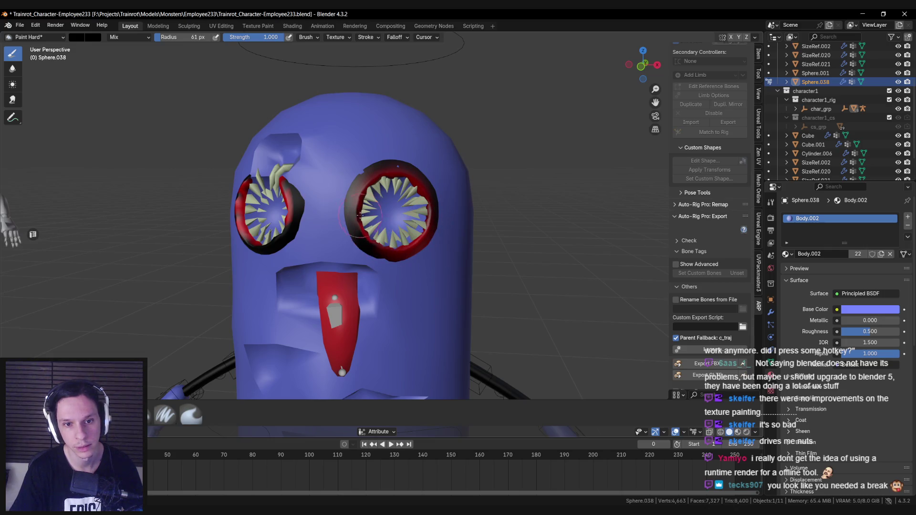
{"action": "left_click_drag", "start_coordinate": [338, 229], "coordinate": [325, 207]}
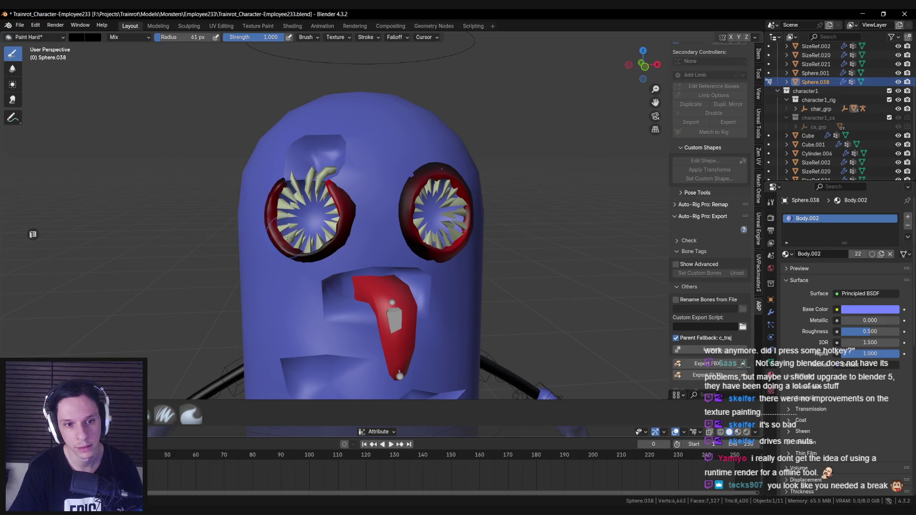
{"action": "scroll", "coordinate": [278, 240], "scroll_direction": "down", "scroll_amount": 5}
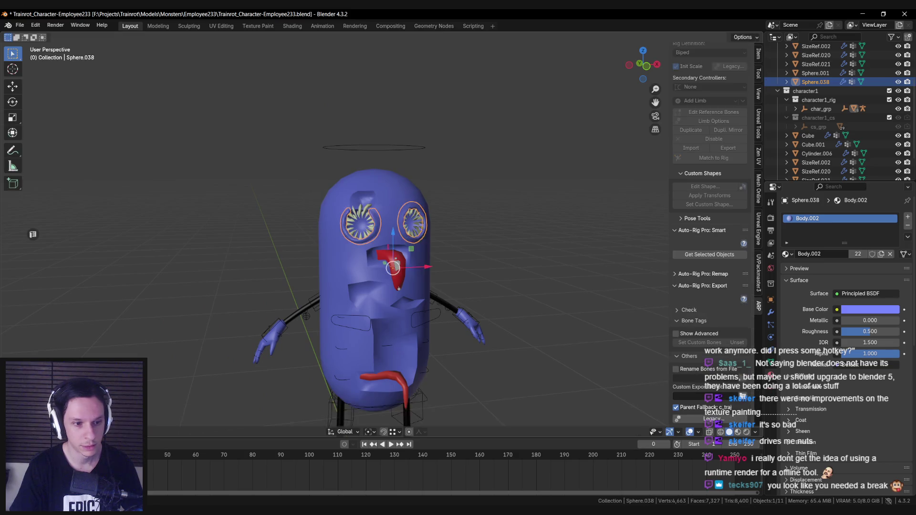
Select all character parts, save the blend file and export SM_Monster-Employee233.fbx.
{"action": "left_click_drag", "start_coordinate": [263, 145], "coordinate": [533, 440]}
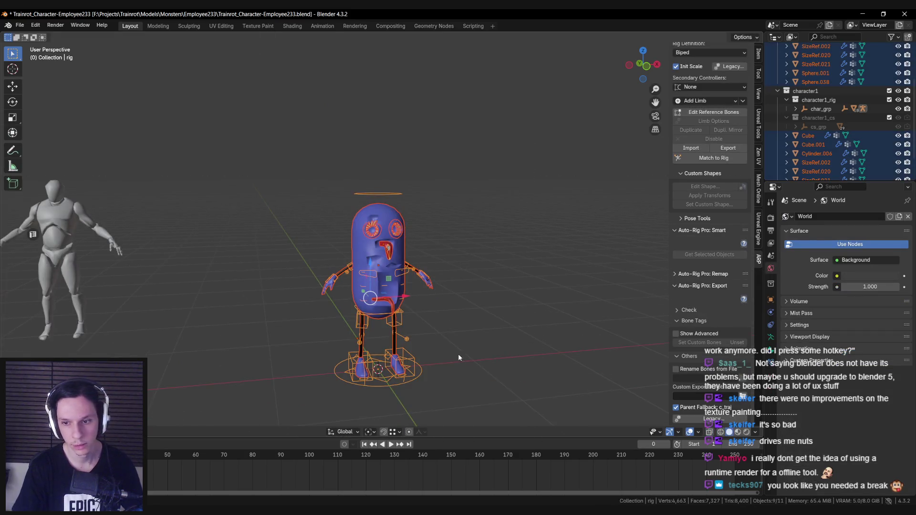
{"action": "key", "text": "ctrl+s"}
{"action": "scroll", "coordinate": [703, 401], "scroll_direction": "down", "scroll_amount": 3}
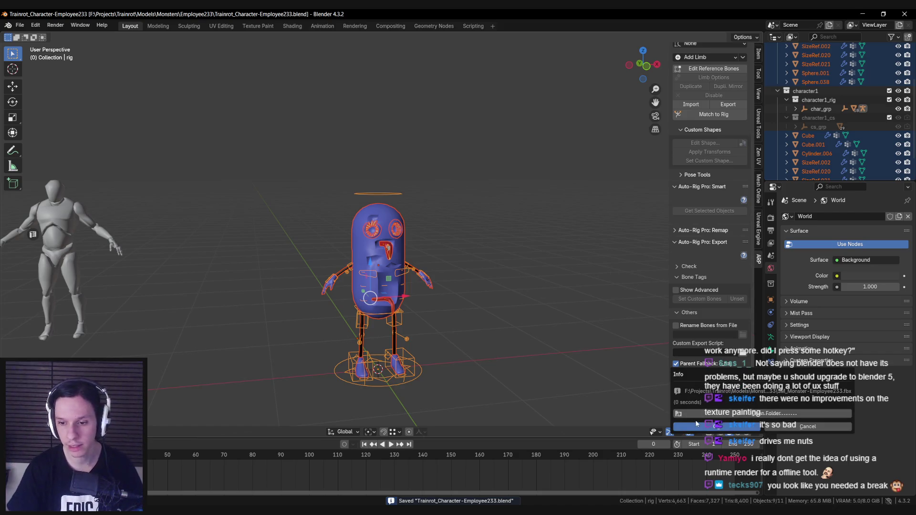
{"action": "left_click", "coordinate": [696, 423]}
{"action": "key", "text": "alt+Tab"}
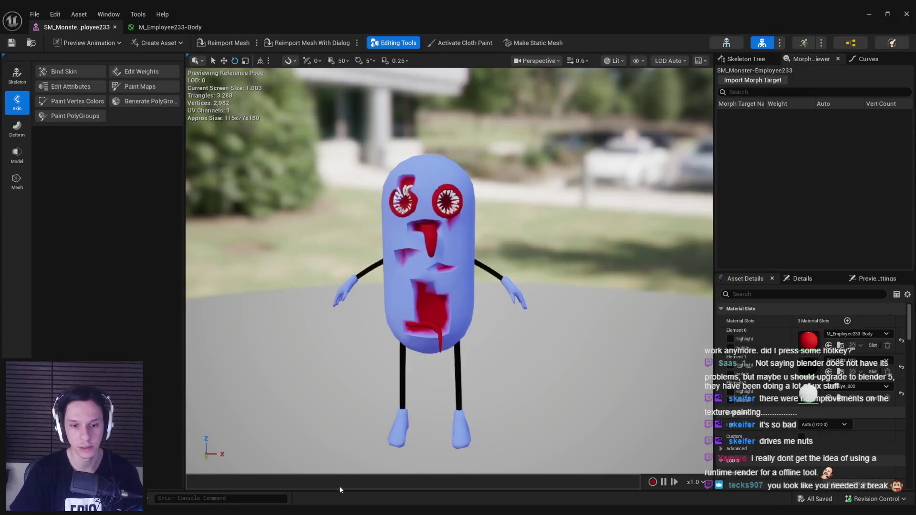
Reimport SM_Monster-Employee233 with the new eye paint, save it, and inspect it.
{"action": "left_click", "coordinate": [227, 45]}
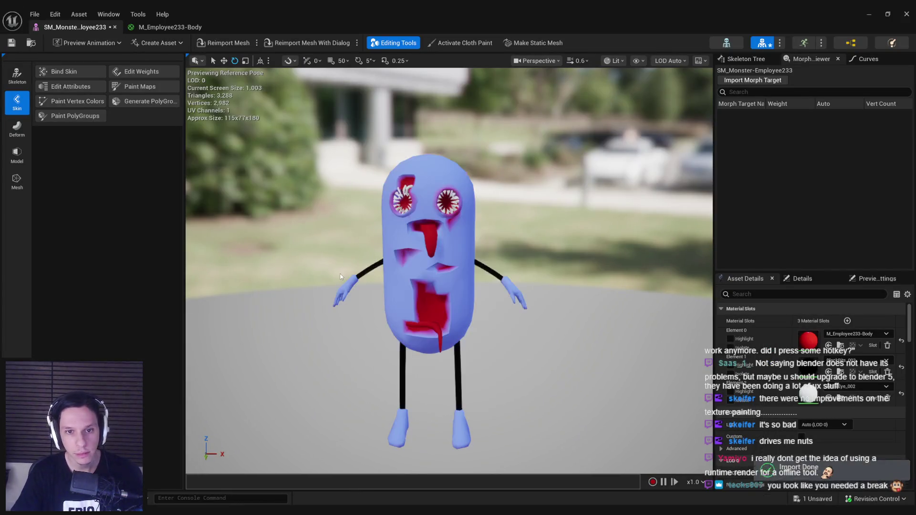
{"action": "scroll", "coordinate": [448, 271], "scroll_direction": "up", "scroll_amount": 5}
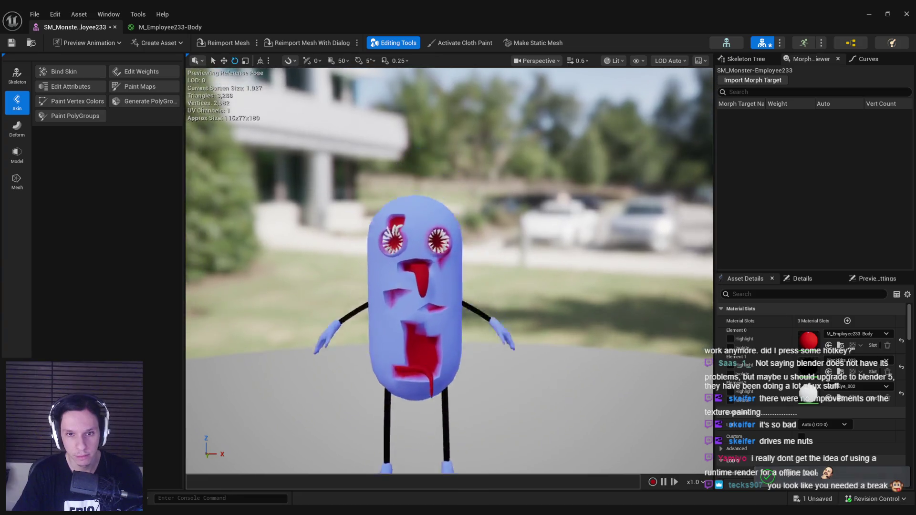
{"action": "scroll", "coordinate": [359, 287], "scroll_direction": "down", "scroll_amount": 8}
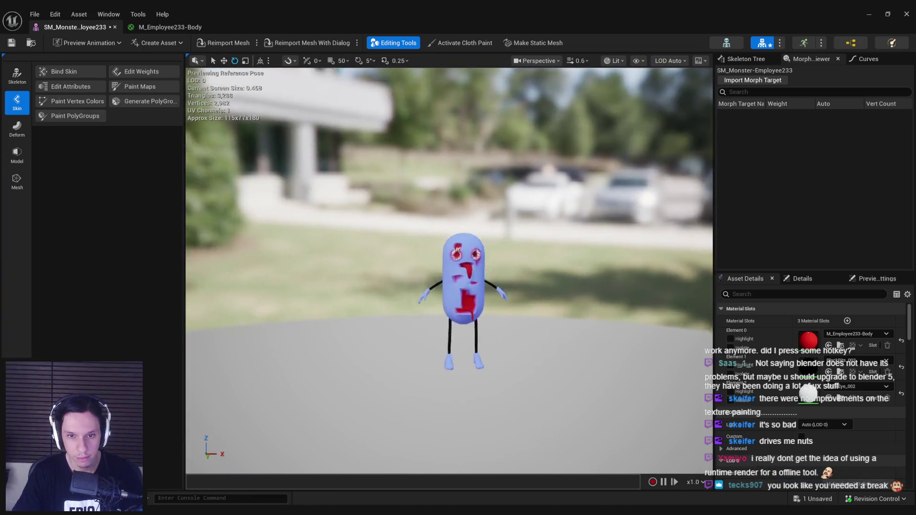
{"action": "key", "text": "ctrl+s"}
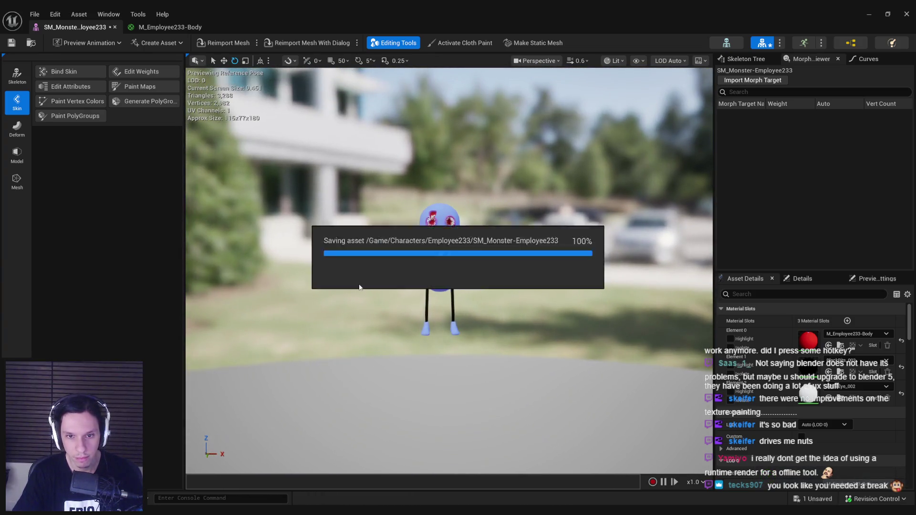
{"action": "scroll", "coordinate": [359, 287], "scroll_direction": "up", "scroll_amount": 6}
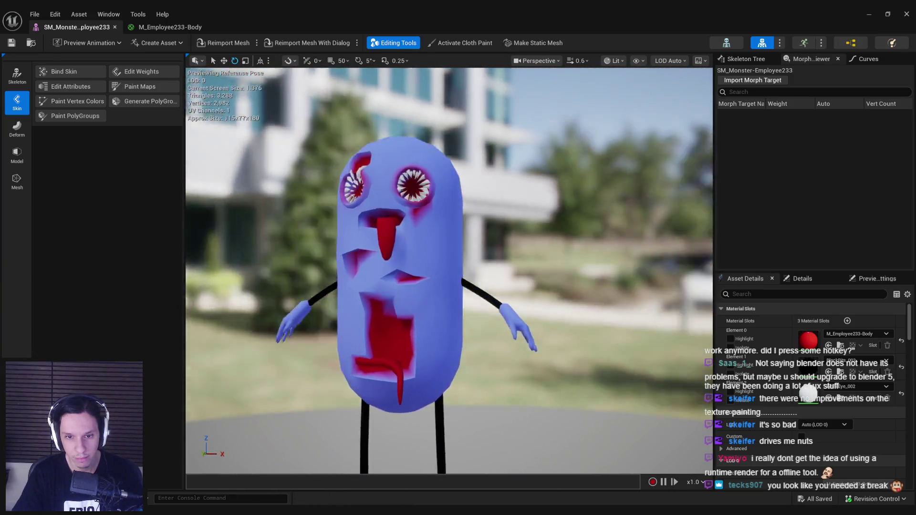
{"action": "scroll", "coordinate": [449, 271], "scroll_direction": "down", "scroll_amount": 6}
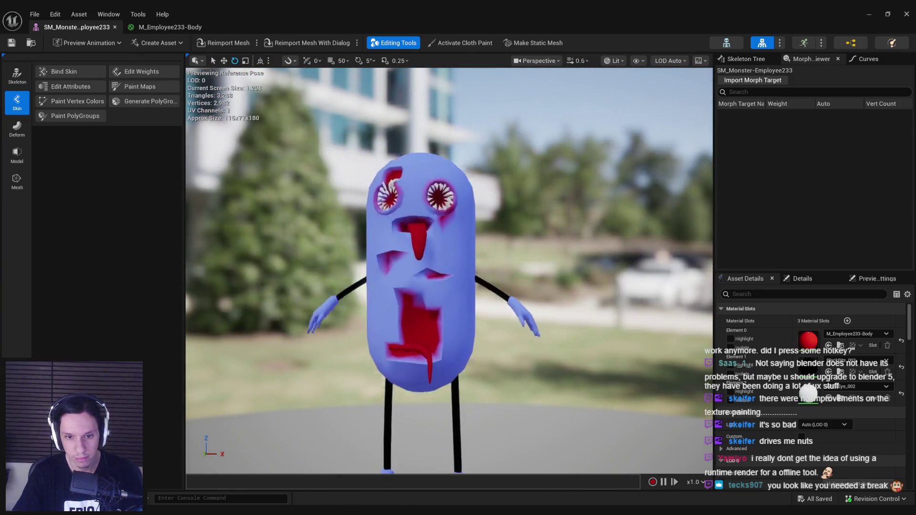
{"action": "scroll", "coordinate": [449, 271], "scroll_direction": "up", "scroll_amount": 4}
{"action": "left_click_drag", "start_coordinate": [448, 271], "coordinate": [620, 271]}
{"action": "mouse_move", "coordinate": [384, 162]}
{"action": "left_mouse_down"}
{"action": "mouse_move", "coordinate": [525, 162]}
{"action": "mouse_move", "coordinate": [384, 162]}
{"action": "left_mouse_up"}
Glance at the M_Employee233-Body graph, then return to the GameWorldLevel level editor.
{"action": "left_click", "coordinate": [146, 29]}
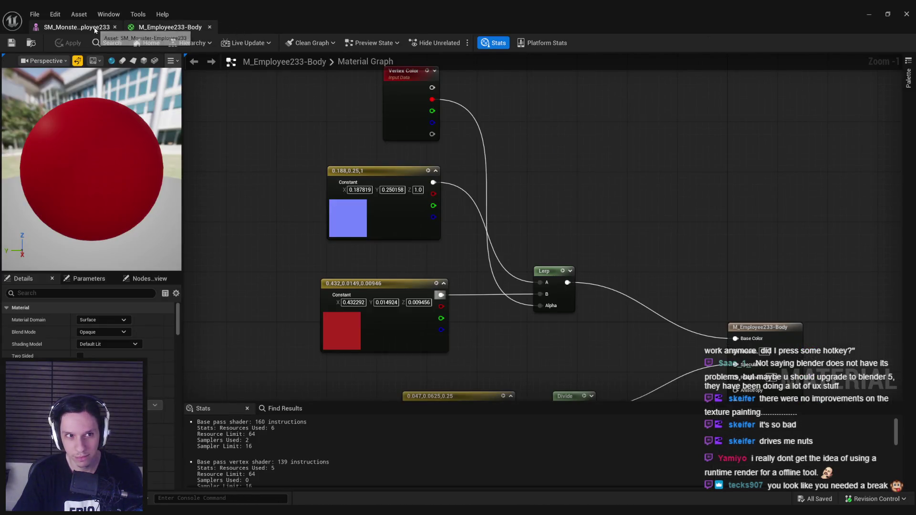
{"action": "key", "text": "ctrl+shift+Tab"}
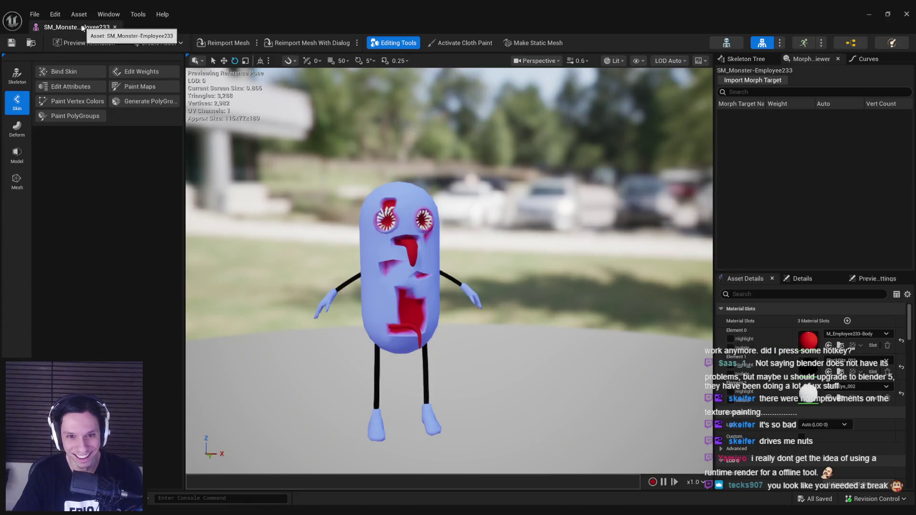
{"action": "key", "text": "alt+Tab"}
{"action": "left_click_drag", "start_coordinate": [395, 205], "coordinate": [394, 357]}
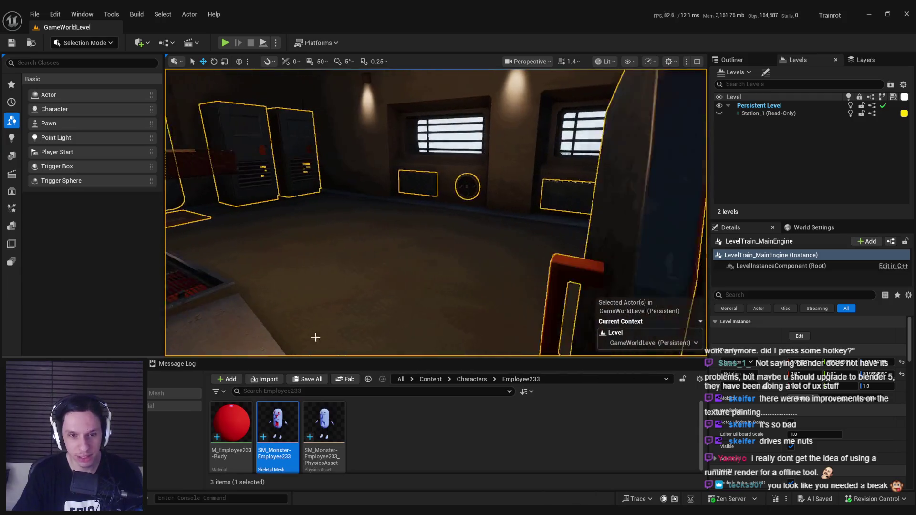
Place SM_Monster-Employee233 in the level to inspect it, then delete it and save the level.
{"action": "mouse_move", "coordinate": [277, 422]}
{"action": "left_mouse_down"}
{"action": "mouse_move", "coordinate": [344, 287]}
{"action": "mouse_move", "coordinate": [337, 266]}
{"action": "left_mouse_up"}
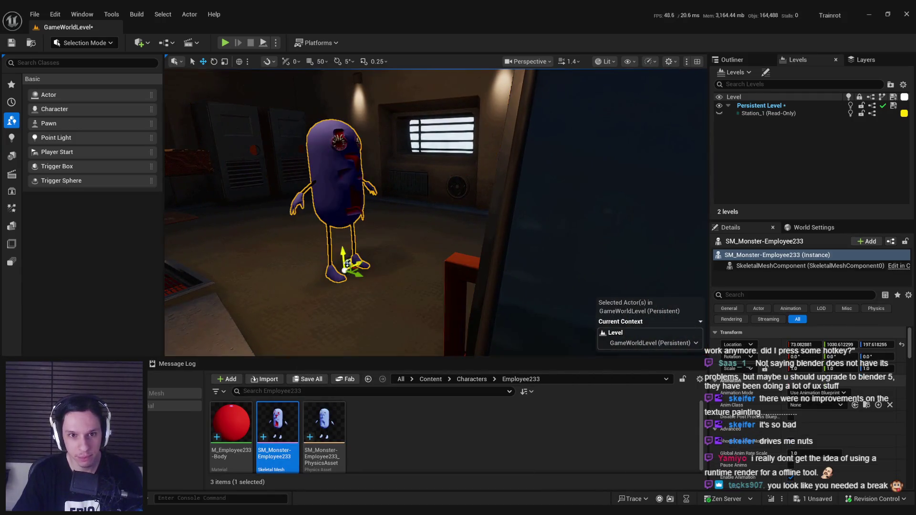
{"action": "scroll", "coordinate": [436, 213], "scroll_direction": "down", "scroll_amount": 3}
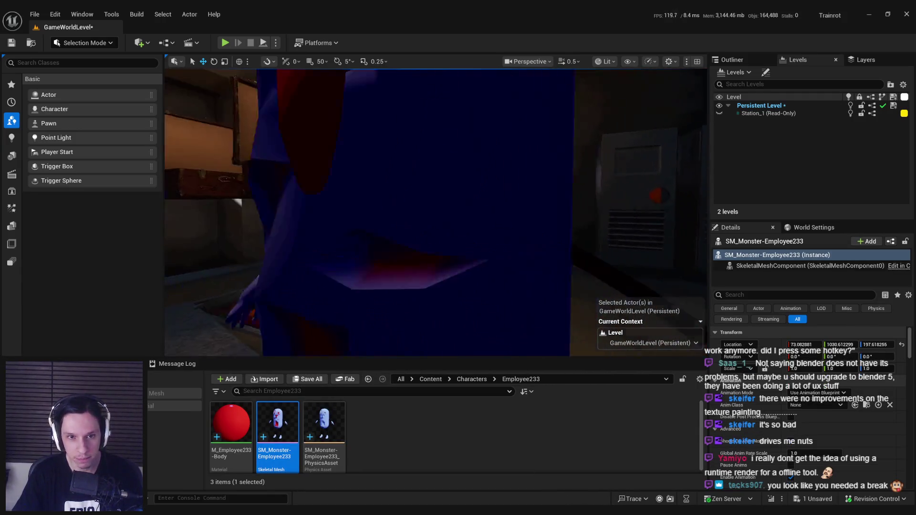
{"action": "scroll", "coordinate": [436, 212], "scroll_direction": "down", "scroll_amount": 3}
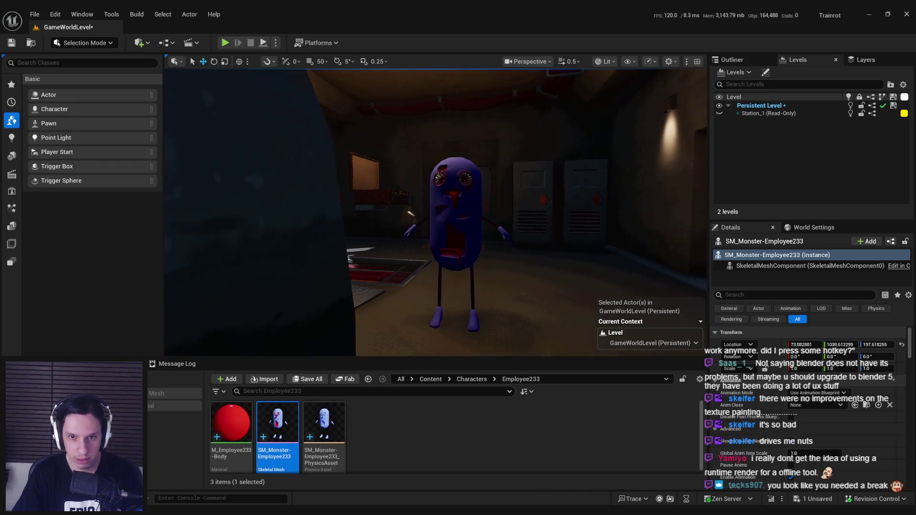
{"action": "scroll", "coordinate": [435, 212], "scroll_direction": "up", "scroll_amount": 3}
{"action": "scroll", "coordinate": [435, 212], "scroll_direction": "up", "scroll_amount": 2}
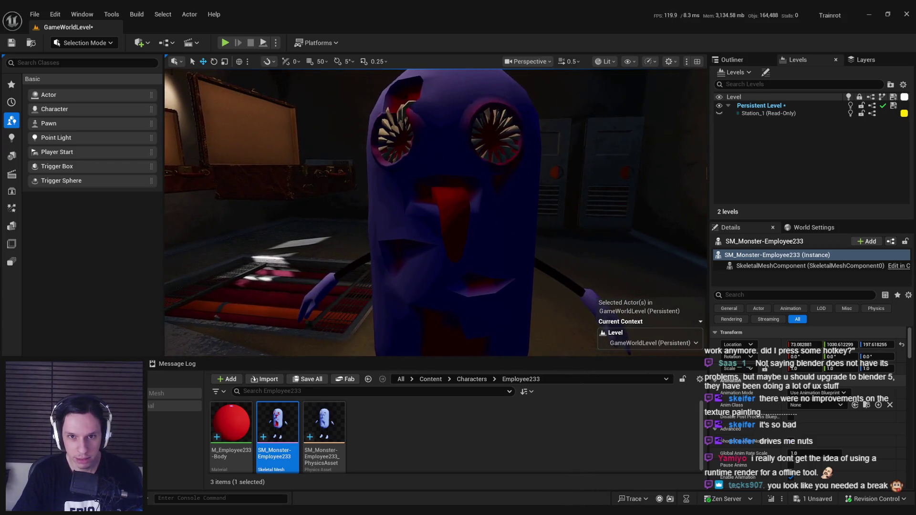
{"action": "scroll", "coordinate": [436, 212], "scroll_direction": "down", "scroll_amount": 3}
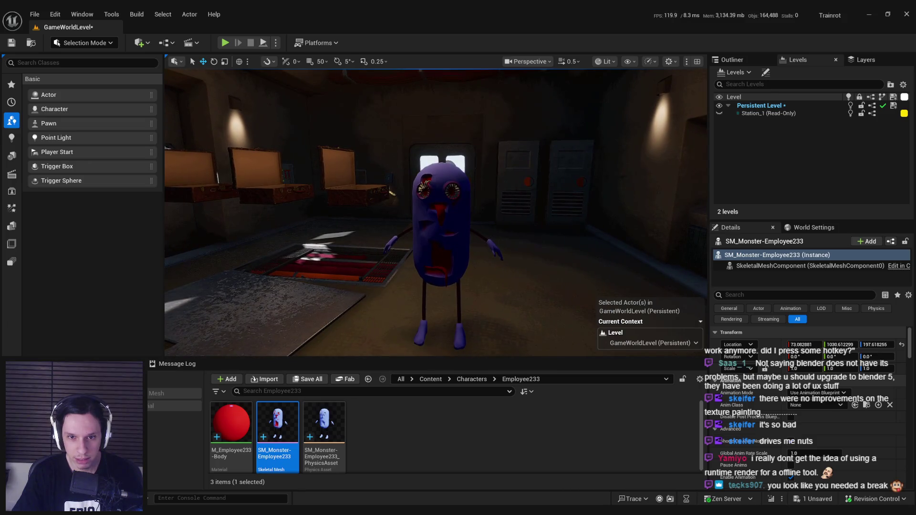
{"action": "scroll", "coordinate": [435, 213], "scroll_direction": "up", "scroll_amount": 2}
{"action": "key", "text": "g"}
{"action": "key", "text": "Delete"}
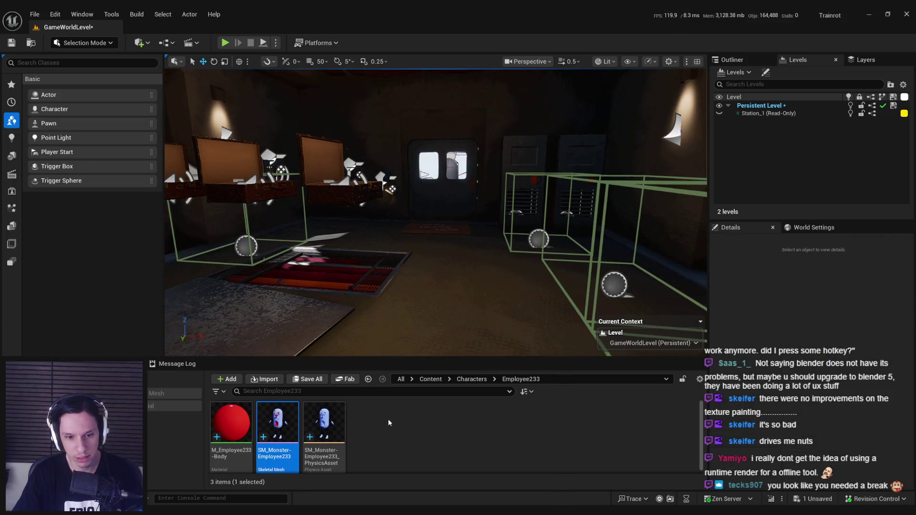
{"action": "key", "text": "ctrl+s"}
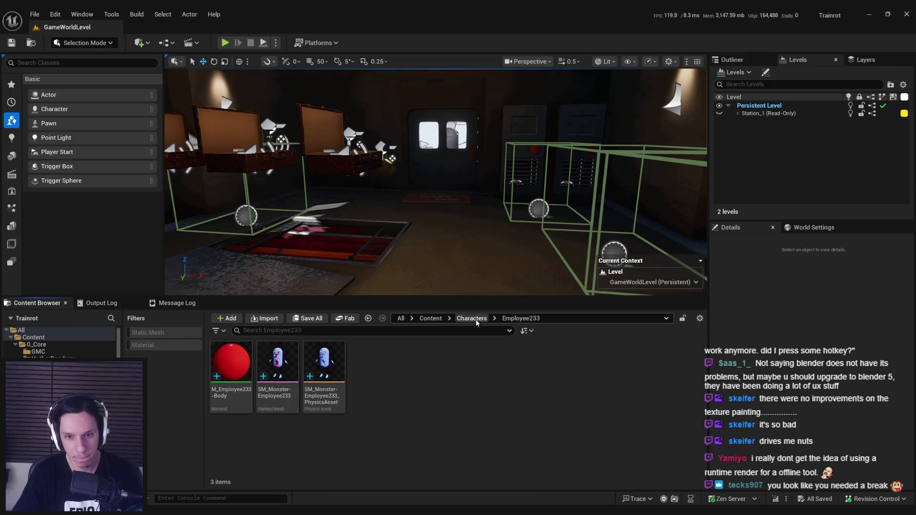
Browse to Content/0_Core and view BP_TrainrotPlayerCharacter's 3D preview.
{"action": "left_click", "coordinate": [472, 319]}
{"action": "left_click", "coordinate": [431, 319]}
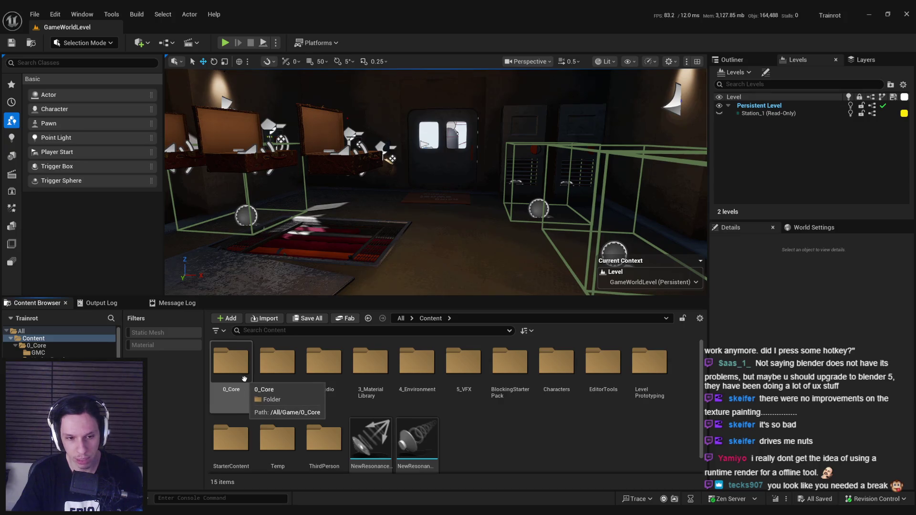
{"action": "double_click", "coordinate": [231, 363]}
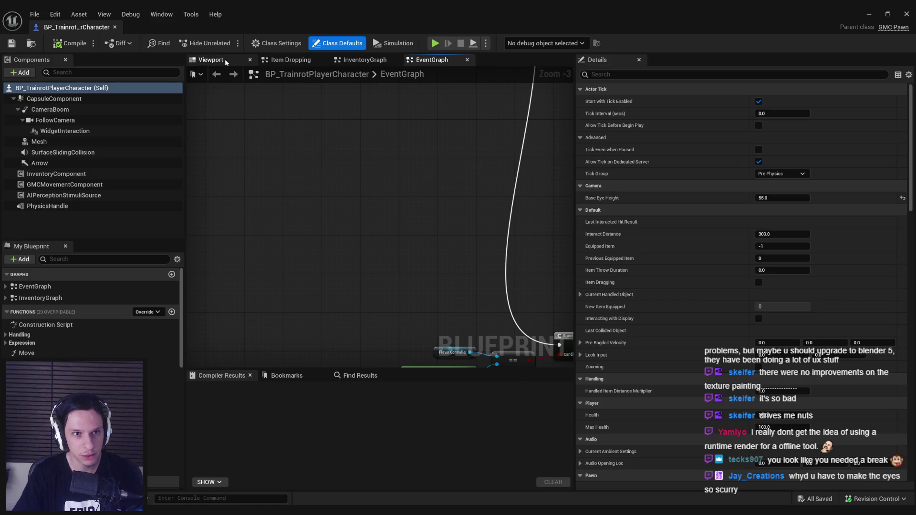
{"action": "left_click", "coordinate": [226, 59]}
Find the ABP_Unarmed animation blueprint on the player character's Mesh component and open it.
{"action": "left_click_drag", "start_coordinate": [334, 191], "coordinate": [347, 177]}
{"action": "scroll", "coordinate": [347, 177], "scroll_direction": "up", "scroll_amount": 5}
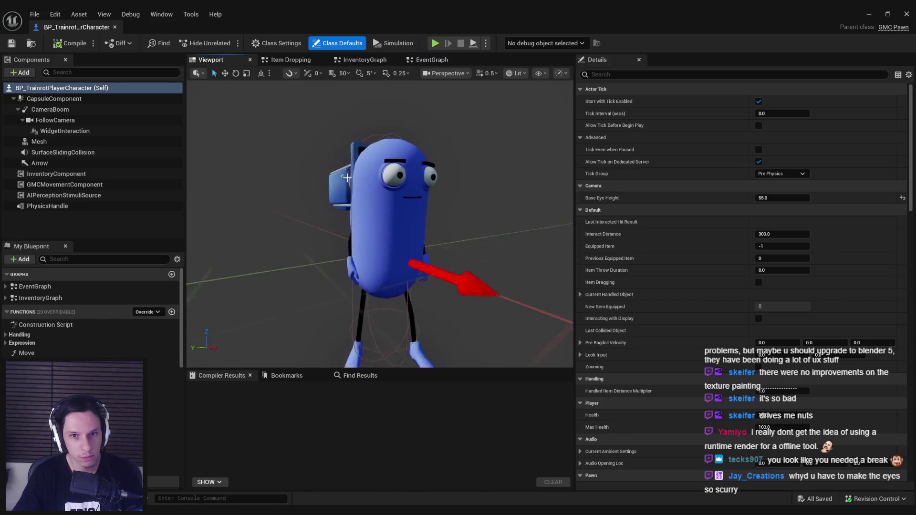
{"action": "left_click", "coordinate": [40, 141]}
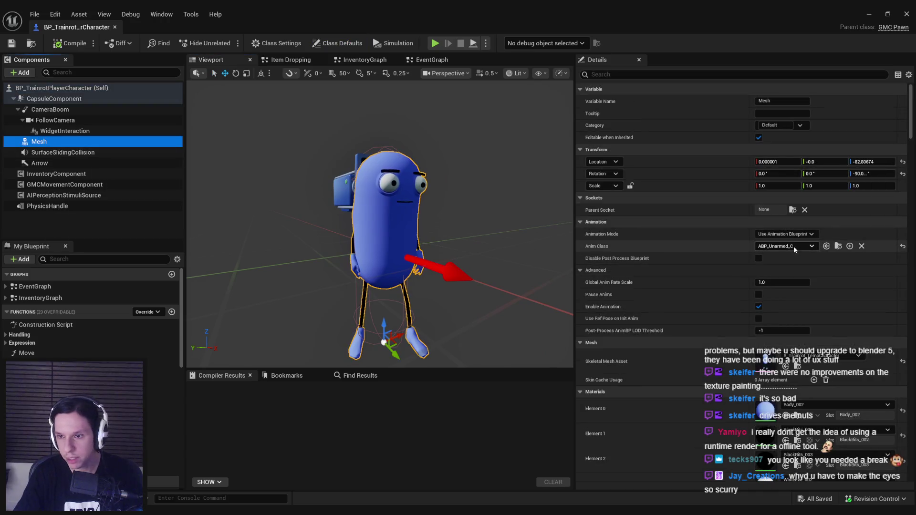
{"action": "left_click", "coordinate": [838, 246]}
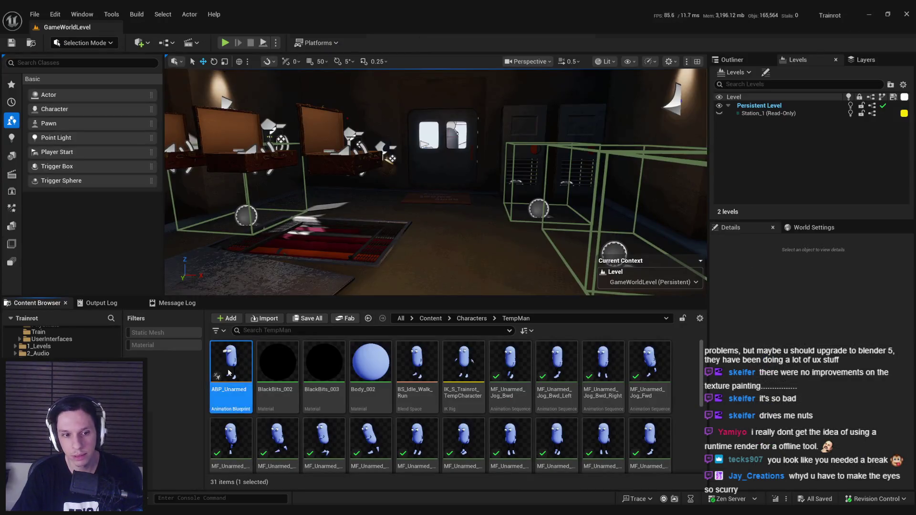
{"action": "double_click", "coordinate": [229, 370]}
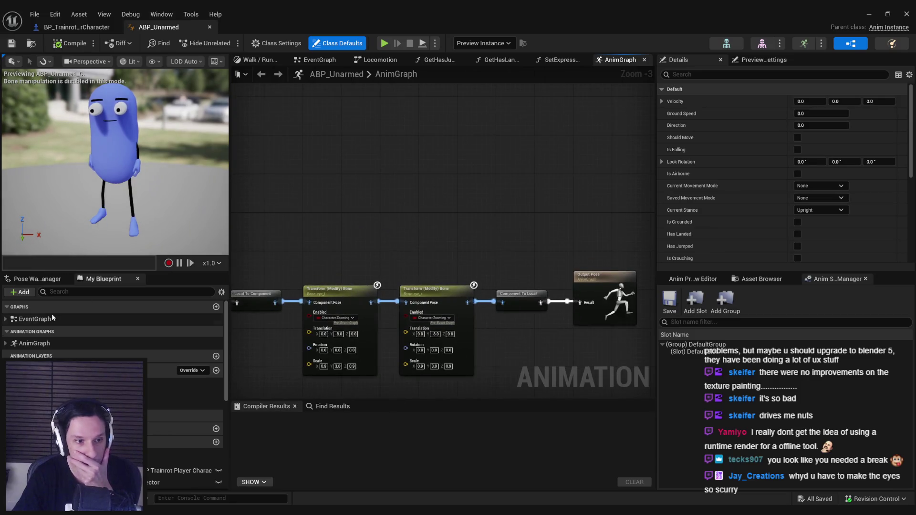
Inspect the EventGraph's SET Character node, then browse to ABP_Unarmed in the Content Browser with Ctrl+B.
{"action": "double_click", "coordinate": [52, 318]}
{"action": "scroll", "coordinate": [355, 210], "scroll_direction": "up", "scroll_amount": 3}
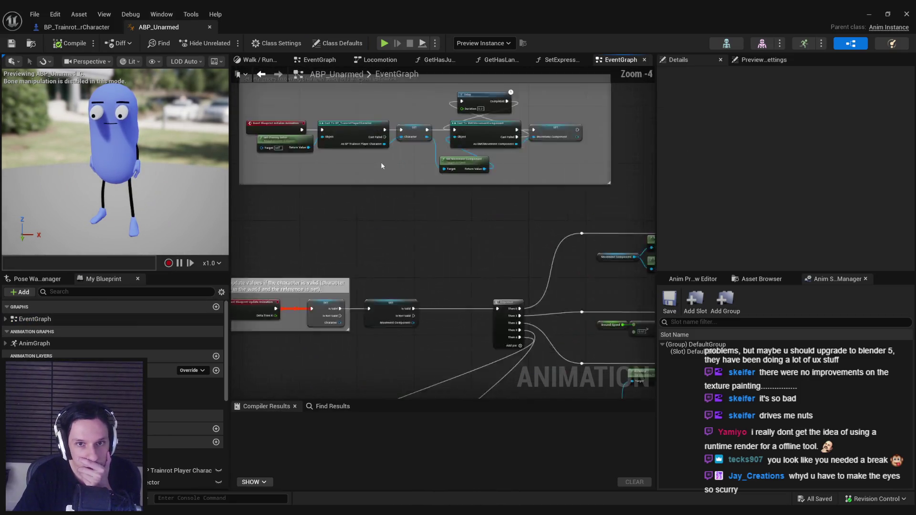
{"action": "scroll", "coordinate": [381, 165], "scroll_direction": "up", "scroll_amount": 1}
{"action": "scroll", "coordinate": [368, 197], "scroll_direction": "up", "scroll_amount": 1}
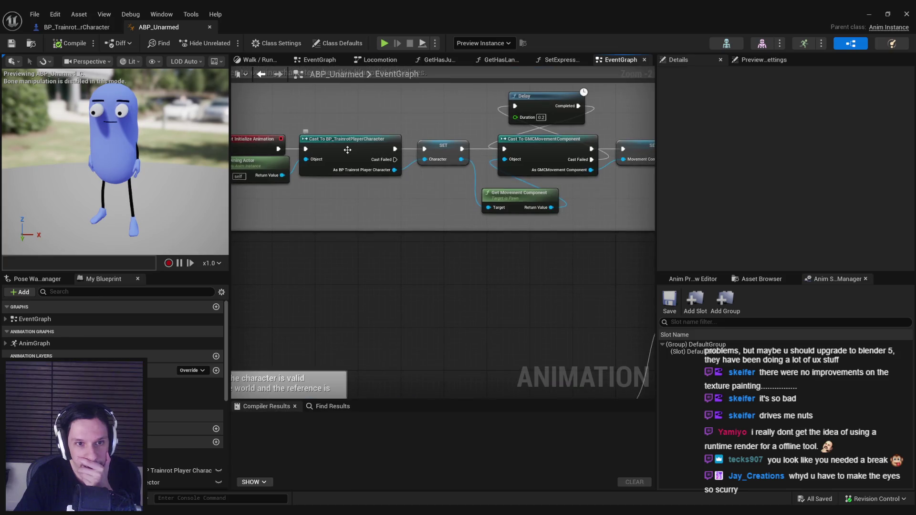
{"action": "left_click_drag", "start_coordinate": [377, 221], "coordinate": [385, 227]}
{"action": "scroll", "coordinate": [372, 194], "scroll_direction": "down", "scroll_amount": 2}
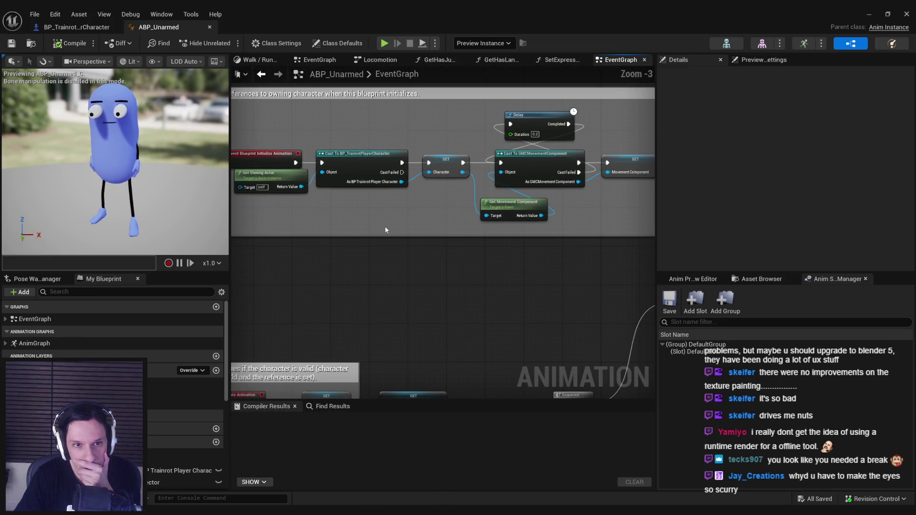
{"action": "scroll", "coordinate": [368, 208], "scroll_direction": "up", "scroll_amount": 1}
{"action": "left_click", "coordinate": [451, 176]}
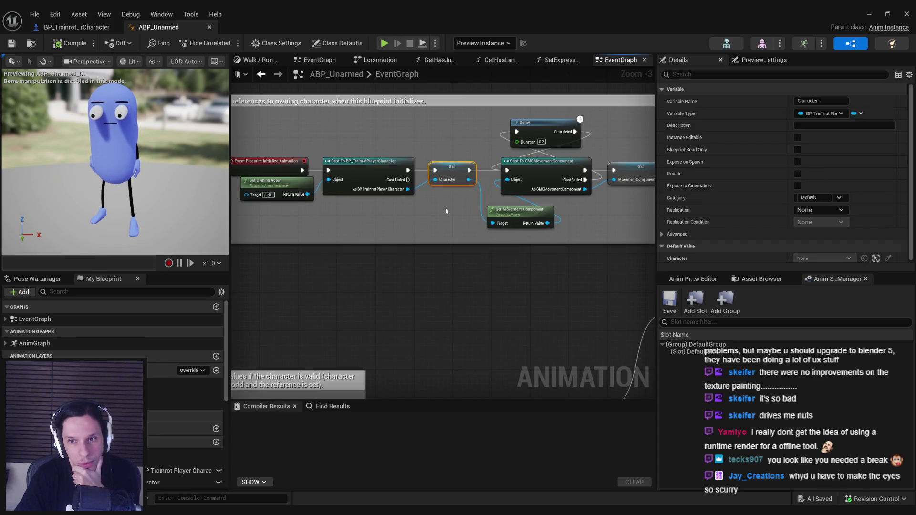
{"action": "left_click", "coordinate": [446, 212]}
{"action": "scroll", "coordinate": [391, 168], "scroll_direction": "up", "scroll_amount": 1}
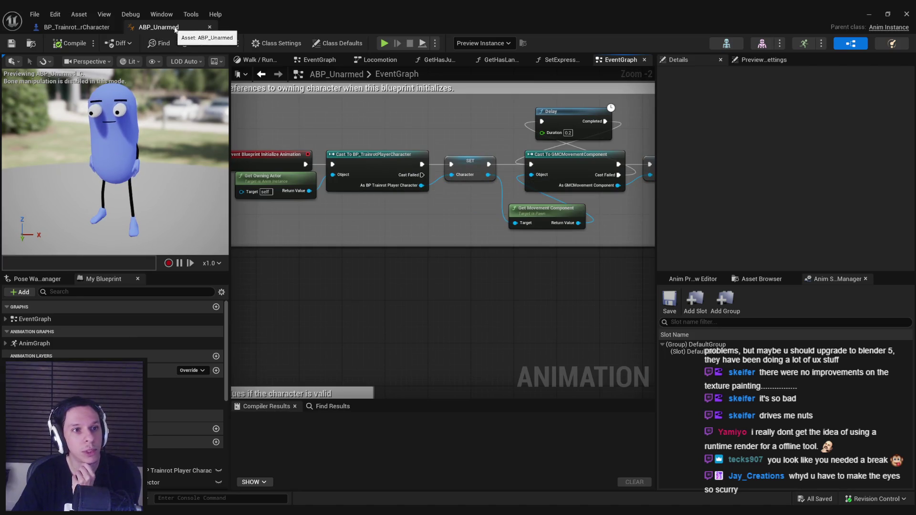
{"action": "key", "text": "ctrl+b"}
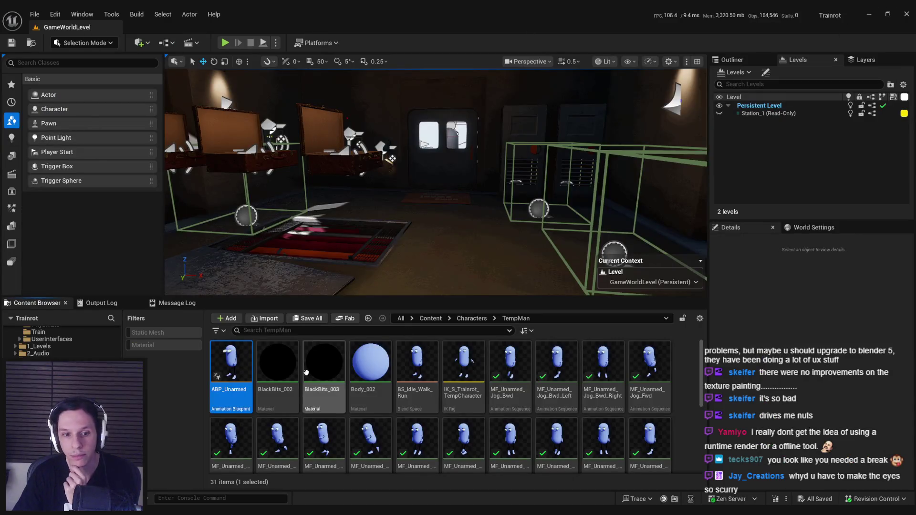
{"action": "left_click", "coordinate": [472, 318]}
Paste a copy of ABP_Unarmed into Employee233 and rename it ABP_Employee233.
{"action": "double_click", "coordinate": [231, 368]}
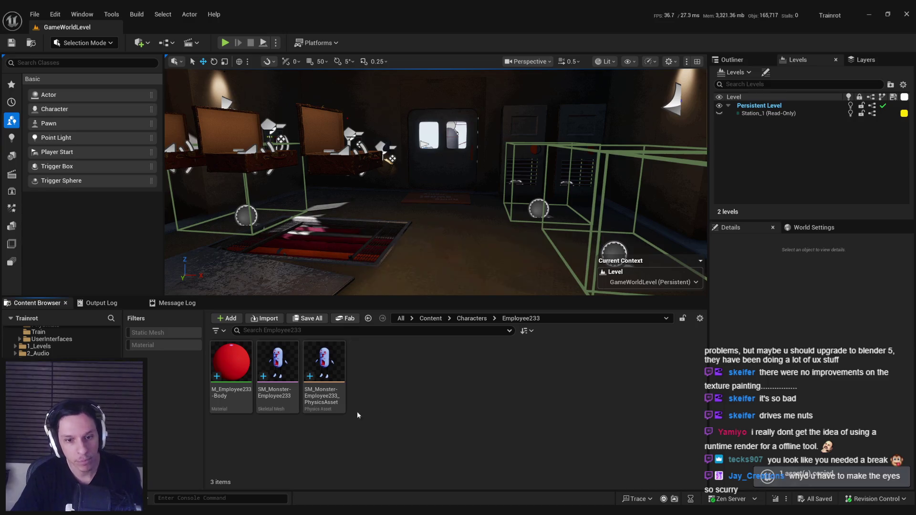
{"action": "key", "text": "ctrl+v"}
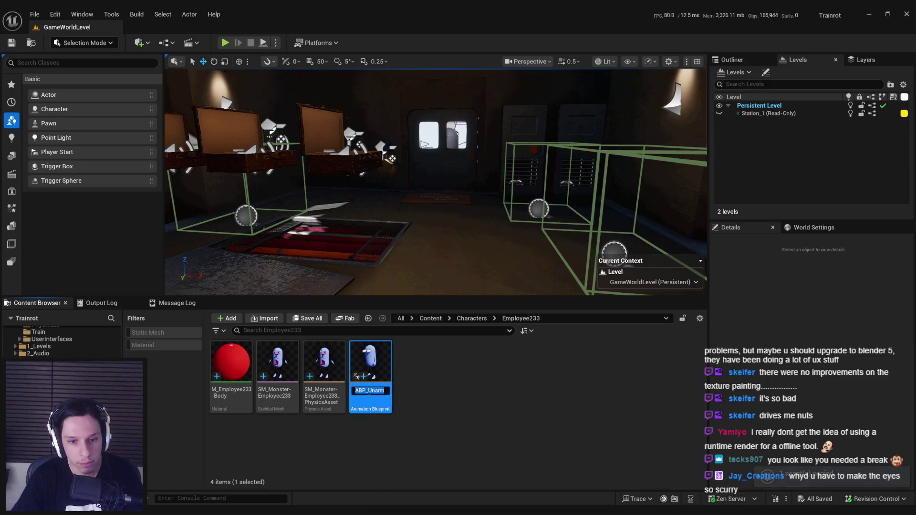
{"action": "key", "text": "F2"}
{"action": "type", "text": "233"}
{"action": "key", "text": "Return"}
Open ABP_Employee233 and look through the type options for the Character variable.
{"action": "double_click", "coordinate": [244, 368]}
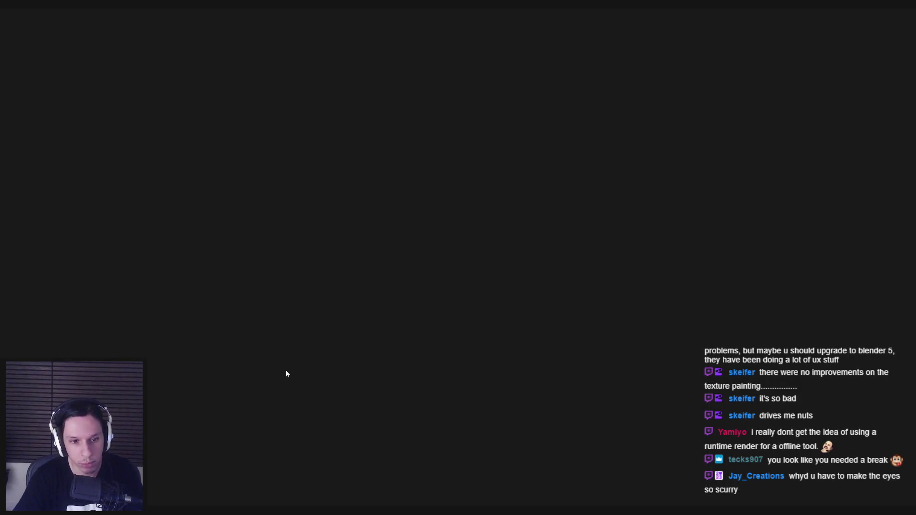
{"action": "scroll", "coordinate": [444, 179], "scroll_direction": "up", "scroll_amount": 8}
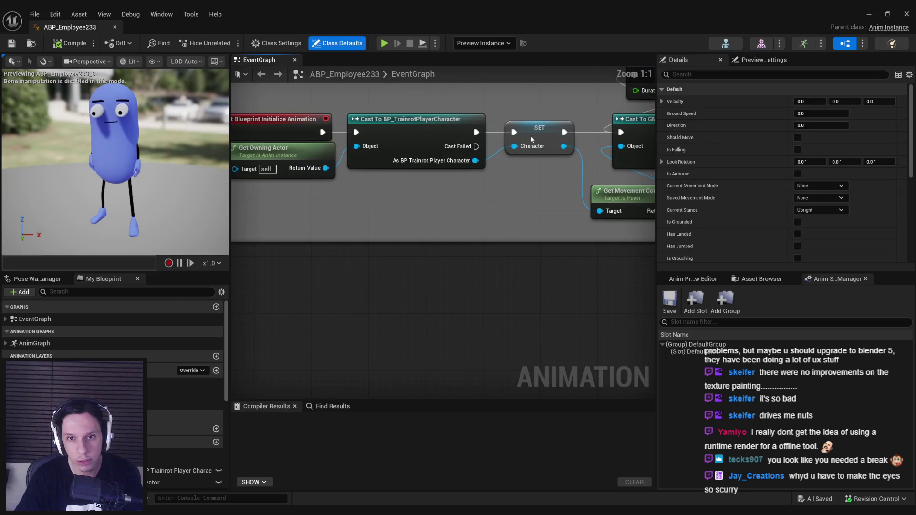
{"action": "left_click", "coordinate": [539, 138]}
{"action": "left_click", "coordinate": [834, 116]}
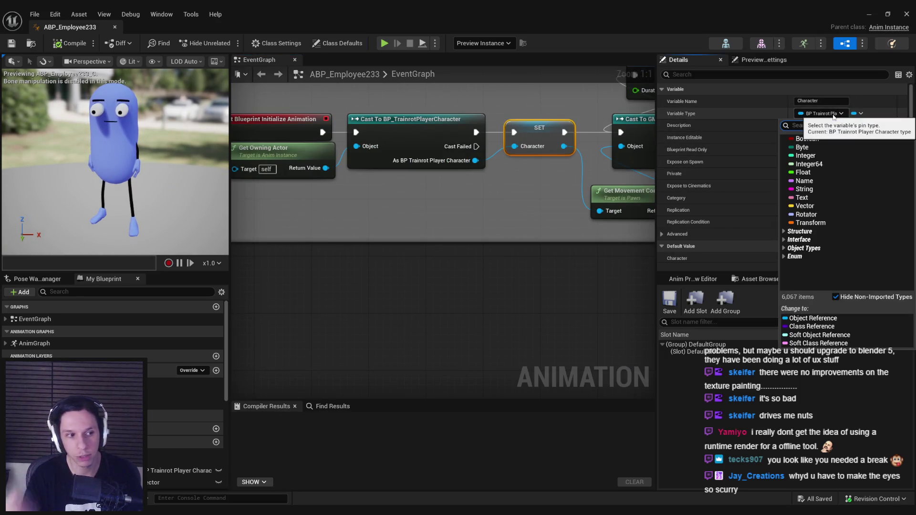
{"action": "left_click", "coordinate": [522, 303]}
{"action": "scroll", "coordinate": [474, 205], "scroll_direction": "down", "scroll_amount": 3}
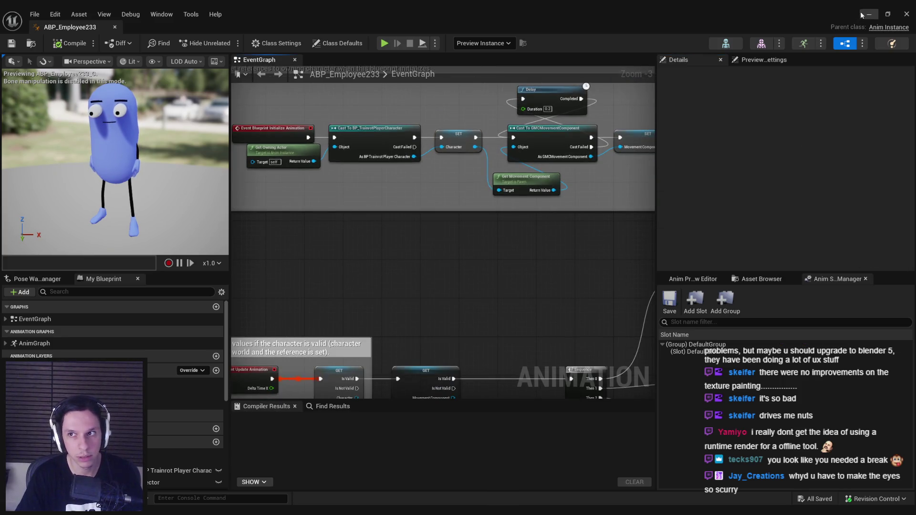
{"action": "left_click", "coordinate": [452, 151]}
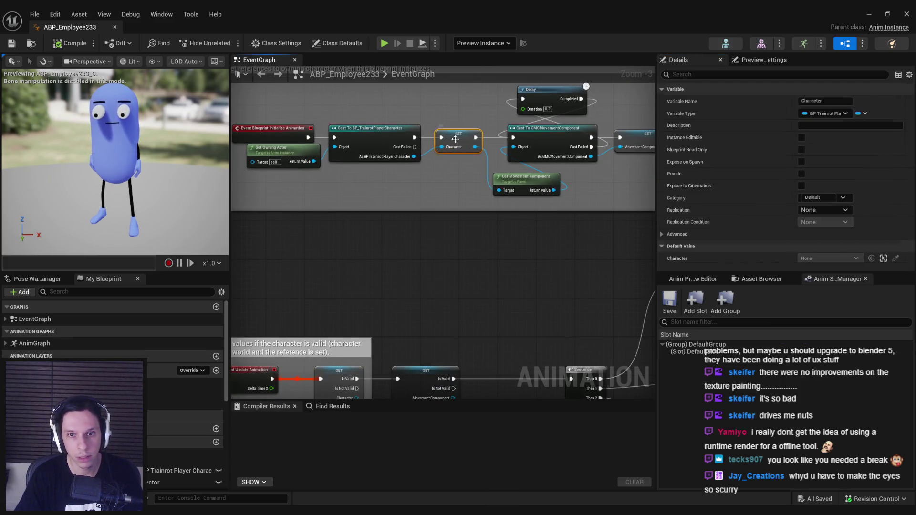
{"action": "left_click", "coordinate": [823, 115]}
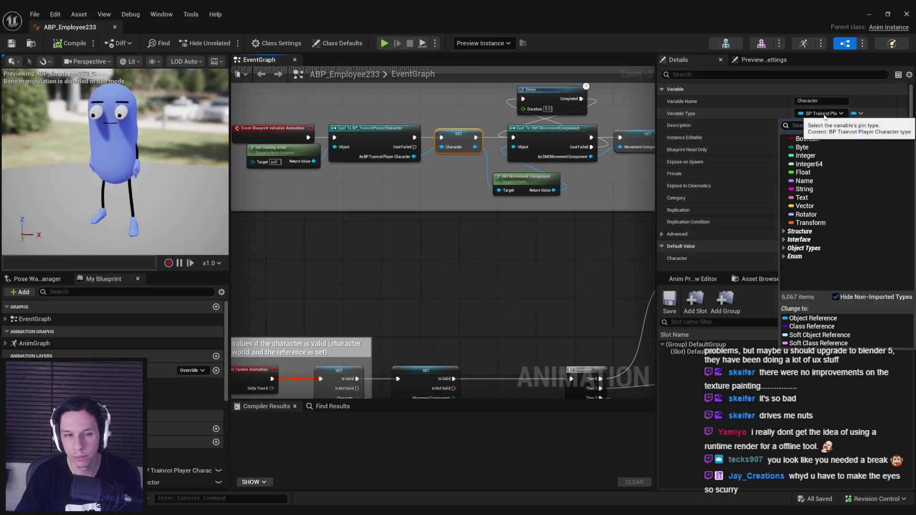
{"action": "type", "text": "base enem"}
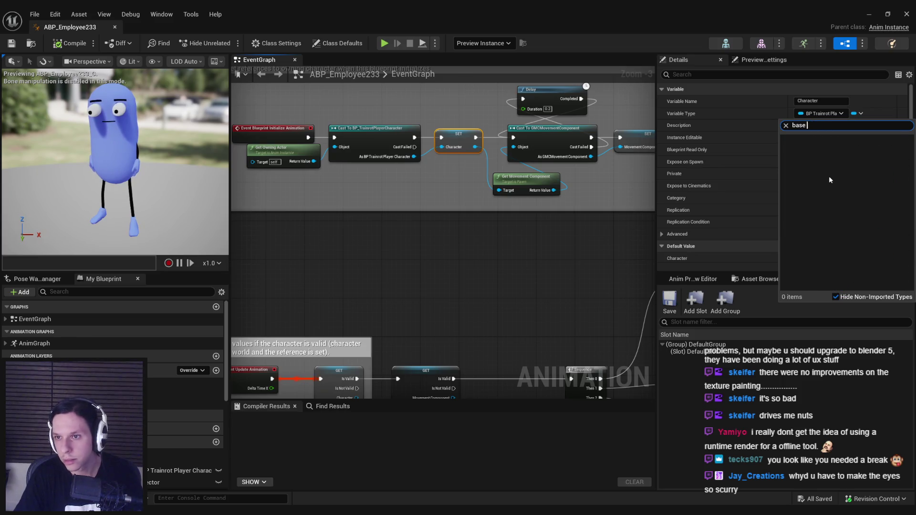
Browse the Content Browser to the Content/0_Core/NPC folder to check the pawn class name.
{"action": "left_click", "coordinate": [831, 257]}
{"action": "left_click_drag", "start_coordinate": [490, 14], "coordinate": [466, 47]}
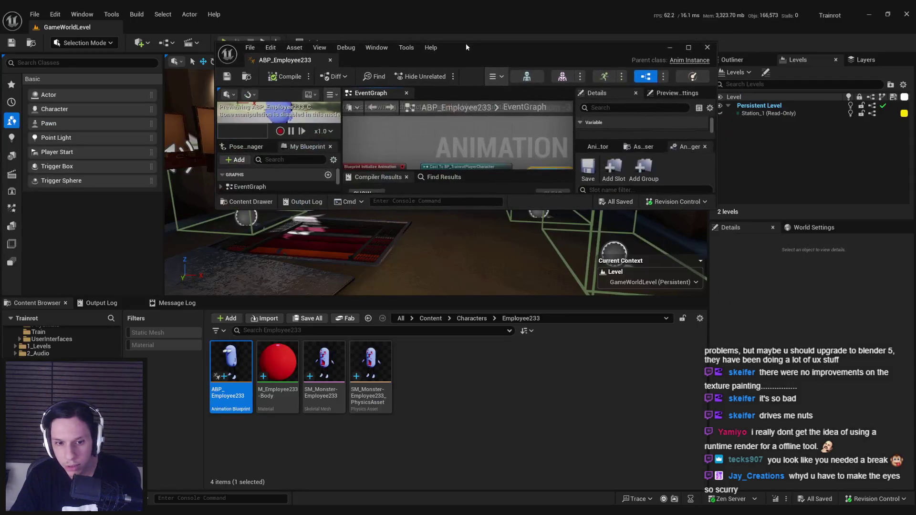
{"action": "left_click", "coordinate": [430, 318]}
{"action": "double_click", "coordinate": [231, 365]}
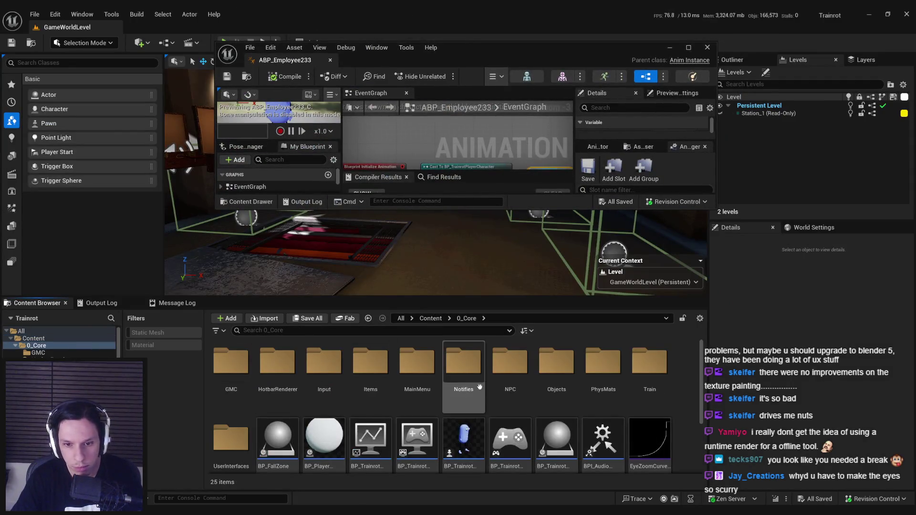
{"action": "double_click", "coordinate": [463, 365]}
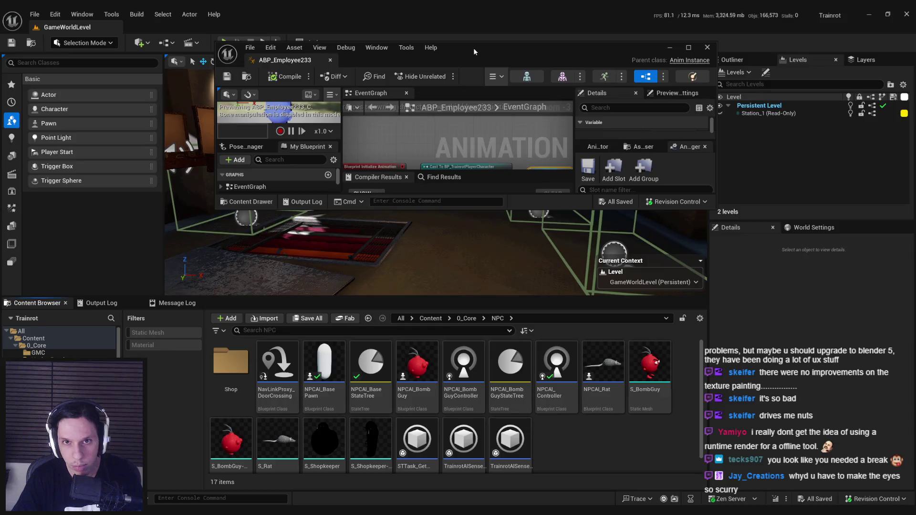
{"action": "double_click", "coordinate": [474, 51]}
Retype the Character variable to an NPCAI Base Pawn object reference and rename it Pawn.
{"action": "left_click", "coordinate": [843, 113]}
{"action": "type", "text": "base pawn"}
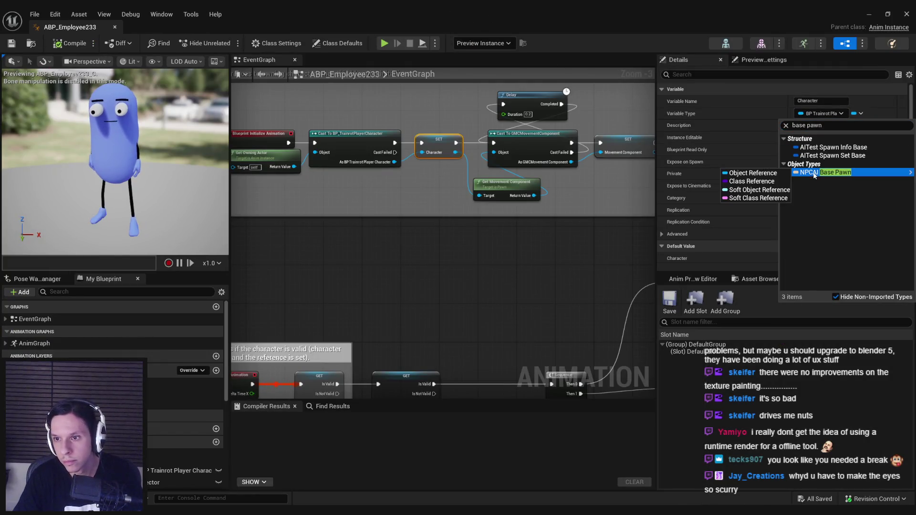
{"action": "left_click", "coordinate": [776, 173]}
{"action": "left_click", "coordinate": [506, 275]}
{"action": "left_click", "coordinate": [813, 103]}
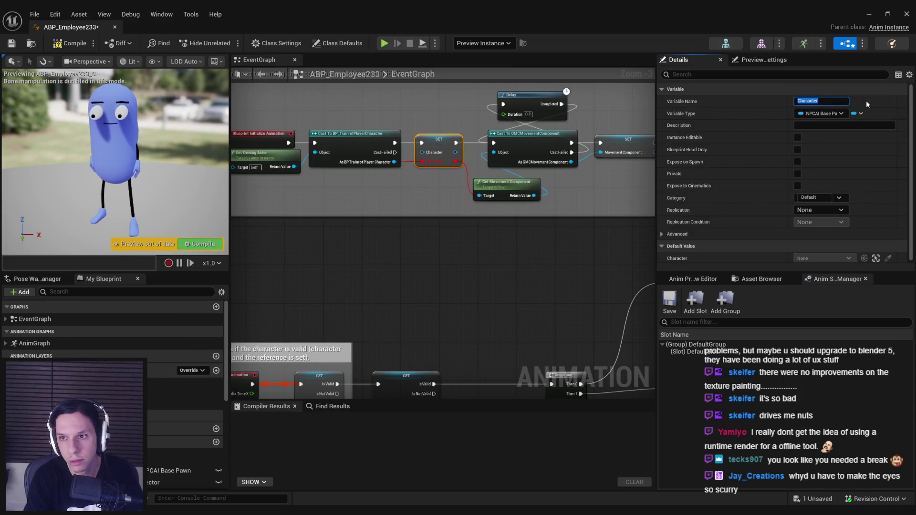
{"action": "type", "text": "Pawn"}
{"action": "key", "text": "Return"}
{"action": "left_click_drag", "start_coordinate": [397, 188], "coordinate": [417, 219]}
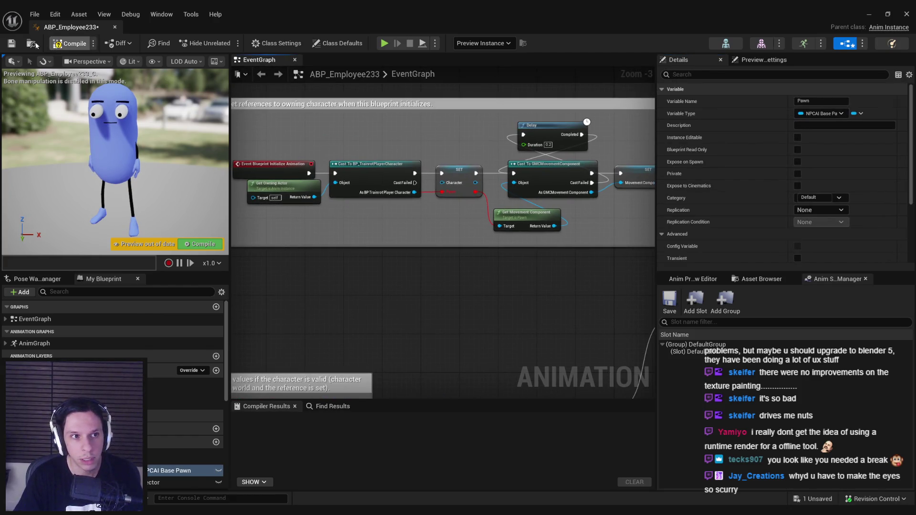
Replace the old Trainrot player cast with Cast To NPCAI_BasePawn feeding the SET Character node.
{"action": "left_click", "coordinate": [12, 43]}
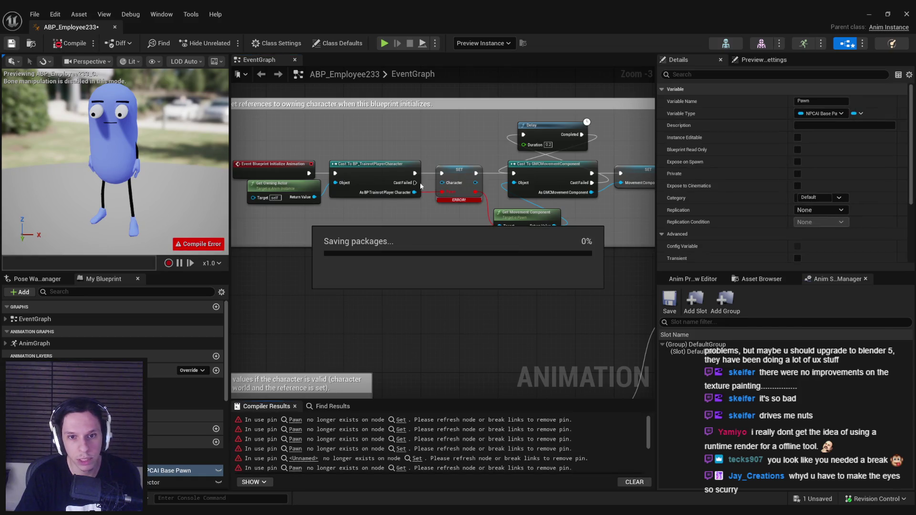
{"action": "scroll", "coordinate": [479, 236], "scroll_direction": "up", "scroll_amount": 3}
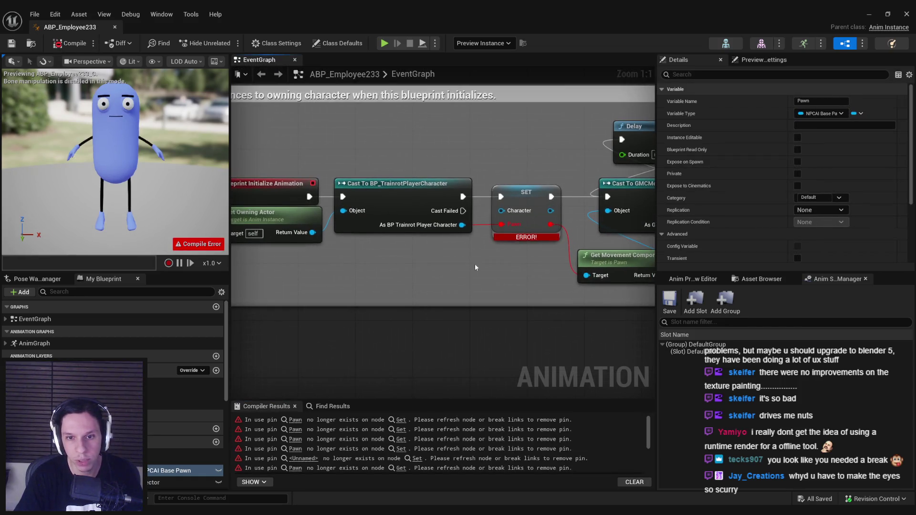
{"action": "left_click_drag", "start_coordinate": [356, 215], "coordinate": [403, 256]}
{"action": "type", "text": "cast to ai"}
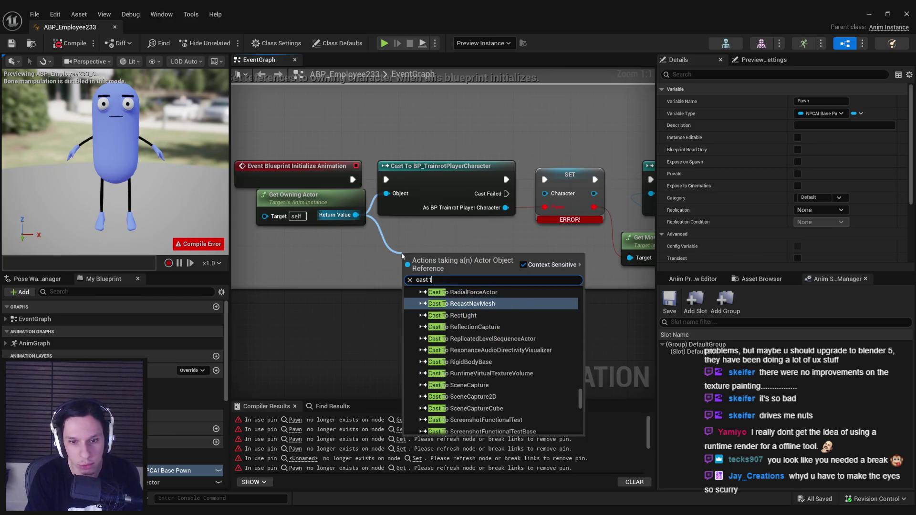
{"action": "type", "text": " pawn"}
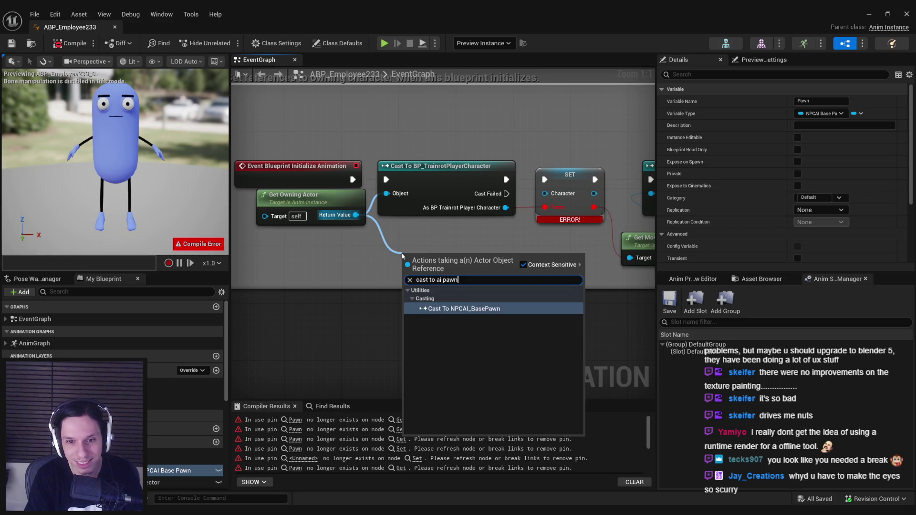
{"action": "key", "text": "Return"}
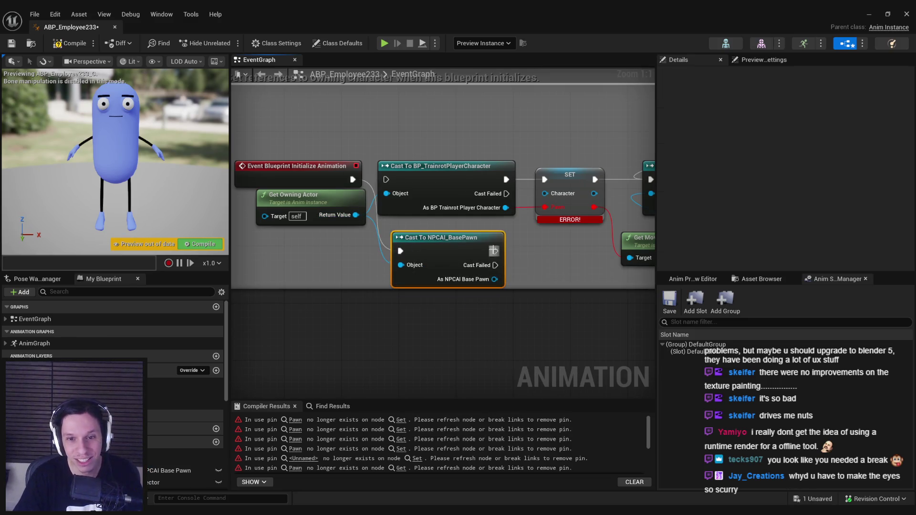
{"action": "left_click_drag", "start_coordinate": [495, 251], "coordinate": [544, 179]}
{"action": "left_click", "coordinate": [444, 166]}
{"action": "mouse_move", "coordinate": [353, 180]}
{"action": "left_mouse_down"}
{"action": "mouse_move", "coordinate": [401, 251]}
{"action": "mouse_move", "coordinate": [440, 172]}
{"action": "left_mouse_up"}
{"action": "key", "text": "Delete"}
{"action": "left_click_drag", "start_coordinate": [516, 139], "coordinate": [388, 138]}
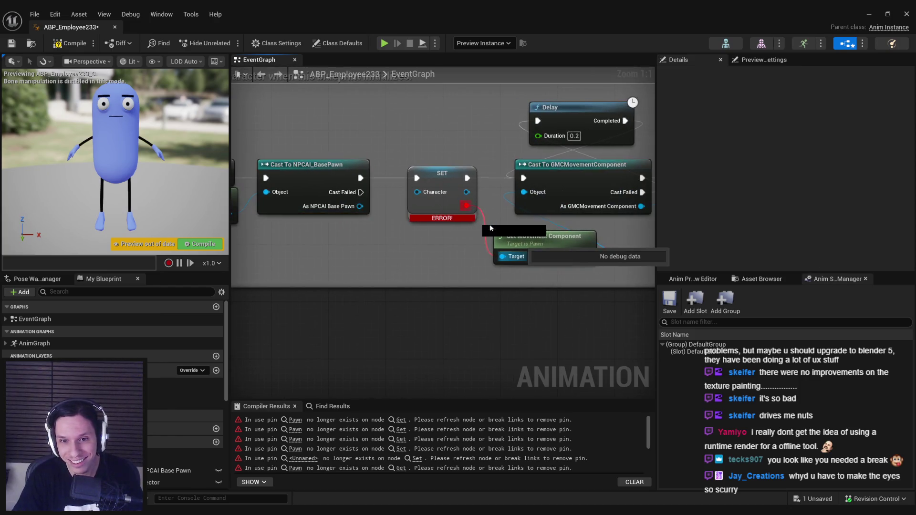
{"action": "left_click", "coordinate": [503, 257], "text": "alt"}
{"action": "mouse_move", "coordinate": [360, 206]}
{"action": "left_mouse_down"}
{"action": "mouse_move", "coordinate": [417, 192]}
{"action": "mouse_move", "coordinate": [482, 224]}
{"action": "mouse_move", "coordinate": [494, 247]}
{"action": "left_mouse_up"}
Stop debugging the preview instance and compile the animation blueprint.
{"action": "left_click", "coordinate": [483, 43]}
{"action": "left_click", "coordinate": [482, 54]}
{"action": "scroll", "coordinate": [308, 190], "scroll_direction": "down", "scroll_amount": 1}
{"action": "scroll", "coordinate": [469, 263], "scroll_direction": "down", "scroll_amount": 1}
{"action": "key", "text": "F7"}
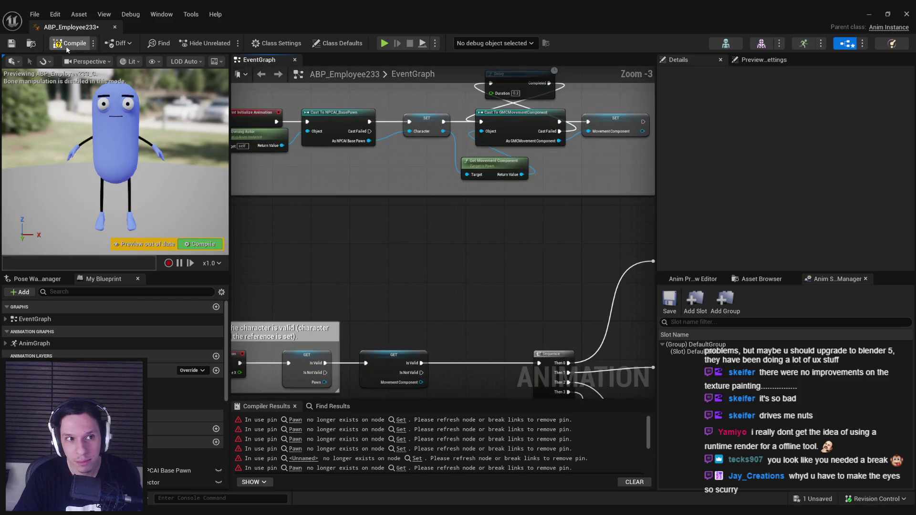
{"action": "scroll", "coordinate": [358, 211], "scroll_direction": "down", "scroll_amount": 1}
At the first three compiler errors, wire Character into the Get Actor Location and Rotation Targets.
{"action": "left_click", "coordinate": [293, 423]}
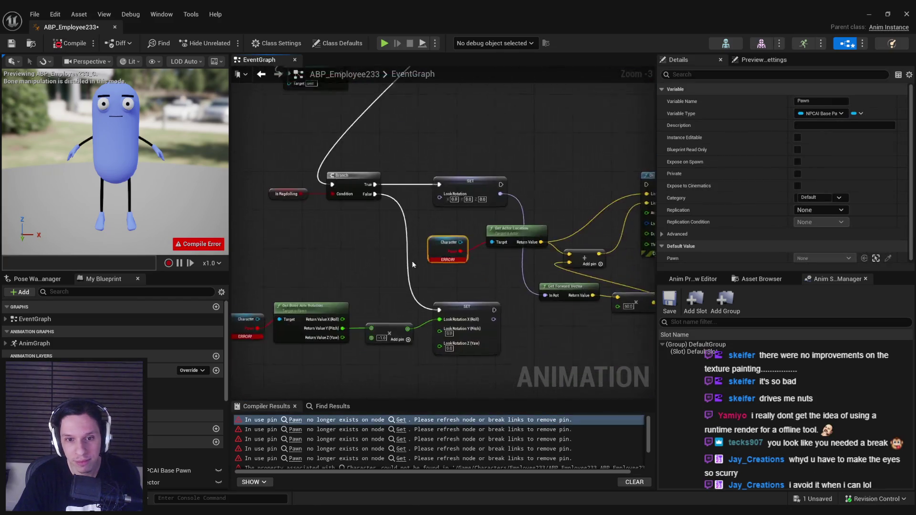
{"action": "left_click", "coordinate": [479, 231], "text": "alt"}
{"action": "left_click_drag", "start_coordinate": [462, 222], "coordinate": [508, 221]}
{"action": "scroll", "coordinate": [478, 239], "scroll_direction": "down", "scroll_amount": 3}
{"action": "left_click", "coordinate": [409, 428]}
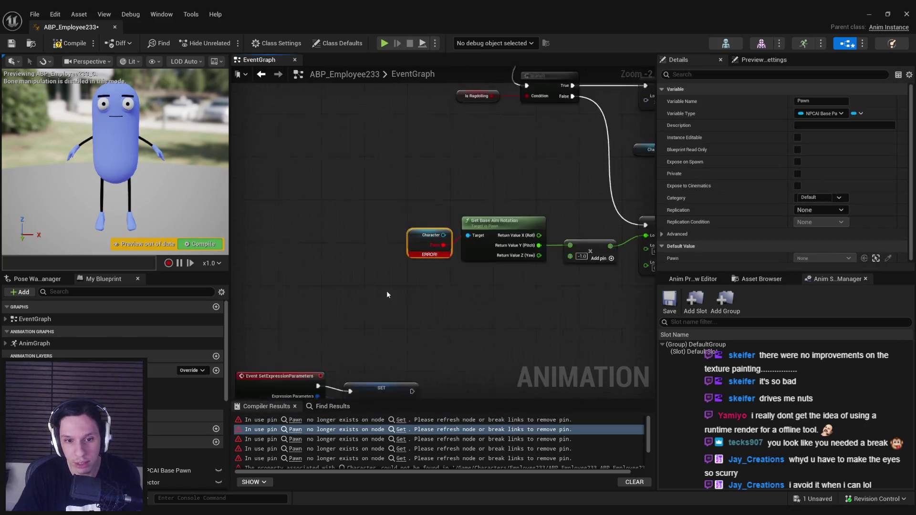
{"action": "left_click", "coordinate": [459, 229], "text": "alt"}
{"action": "left_click_drag", "start_coordinate": [459, 215], "coordinate": [491, 216]}
{"action": "left_click", "coordinate": [408, 439]}
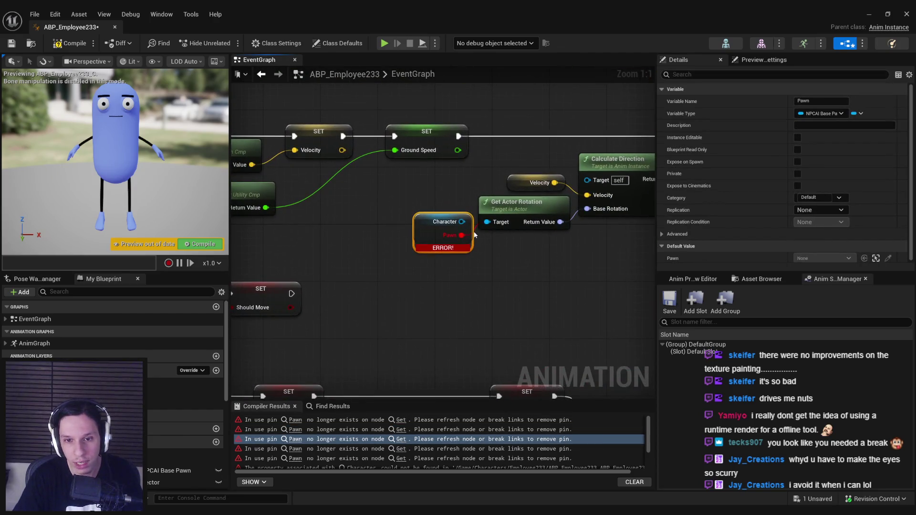
{"action": "left_click", "coordinate": [462, 235], "text": "alt"}
{"action": "left_click_drag", "start_coordinate": [462, 221], "coordinate": [488, 222]}
Go through the remaining Pawn pin errors and recompile to refresh the error list.
{"action": "left_click", "coordinate": [306, 449]}
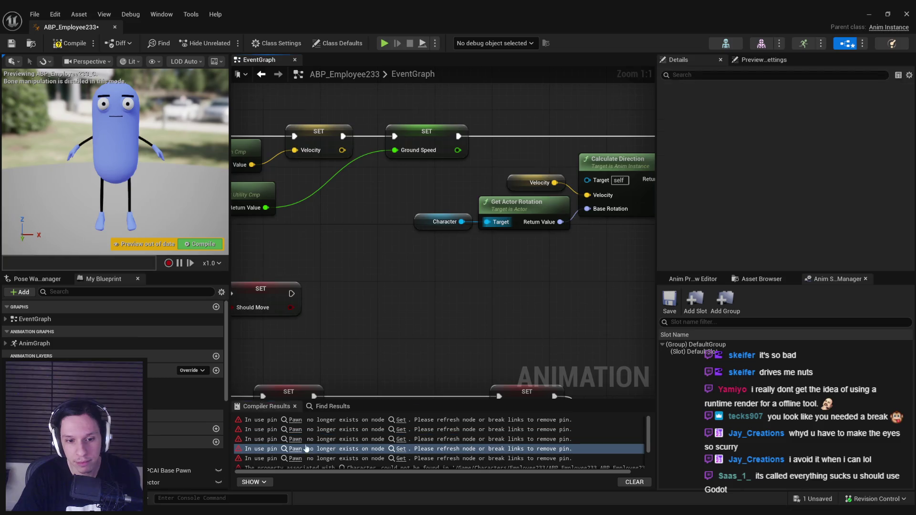
{"action": "left_click", "coordinate": [296, 458]}
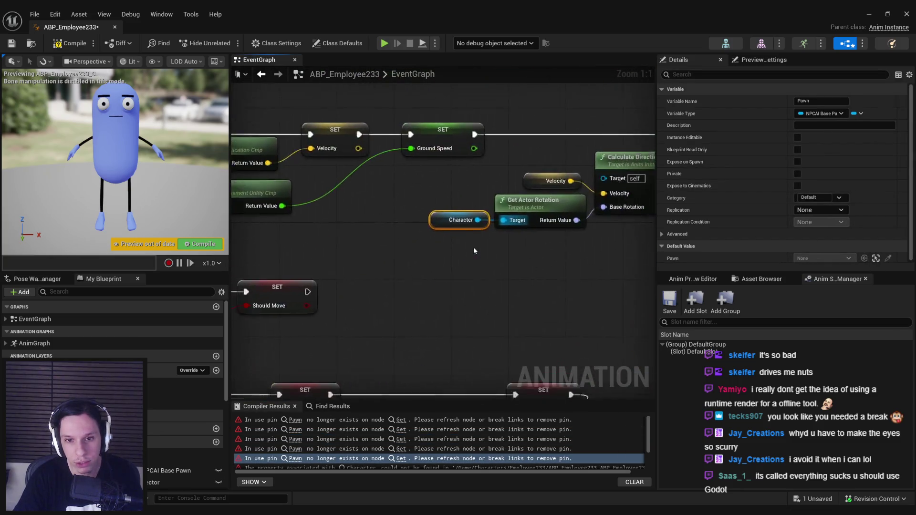
{"action": "scroll", "coordinate": [366, 441], "scroll_direction": "down", "scroll_amount": 3}
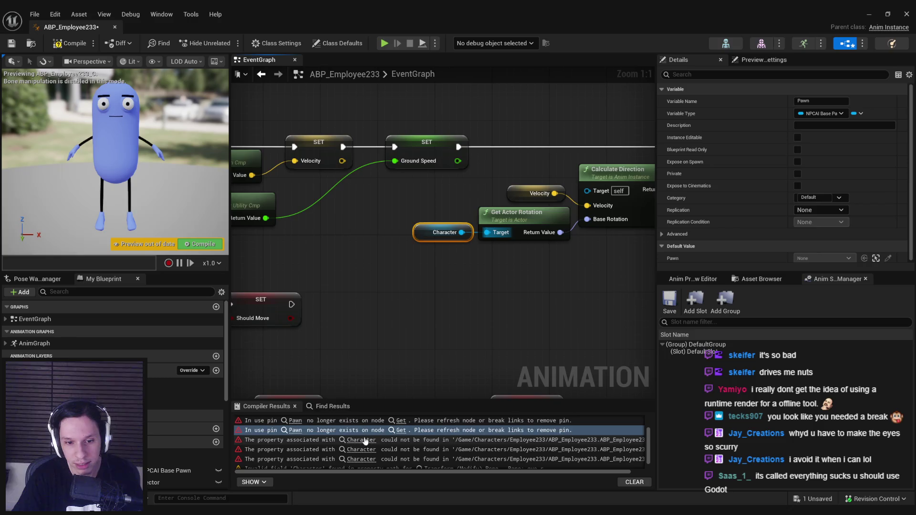
{"action": "left_click", "coordinate": [366, 441]}
{"action": "left_click", "coordinate": [12, 44]}
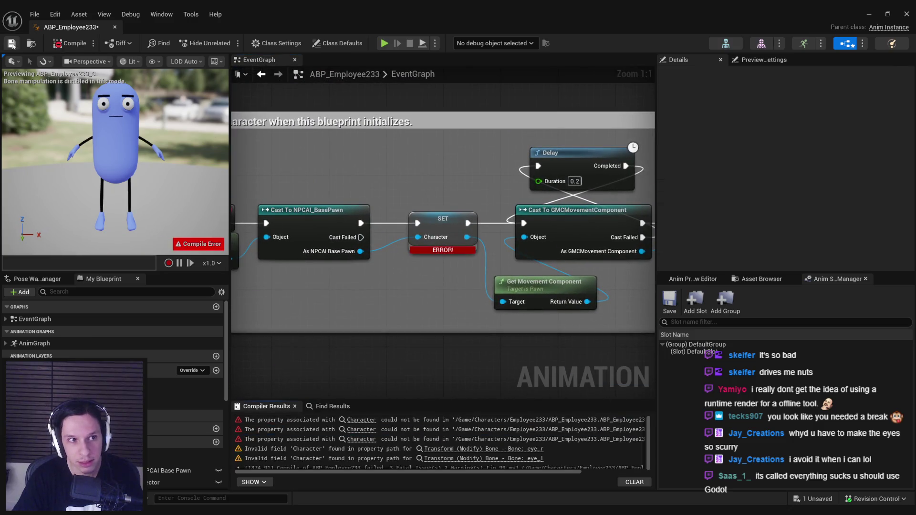
{"action": "left_click", "coordinate": [364, 421]}
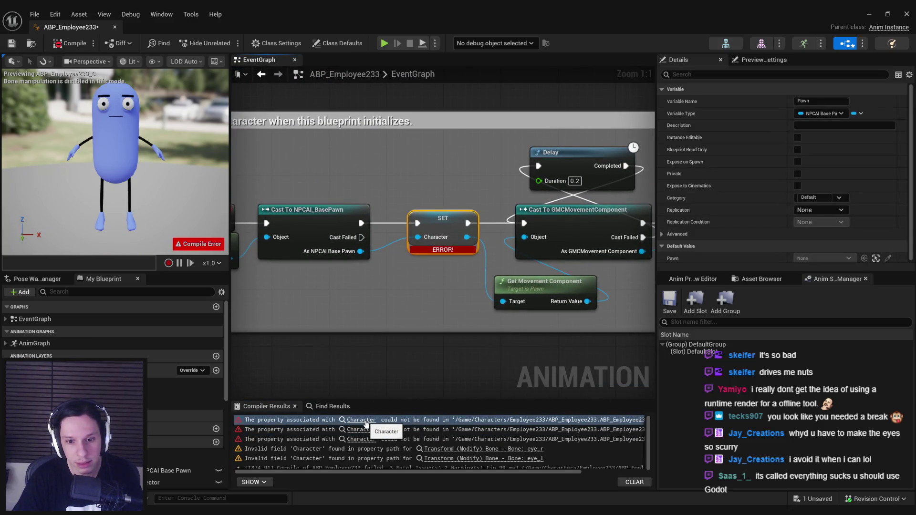
{"action": "mouse_move", "coordinate": [351, 473]}
{"action": "left_mouse_down"}
{"action": "mouse_move", "coordinate": [387, 473]}
{"action": "mouse_move", "coordinate": [352, 473]}
{"action": "left_mouse_up"}
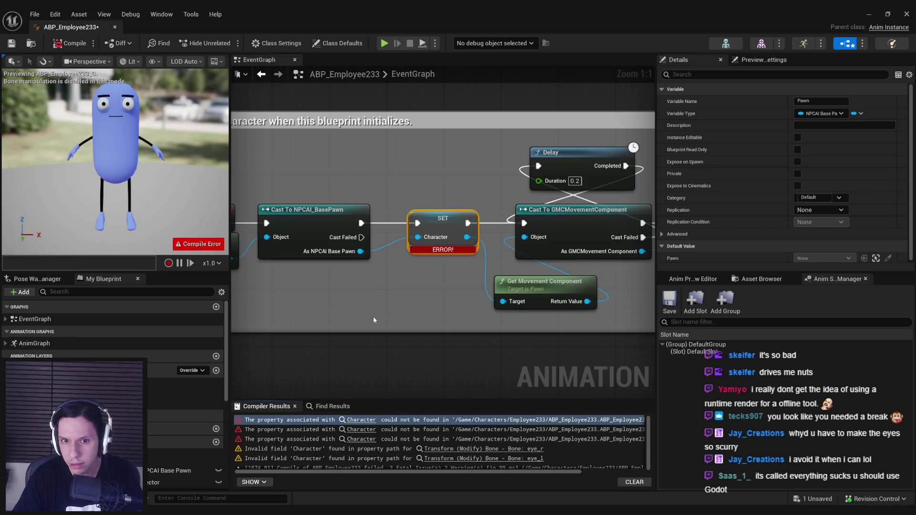
Refresh the SET node and two Character nodes so they reference Pawn.
{"action": "right_click", "coordinate": [430, 224]}
{"action": "left_click", "coordinate": [469, 293]}
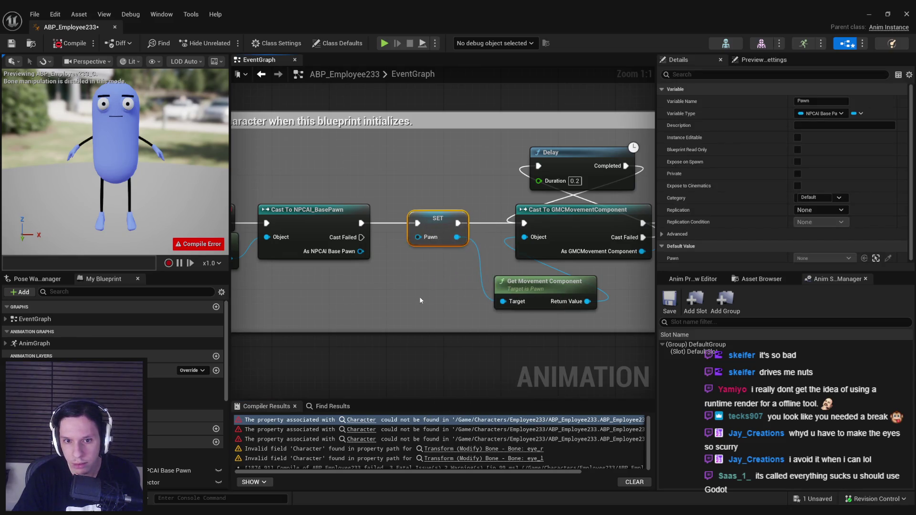
{"action": "left_click", "coordinate": [355, 431]}
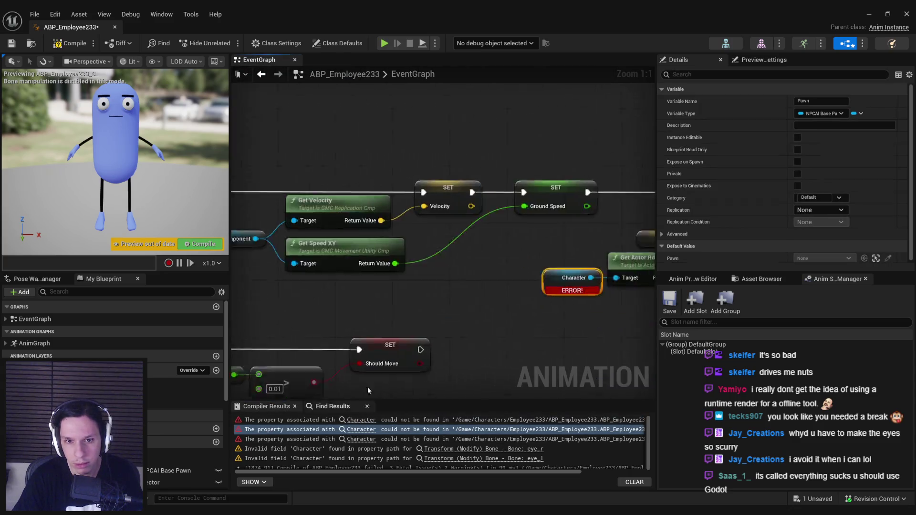
{"action": "right_click", "coordinate": [424, 237]}
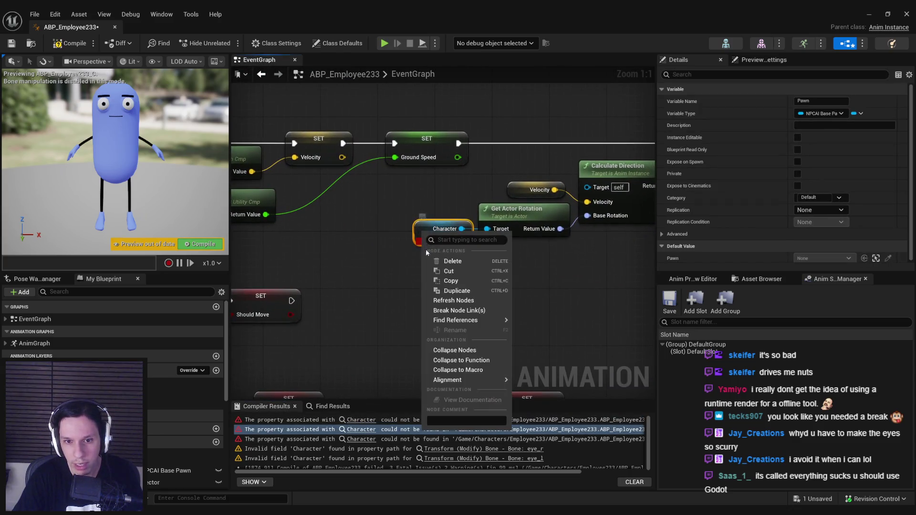
{"action": "left_click", "coordinate": [453, 300]}
{"action": "left_click", "coordinate": [362, 439]}
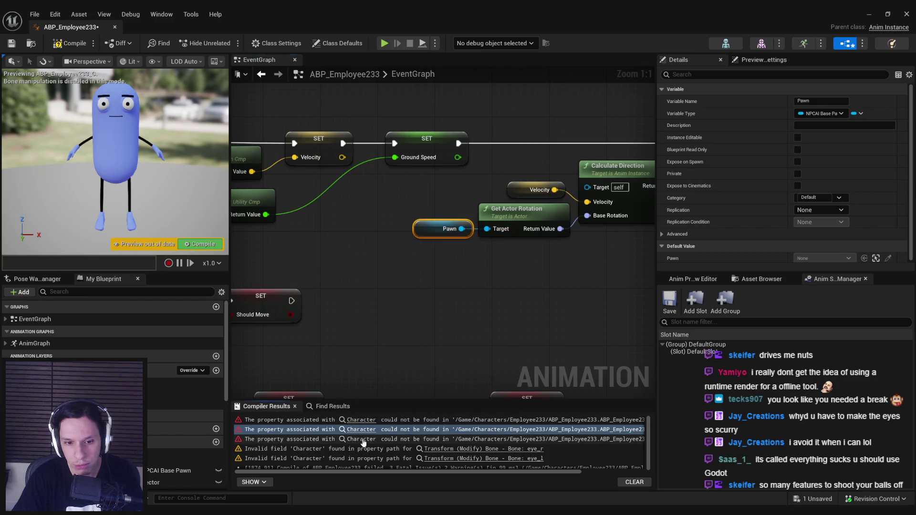
{"action": "right_click", "coordinate": [427, 234]}
{"action": "left_click", "coordinate": [451, 299]}
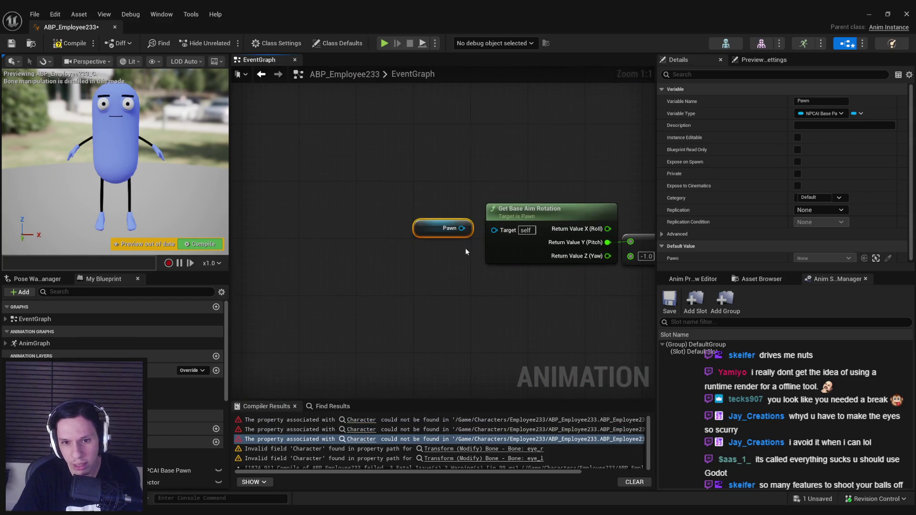
Compile and save, then delete the two eye Transform (Modify) Bone nodes in AnimGraph.
{"action": "key", "text": "F7"}
{"action": "key", "text": "ctrl+s"}
{"action": "left_click", "coordinate": [454, 420]}
{"action": "mouse_move", "coordinate": [461, 271]}
{"action": "left_mouse_down"}
{"action": "mouse_move", "coordinate": [333, 201]}
{"action": "mouse_move", "coordinate": [591, 198]}
{"action": "mouse_move", "coordinate": [565, 200]}
{"action": "left_mouse_up"}
{"action": "key", "text": "Delete"}
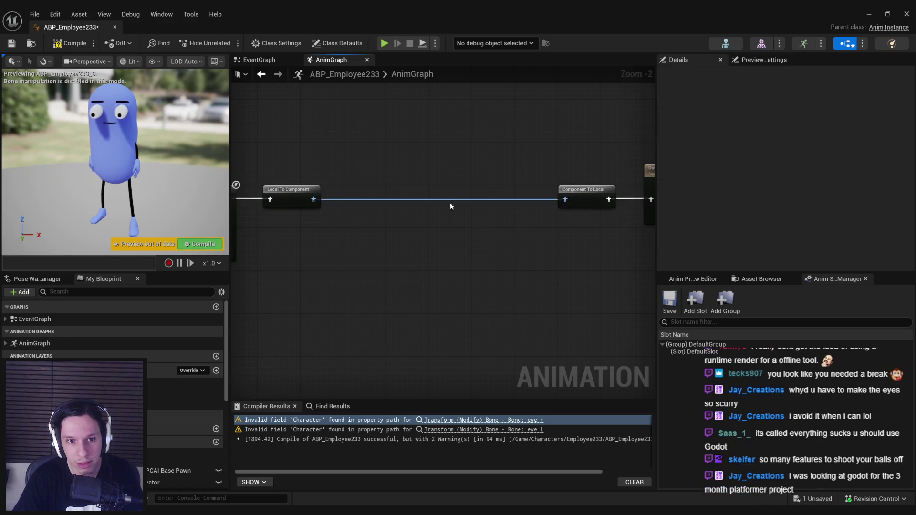
Tidy the AnimGraph so Output Pose sits beside Blend Poses by bool.
{"action": "scroll", "coordinate": [450, 206], "scroll_direction": "down", "scroll_amount": 1}
{"action": "left_click_drag", "start_coordinate": [543, 233], "coordinate": [287, 160]}
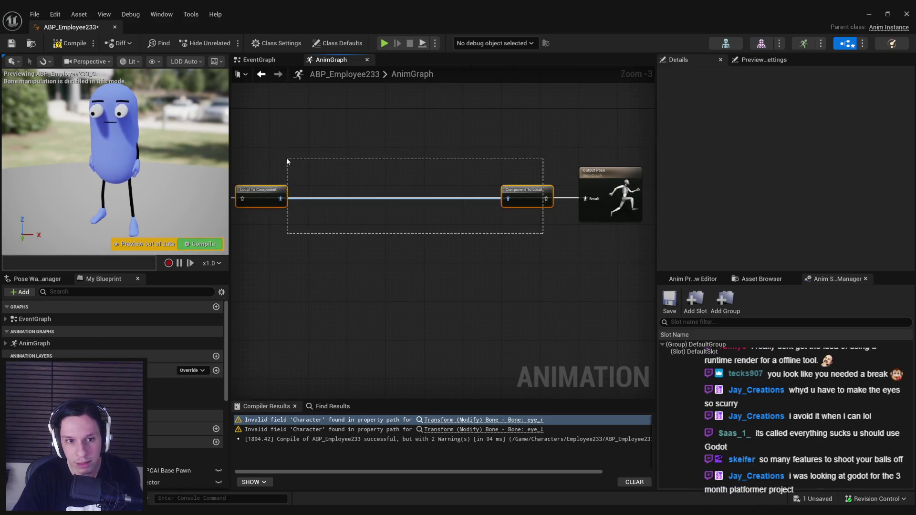
{"action": "mouse_move", "coordinate": [323, 184]}
{"action": "left_mouse_down"}
{"action": "mouse_move", "coordinate": [442, 192]}
{"action": "mouse_move", "coordinate": [396, 187]}
{"action": "left_mouse_up"}
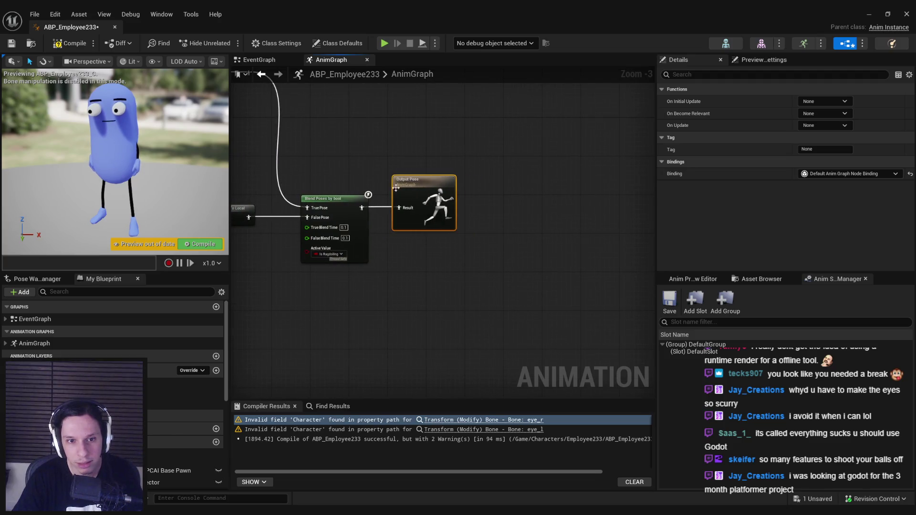
{"action": "left_click", "coordinate": [372, 162]}
Compile and save ABP_Employee233, then open the NPC folder in the level's Content Browser.
{"action": "key", "text": "F7"}
{"action": "key", "text": "ctrl+s"}
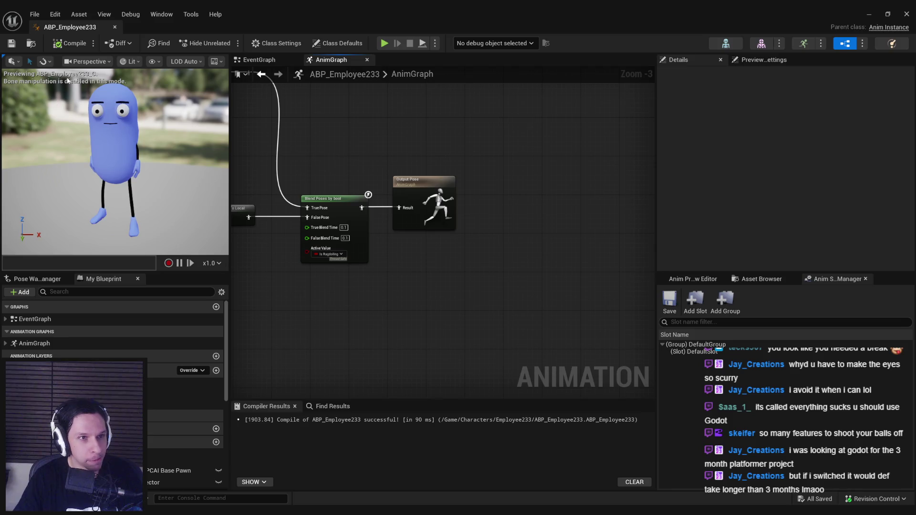
{"action": "key", "text": "alt+Tab"}
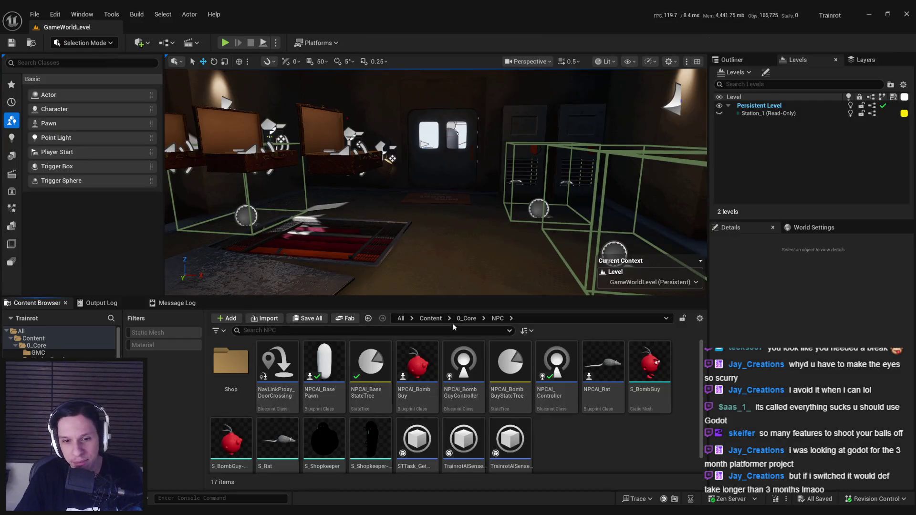
{"action": "double_click", "coordinate": [510, 362]}
Open NPCAI_BasePawn and delete its static Mesh component.
{"action": "left_click", "coordinate": [324, 365]}
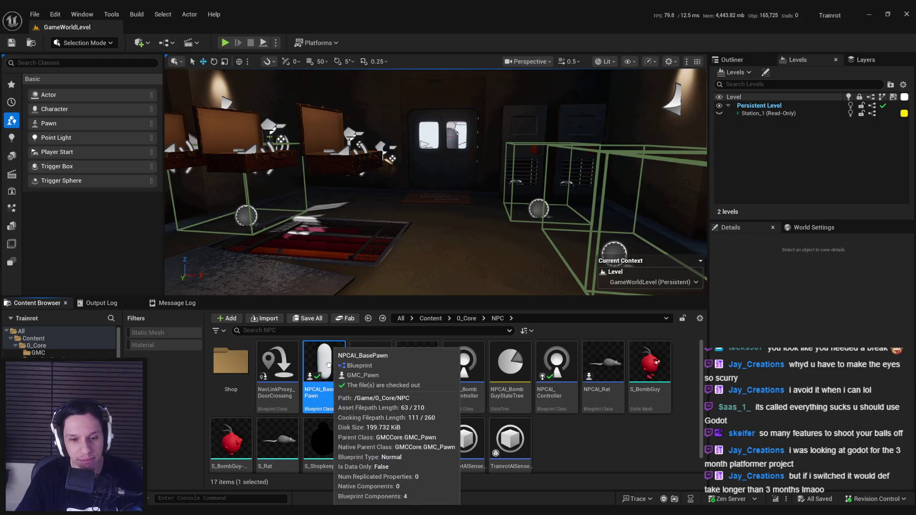
{"action": "double_click", "coordinate": [324, 365]}
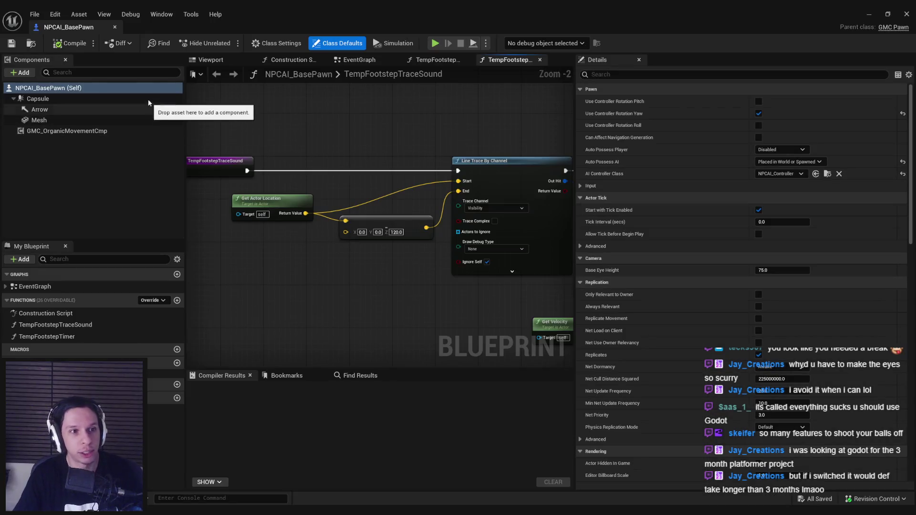
{"action": "left_click", "coordinate": [39, 120]}
{"action": "left_click", "coordinate": [212, 60]}
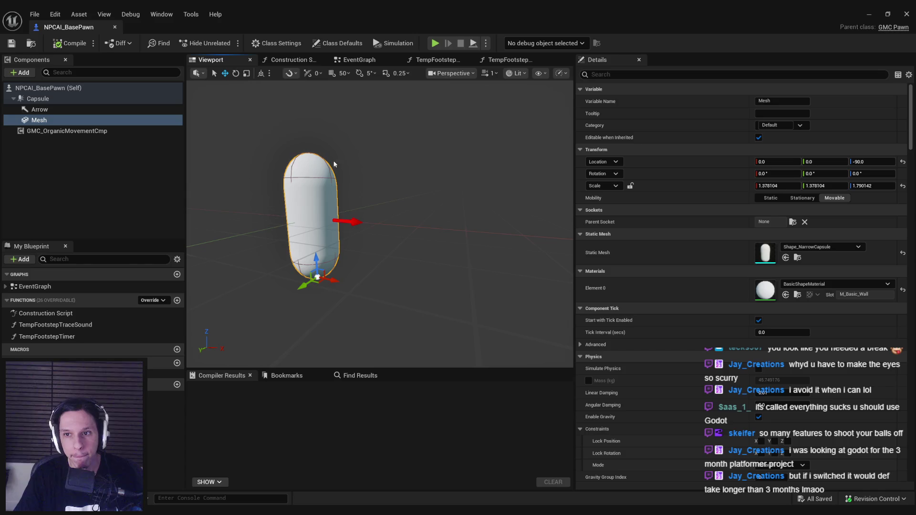
{"action": "left_click", "coordinate": [334, 164]}
{"action": "left_click", "coordinate": [44, 120]}
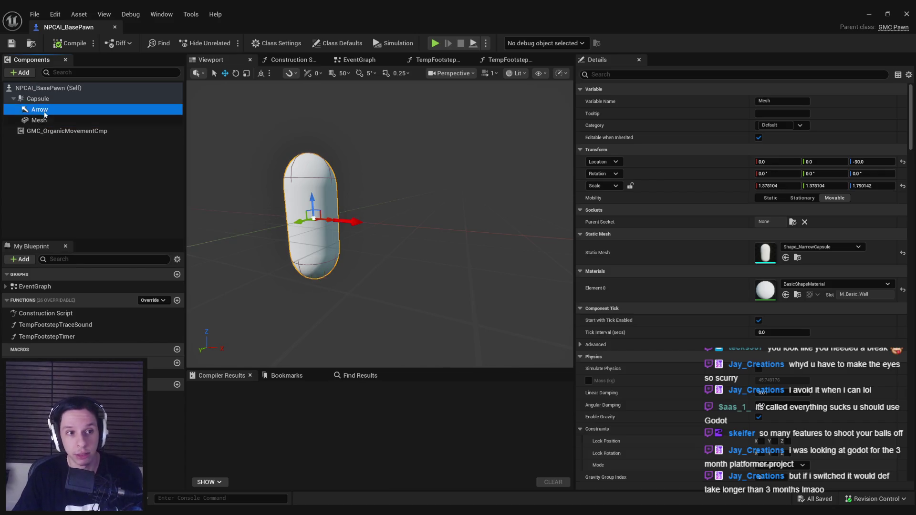
{"action": "key", "text": "Delete"}
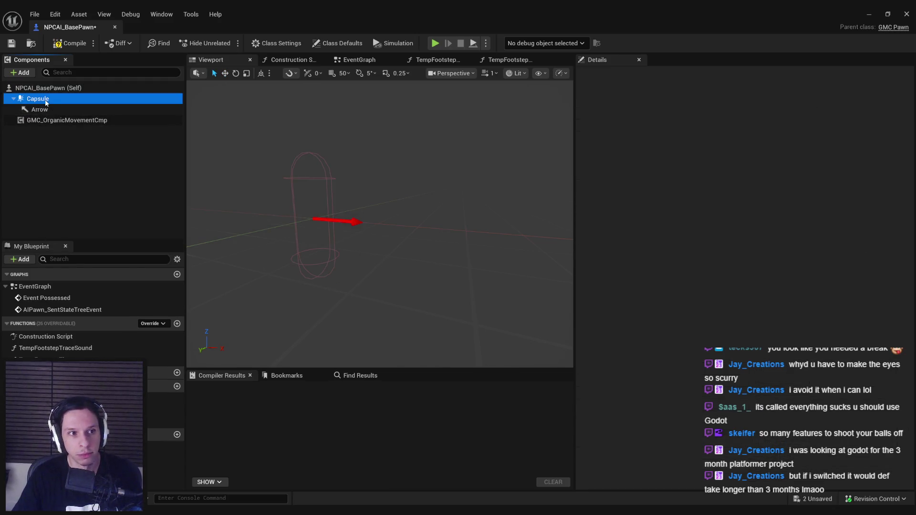
Add a Skeletal Mesh component under Capsule and name it SKMesh.
{"action": "left_click", "coordinate": [21, 72]}
{"action": "type", "text": "skele"}
{"action": "left_click", "coordinate": [36, 98]}
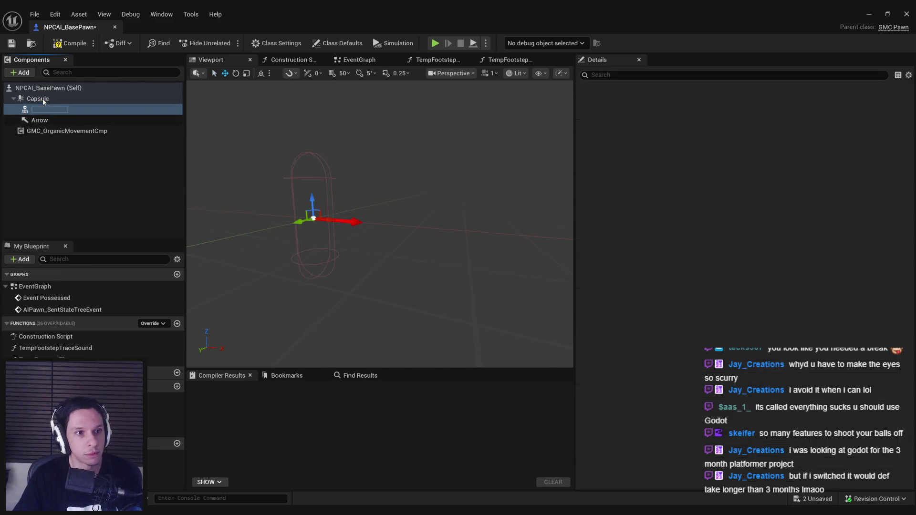
{"action": "left_click", "coordinate": [36, 111]}
{"action": "type", "text": "SKMesh"}
{"action": "key", "text": "Return"}
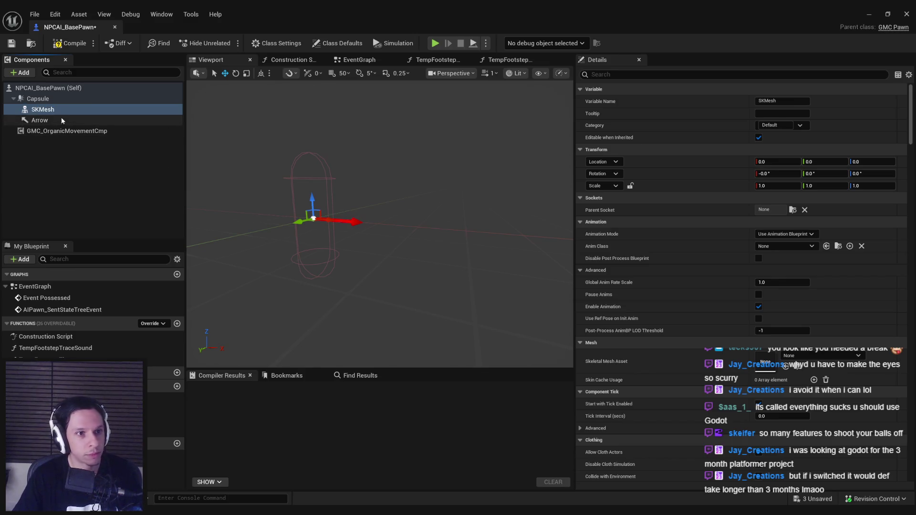
{"action": "left_click", "coordinate": [806, 247]}
Give SKMesh the SM_Monster-Employee233 skeletal mesh and ABP_Employee233 anim class.
{"action": "left_click", "coordinate": [805, 248]}
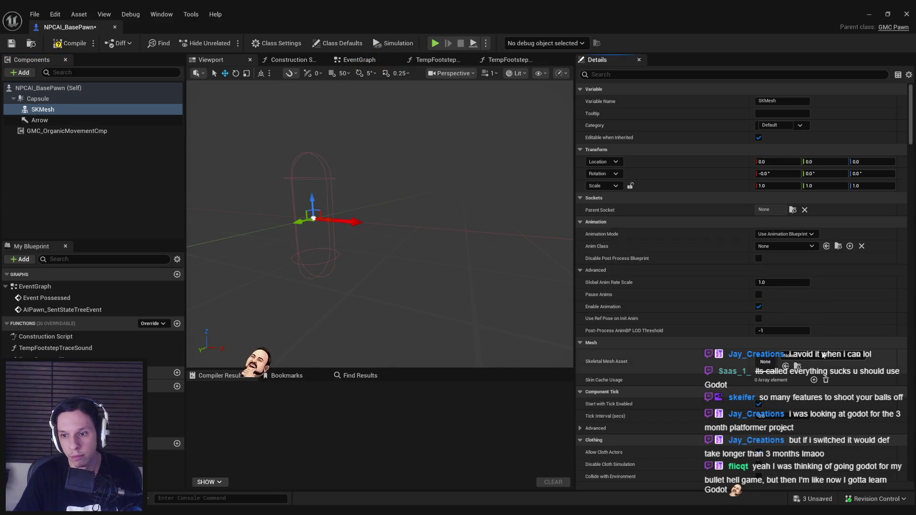
{"action": "left_click", "coordinate": [821, 361]}
{"action": "type", "text": "p"}
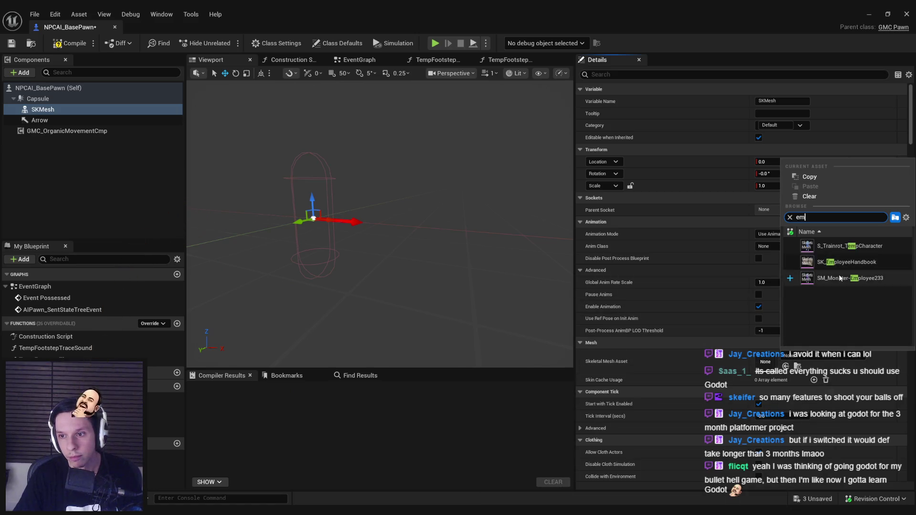
{"action": "left_click", "coordinate": [811, 245]}
{"action": "left_click", "coordinate": [791, 246]}
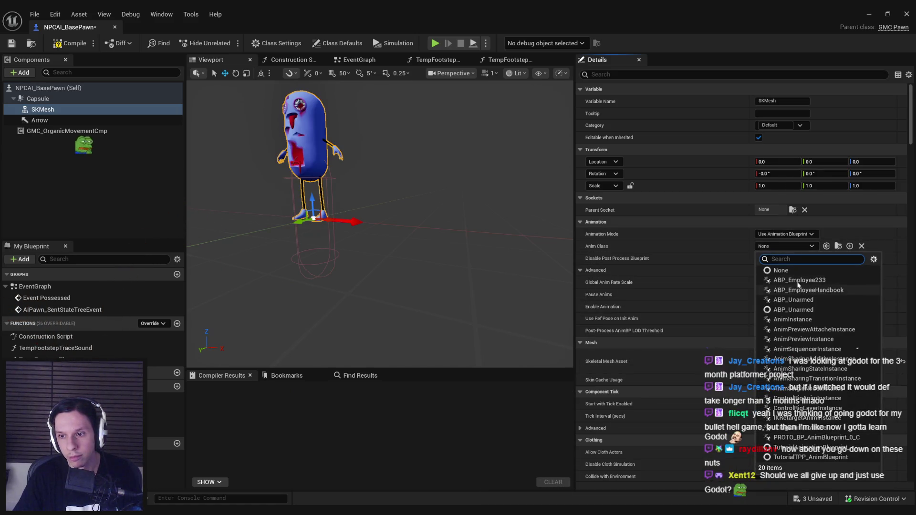
{"action": "left_click", "coordinate": [787, 288]}
Rotate the SKMesh to a yaw of -90.
{"action": "key", "text": "f"}
{"action": "key", "text": "e"}
{"action": "left_click_drag", "start_coordinate": [410, 230], "coordinate": [434, 235]}
{"action": "key", "text": "ctrl+z"}
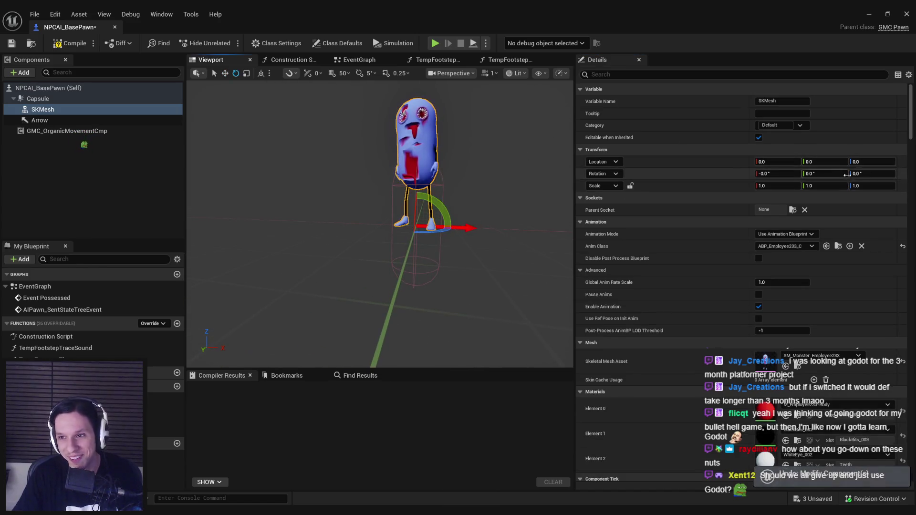
{"action": "left_click", "coordinate": [879, 175]}
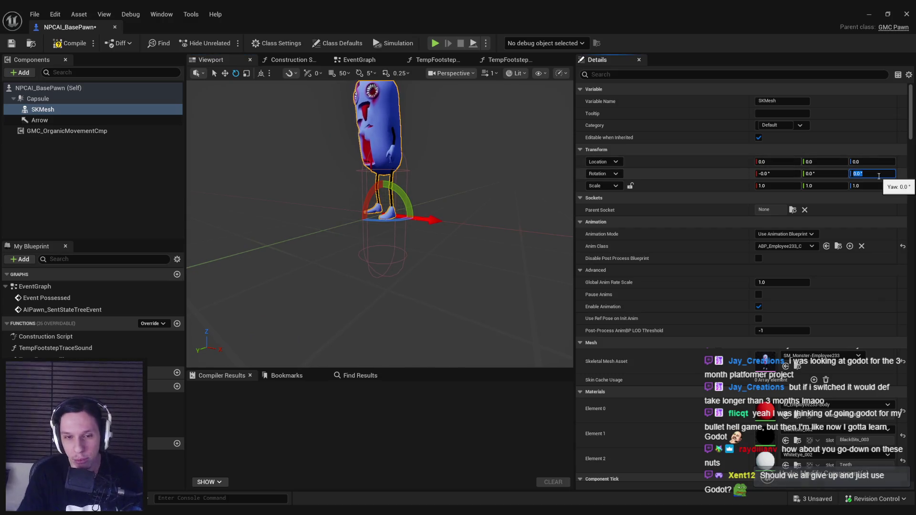
{"action": "type", "text": "-90"}
{"action": "key", "text": "Return"}
Lower the mesh to about Z -80 so its feet meet the capsule bottom.
{"action": "key", "text": "w"}
{"action": "left_click_drag", "start_coordinate": [382, 203], "coordinate": [375, 275]}
{"action": "scroll", "coordinate": [375, 274], "scroll_direction": "up", "scroll_amount": 5}
{"action": "left_click_drag", "start_coordinate": [378, 224], "coordinate": [370, 238]}
{"action": "scroll", "coordinate": [371, 240], "scroll_direction": "down", "scroll_amount": 6}
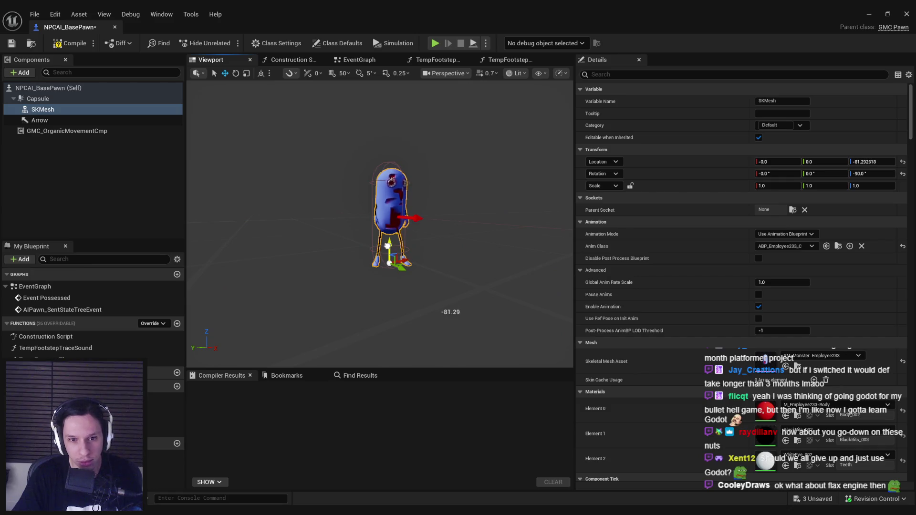
Compile and save NPCAI_BasePawn, then open NPCAI_BombGuy from the level editor.
{"action": "left_click", "coordinate": [61, 45]}
{"action": "left_click", "coordinate": [11, 43]}
{"action": "left_click", "coordinate": [869, 14]}
{"action": "double_click", "coordinate": [416, 365]}
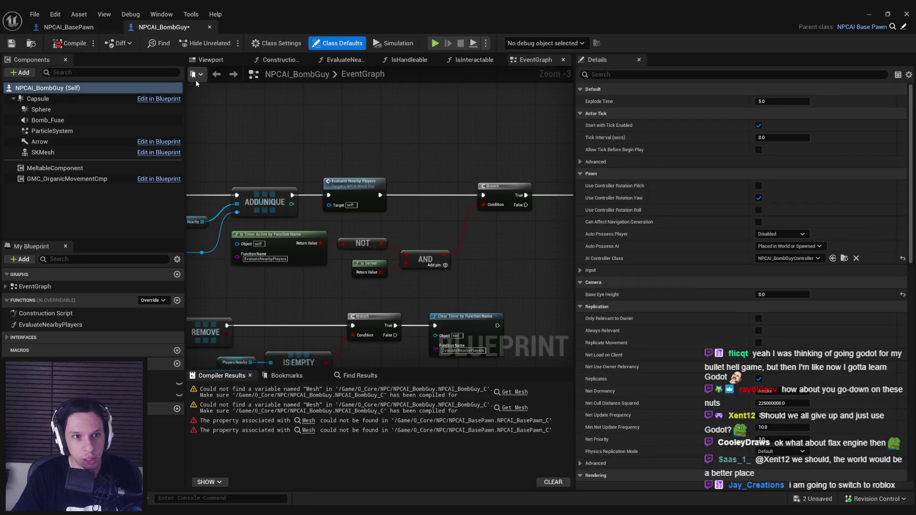
Undo NPCAI_BasePawn's skeletal mesh changes back to the static capsule Mesh, then recompile it.
{"action": "left_click", "coordinate": [93, 28]}
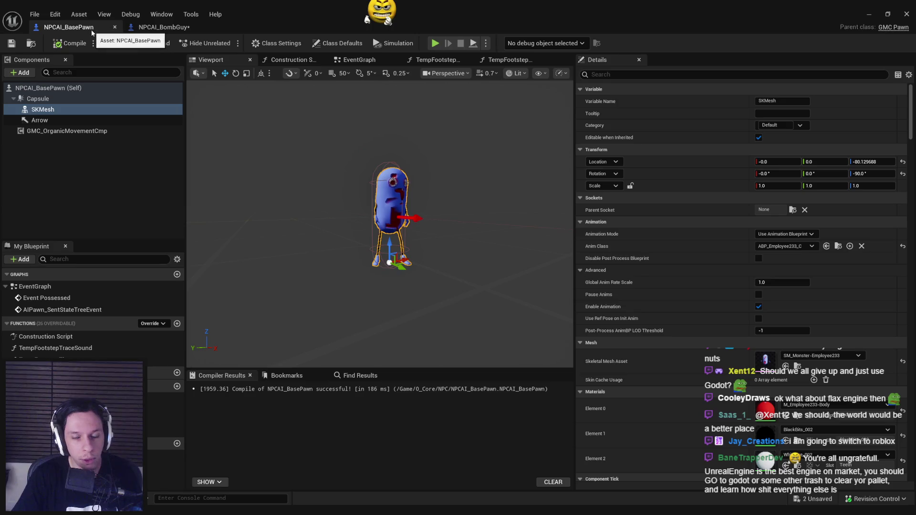
{"action": "key", "text": "ctrl+z"}
{"action": "key", "text": "ctrl+z"}
{"action": "key", "text": "ctrl+z"}
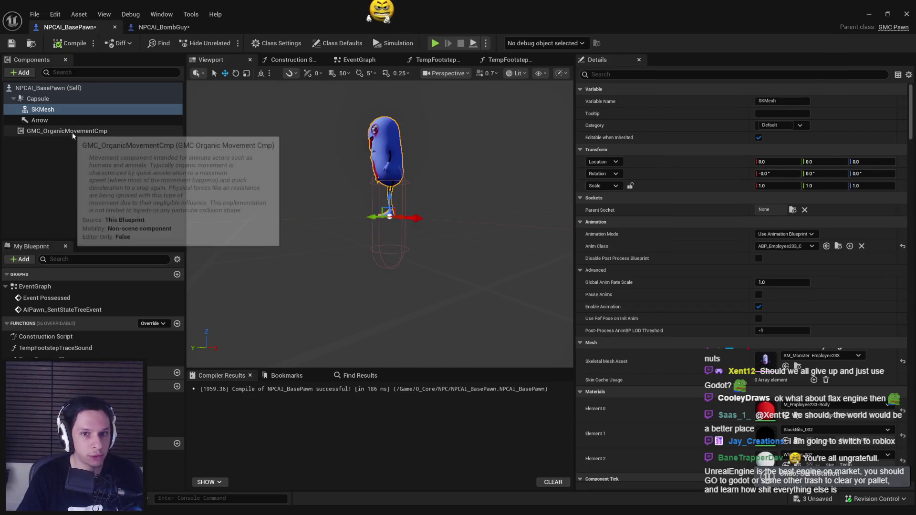
{"action": "key", "text": "ctrl+z"}
{"action": "key", "text": "ctrl+z"}
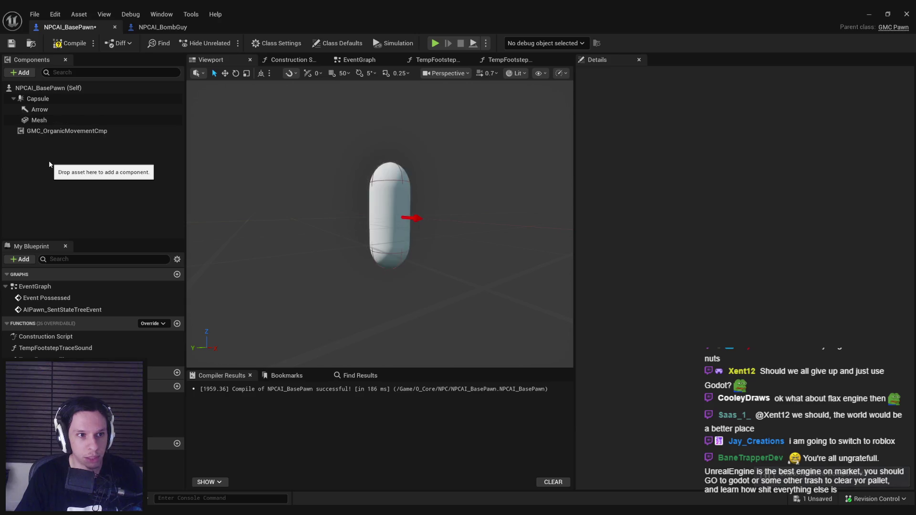
{"action": "left_click", "coordinate": [39, 121]}
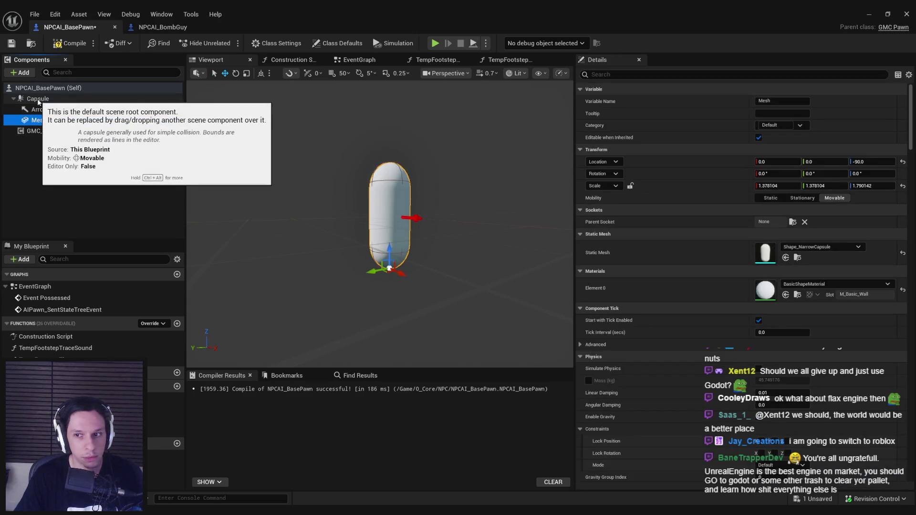
{"action": "left_click", "coordinate": [65, 47]}
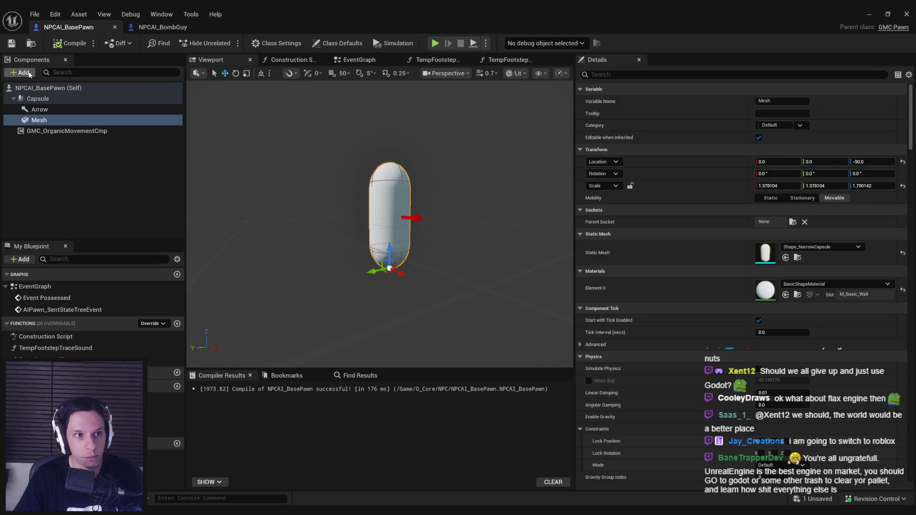
{"action": "left_click", "coordinate": [867, 15]}
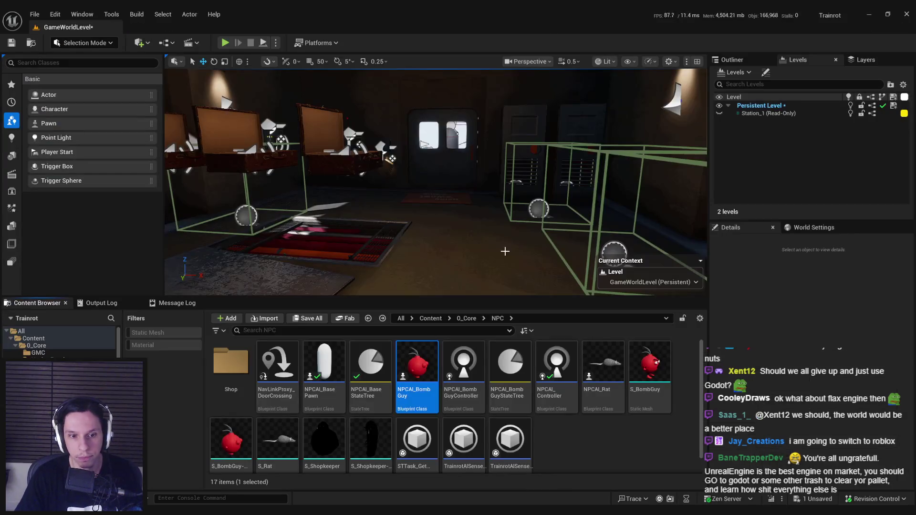
Create a child blueprint of NPCAI_BasePawn named NPCAI_Employee233 and open it.
{"action": "left_click", "coordinate": [329, 374]}
{"action": "right_click", "coordinate": [334, 377]}
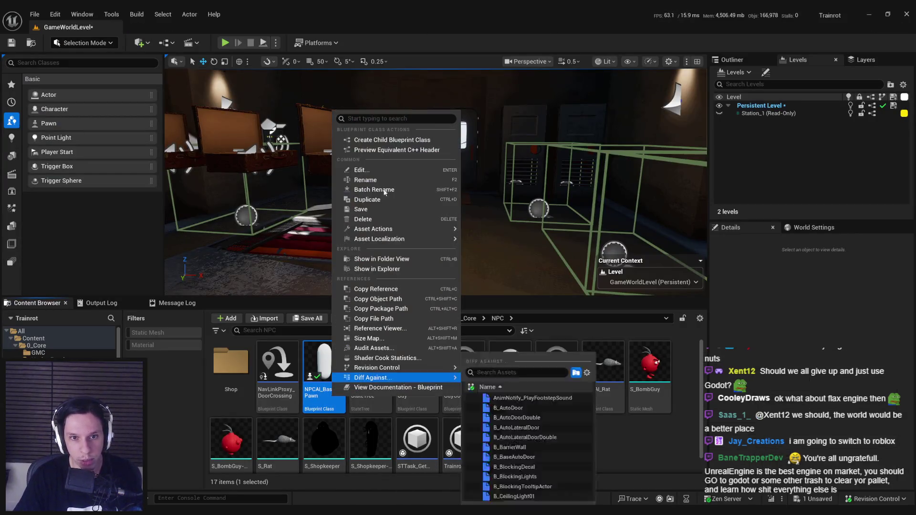
{"action": "left_click", "coordinate": [375, 140]}
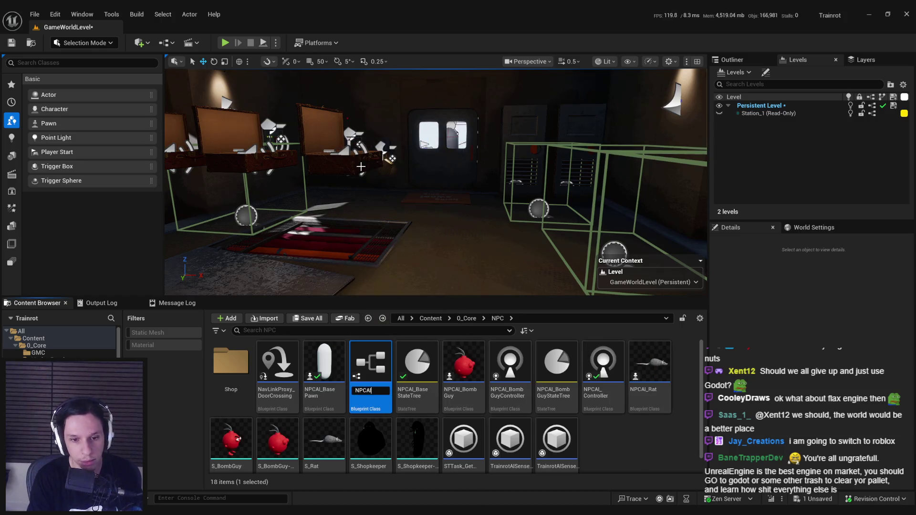
{"action": "type", "text": "Employee233"}
{"action": "key", "text": "Return"}
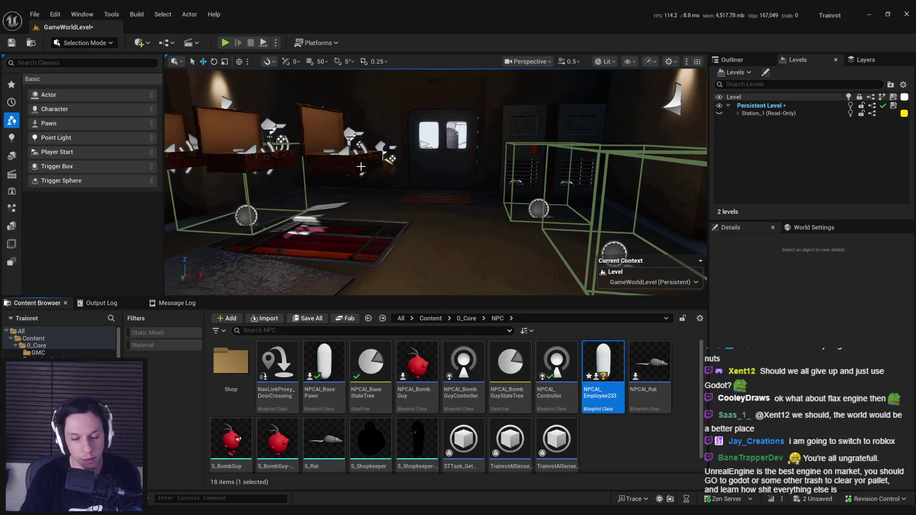
{"action": "double_click", "coordinate": [603, 372]}
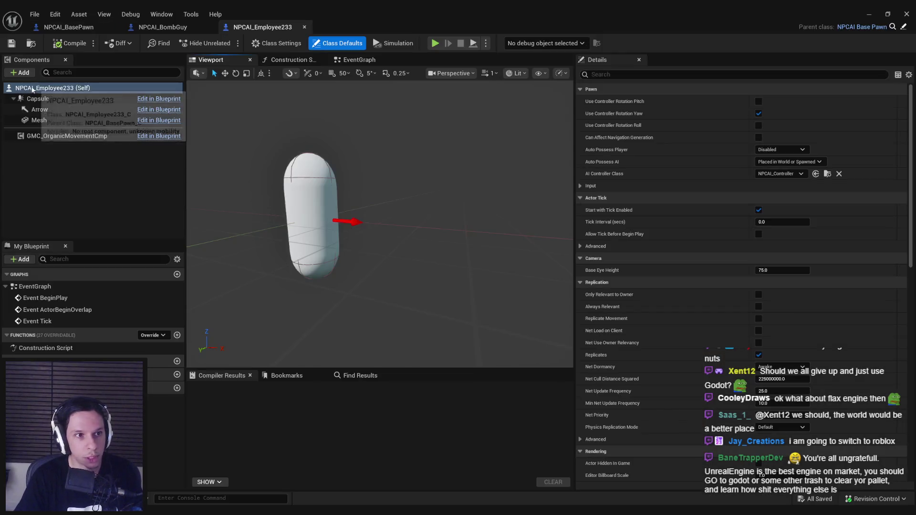
Hide the inherited static Mesh and add a skeletal mesh component named SKM under Capsule.
{"action": "left_click", "coordinate": [37, 120]}
{"action": "left_click_drag", "start_coordinate": [910, 141], "coordinate": [914, 343]}
{"action": "left_click", "coordinate": [759, 188]}
{"action": "left_click", "coordinate": [23, 73]}
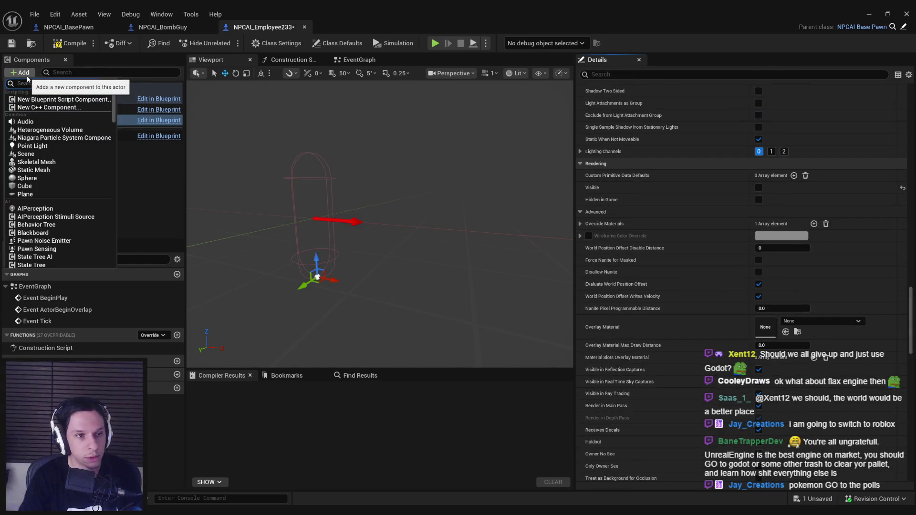
{"action": "left_click", "coordinate": [36, 162]}
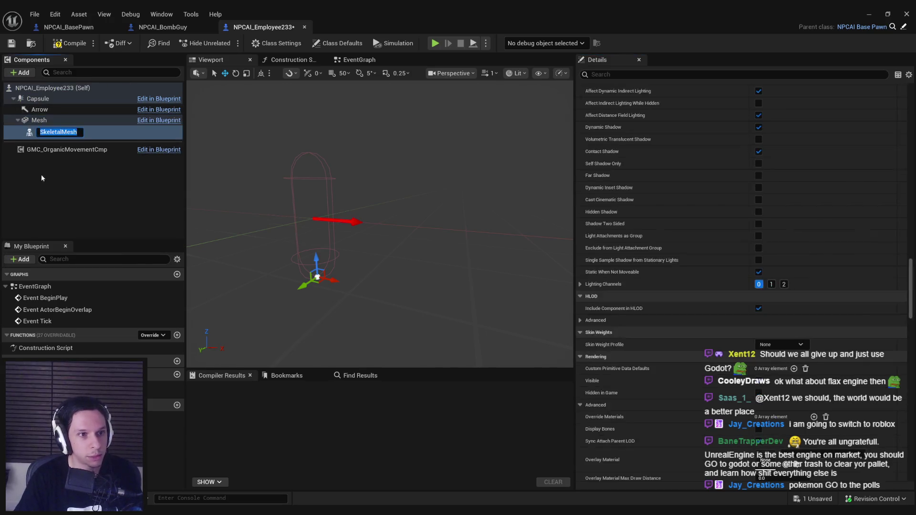
{"action": "left_click_drag", "start_coordinate": [45, 133], "coordinate": [38, 106]}
{"action": "key", "text": "F2"}
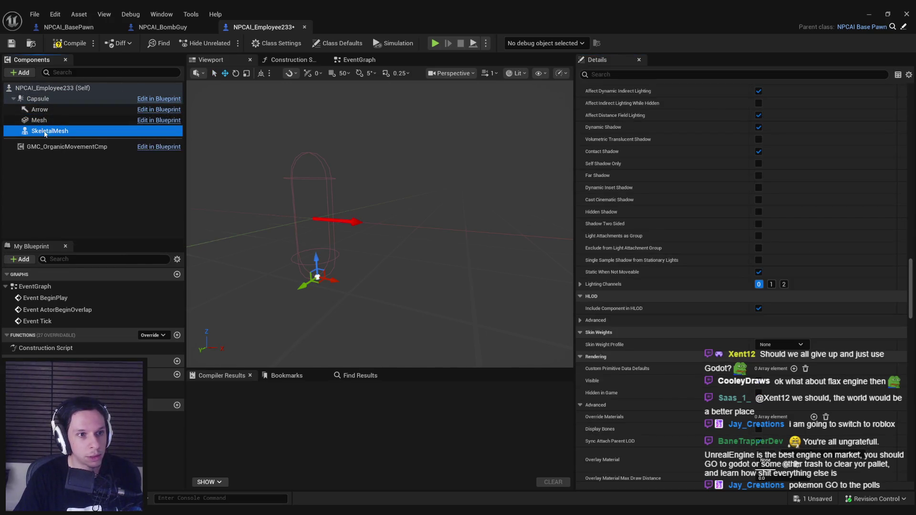
{"action": "type", "text": "SKM"}
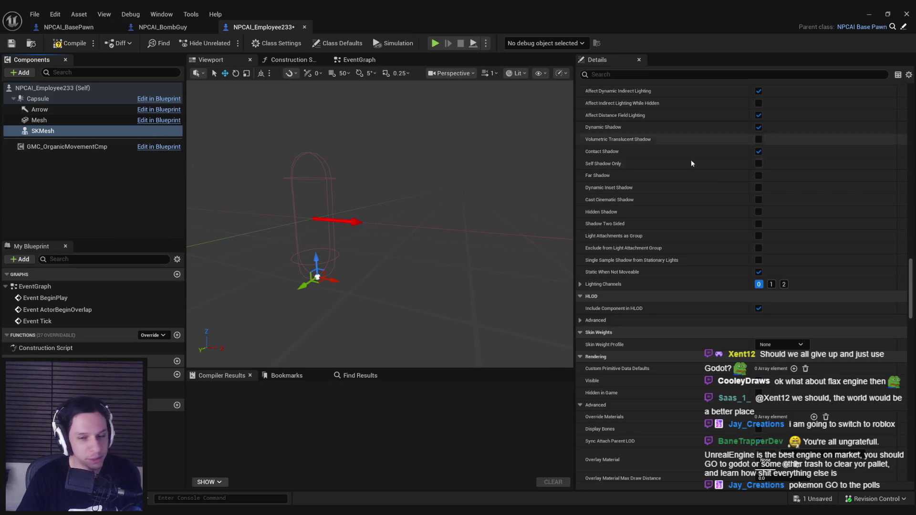
Assign SKM the SM_Monster-Employee233 mesh and the ABP_Employee233_C animation class.
{"action": "left_click_drag", "start_coordinate": [909, 293], "coordinate": [909, 119]}
{"action": "left_click", "coordinate": [816, 356]}
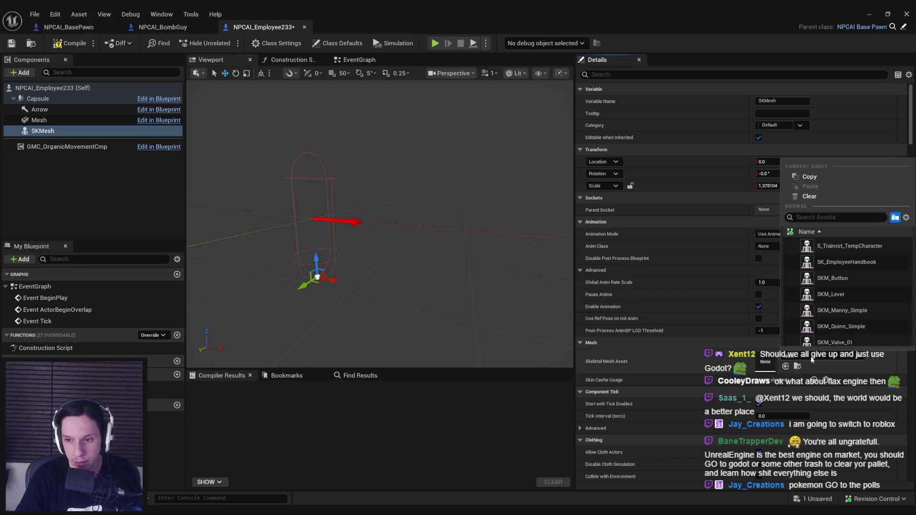
{"action": "type", "text": "employee"}
{"action": "left_click", "coordinate": [821, 261]}
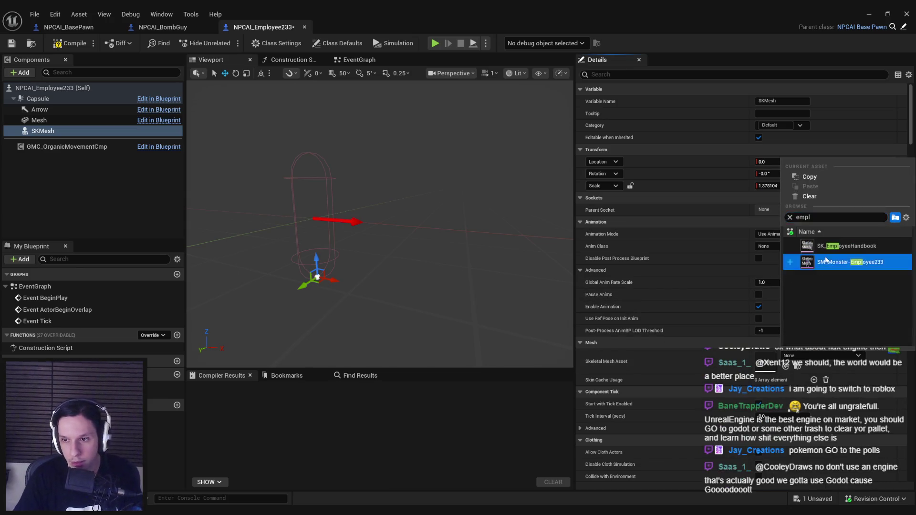
{"action": "left_click", "coordinate": [791, 245]}
{"action": "left_click", "coordinate": [787, 279]}
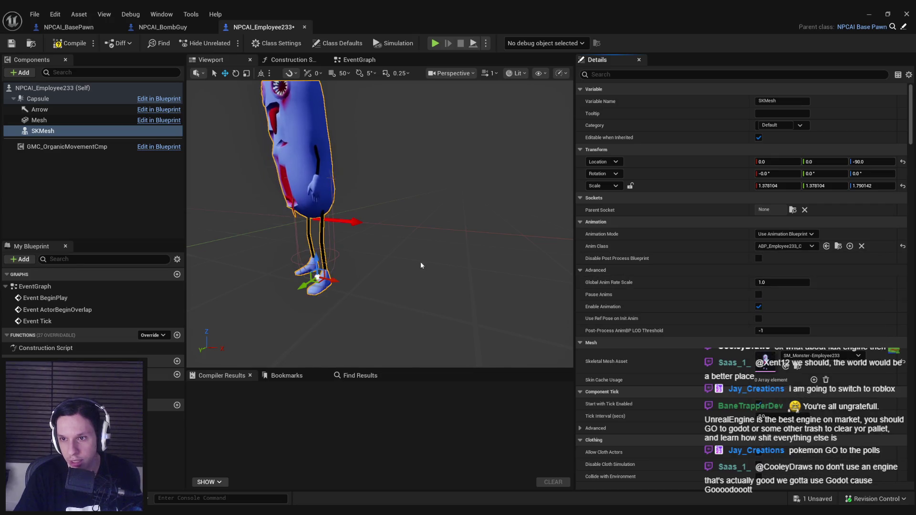
Give SKM a uniform scale of 1, a -90 height offset and a -90° facing rotation.
{"action": "left_click", "coordinate": [777, 186]}
{"action": "type", "text": "1"}
{"action": "key", "text": "Tab"}
{"action": "type", "text": "1"}
{"action": "key", "text": "Tab"}
{"action": "type", "text": "1"}
{"action": "key", "text": "Return"}
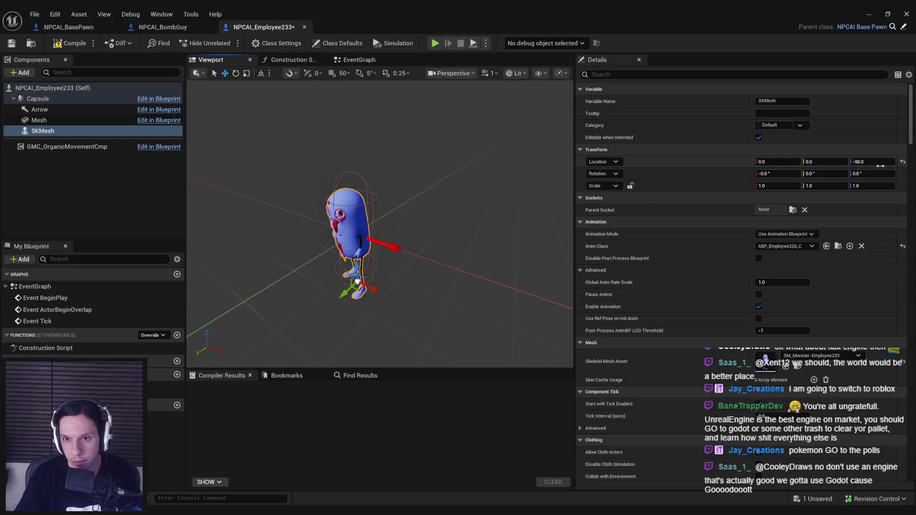
{"action": "key", "text": "Return"}
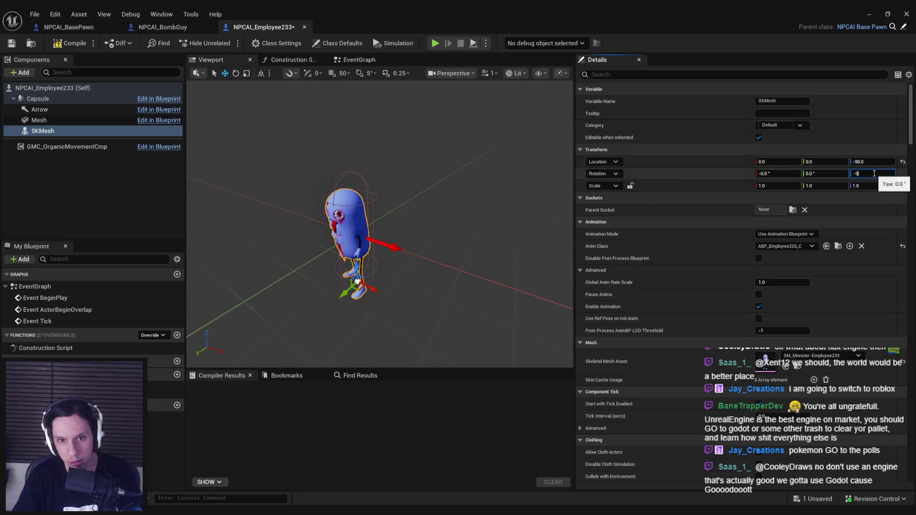
{"action": "type", "text": "0"}
{"action": "key", "text": "Return"}
{"action": "left_click_drag", "start_coordinate": [370, 244], "coordinate": [372, 241]}
Compile NPCAI_Employee233 and switch back to the NPCAI_BasePawn tab.
{"action": "left_click", "coordinate": [38, 99]}
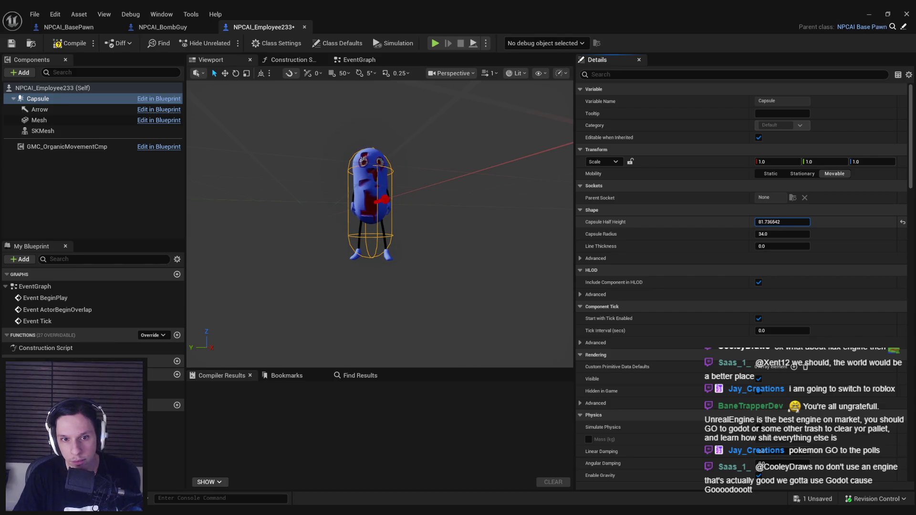
{"action": "left_click_drag", "start_coordinate": [414, 195], "coordinate": [420, 191]}
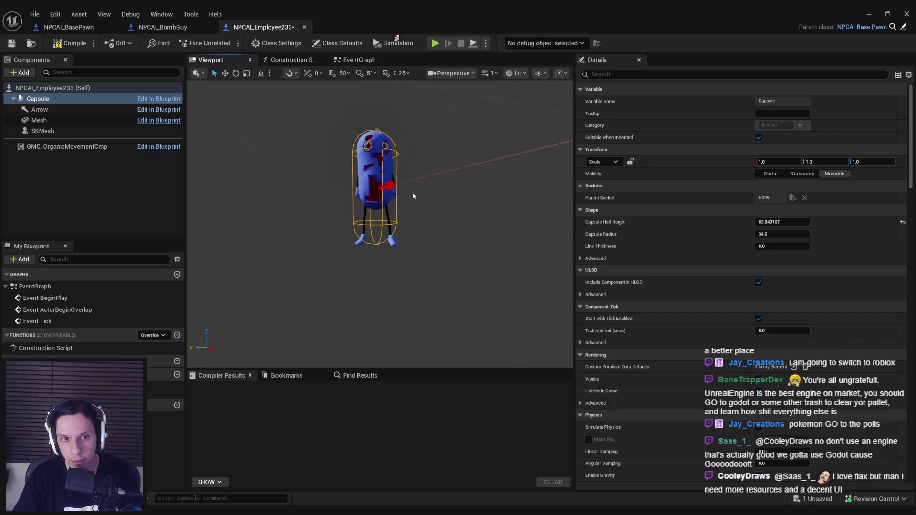
{"action": "left_click", "coordinate": [65, 45]}
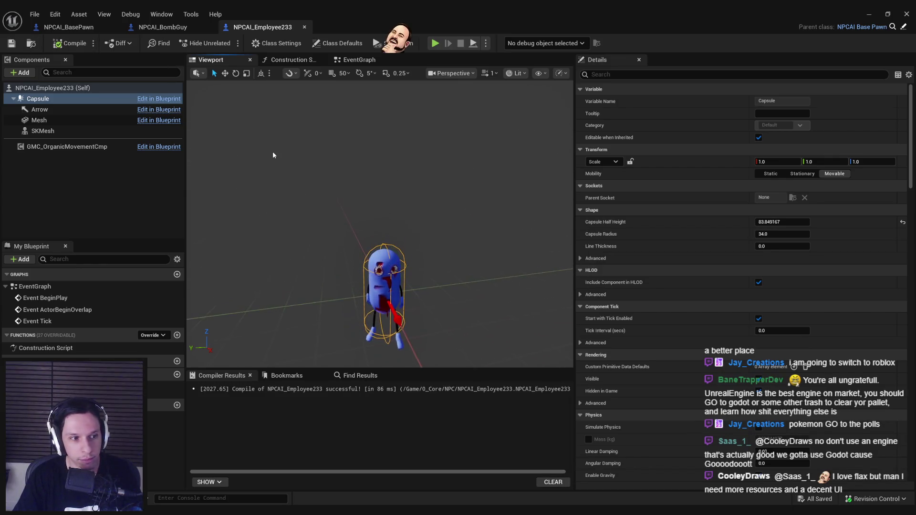
{"action": "scroll", "coordinate": [357, 179], "scroll_direction": "up", "scroll_amount": 5}
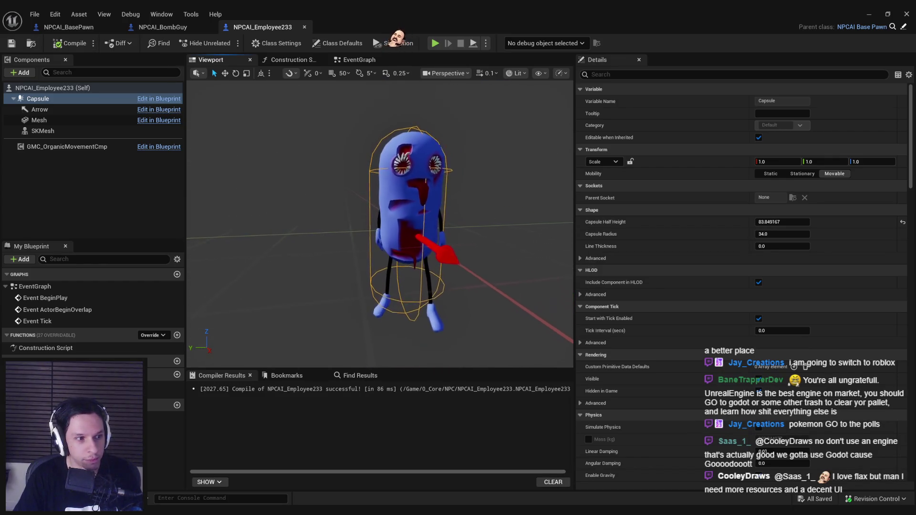
{"action": "scroll", "coordinate": [357, 178], "scroll_direction": "down", "scroll_amount": 2}
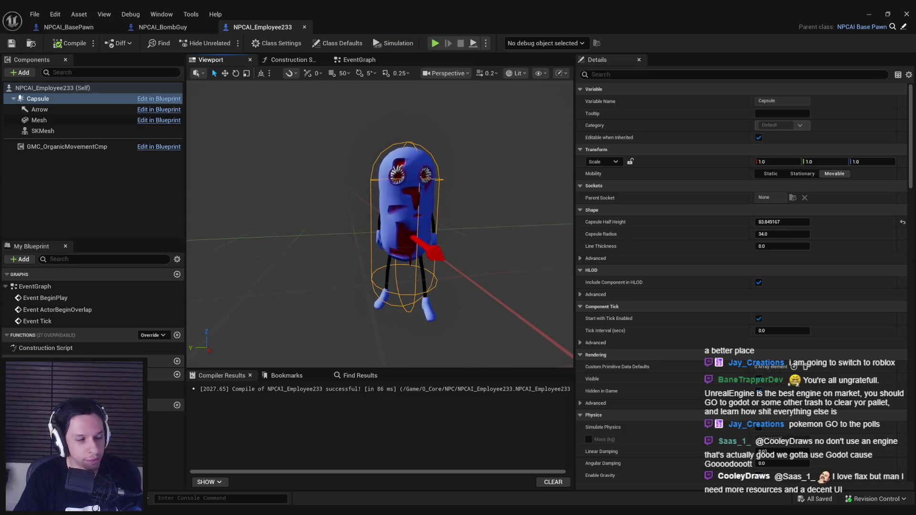
{"action": "scroll", "coordinate": [380, 224], "scroll_direction": "up", "scroll_amount": 3}
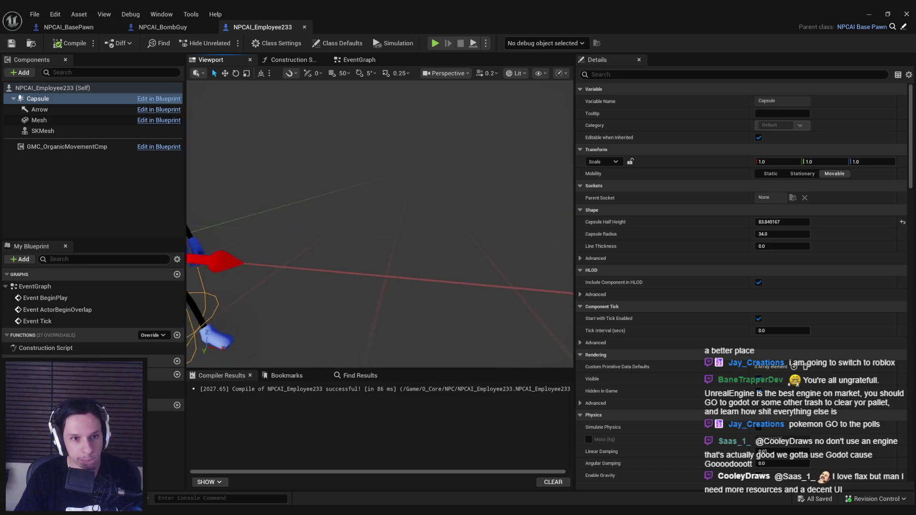
{"action": "scroll", "coordinate": [380, 224], "scroll_direction": "down", "scroll_amount": 3}
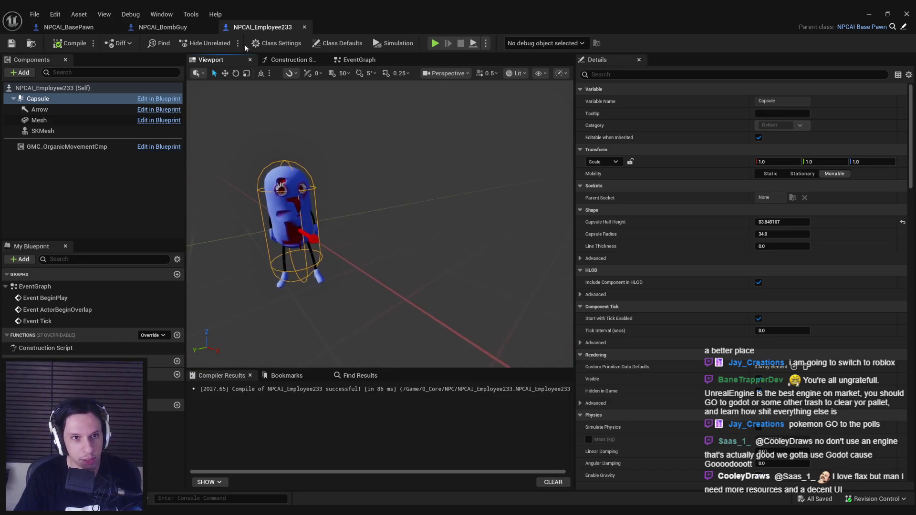
{"action": "left_click", "coordinate": [167, 27]}
{"action": "left_click", "coordinate": [95, 29]}
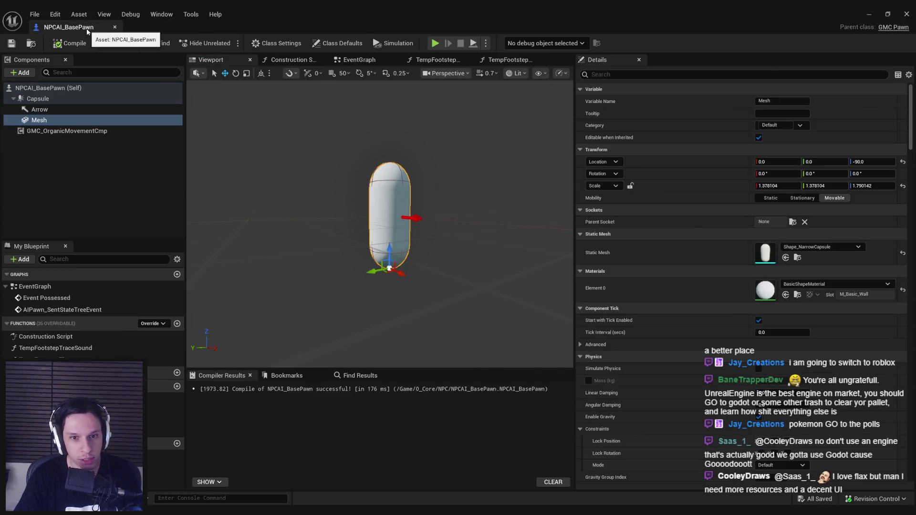
Delete the white capsule actor and place NPCAI_Employee233 in the level by the train.
{"action": "key", "text": "alt+Tab"}
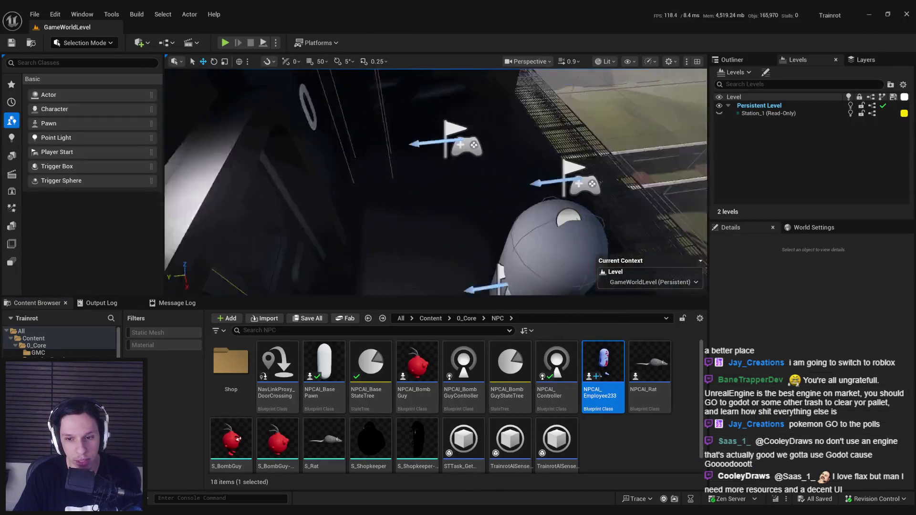
{"action": "left_click", "coordinate": [432, 224]}
{"action": "key", "text": "Delete"}
{"action": "left_click_drag", "start_coordinate": [558, 320], "coordinate": [443, 238]}
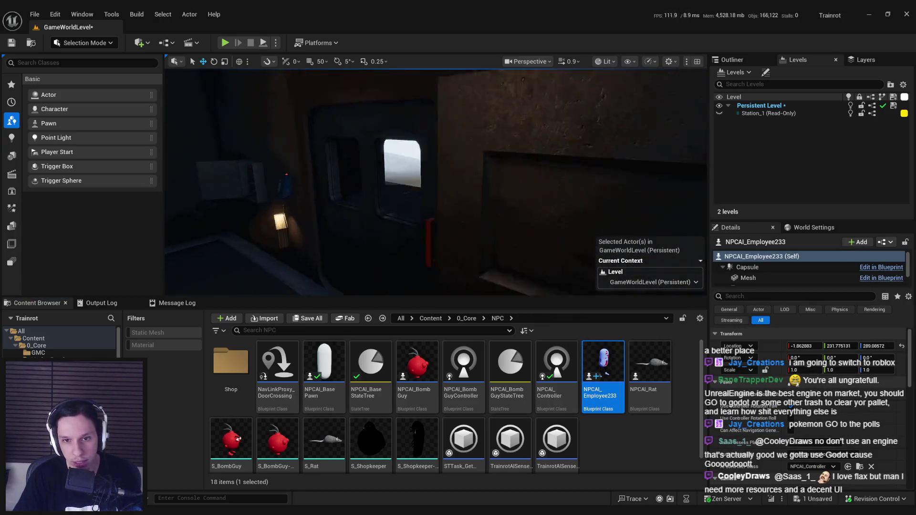
Play-test the level full screen, walk toward the monster, then stop.
{"action": "left_click", "coordinate": [225, 43]}
{"action": "key", "text": "F11"}
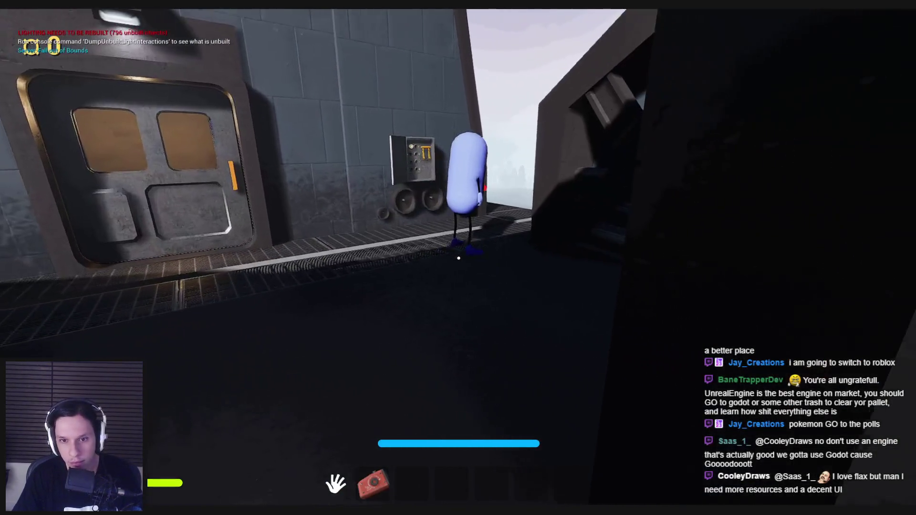
{"action": "key", "text": "w"}
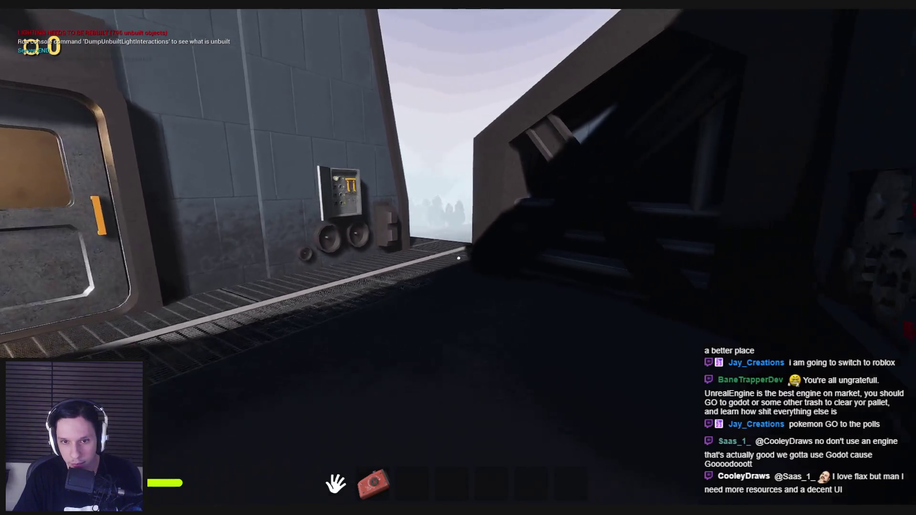
{"action": "key", "text": "w"}
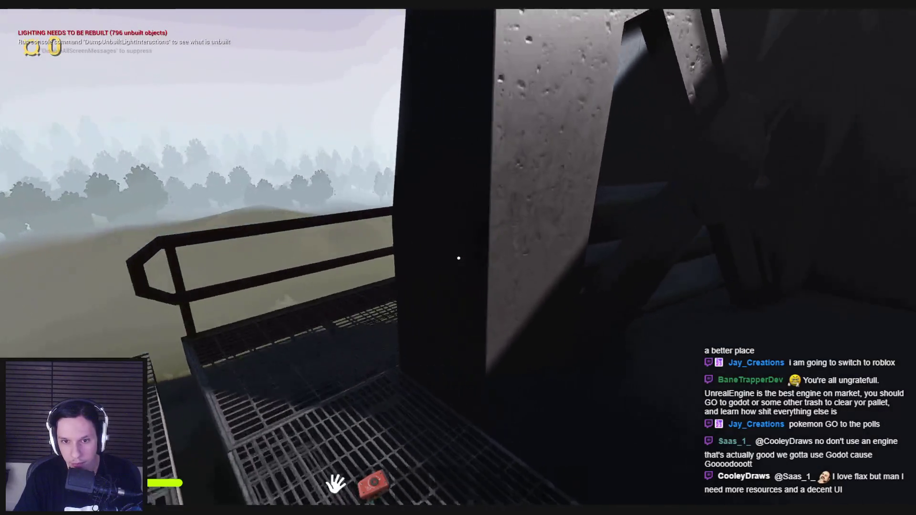
{"action": "key", "text": "Escape"}
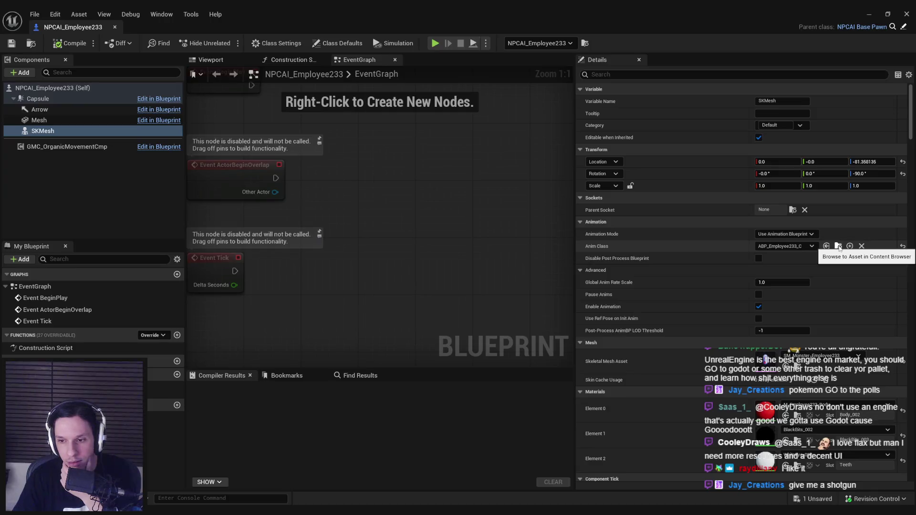
Set ABP_Employee233's preview mesh to SM_Monster-Employee233 and compile the animation blueprint.
{"action": "left_click", "coordinate": [870, 12]}
{"action": "double_click", "coordinate": [231, 380]}
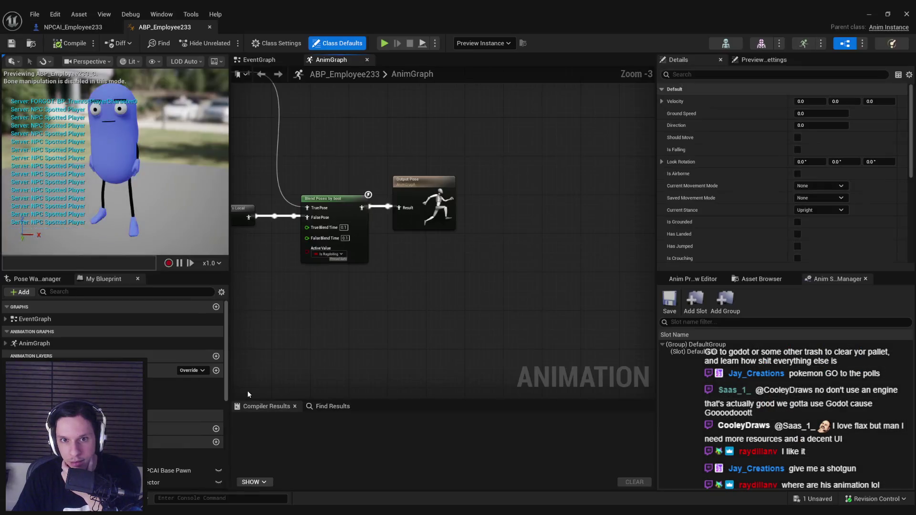
{"action": "left_click", "coordinate": [790, 59]}
{"action": "left_click", "coordinate": [831, 127]}
{"action": "left_click", "coordinate": [840, 247]}
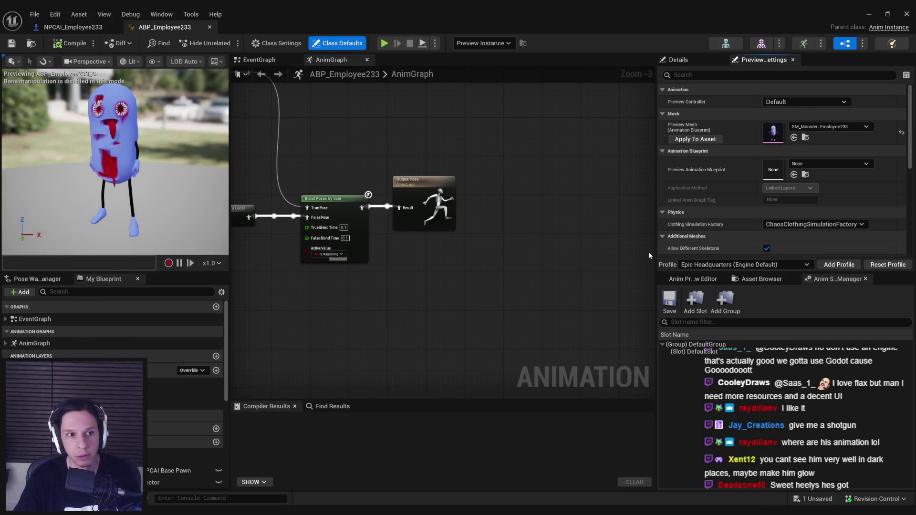
{"action": "left_click", "coordinate": [59, 45]}
Review the EventGraph's update and initialization nodes, then inspect NPCAI_Employee233's GMC_OrganicMovementCmp settings.
{"action": "left_click_drag", "start_coordinate": [322, 157], "coordinate": [523, 234]}
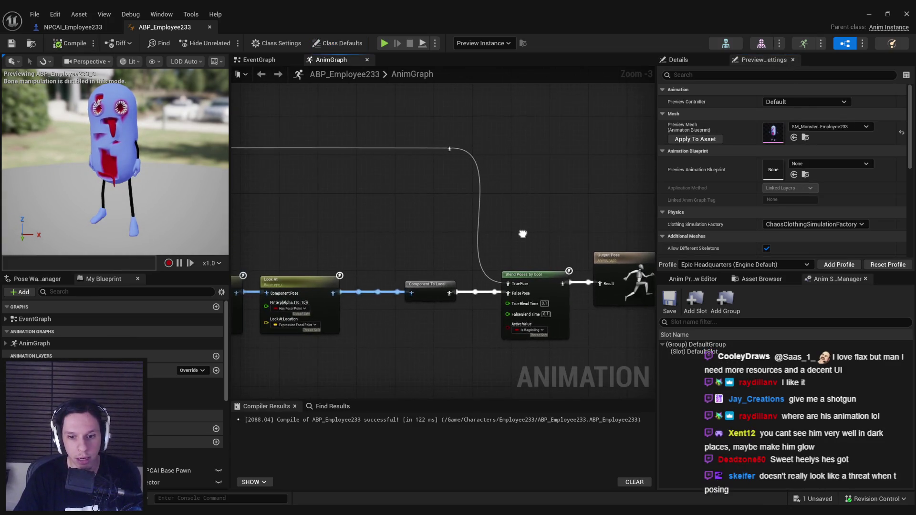
{"action": "left_click", "coordinate": [267, 61]}
{"action": "scroll", "coordinate": [347, 231], "scroll_direction": "down", "scroll_amount": 3}
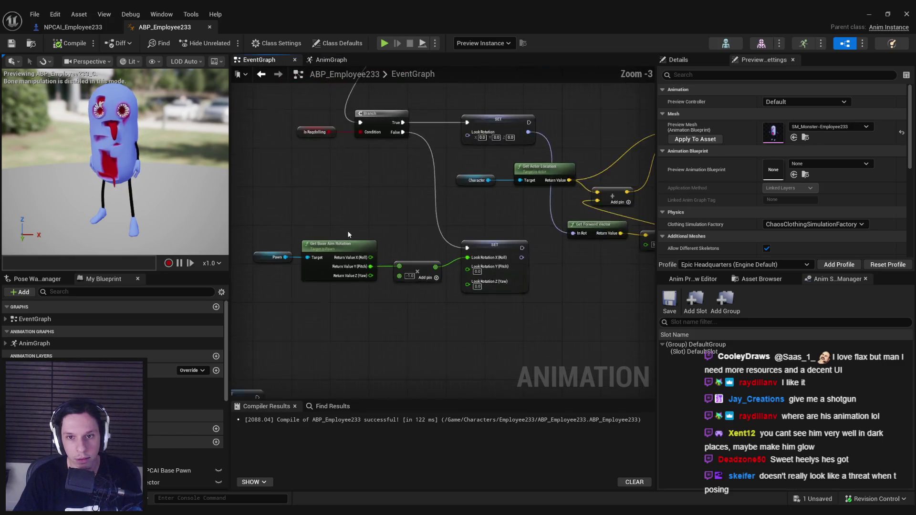
{"action": "left_click_drag", "start_coordinate": [362, 258], "coordinate": [405, 245]}
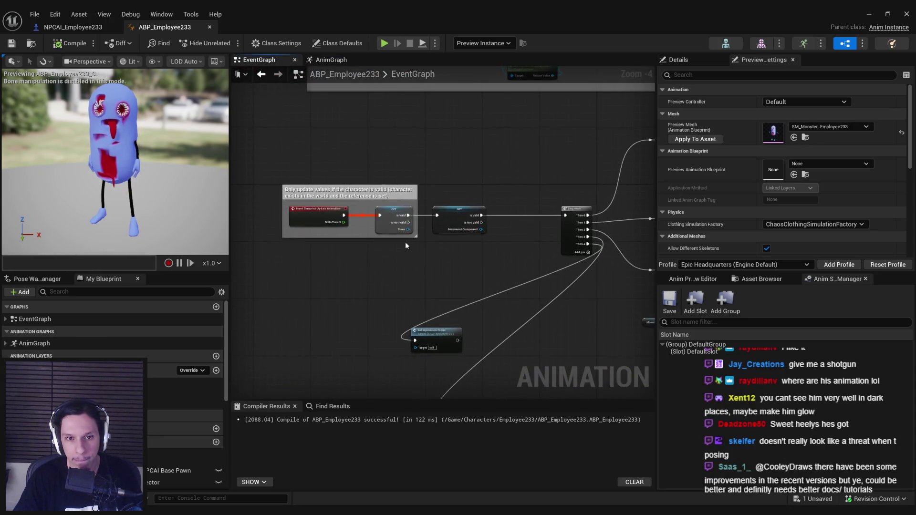
{"action": "scroll", "coordinate": [401, 239], "scroll_direction": "up", "scroll_amount": 3}
{"action": "left_click", "coordinate": [367, 224]}
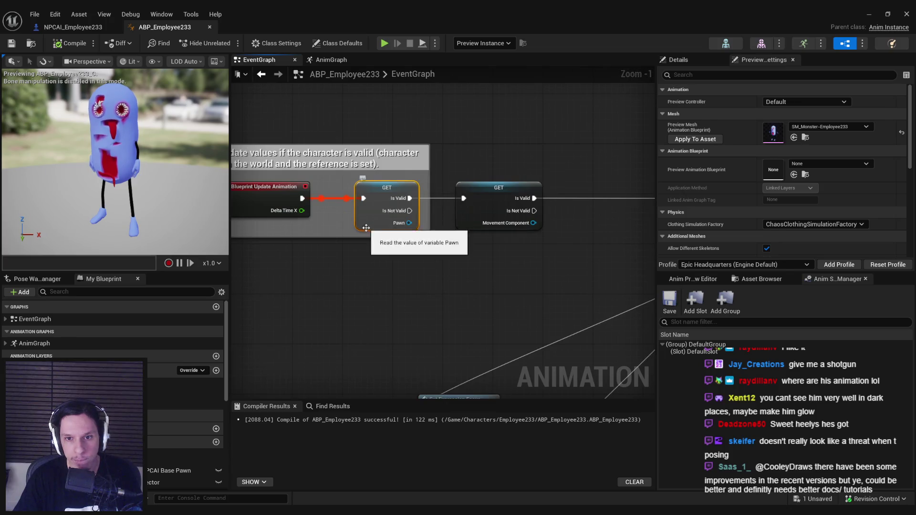
{"action": "left_click", "coordinate": [378, 272]}
{"action": "mouse_move", "coordinate": [415, 383]}
{"action": "left_mouse_down"}
{"action": "mouse_move", "coordinate": [454, 262]}
{"action": "mouse_move", "coordinate": [402, 339]}
{"action": "left_mouse_up"}
{"action": "scroll", "coordinate": [402, 339], "scroll_direction": "down", "scroll_amount": 1}
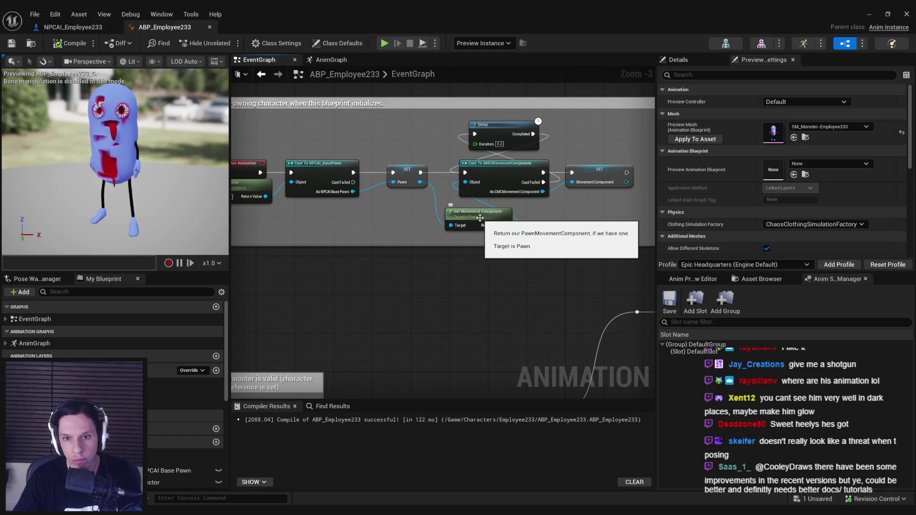
{"action": "scroll", "coordinate": [479, 218], "scroll_direction": "up", "scroll_amount": 2}
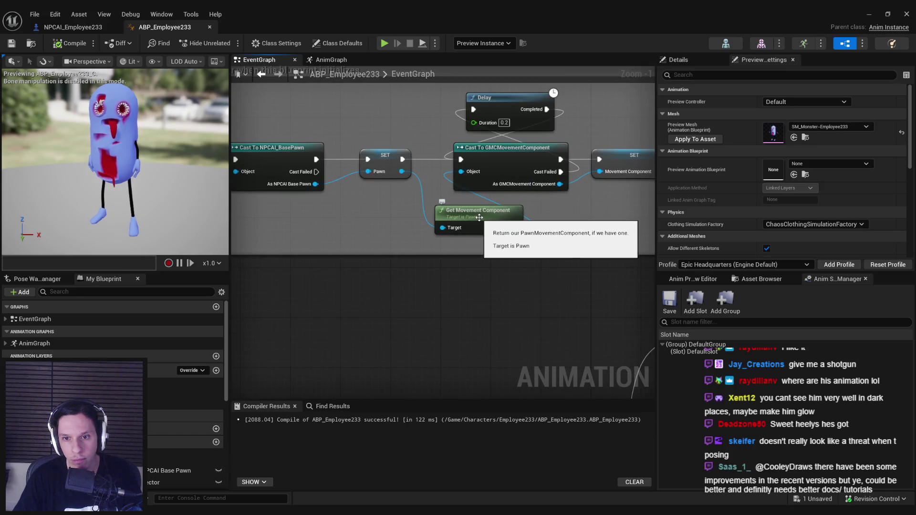
{"action": "scroll", "coordinate": [479, 217], "scroll_direction": "down", "scroll_amount": 1}
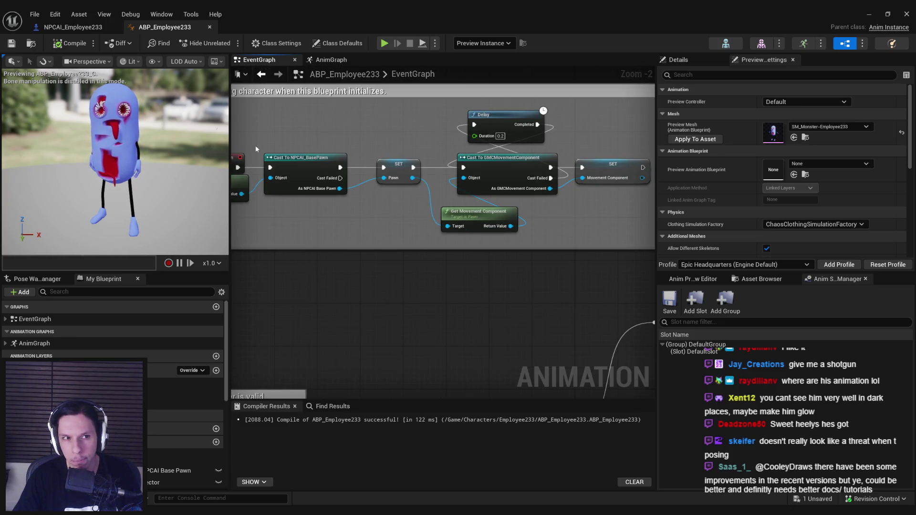
{"action": "left_click", "coordinate": [73, 31]}
{"action": "left_click", "coordinate": [54, 146]}
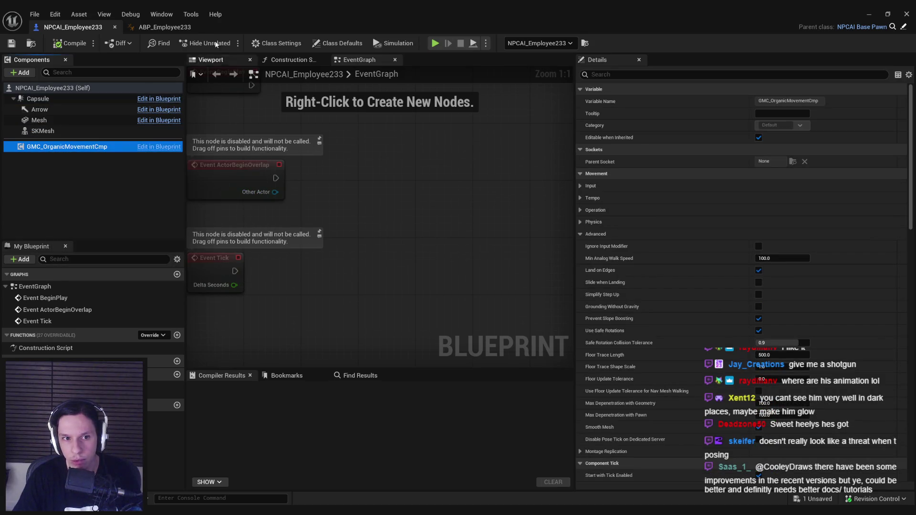
Feed the Pawn's GMC Organic Movement Cmp getter into the cast's Object pin, deleting Get Movement Component.
{"action": "left_click", "coordinate": [177, 29]}
{"action": "scroll", "coordinate": [480, 170], "scroll_direction": "up", "scroll_amount": 2}
{"action": "left_click_drag", "start_coordinate": [392, 180], "coordinate": [400, 232]}
{"action": "type", "text": "organic movement"}
{"action": "scroll", "coordinate": [491, 343], "scroll_direction": "down", "scroll_amount": 10}
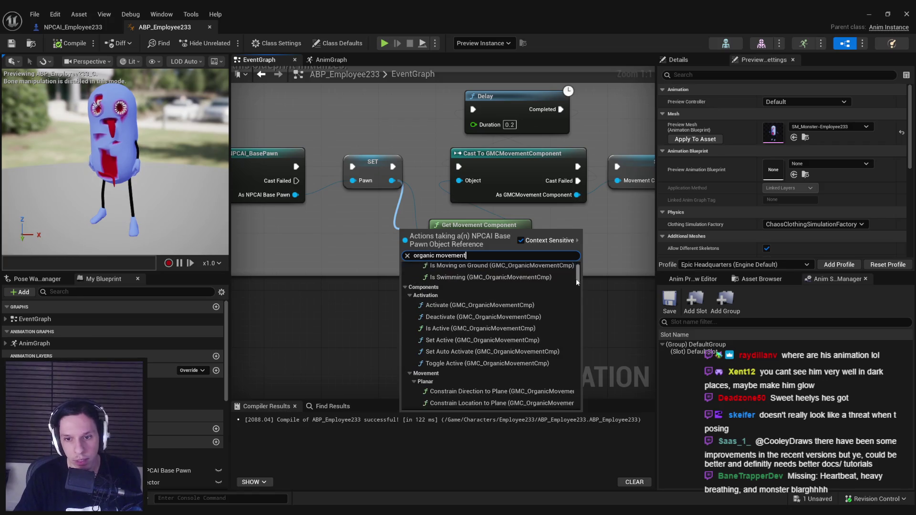
{"action": "left_click", "coordinate": [506, 409]}
{"action": "mouse_move", "coordinate": [473, 237]}
{"action": "left_mouse_down"}
{"action": "mouse_move", "coordinate": [457, 266]}
{"action": "mouse_move", "coordinate": [367, 266]}
{"action": "mouse_move", "coordinate": [459, 180]}
{"action": "left_mouse_up"}
{"action": "left_click", "coordinate": [465, 231]}
{"action": "key", "text": "Delete"}
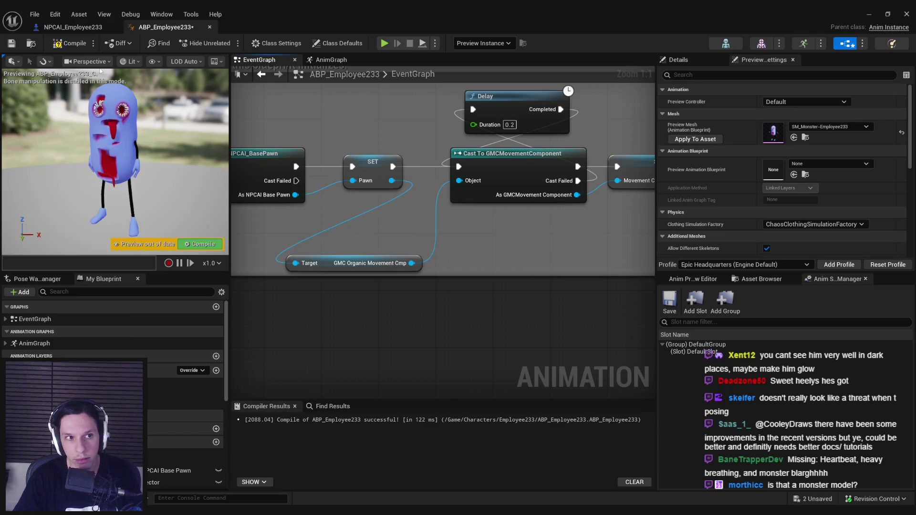
Compile and save ABP_Employee233, then run a quick play-test in the level.
{"action": "key", "text": "F7"}
{"action": "left_click_drag", "start_coordinate": [336, 263], "coordinate": [401, 229]}
{"action": "key", "text": "ctrl+s"}
{"action": "scroll", "coordinate": [400, 248], "scroll_direction": "down", "scroll_amount": 4}
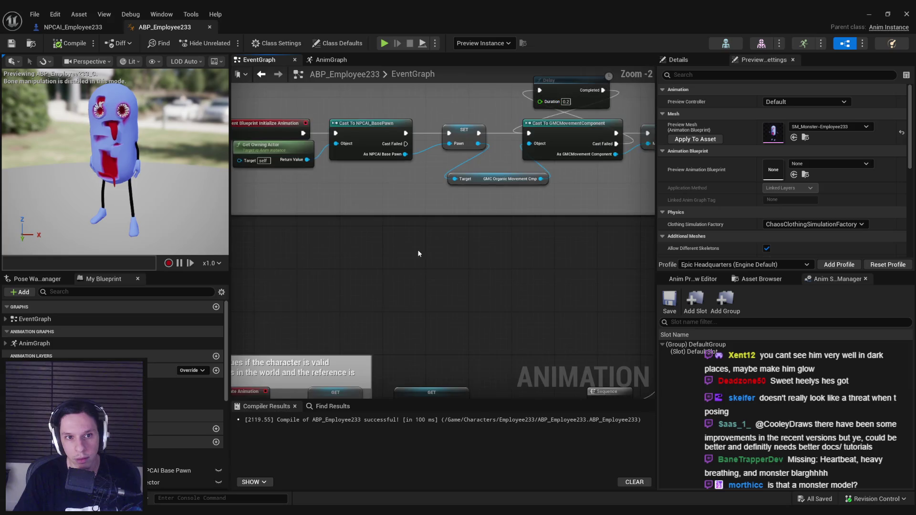
{"action": "left_click", "coordinate": [869, 14]}
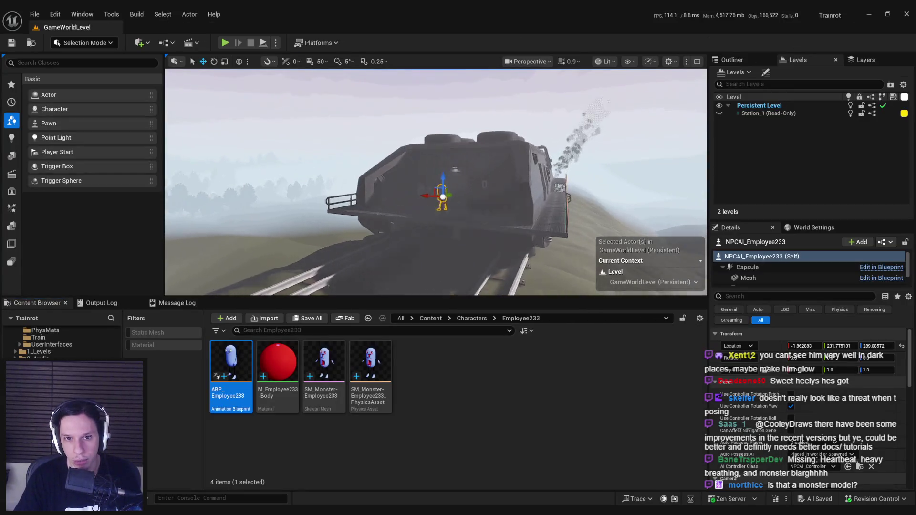
{"action": "key", "text": "alt+p"}
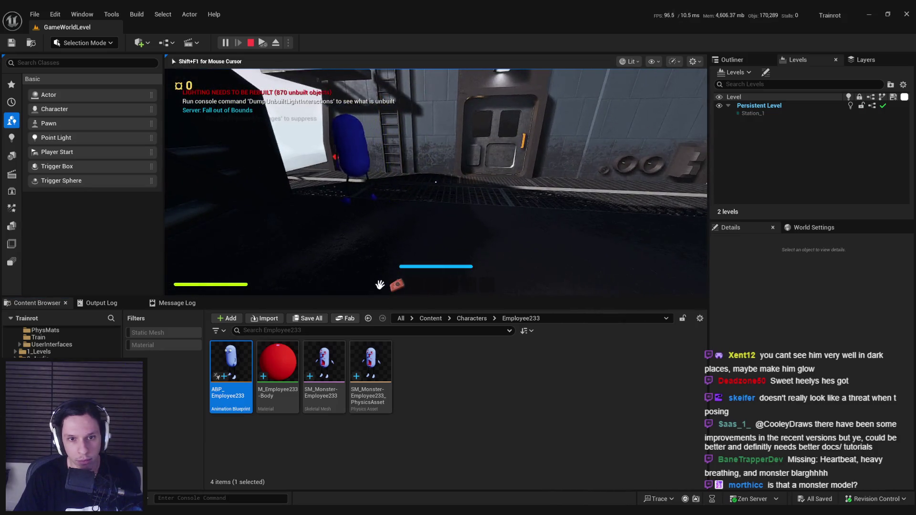
{"action": "key", "text": "Escape"}
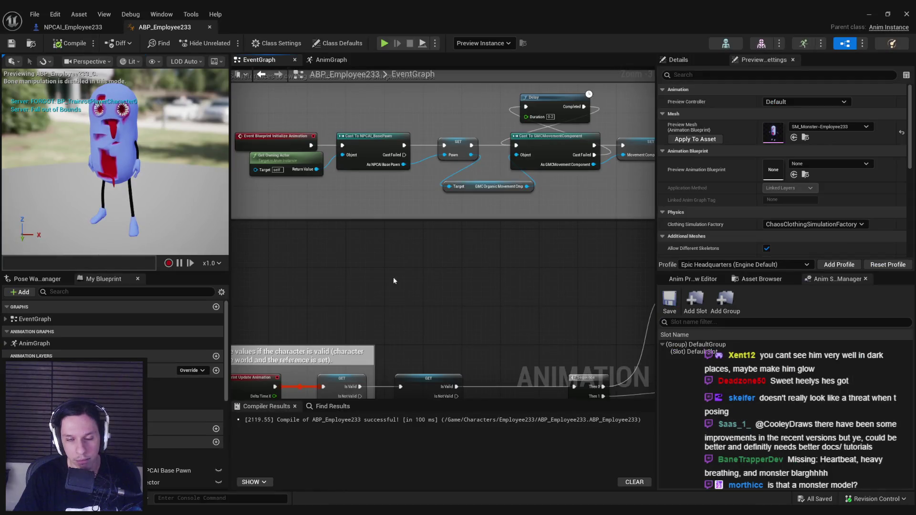
Inspect the Ground Speed node inside the AnimGraph's Locomotion Walk / Run state.
{"action": "left_click", "coordinate": [331, 60]}
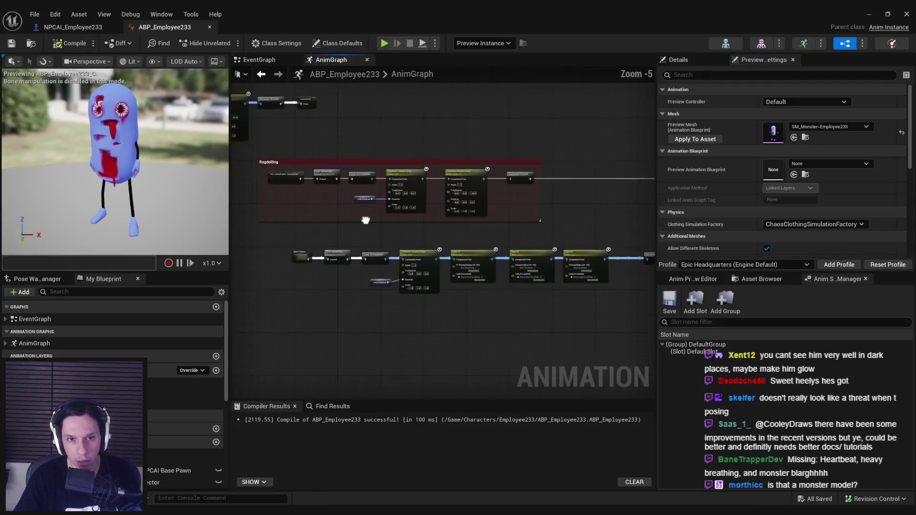
{"action": "scroll", "coordinate": [370, 237], "scroll_direction": "up", "scroll_amount": 4}
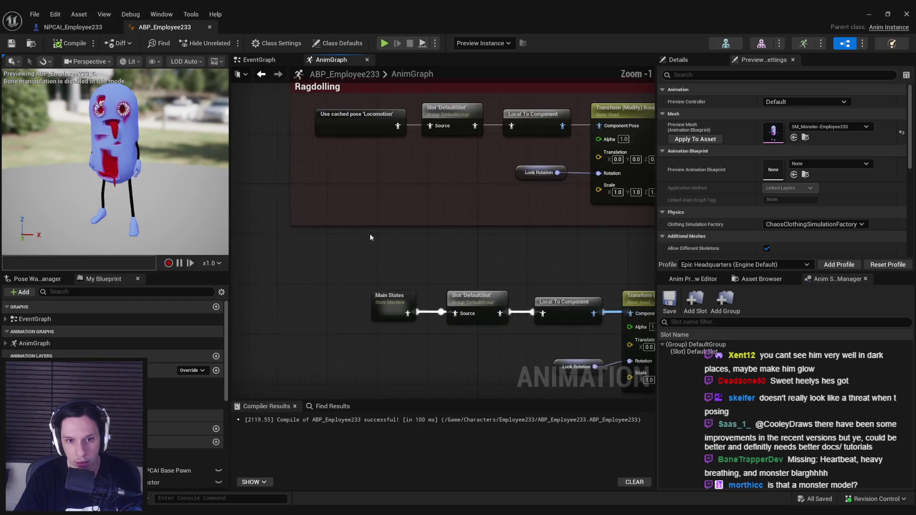
{"action": "double_click", "coordinate": [404, 232]}
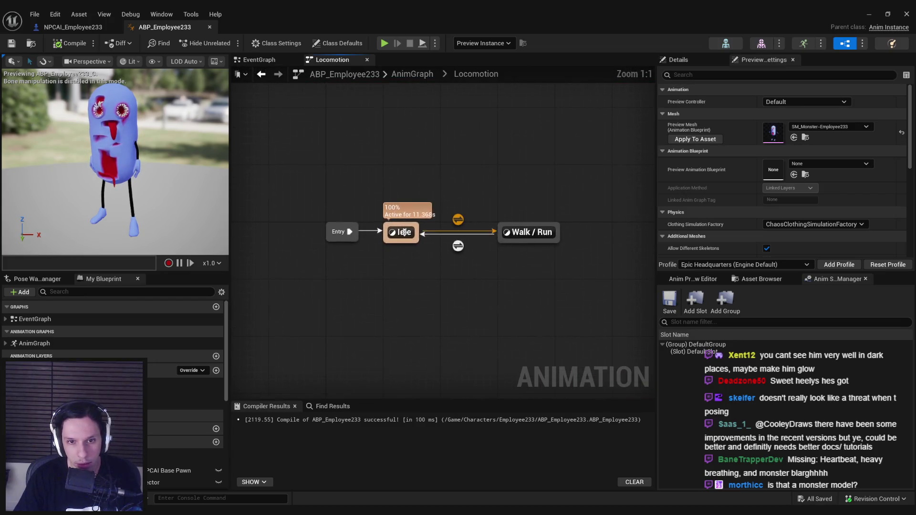
{"action": "double_click", "coordinate": [525, 234]}
{"action": "left_click", "coordinate": [311, 230]}
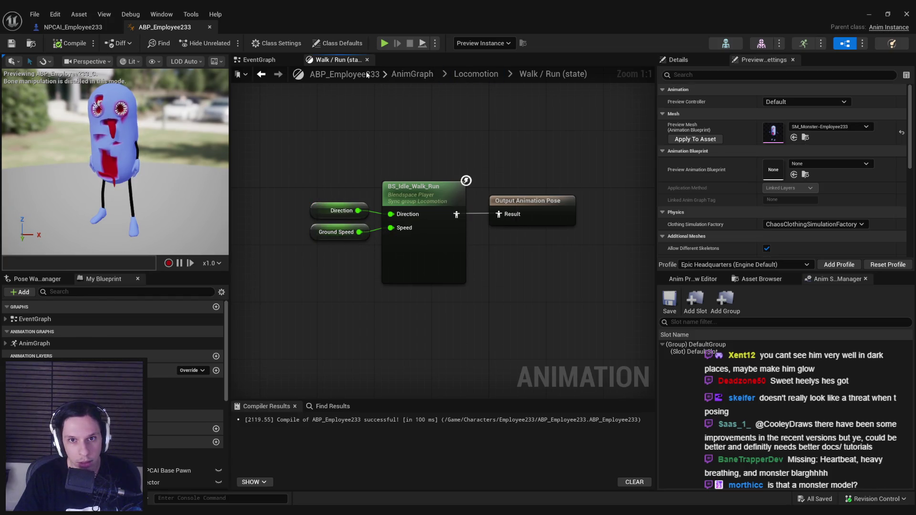
Review the Get Speed XY logic in the EventGraph.
{"action": "left_click", "coordinate": [261, 60]}
{"action": "scroll", "coordinate": [392, 273], "scroll_direction": "up", "scroll_amount": 5}
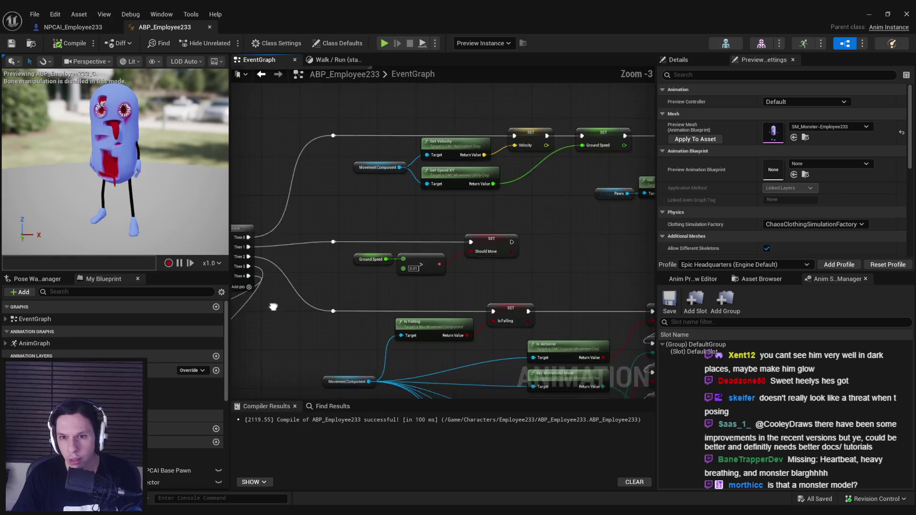
{"action": "scroll", "coordinate": [377, 184], "scroll_direction": "up", "scroll_amount": 1}
{"action": "left_click", "coordinate": [410, 174]}
{"action": "left_click", "coordinate": [408, 230]}
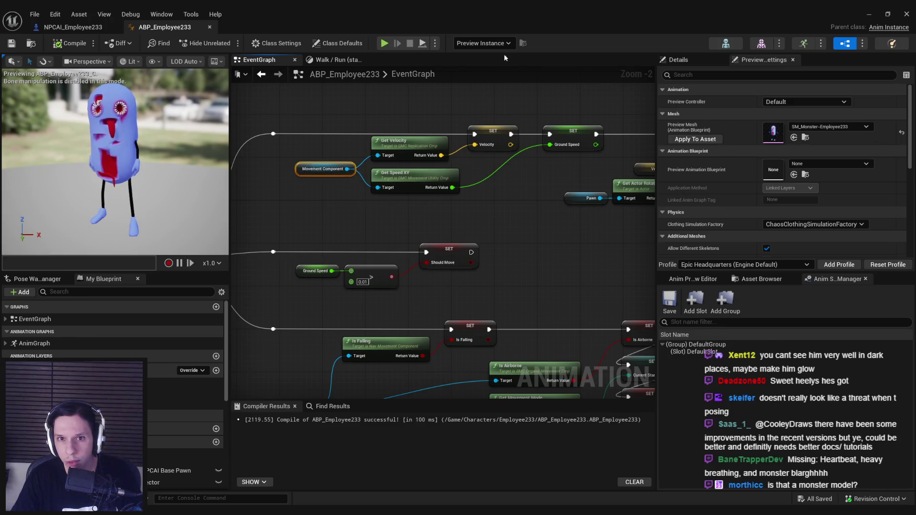
Clear the debug object selection and start another play-test of GameWorldLevel.
{"action": "left_click", "coordinate": [484, 43]}
{"action": "left_click", "coordinate": [491, 54]}
{"action": "scroll", "coordinate": [397, 250], "scroll_direction": "down", "scroll_amount": 1}
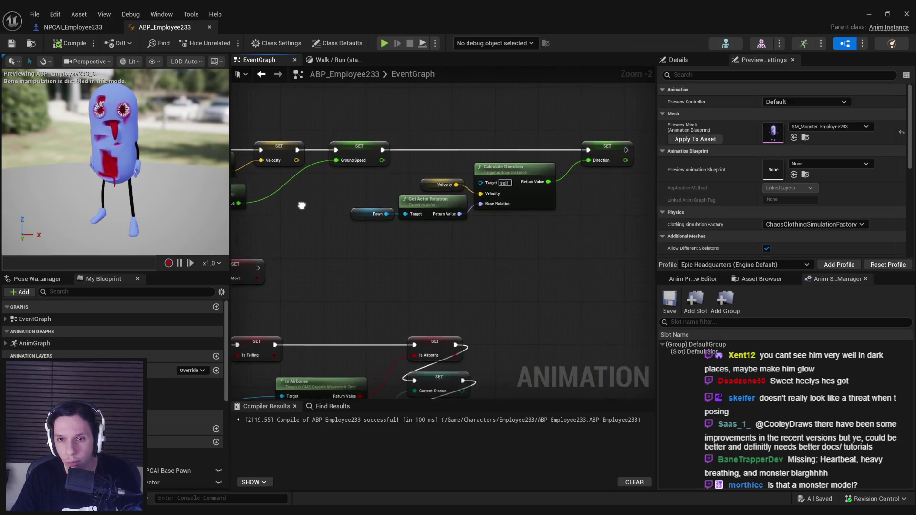
{"action": "scroll", "coordinate": [396, 250], "scroll_direction": "down", "scroll_amount": 2}
{"action": "left_click", "coordinate": [493, 43]}
{"action": "left_click", "coordinate": [506, 71]}
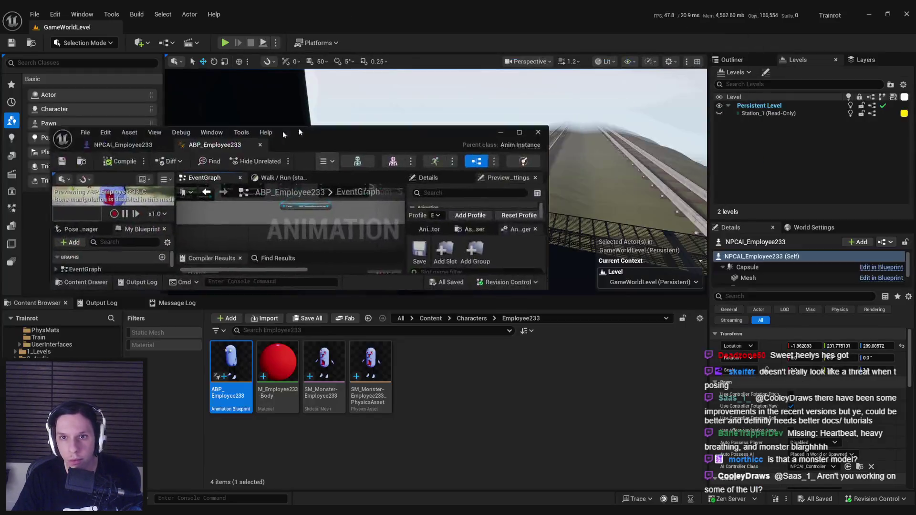
{"action": "left_click", "coordinate": [225, 43]}
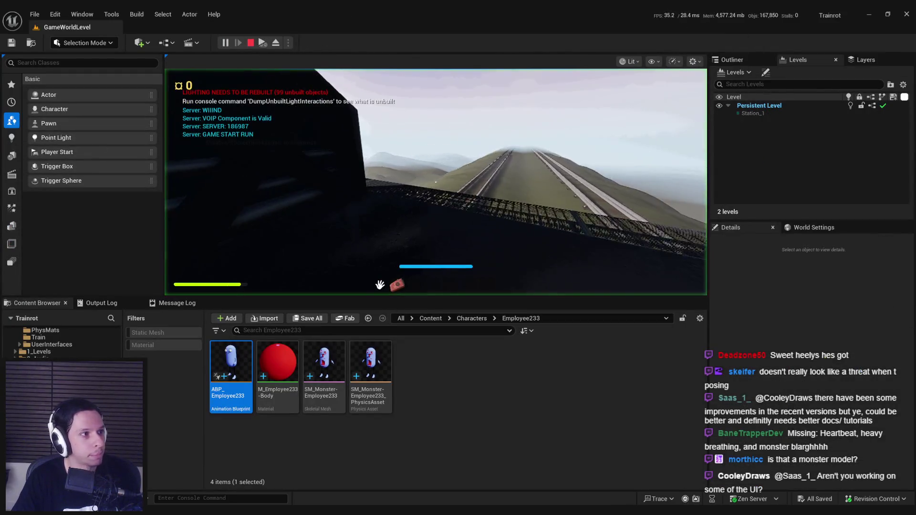
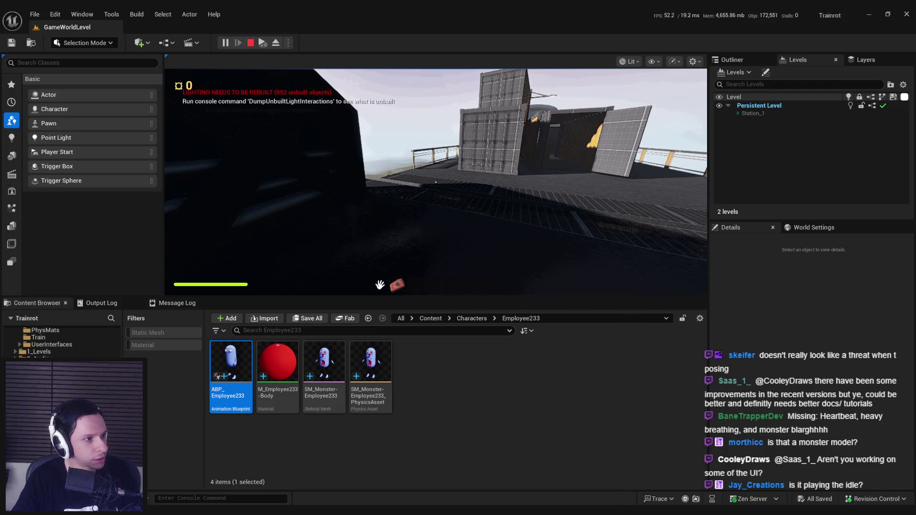
End the play-in-editor session and open ABP_Employee233's EventGraph from the Content Browser.
{"action": "left_click", "coordinate": [361, 204]}
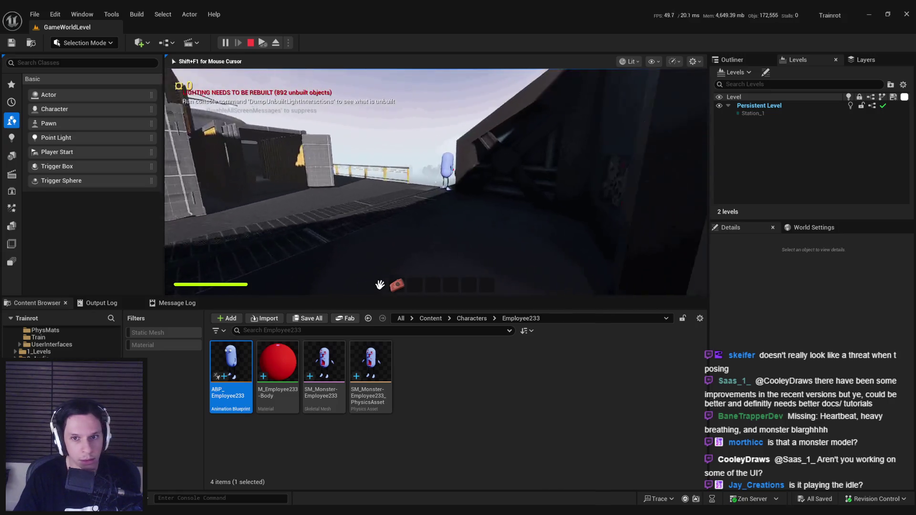
{"action": "key", "text": "Escape"}
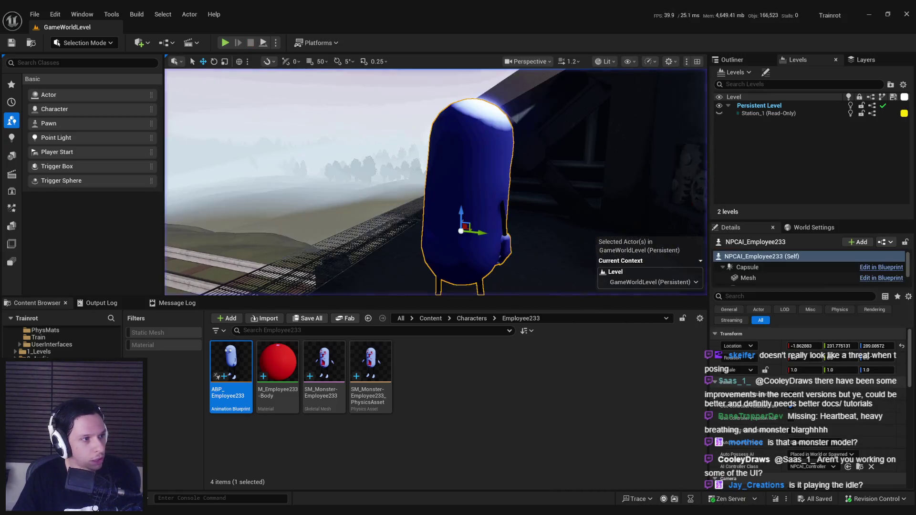
{"action": "double_click", "coordinate": [224, 372]}
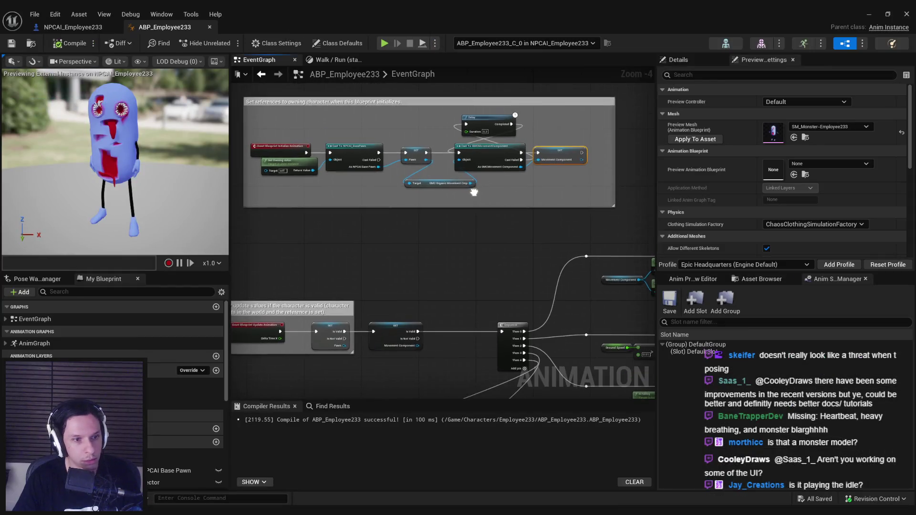
{"action": "scroll", "coordinate": [472, 191], "scroll_direction": "up", "scroll_amount": 2}
{"action": "left_click", "coordinate": [495, 126]}
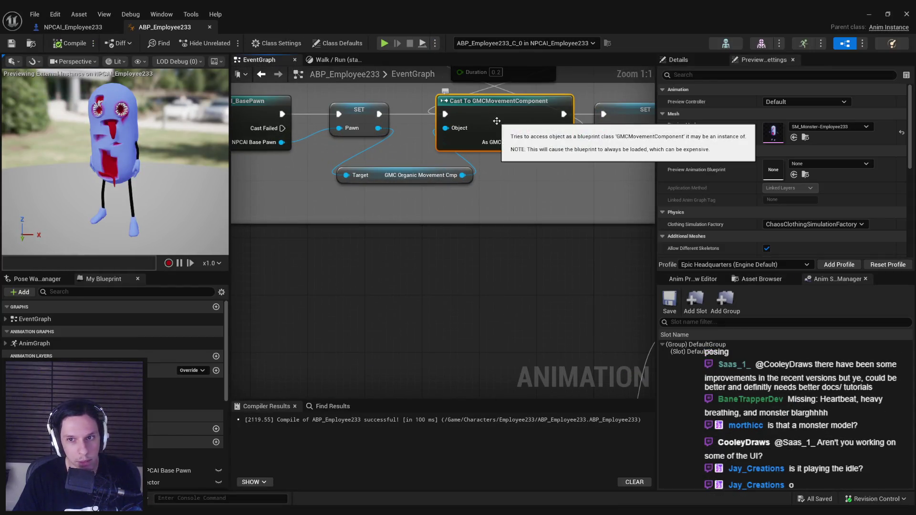
{"action": "scroll", "coordinate": [463, 182], "scroll_direction": "down", "scroll_amount": 1}
{"action": "left_click_drag", "start_coordinate": [478, 222], "coordinate": [479, 223]}
{"action": "key", "text": "Escape"}
{"action": "mouse_move", "coordinate": [569, 184]}
{"action": "left_mouse_down"}
{"action": "mouse_move", "coordinate": [429, 234]}
{"action": "mouse_move", "coordinate": [444, 227]}
{"action": "left_mouse_up"}
{"action": "key", "text": "Escape"}
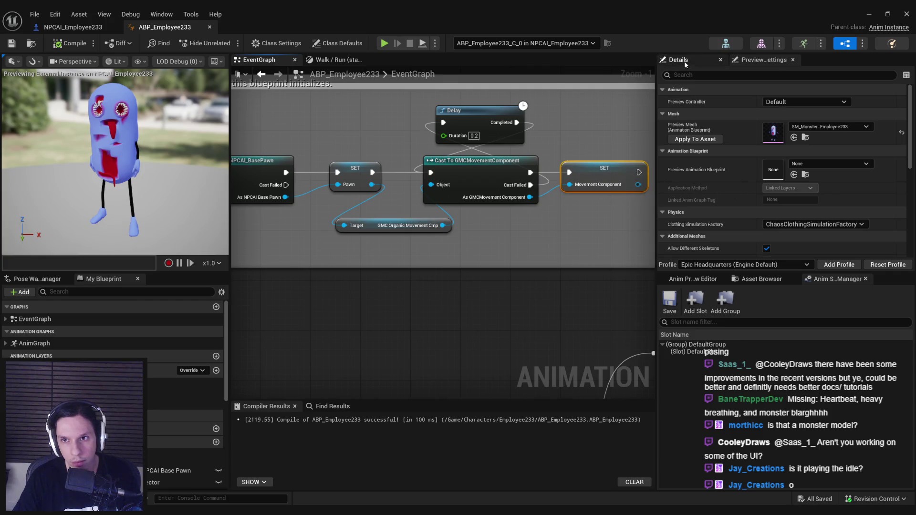
{"action": "left_click", "coordinate": [685, 64]}
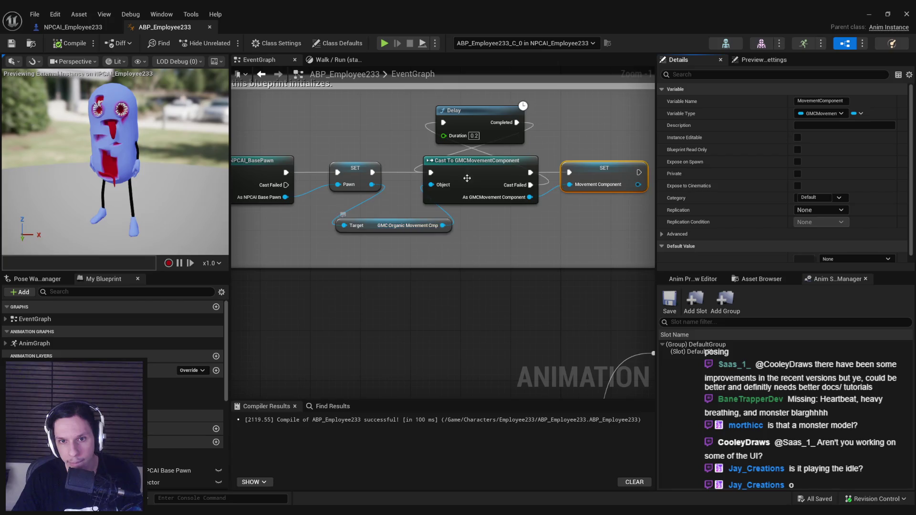
{"action": "left_click_drag", "start_coordinate": [441, 225], "coordinate": [478, 229]}
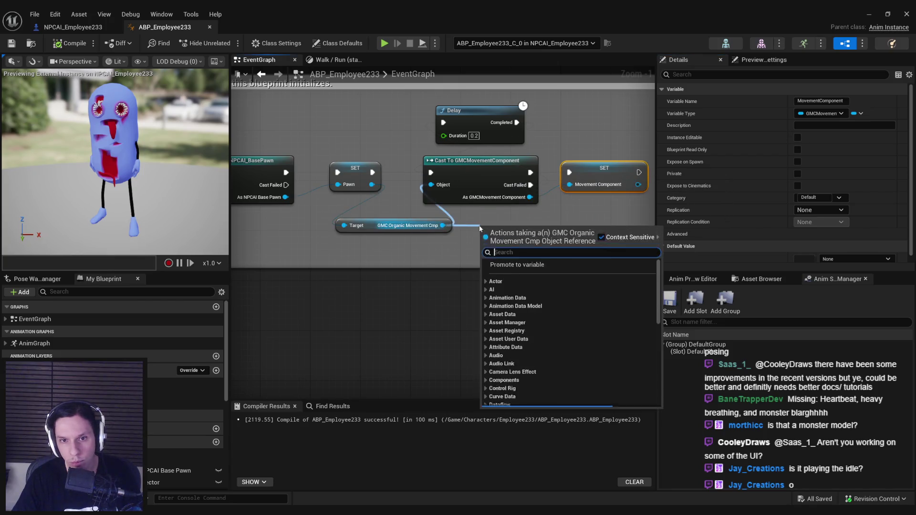
{"action": "type", "text": "movement component"}
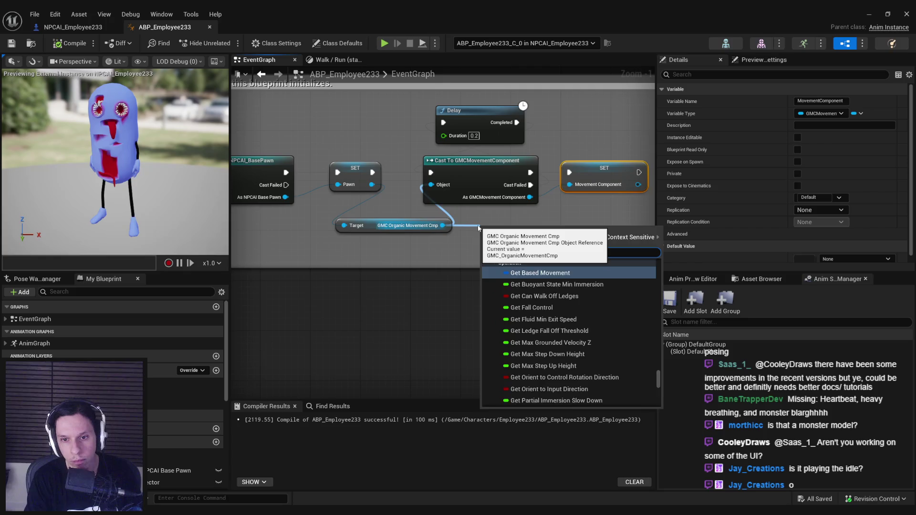
{"action": "scroll", "coordinate": [556, 358], "scroll_direction": "up", "scroll_amount": 2}
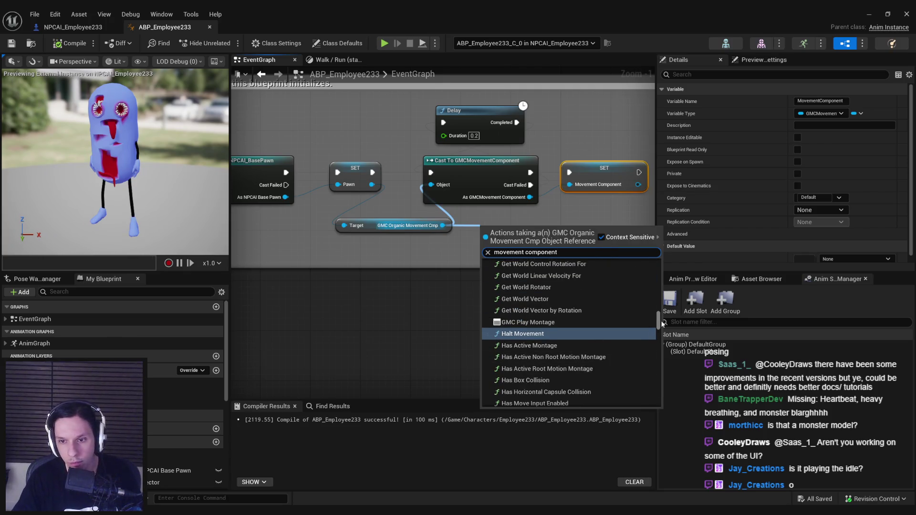
{"action": "mouse_move", "coordinate": [658, 381]}
{"action": "left_mouse_down"}
{"action": "mouse_move", "coordinate": [660, 362]}
{"action": "mouse_move", "coordinate": [660, 409]}
{"action": "mouse_move", "coordinate": [652, 273]}
{"action": "left_mouse_up"}
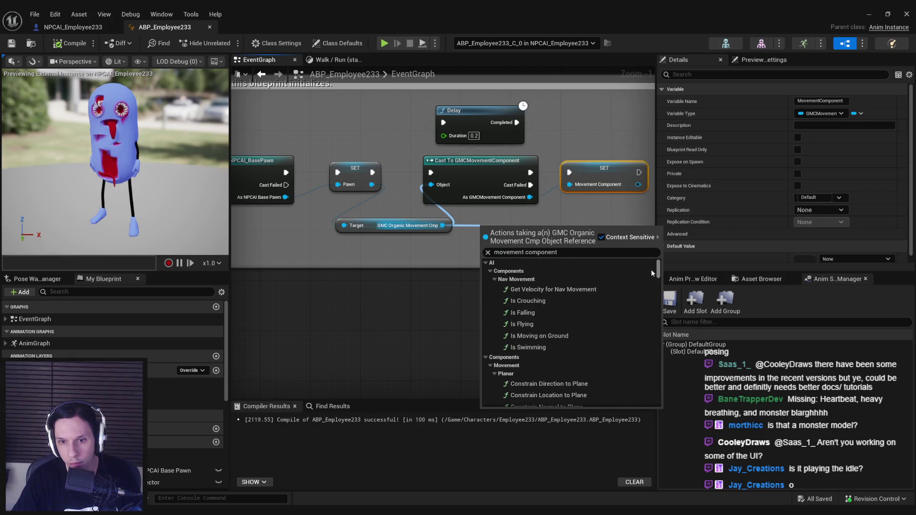
{"action": "scroll", "coordinate": [651, 275], "scroll_direction": "down", "scroll_amount": 5}
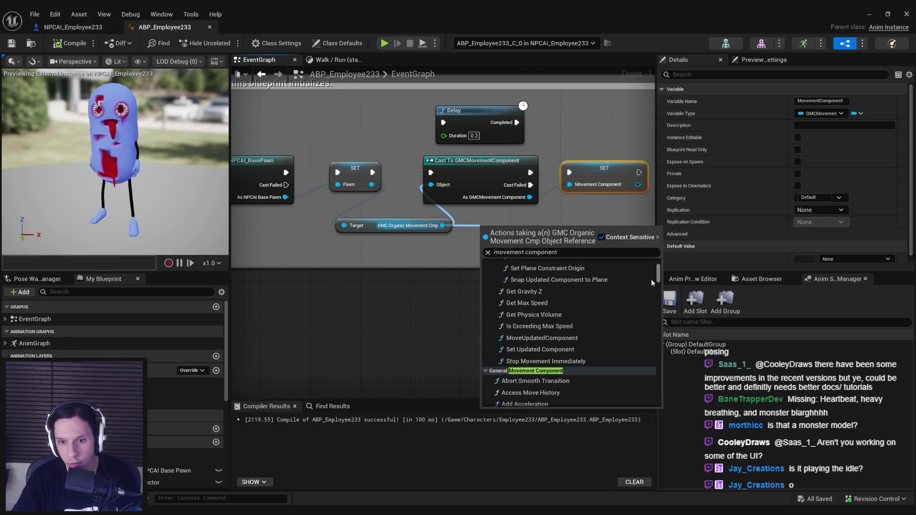
{"action": "scroll", "coordinate": [651, 280], "scroll_direction": "down", "scroll_amount": 5}
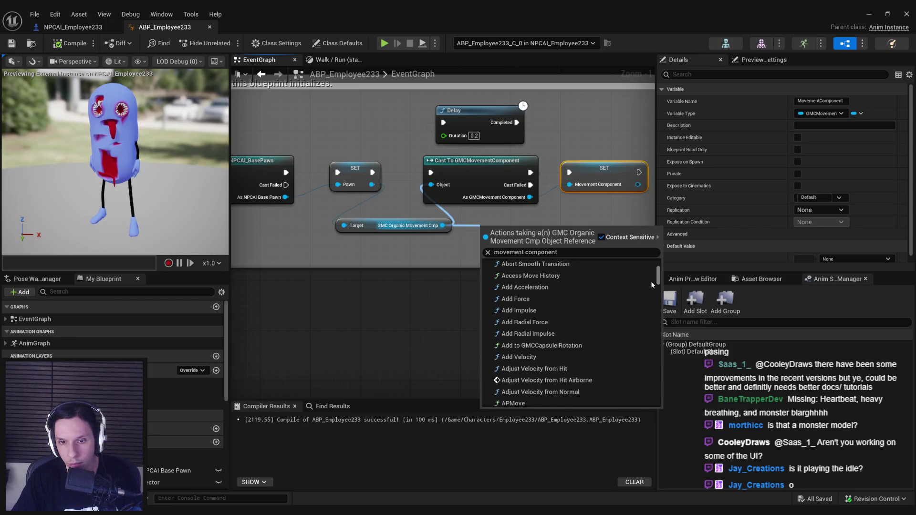
{"action": "scroll", "coordinate": [652, 285], "scroll_direction": "down", "scroll_amount": 10}
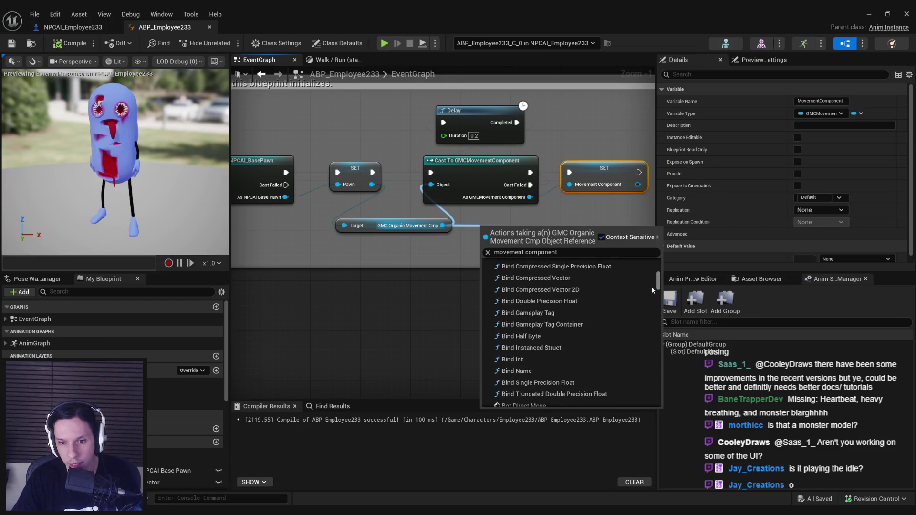
{"action": "scroll", "coordinate": [651, 289], "scroll_direction": "down", "scroll_amount": 10}
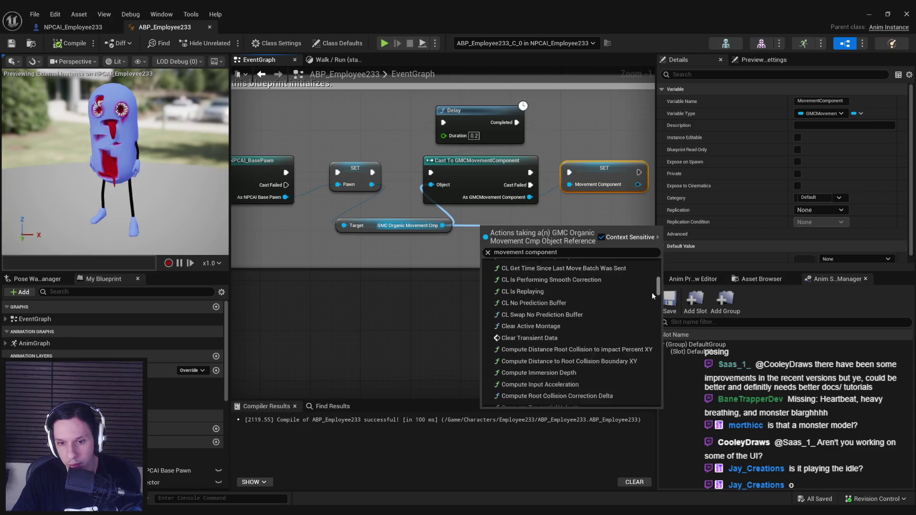
{"action": "scroll", "coordinate": [653, 296], "scroll_direction": "down", "scroll_amount": 5}
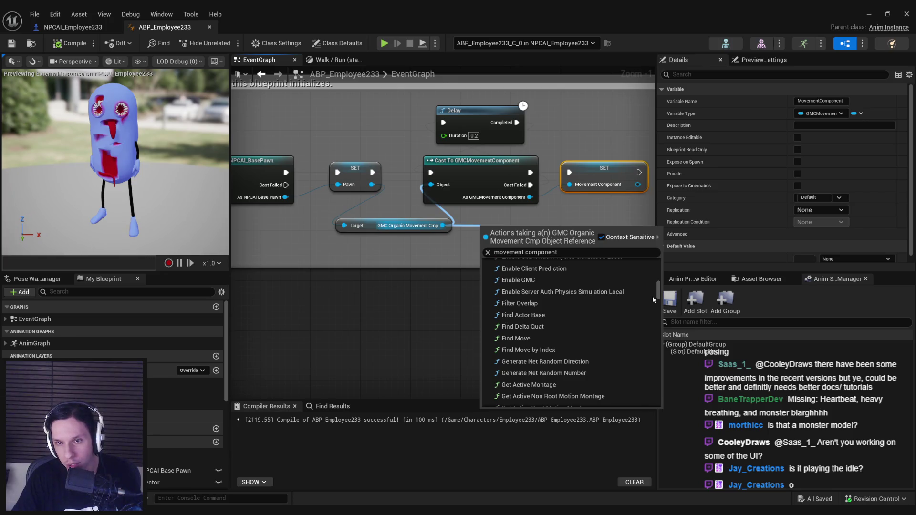
{"action": "left_click", "coordinate": [416, 295]}
{"action": "mouse_move", "coordinate": [445, 227]}
{"action": "left_mouse_down"}
{"action": "mouse_move", "coordinate": [480, 225]}
{"action": "mouse_move", "coordinate": [462, 186]}
{"action": "left_mouse_up"}
{"action": "left_click", "coordinate": [461, 185]}
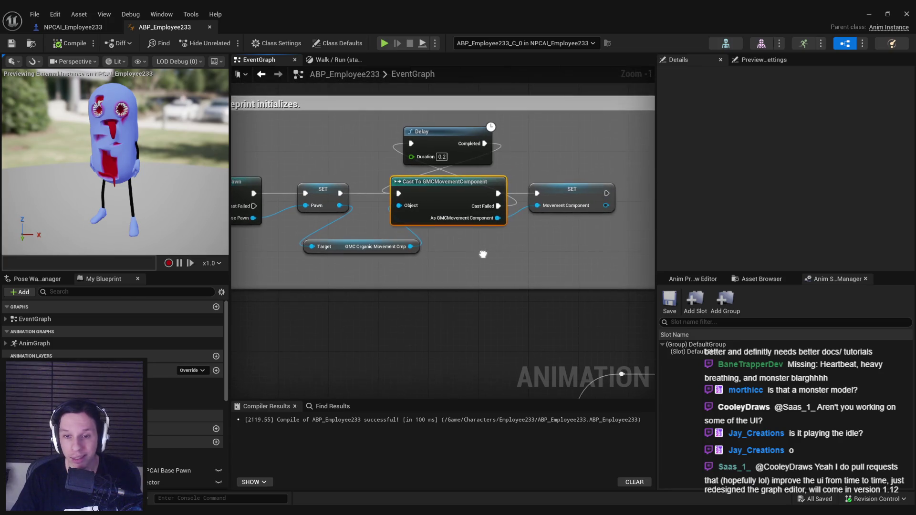
Remove the Delay and Cast nodes and retype Movement Component to GMC Organic Movement Cmp.
{"action": "key", "text": "ctrl+z"}
{"action": "key", "text": "ctrl+z"}
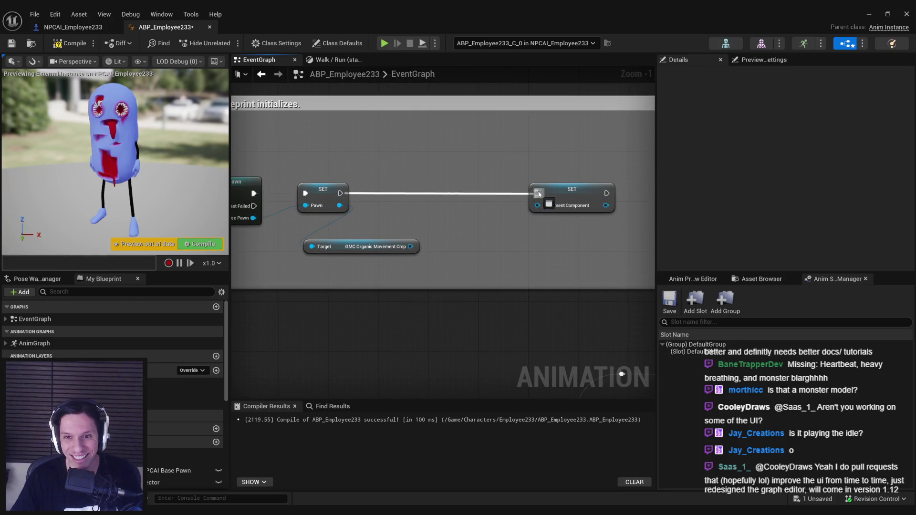
{"action": "left_click_drag", "start_coordinate": [377, 246], "coordinate": [452, 234]}
{"action": "left_click", "coordinate": [558, 187]}
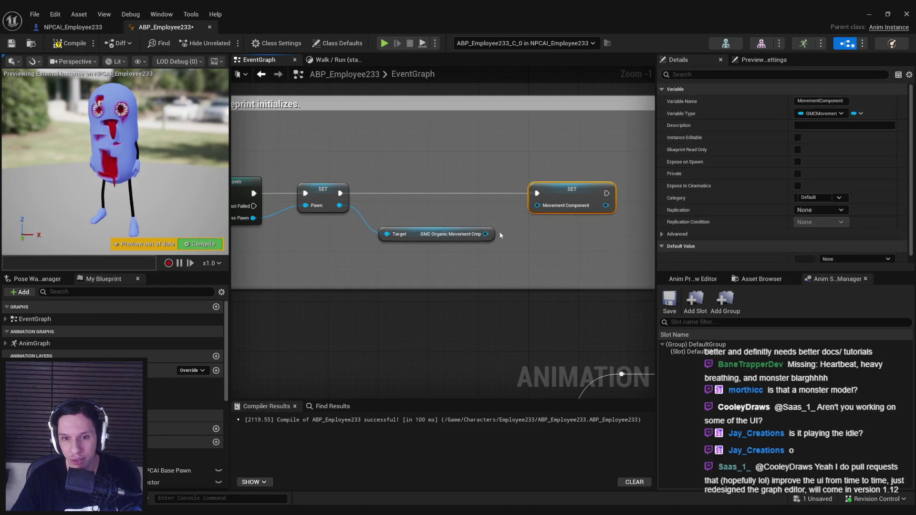
{"action": "left_click", "coordinate": [820, 115]}
{"action": "type", "text": "gmc organ"}
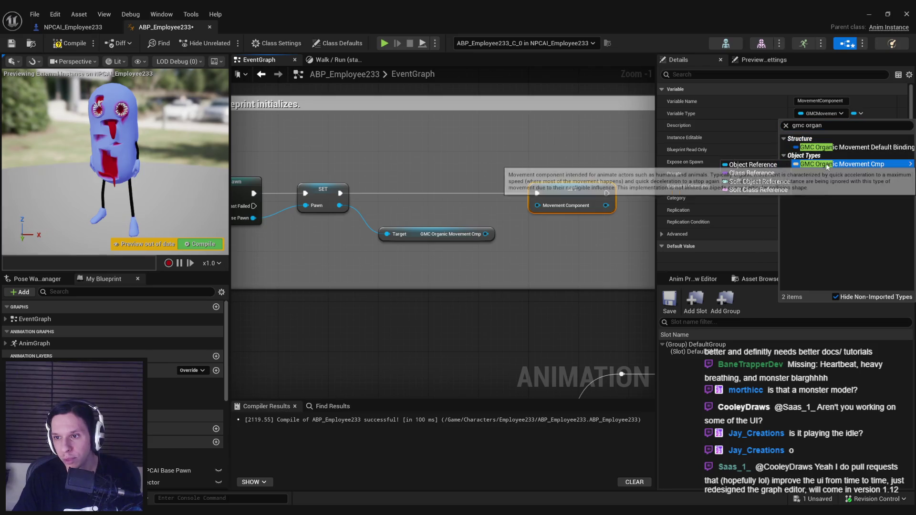
{"action": "left_click", "coordinate": [821, 139]}
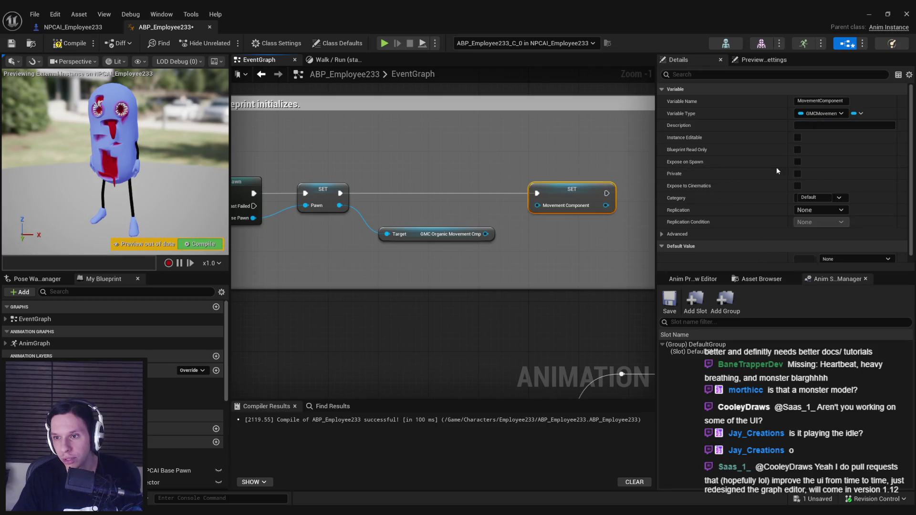
{"action": "left_click", "coordinate": [466, 278]}
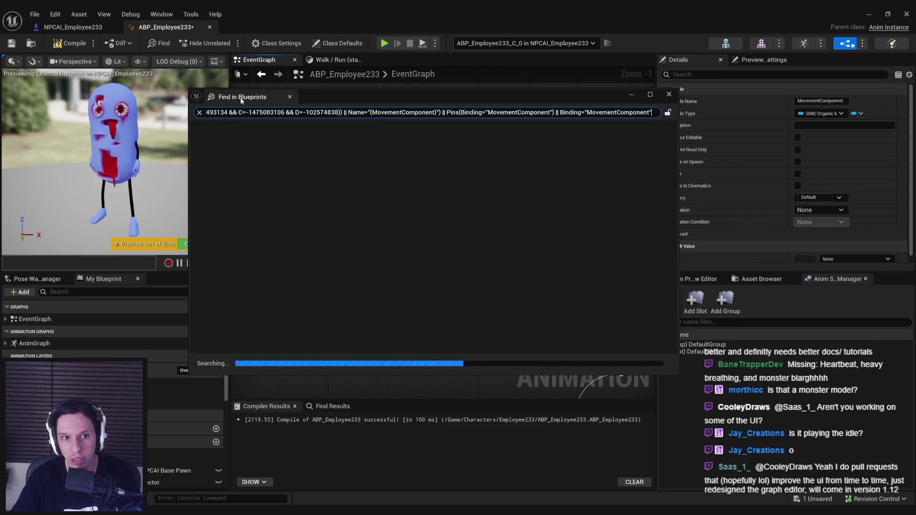
Wire GMC Organic Movement Cmp into the Movement Component setter and compile.
{"action": "left_click_drag", "start_coordinate": [455, 236], "coordinate": [443, 230]}
{"action": "left_click_drag", "start_coordinate": [568, 190], "coordinate": [543, 190]}
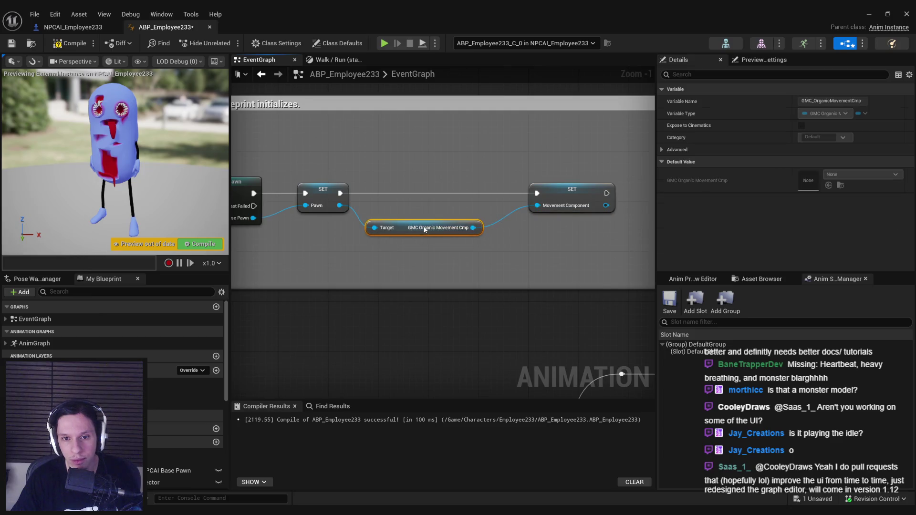
{"action": "left_click", "coordinate": [67, 43]}
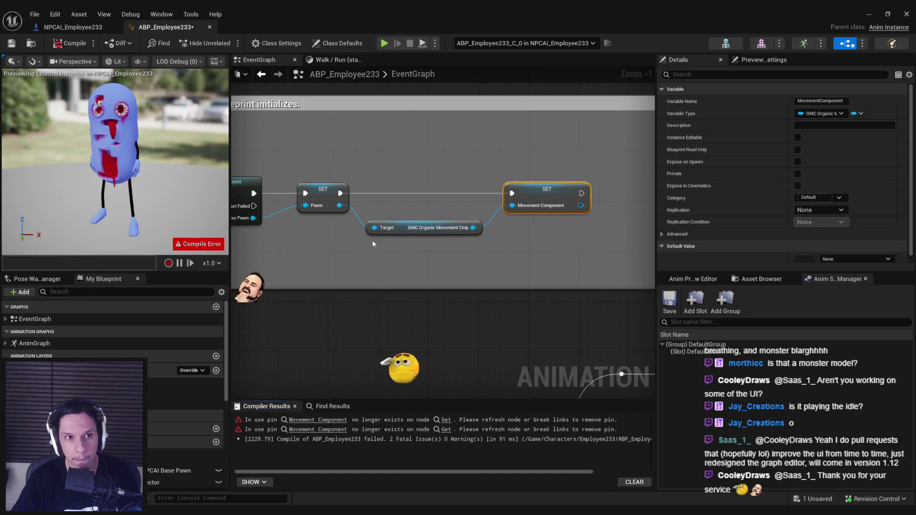
Relink Movement Component to the Is Falling target and the other erroring getters.
{"action": "scroll", "coordinate": [378, 181], "scroll_direction": "down", "scroll_amount": 4}
{"action": "left_click", "coordinate": [313, 420]}
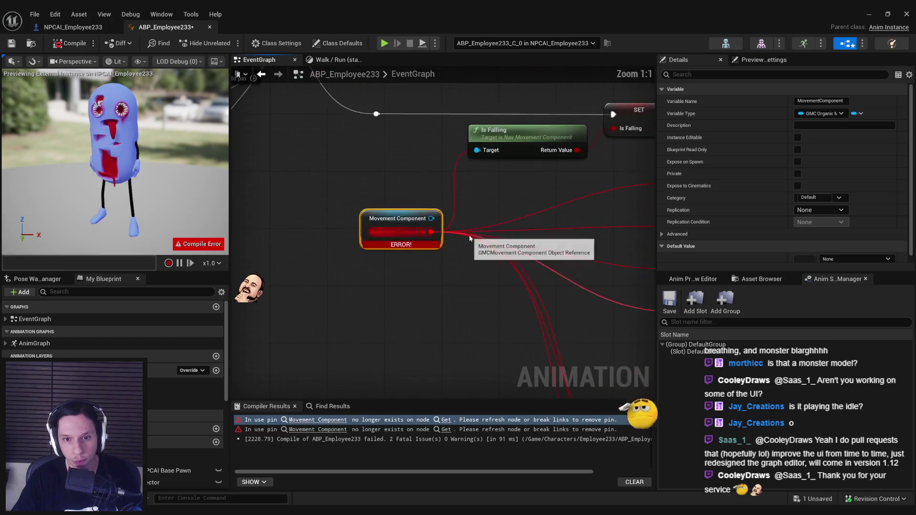
{"action": "left_click_drag", "start_coordinate": [372, 230], "coordinate": [419, 162]}
{"action": "scroll", "coordinate": [339, 223], "scroll_direction": "down", "scroll_amount": 1}
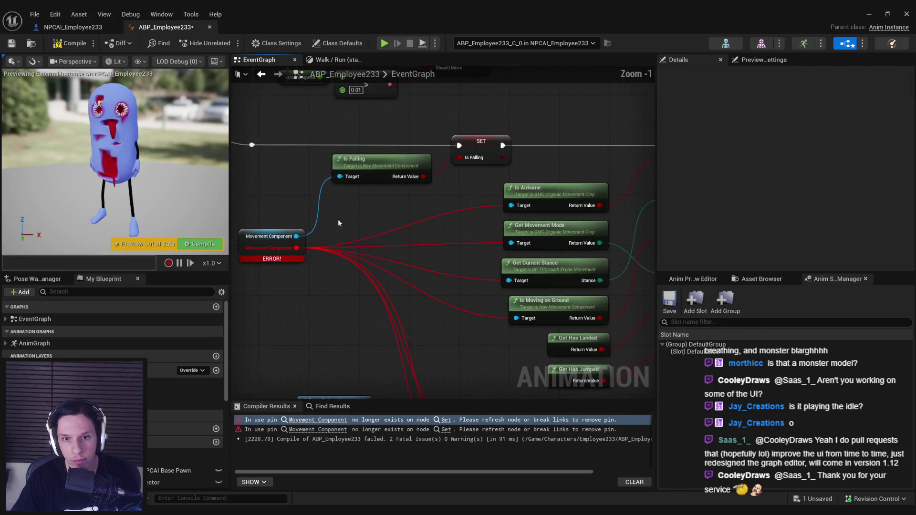
{"action": "mouse_move", "coordinate": [296, 236]}
{"action": "left_mouse_down"}
{"action": "mouse_move", "coordinate": [522, 206]}
{"action": "mouse_move", "coordinate": [499, 242]}
{"action": "left_mouse_up"}
{"action": "mouse_move", "coordinate": [291, 198]}
{"action": "left_mouse_down"}
{"action": "mouse_move", "coordinate": [503, 244]}
{"action": "mouse_move", "coordinate": [444, 244]}
{"action": "left_mouse_up"}
{"action": "left_click", "coordinate": [489, 246]}
Delete the Current Stance nodes and reconnect the Is Airborne setter to Is Grounded.
{"action": "left_click", "coordinate": [595, 167], "text": "ctrl"}
{"action": "key", "text": "Delete"}
{"action": "left_click_drag", "start_coordinate": [615, 117], "coordinate": [567, 196]}
{"action": "left_click_drag", "start_coordinate": [387, 244], "coordinate": [396, 223]}
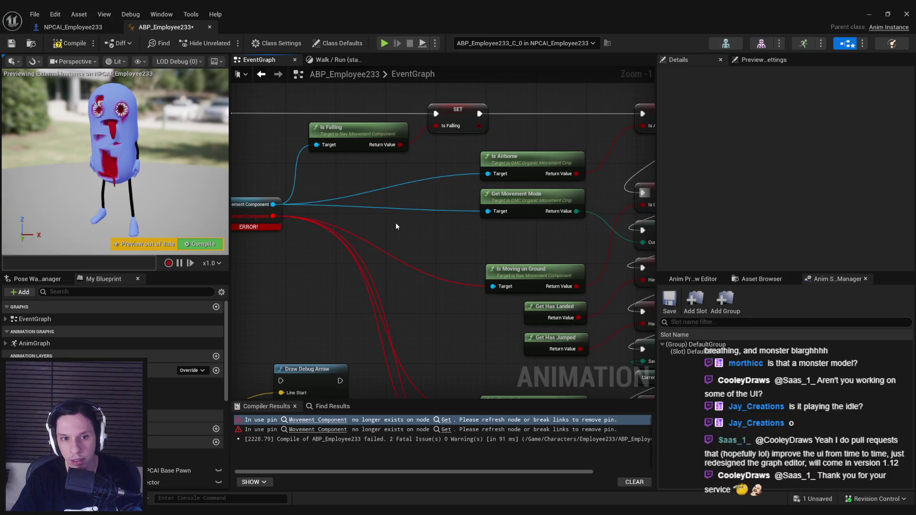
{"action": "scroll", "coordinate": [397, 220], "scroll_direction": "down", "scroll_amount": 1}
Link Movement Component to Is Moving on Ground, delete Is Crouched and Is Prone nodes.
{"action": "left_click_drag", "start_coordinate": [254, 192], "coordinate": [441, 262]}
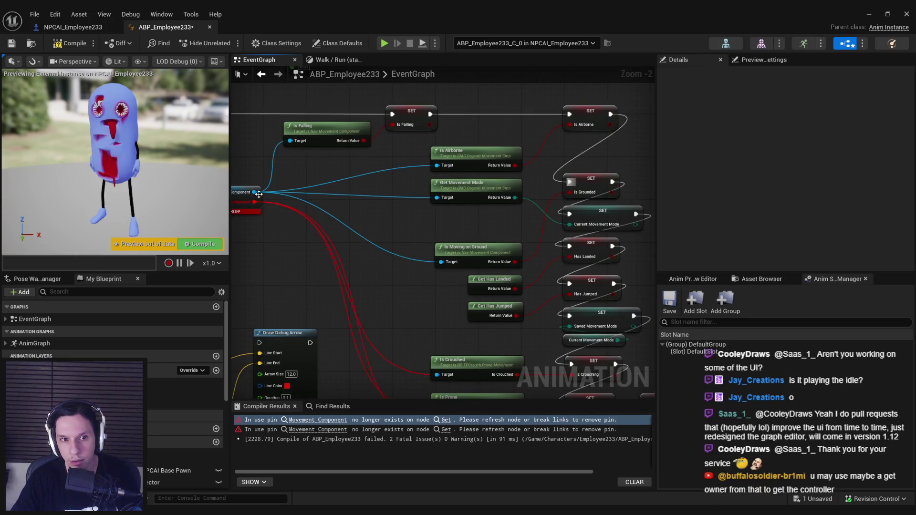
{"action": "mouse_move", "coordinate": [255, 192]}
{"action": "left_mouse_down"}
{"action": "mouse_move", "coordinate": [419, 317]}
{"action": "mouse_move", "coordinate": [440, 377]}
{"action": "mouse_move", "coordinate": [402, 301]}
{"action": "left_mouse_up"}
{"action": "key", "text": "Delete"}
{"action": "left_click_drag", "start_coordinate": [599, 249], "coordinate": [591, 249]}
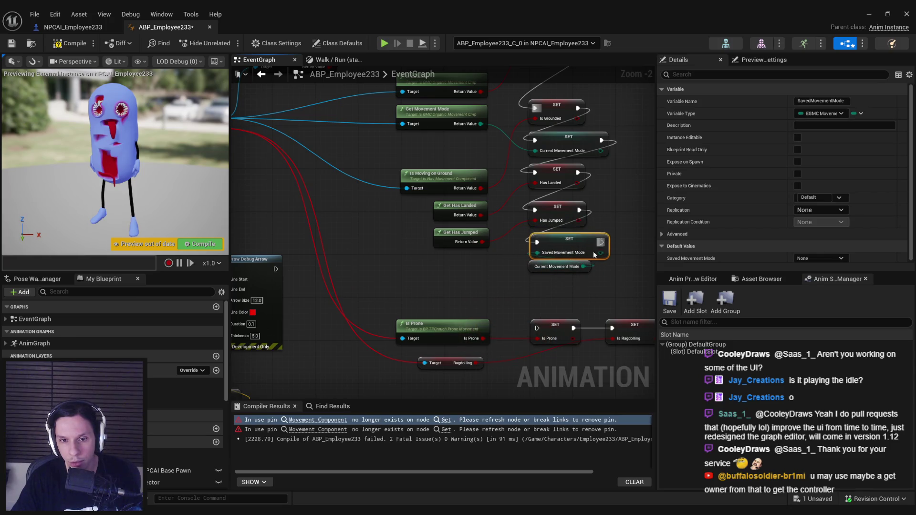
{"action": "left_click_drag", "start_coordinate": [567, 344], "coordinate": [427, 295]}
{"action": "key", "text": "Delete"}
{"action": "mouse_move", "coordinate": [556, 289]}
{"action": "left_mouse_down"}
{"action": "mouse_move", "coordinate": [557, 235]}
{"action": "mouse_move", "coordinate": [547, 206]}
{"action": "left_mouse_up"}
Route execution from the Saved Movement Mode setter into the ragdolling Branch.
{"action": "scroll", "coordinate": [415, 219], "scroll_direction": "down", "scroll_amount": 1}
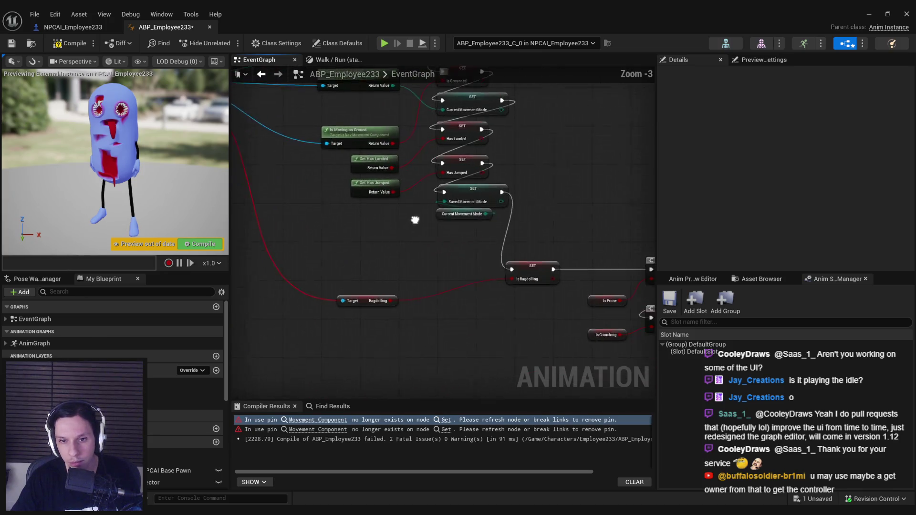
{"action": "mouse_move", "coordinate": [275, 124]}
{"action": "left_mouse_down"}
{"action": "mouse_move", "coordinate": [335, 144]}
{"action": "mouse_move", "coordinate": [526, 351]}
{"action": "left_mouse_up"}
{"action": "left_click", "coordinate": [475, 365]}
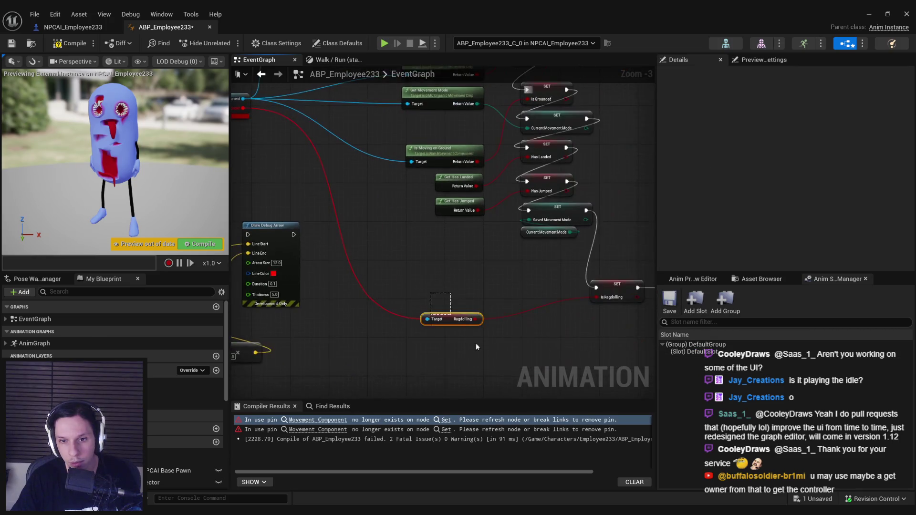
{"action": "mouse_move", "coordinate": [495, 216]}
{"action": "left_mouse_down"}
{"action": "mouse_move", "coordinate": [587, 291]}
{"action": "mouse_move", "coordinate": [625, 294]}
{"action": "left_mouse_up"}
{"action": "scroll", "coordinate": [458, 262], "scroll_direction": "down", "scroll_amount": 1}
{"action": "left_click_drag", "start_coordinate": [406, 224], "coordinate": [554, 334]}
{"action": "left_click_drag", "start_coordinate": [472, 257], "coordinate": [458, 258]}
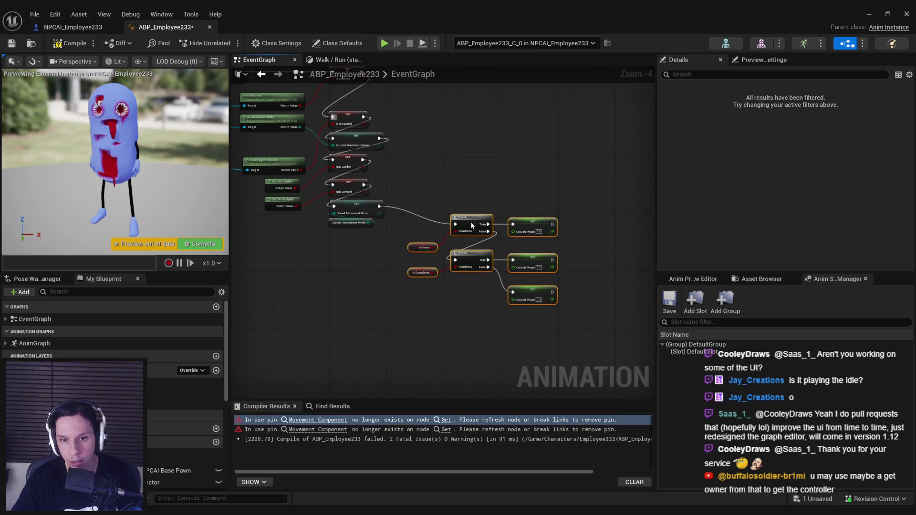
Save and recompile ABP_Employee233 successfully, then minimise the blueprint editor.
{"action": "scroll", "coordinate": [459, 260], "scroll_direction": "up", "scroll_amount": 1}
{"action": "scroll", "coordinate": [459, 259], "scroll_direction": "down", "scroll_amount": 1}
{"action": "mouse_move", "coordinate": [416, 284]}
{"action": "left_mouse_down"}
{"action": "mouse_move", "coordinate": [379, 293]}
{"action": "mouse_move", "coordinate": [287, 239]}
{"action": "mouse_move", "coordinate": [131, 62]}
{"action": "left_mouse_up"}
{"action": "left_click", "coordinate": [17, 45]}
{"action": "mouse_move", "coordinate": [314, 217]}
{"action": "left_mouse_down"}
{"action": "mouse_move", "coordinate": [409, 267]}
{"action": "mouse_move", "coordinate": [466, 260]}
{"action": "mouse_move", "coordinate": [602, 272]}
{"action": "left_mouse_up"}
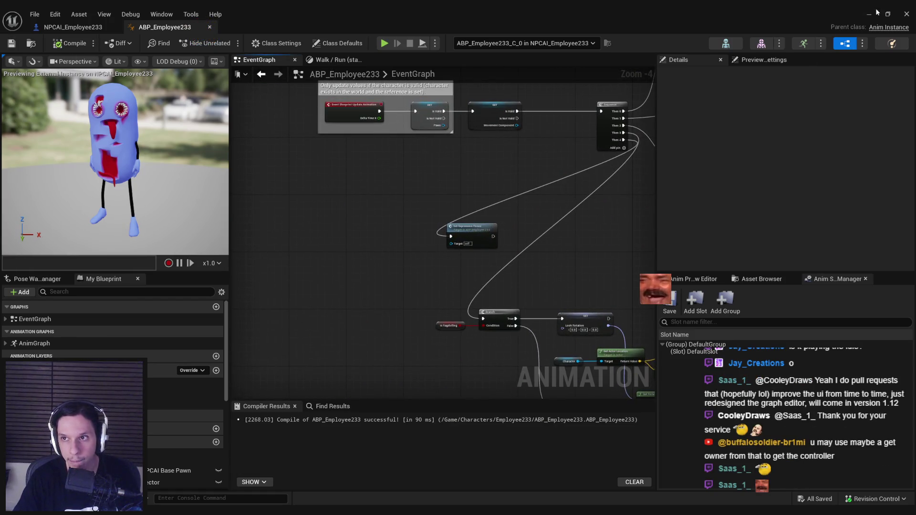
{"action": "left_click", "coordinate": [877, 12]}
Play the level fullscreen and walk along the catwalk toward the blue monster NPC.
{"action": "left_click", "coordinate": [224, 42]}
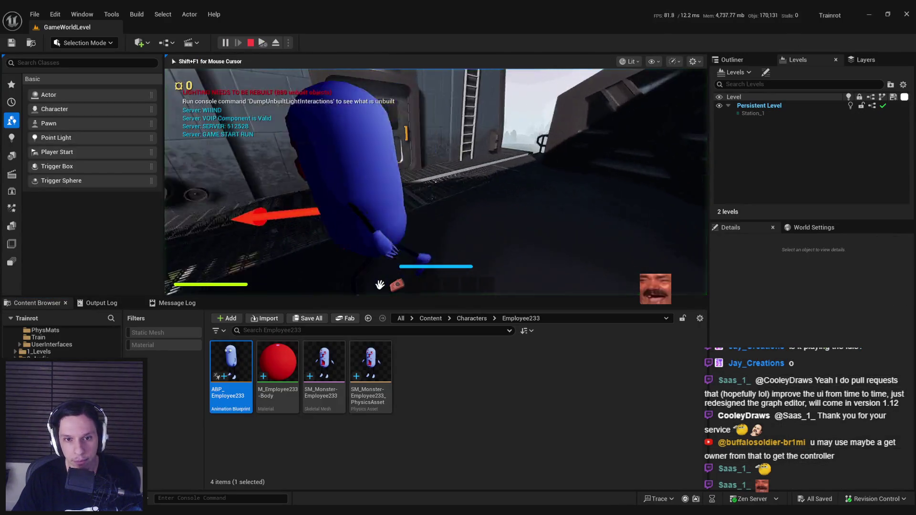
{"action": "key", "text": "F11"}
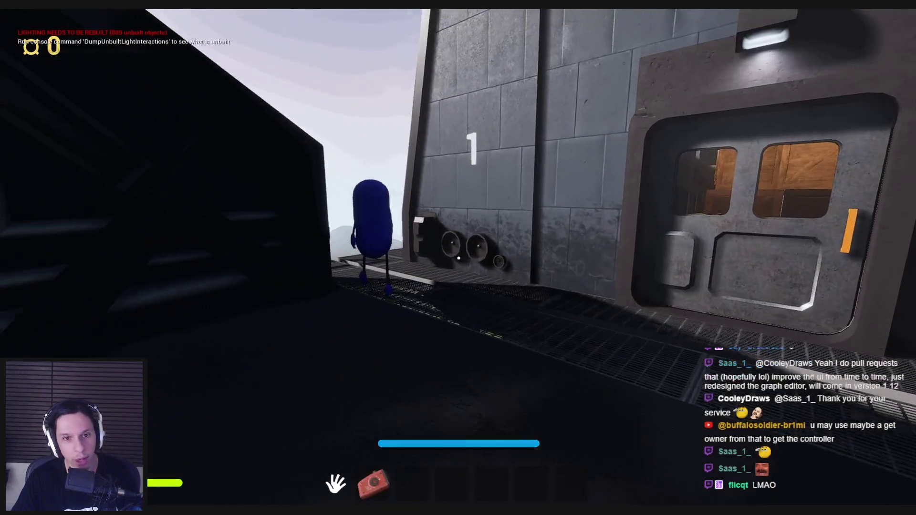
{"action": "key", "text": "w"}
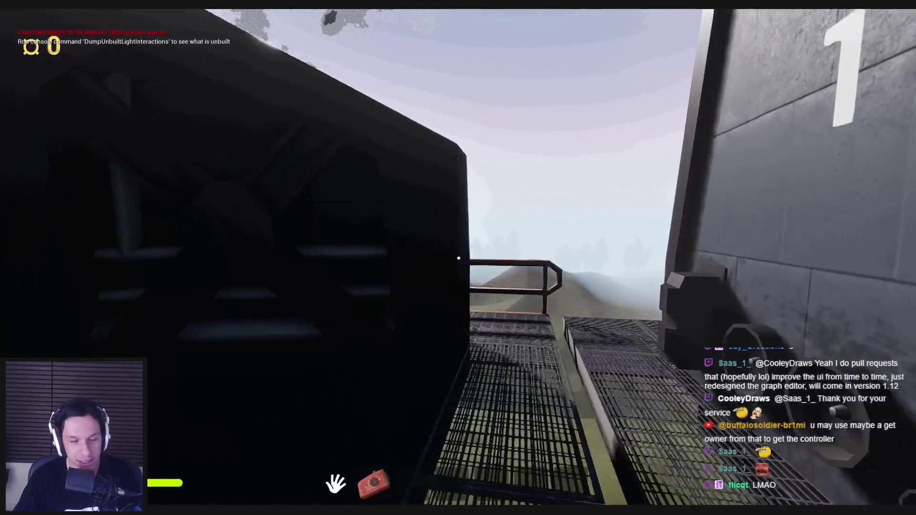
{"action": "key", "text": "w"}
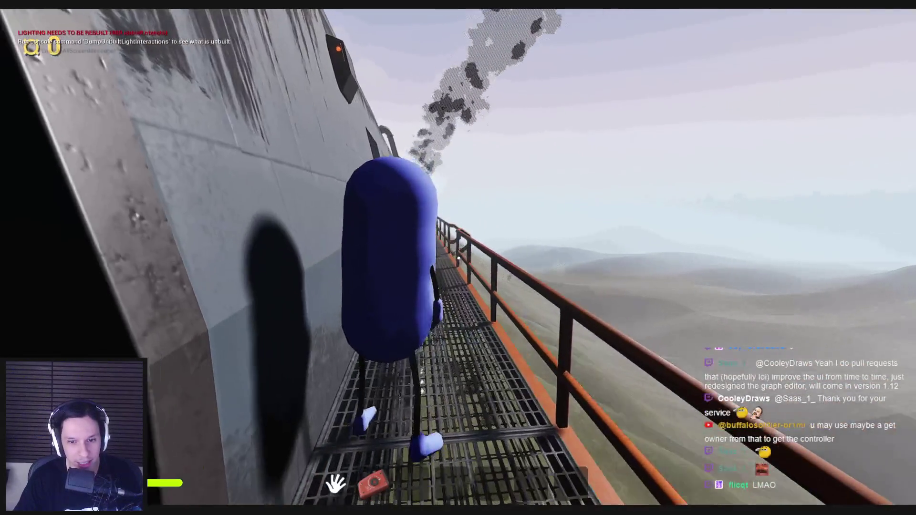
{"action": "key", "text": "w"}
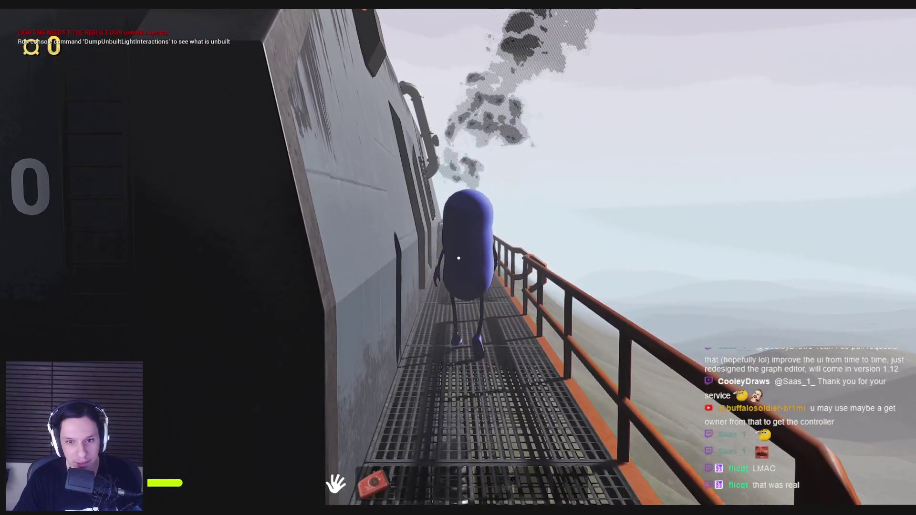
{"action": "key", "text": "w"}
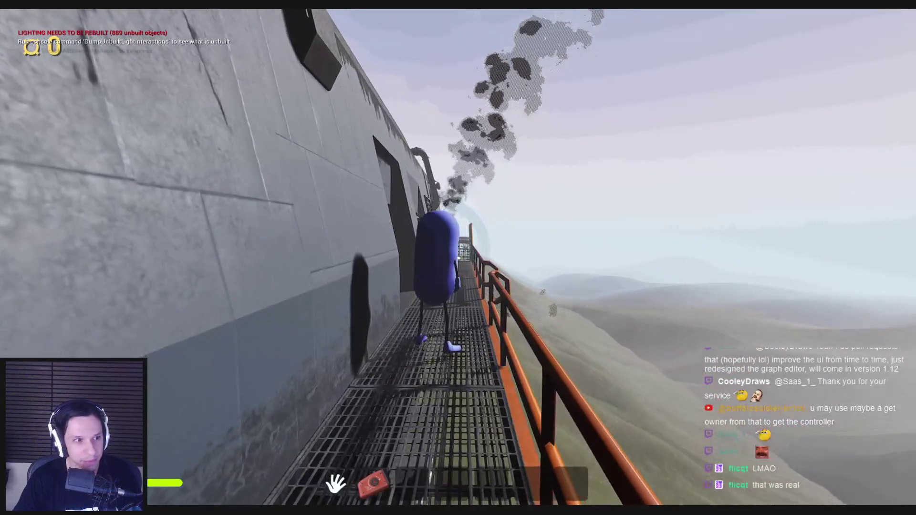
{"action": "key", "text": "w"}
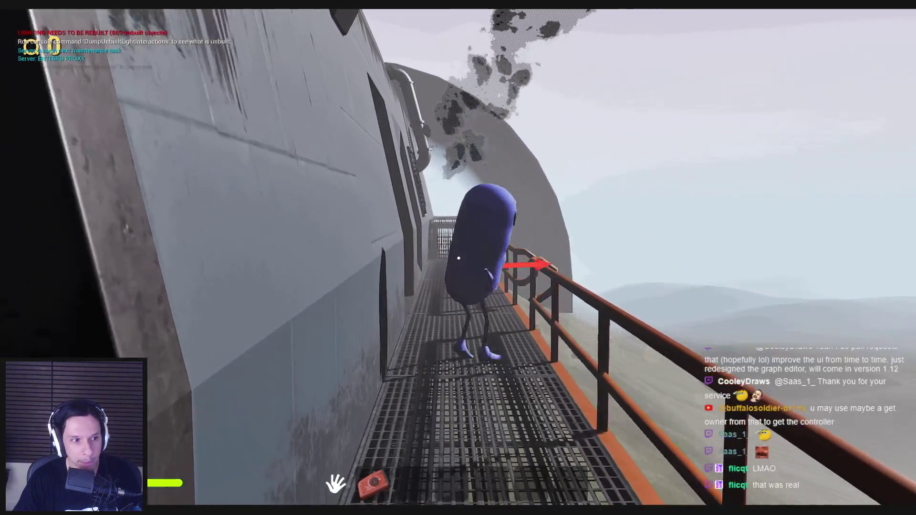
Walk through the dark tunnel to the lit door, then back away from the approaching monster.
{"action": "key", "text": "w"}
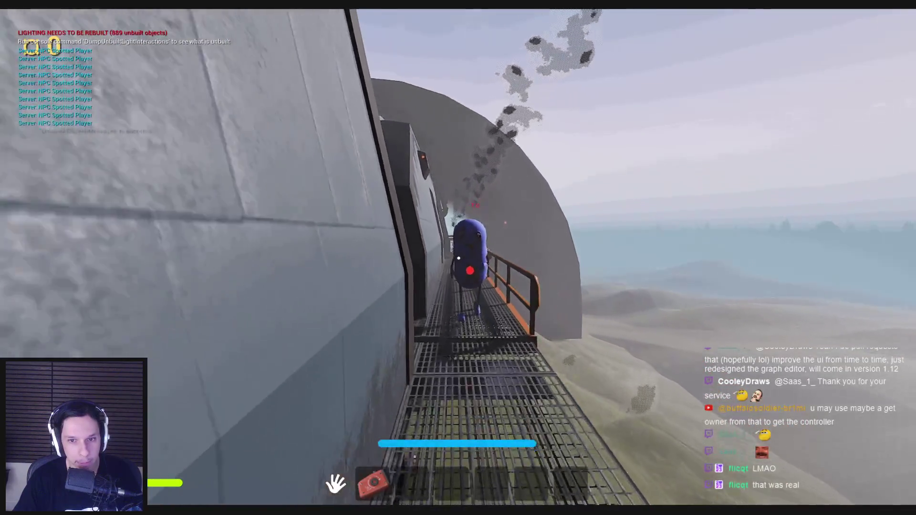
{"action": "key", "text": "w"}
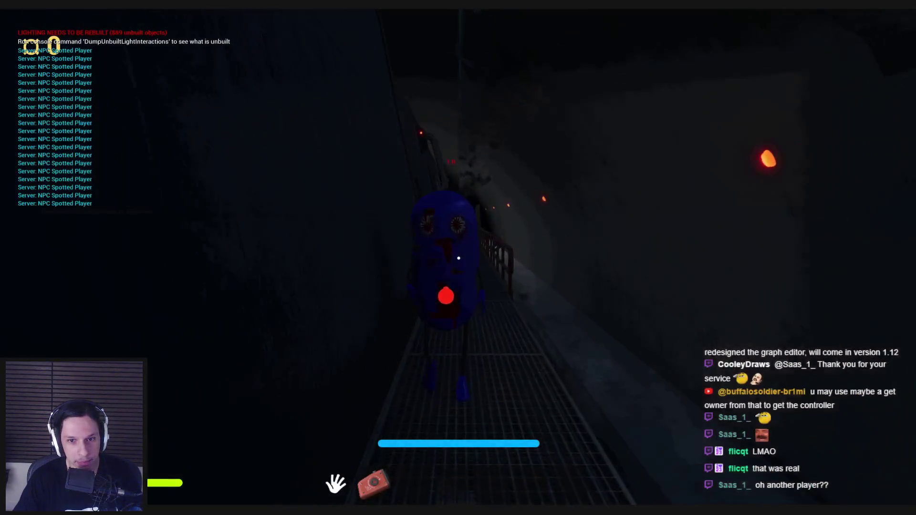
{"action": "key", "text": "w"}
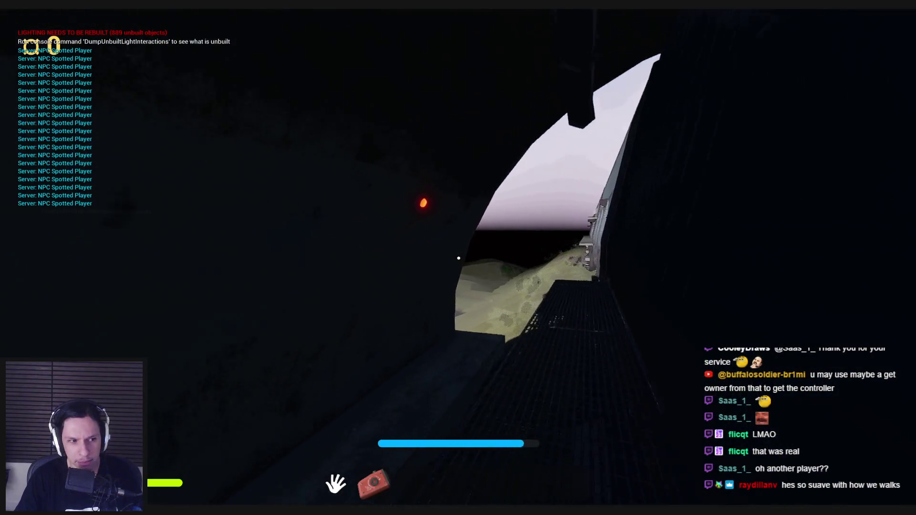
{"action": "key", "text": "w"}
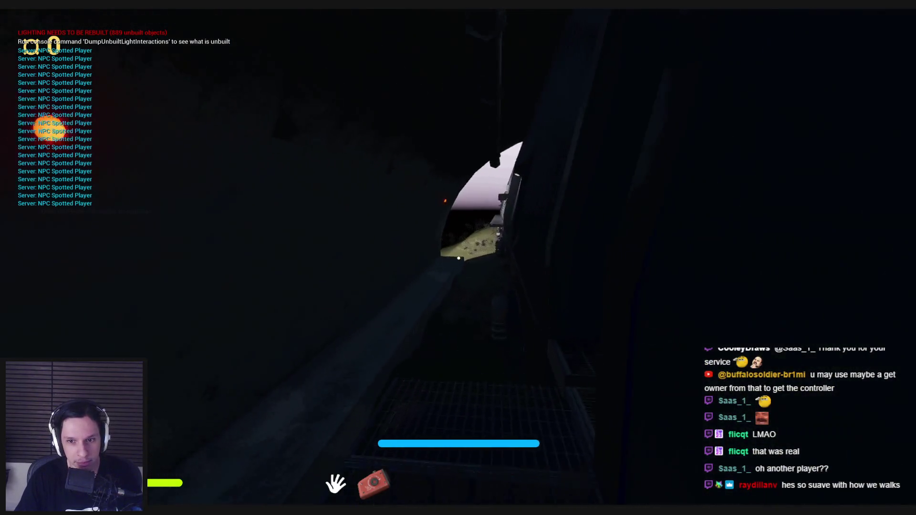
{"action": "key", "text": "w"}
{"action": "key", "text": "w"}
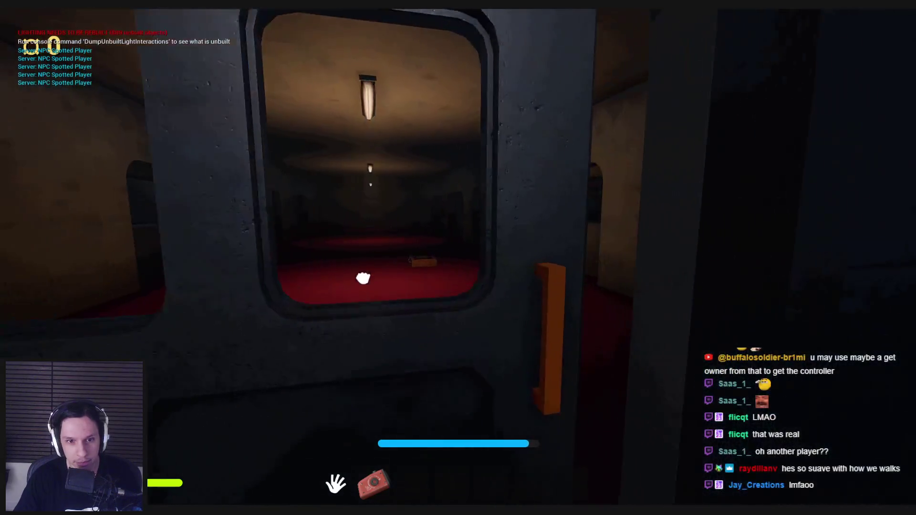
{"action": "key", "text": "s"}
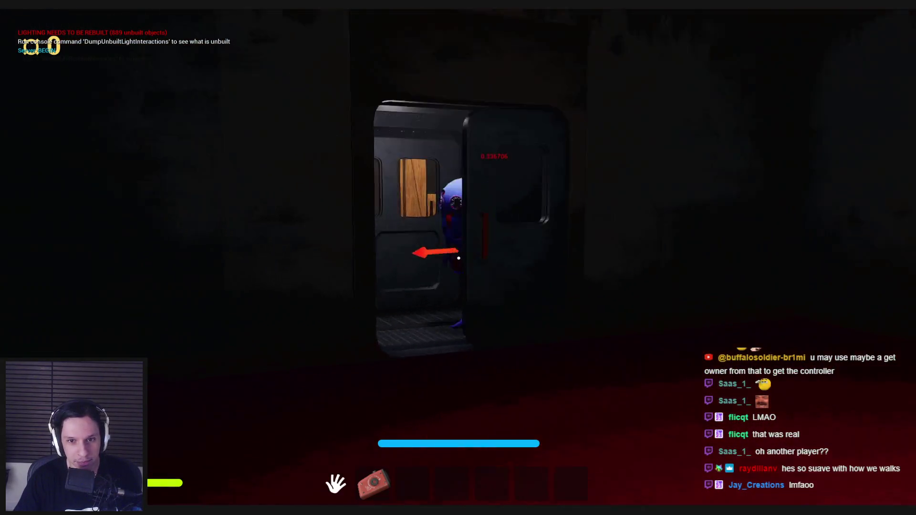
{"action": "key", "text": "s"}
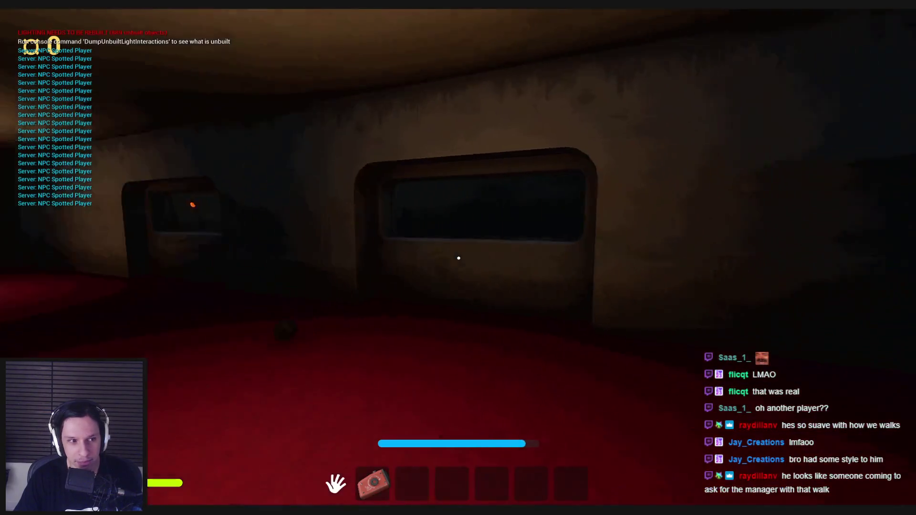
{"action": "mouse_move", "coordinate": [459, 259]}
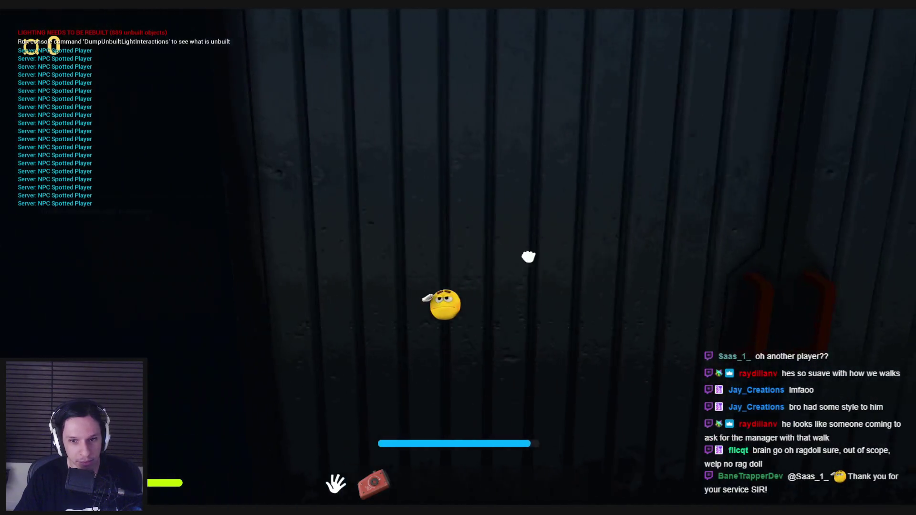
Walk past the crates into the corridor and look at the monster beside the player.
{"action": "key", "text": "w"}
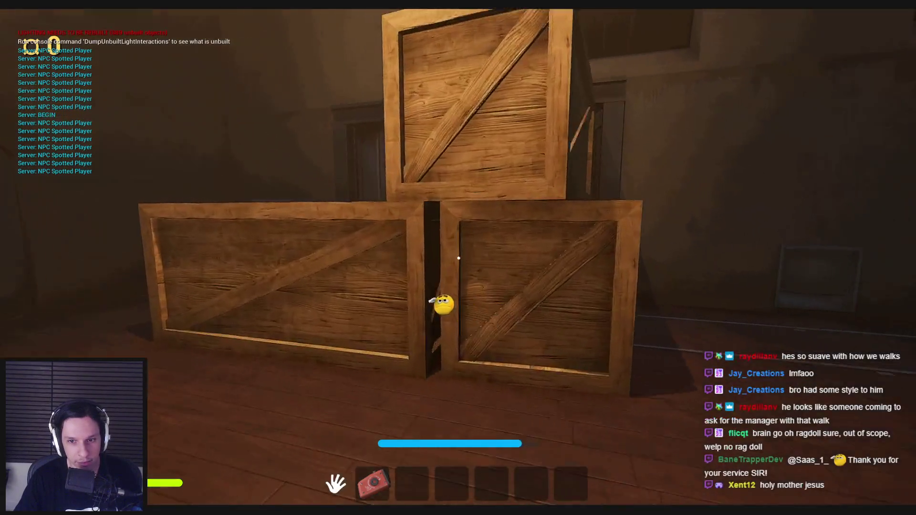
{"action": "key", "text": "w"}
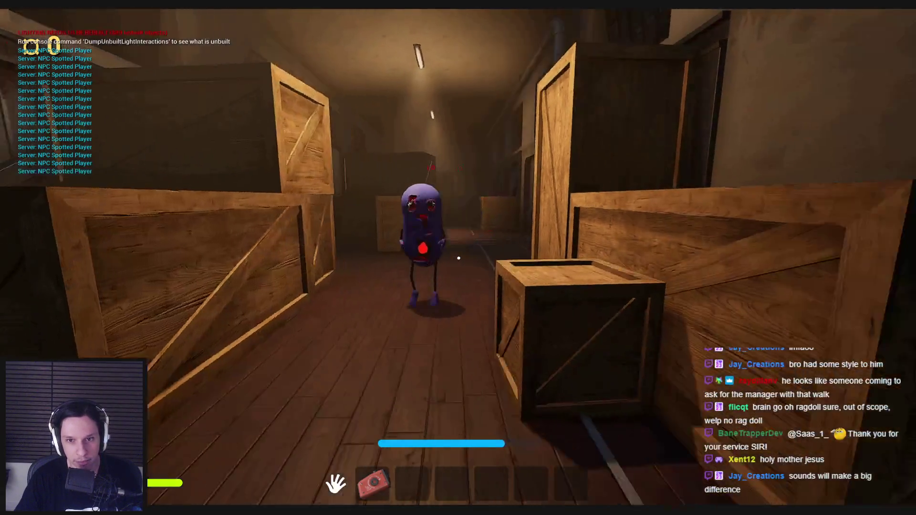
{"action": "key", "text": "w"}
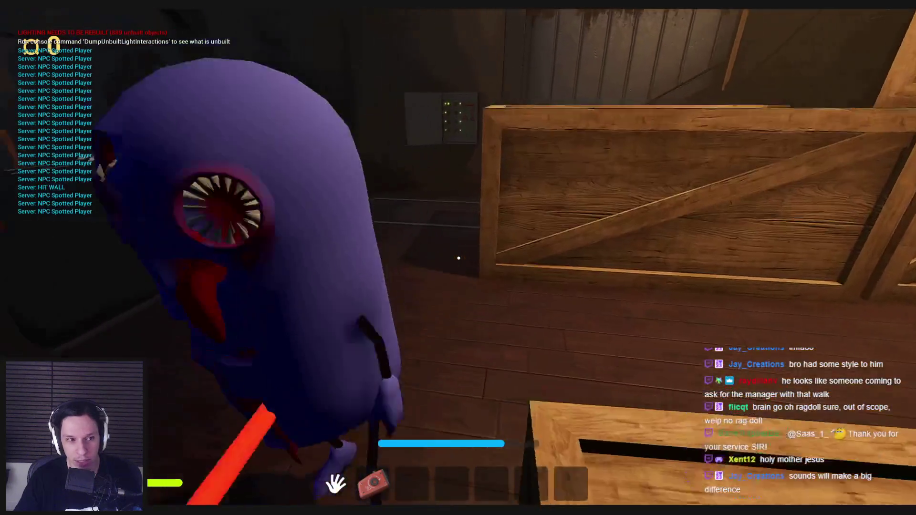
{"action": "key", "text": "w"}
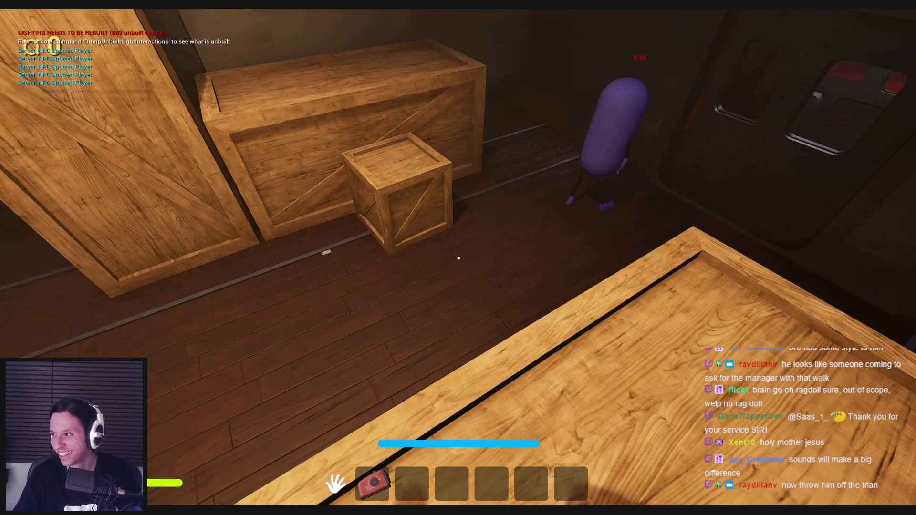
Stop the game, restore the editor layout, and reopen ABP_Employee233.
{"action": "key", "text": "Escape"}
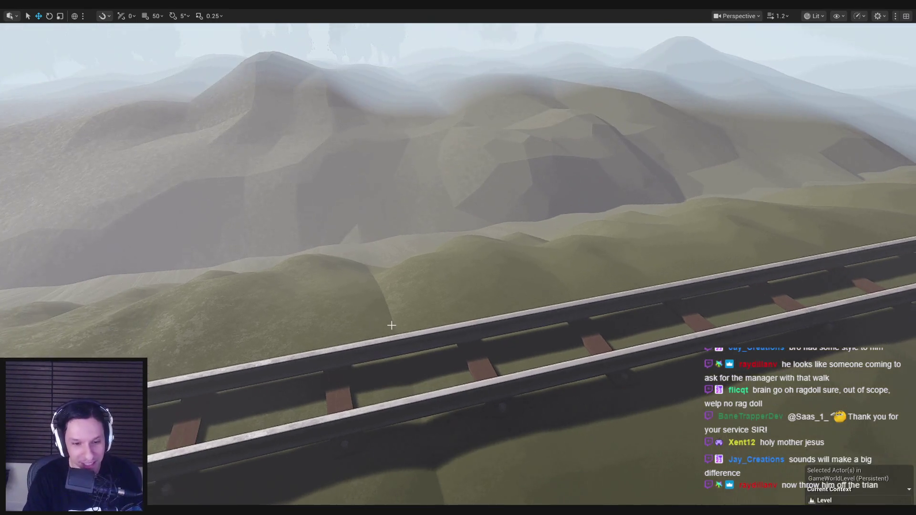
{"action": "key", "text": "F11"}
{"action": "double_click", "coordinate": [231, 362]}
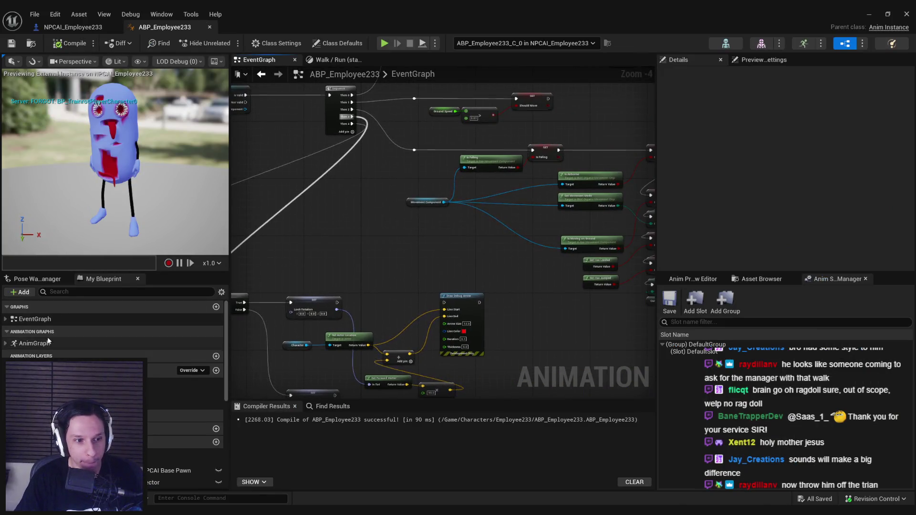
In the AnimGraph, make room before Output Pose and add a RigidBody node via 'physics' search.
{"action": "double_click", "coordinate": [43, 343]}
{"action": "scroll", "coordinate": [413, 251], "scroll_direction": "up", "scroll_amount": 5}
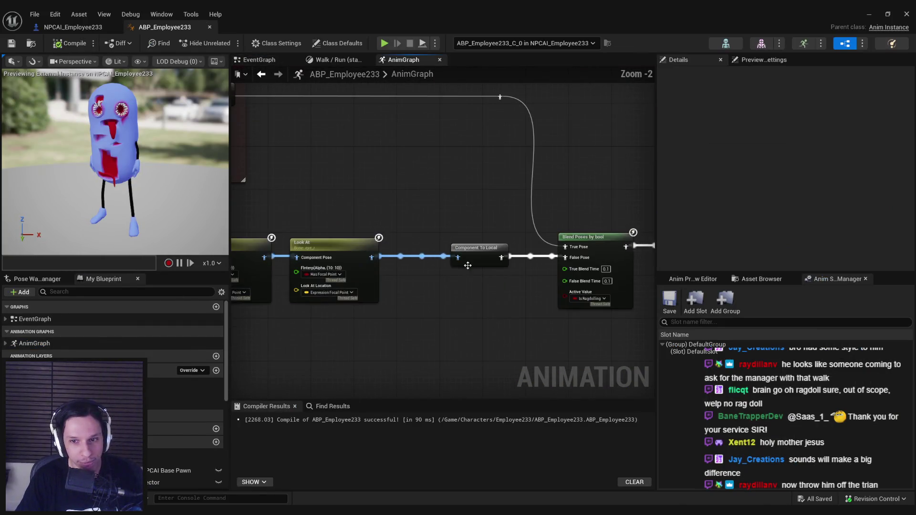
{"action": "scroll", "coordinate": [454, 259], "scroll_direction": "down", "scroll_amount": 2}
{"action": "left_click", "coordinate": [495, 233]}
{"action": "left_click_drag", "start_coordinate": [496, 233], "coordinate": [631, 233]}
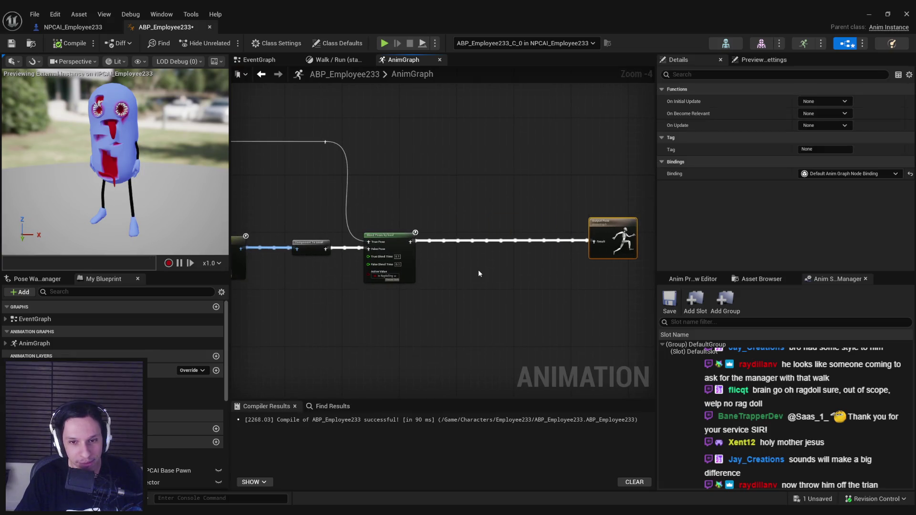
{"action": "right_click", "coordinate": [469, 260]}
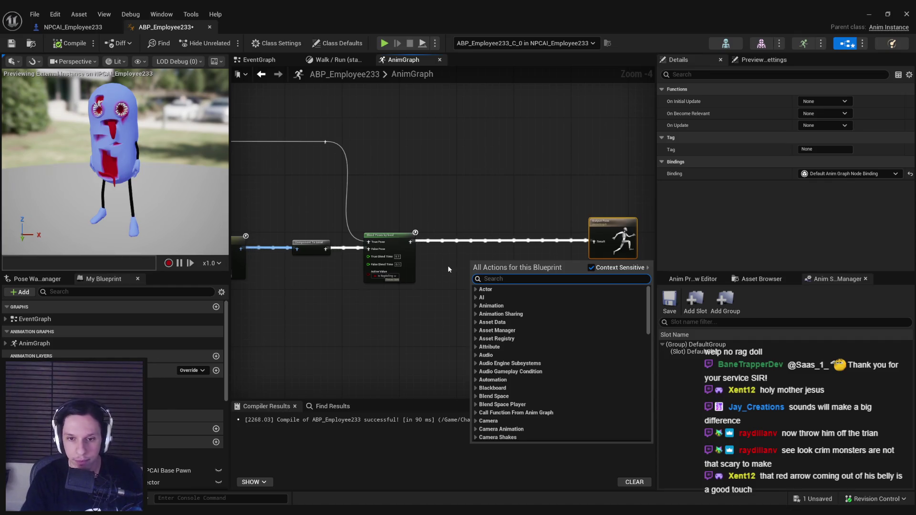
{"action": "type", "text": "physics"}
{"action": "mouse_move", "coordinate": [648, 319]}
{"action": "left_mouse_down"}
{"action": "mouse_move", "coordinate": [646, 294]}
{"action": "mouse_move", "coordinate": [639, 436]}
{"action": "mouse_move", "coordinate": [643, 293]}
{"action": "left_mouse_up"}
{"action": "left_click", "coordinate": [510, 397]}
Wire Blend Poses by bool through RigidBody into Output Pose and arrange the nodes.
{"action": "scroll", "coordinate": [491, 286], "scroll_direction": "up", "scroll_amount": 3}
{"action": "mouse_move", "coordinate": [468, 258]}
{"action": "left_mouse_down"}
{"action": "mouse_move", "coordinate": [356, 215]}
{"action": "mouse_move", "coordinate": [508, 210]}
{"action": "left_mouse_up"}
{"action": "left_click_drag", "start_coordinate": [391, 216], "coordinate": [414, 200]}
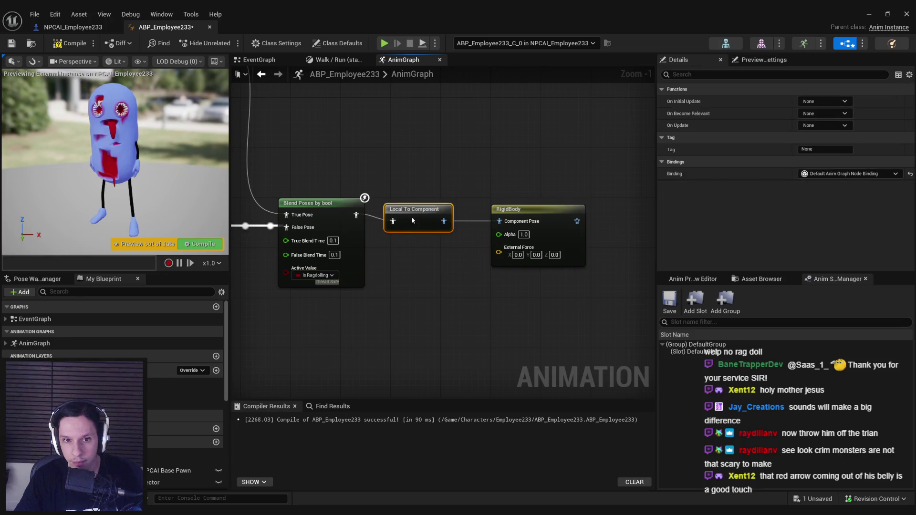
{"action": "mouse_move", "coordinate": [492, 259]}
{"action": "left_mouse_down"}
{"action": "mouse_move", "coordinate": [483, 252]}
{"action": "mouse_move", "coordinate": [612, 238]}
{"action": "left_mouse_up"}
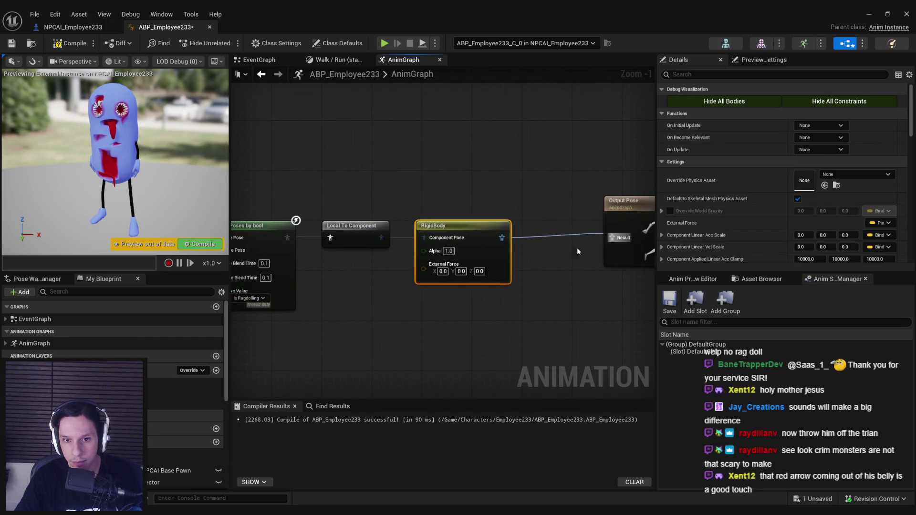
{"action": "left_click_drag", "start_coordinate": [549, 215], "coordinate": [565, 225]}
{"action": "left_click_drag", "start_coordinate": [569, 276], "coordinate": [500, 285]}
{"action": "left_click_drag", "start_coordinate": [553, 215], "coordinate": [566, 216]}
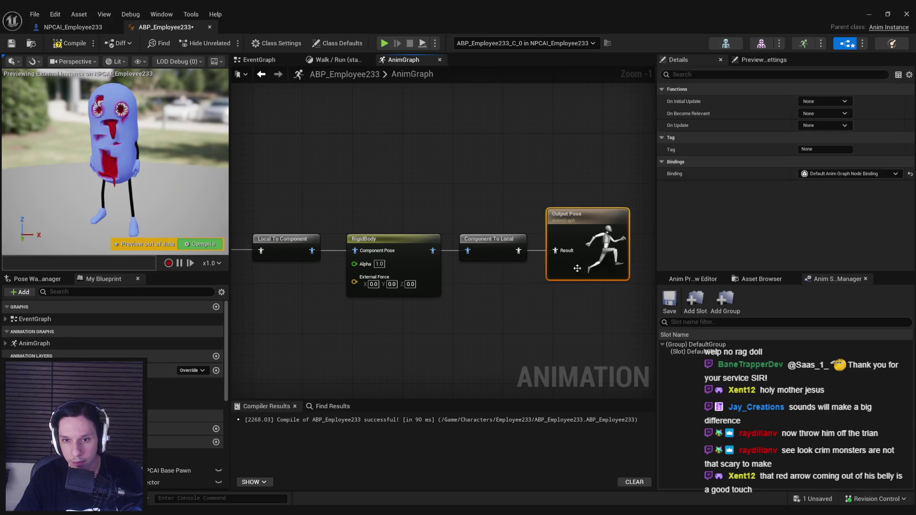
{"action": "left_click", "coordinate": [403, 248]}
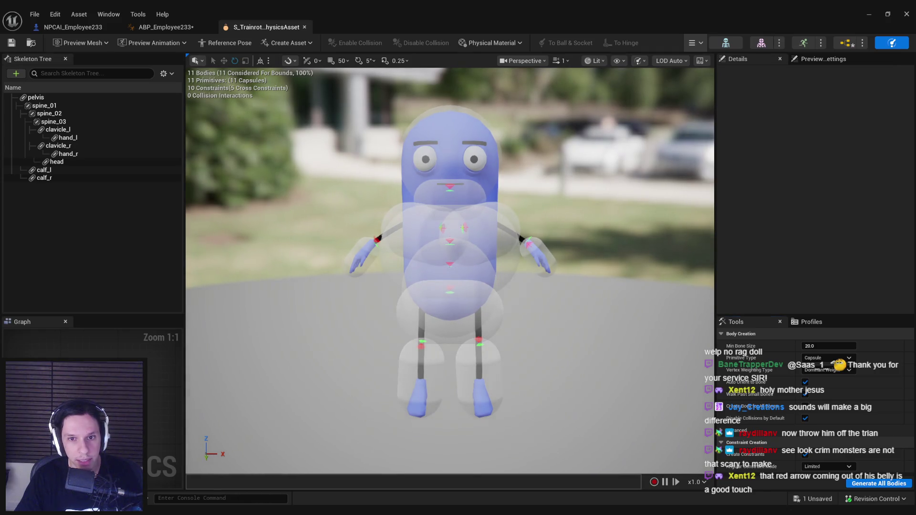
Inspect the tongue_2 bone's transforms in the character's skeleton, then close the skeleton.
{"action": "scroll", "coordinate": [322, 268], "scroll_direction": "up", "scroll_amount": 3}
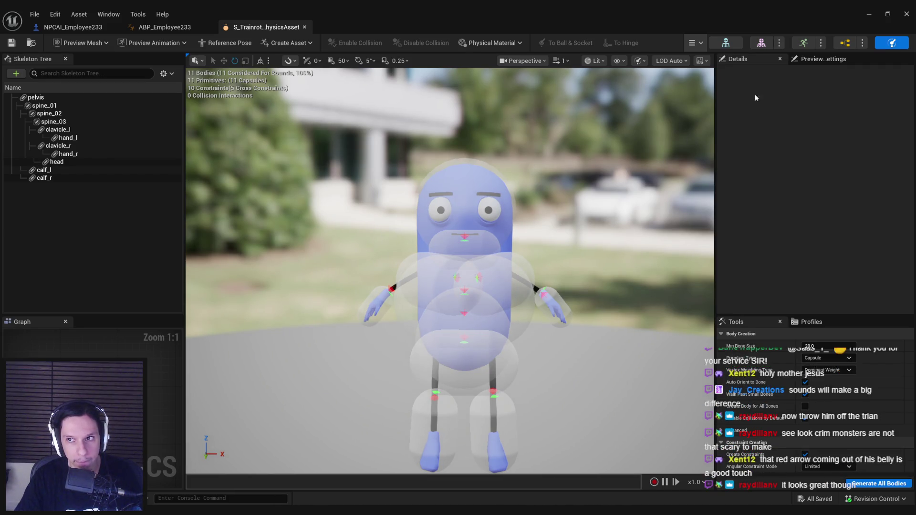
{"action": "left_click", "coordinate": [836, 46]}
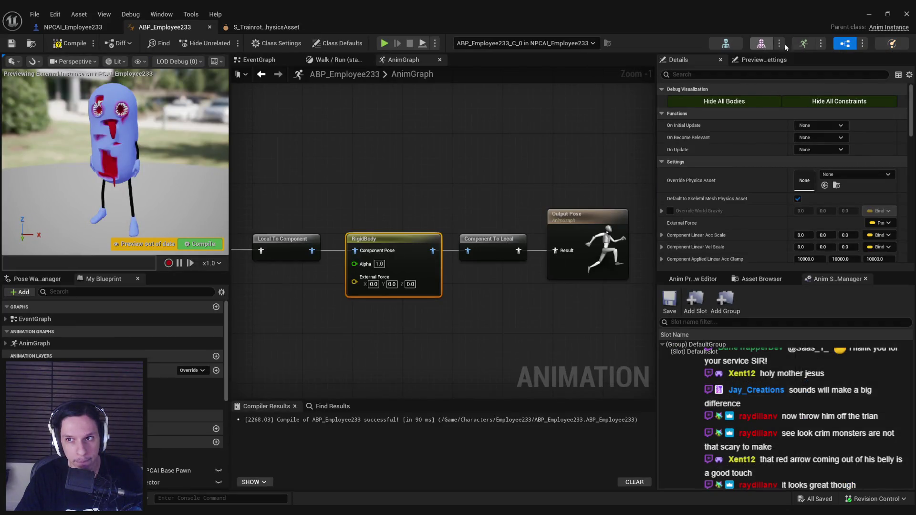
{"action": "left_click", "coordinate": [760, 46]}
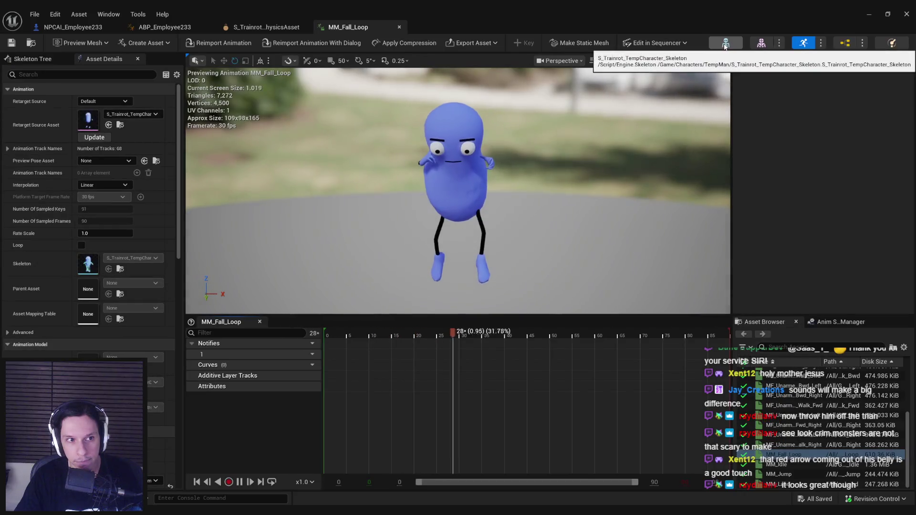
{"action": "left_click", "coordinate": [726, 43]}
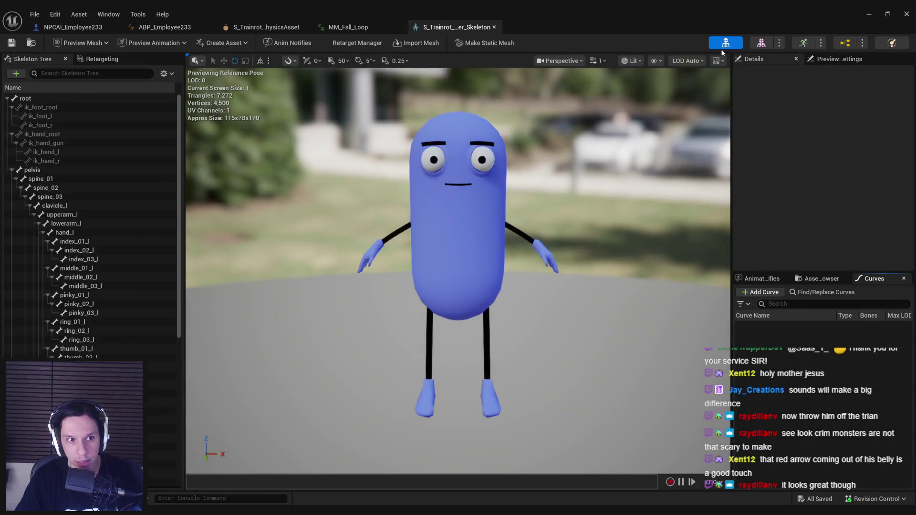
{"action": "left_click_drag", "start_coordinate": [179, 212], "coordinate": [169, 363]}
{"action": "left_click", "coordinate": [167, 368]}
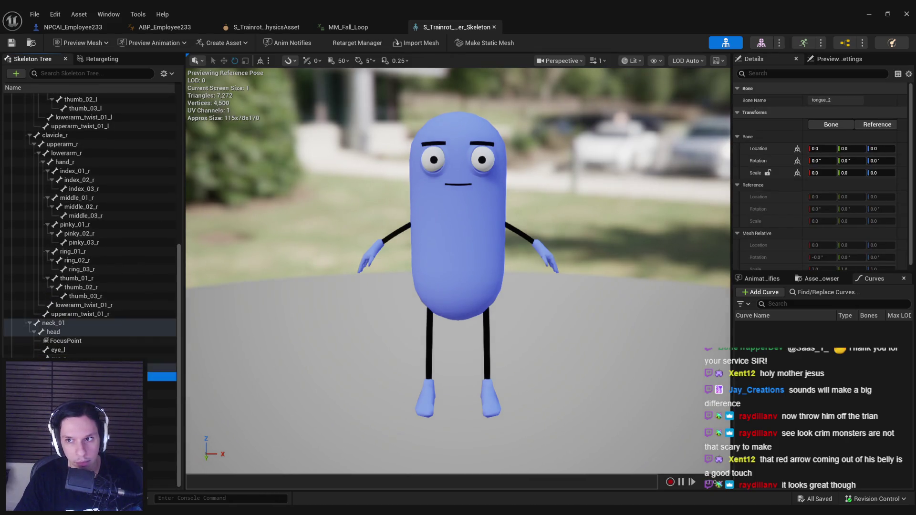
{"action": "middle_click", "coordinate": [461, 30]}
Compile ABP_Employee233 and return to the GameWorldLevel editor.
{"action": "left_click", "coordinate": [174, 30]}
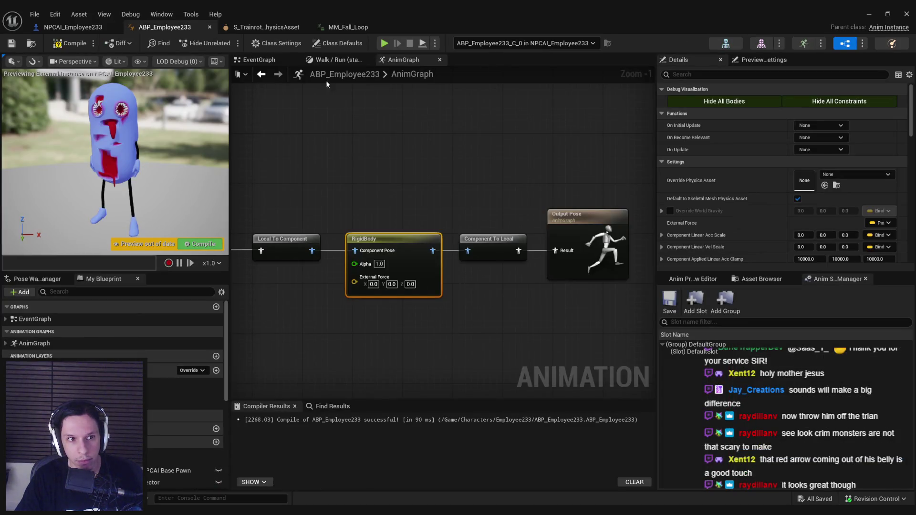
{"action": "left_click", "coordinate": [72, 43]}
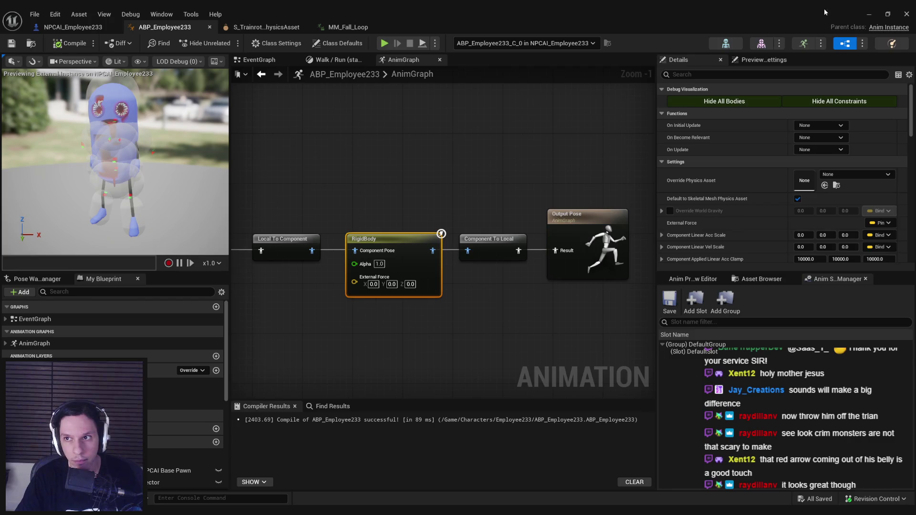
{"action": "left_click", "coordinate": [868, 14]}
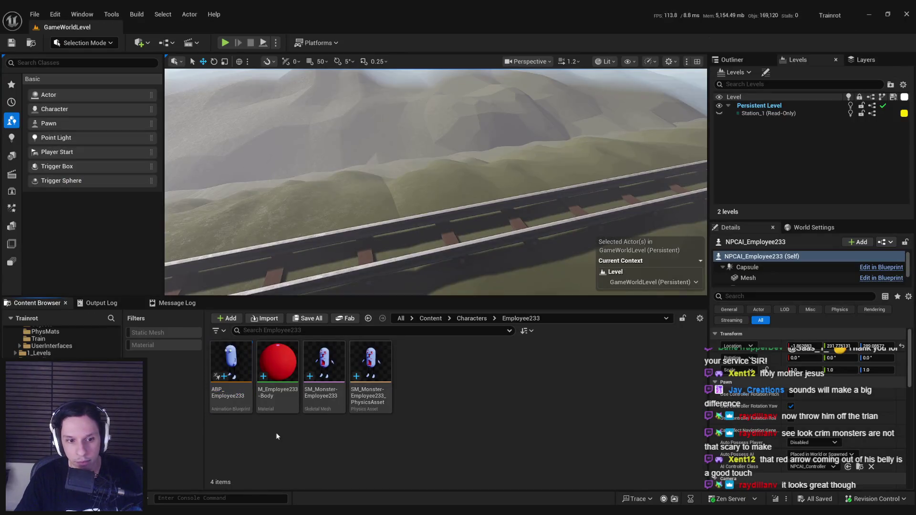
Open the SM_Monster physics asset and scale down the clavicle_l capsule.
{"action": "left_click", "coordinate": [381, 364]}
{"action": "double_click", "coordinate": [381, 364]}
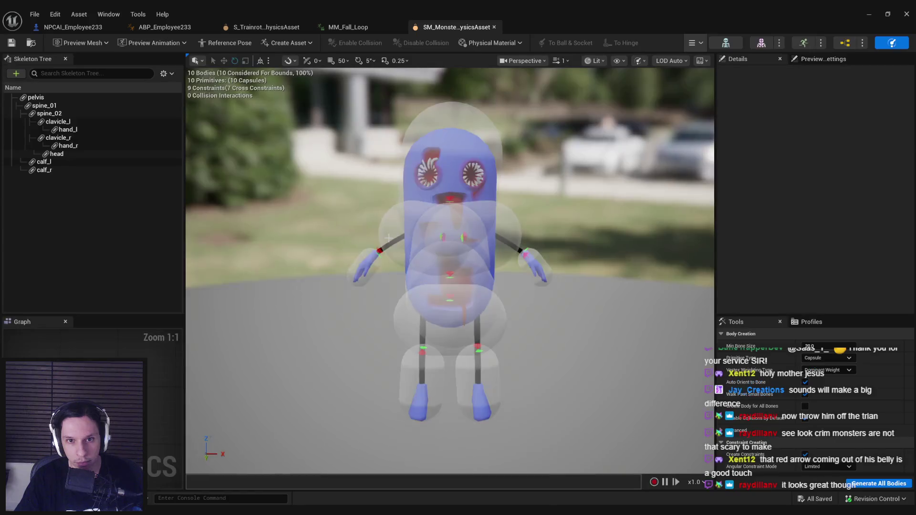
{"action": "scroll", "coordinate": [388, 238], "scroll_direction": "up", "scroll_amount": 3}
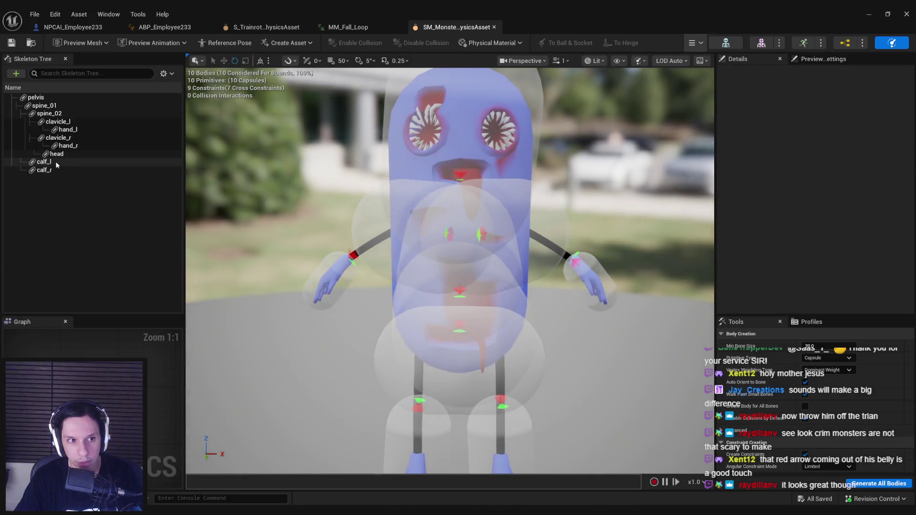
{"action": "left_click", "coordinate": [68, 131]}
{"action": "mouse_move", "coordinate": [332, 227]}
{"action": "left_mouse_down"}
{"action": "mouse_move", "coordinate": [362, 210]}
{"action": "mouse_move", "coordinate": [332, 227]}
{"action": "mouse_move", "coordinate": [272, 231]}
{"action": "mouse_move", "coordinate": [344, 231]}
{"action": "left_mouse_up"}
{"action": "left_click", "coordinate": [332, 227]}
{"action": "scroll", "coordinate": [494, 258], "scroll_direction": "up", "scroll_amount": 3}
{"action": "key", "text": "r"}
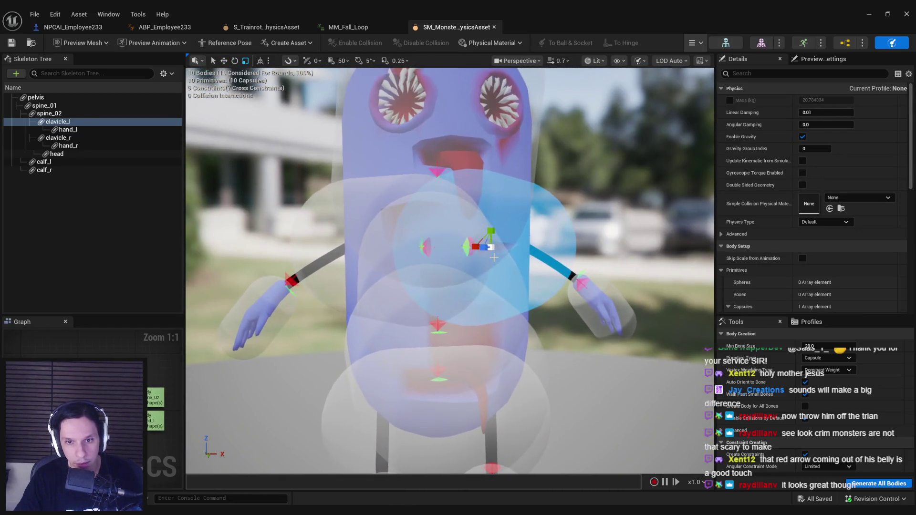
{"action": "left_click_drag", "start_coordinate": [483, 247], "coordinate": [472, 257]}
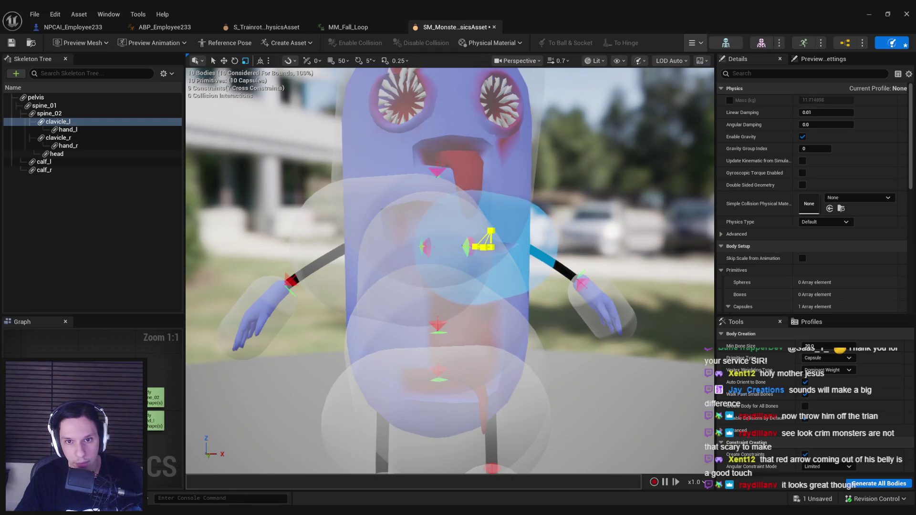
Shrink the clavicle_r capsule and narrow the head capsule.
{"action": "left_click", "coordinate": [334, 267]}
{"action": "left_click_drag", "start_coordinate": [384, 256], "coordinate": [376, 264]}
{"action": "scroll", "coordinate": [376, 263], "scroll_direction": "up", "scroll_amount": 2}
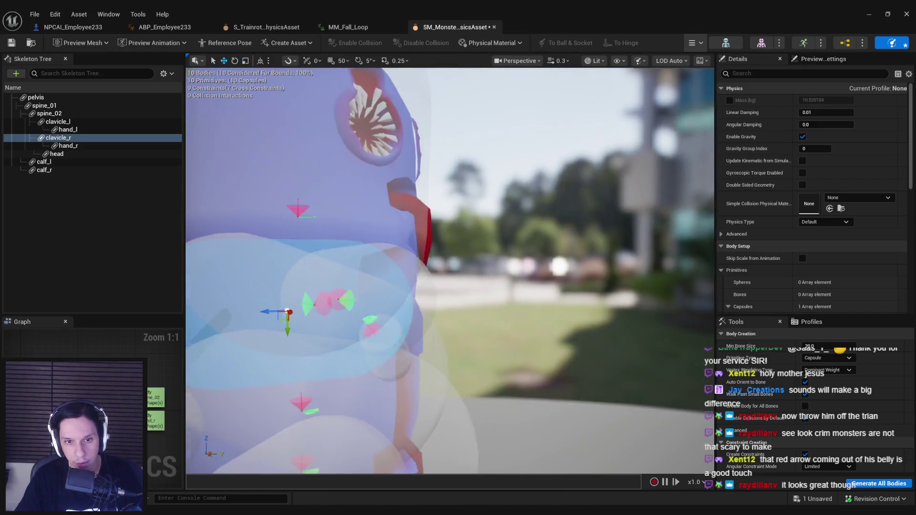
{"action": "left_click", "coordinate": [457, 254]}
{"action": "key", "text": "r"}
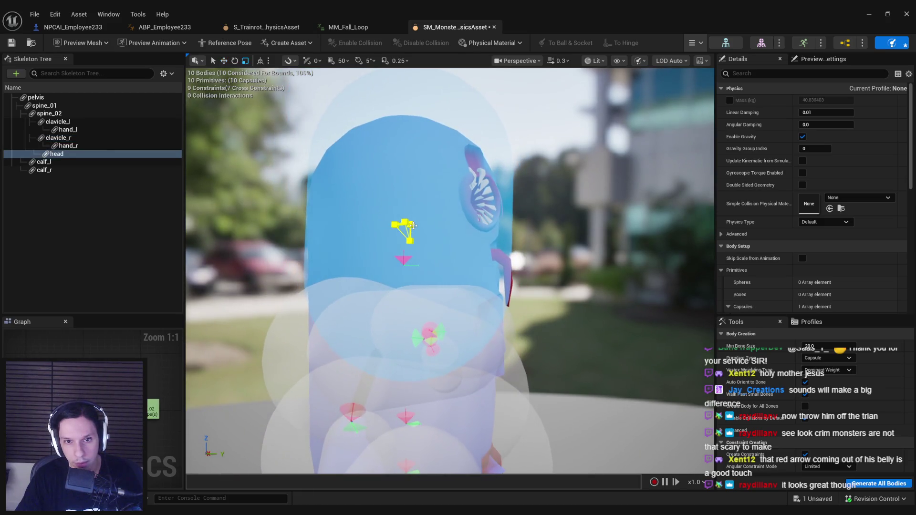
{"action": "left_click_drag", "start_coordinate": [396, 225], "coordinate": [389, 227]}
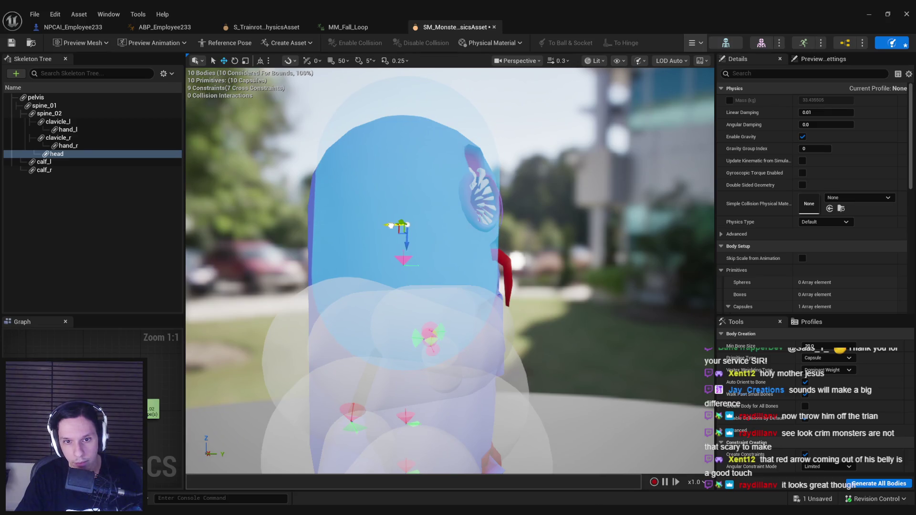
{"action": "mouse_move", "coordinate": [392, 224]}
{"action": "left_mouse_down"}
{"action": "mouse_move", "coordinate": [363, 234]}
{"action": "mouse_move", "coordinate": [444, 224]}
{"action": "left_mouse_up"}
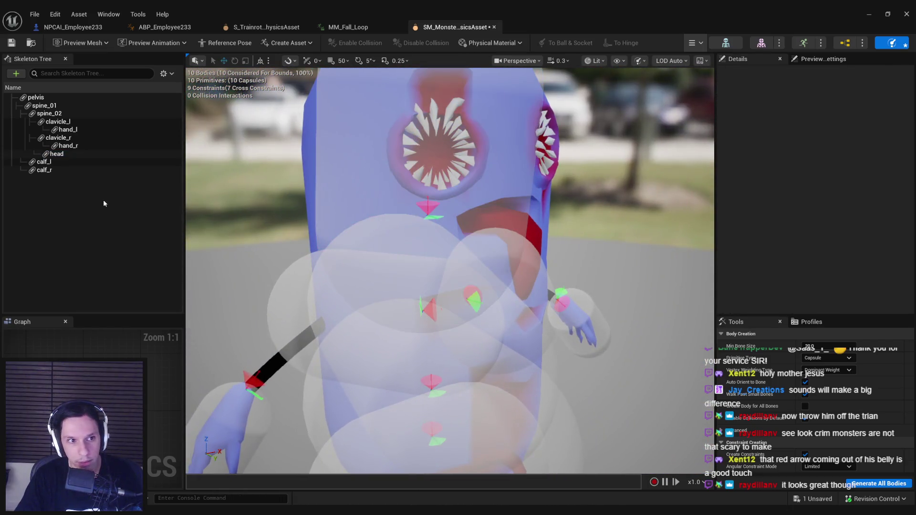
Browse the bone hierarchy's context and add-shape menus without making changes.
{"action": "right_click", "coordinate": [98, 203]}
{"action": "left_click", "coordinate": [76, 202]}
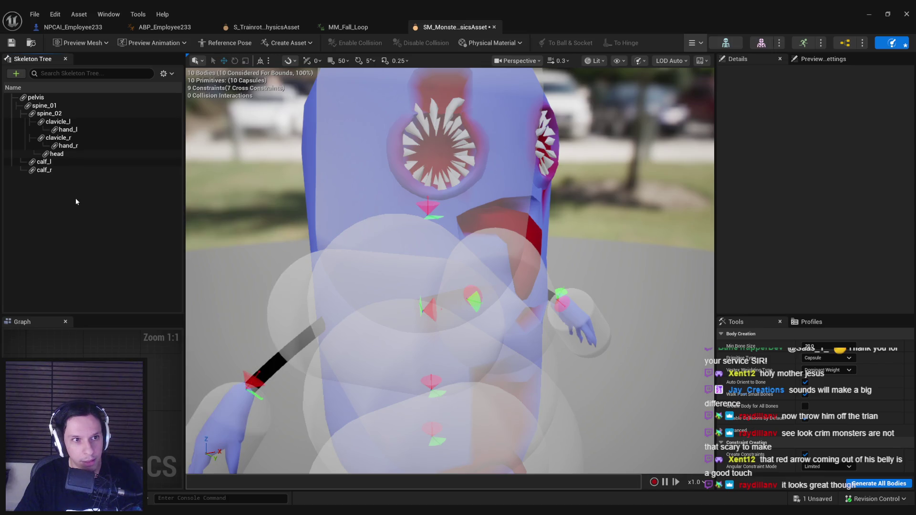
{"action": "left_click", "coordinate": [16, 73]}
{"action": "mouse_move", "coordinate": [48, 110]}
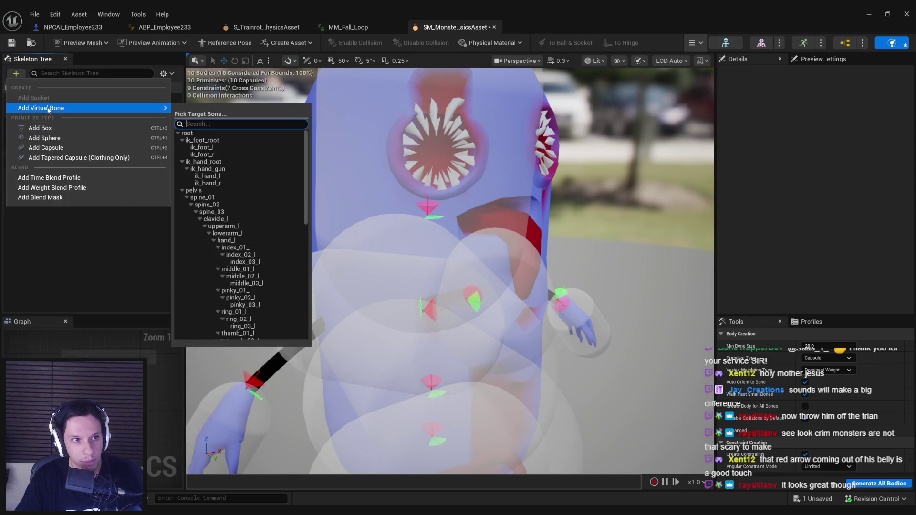
{"action": "left_click", "coordinate": [53, 252]}
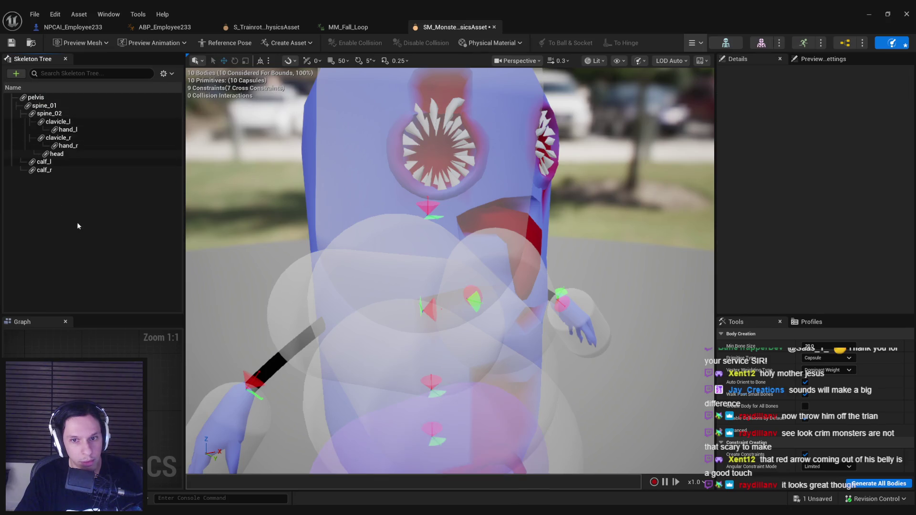
{"action": "left_click_drag", "start_coordinate": [540, 233], "coordinate": [560, 228]}
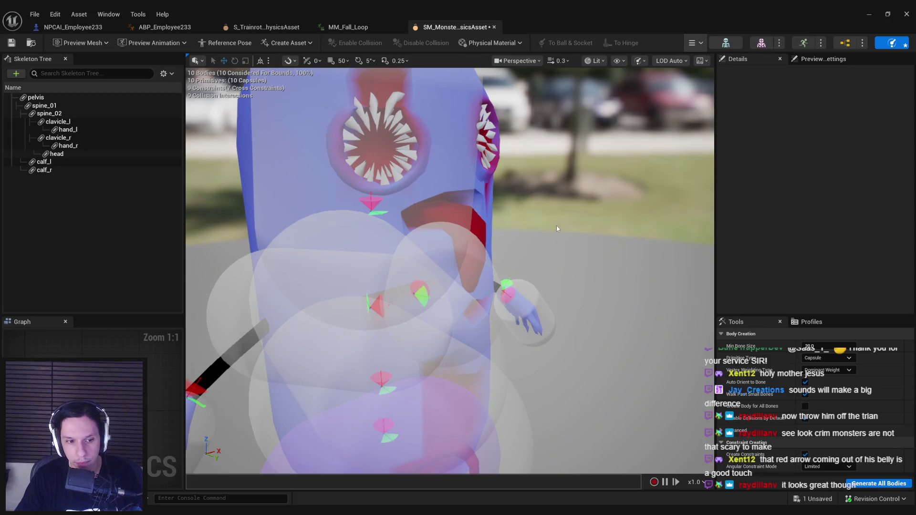
{"action": "right_click", "coordinate": [80, 214]}
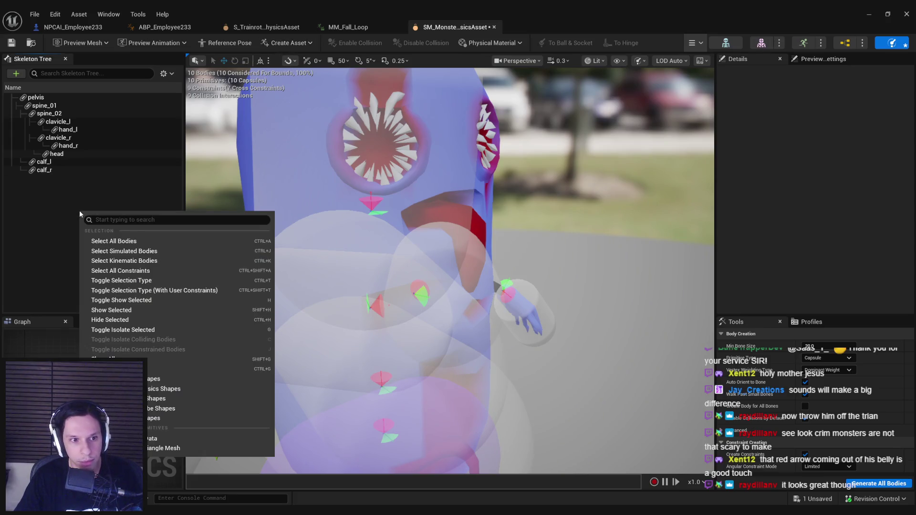
{"action": "left_click", "coordinate": [69, 228]}
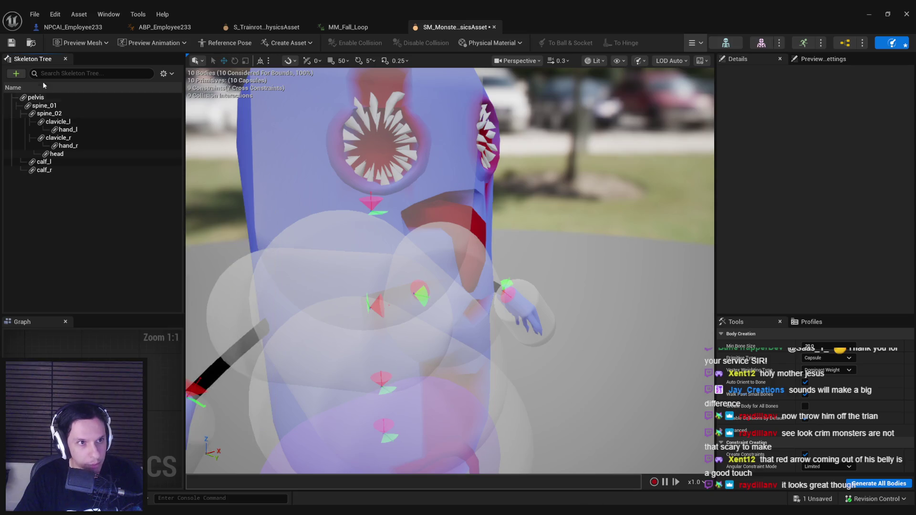
{"action": "right_click", "coordinate": [72, 222]}
{"action": "left_click", "coordinate": [58, 229]}
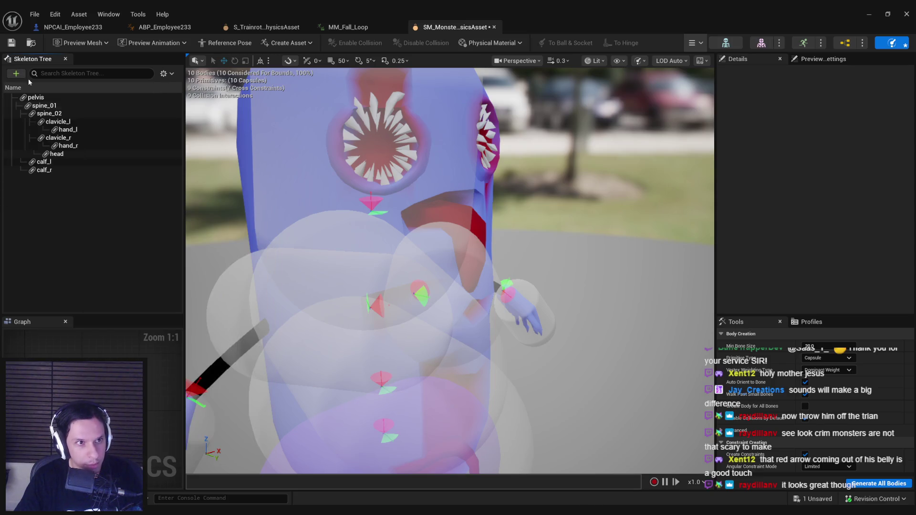
{"action": "left_click", "coordinate": [16, 75]}
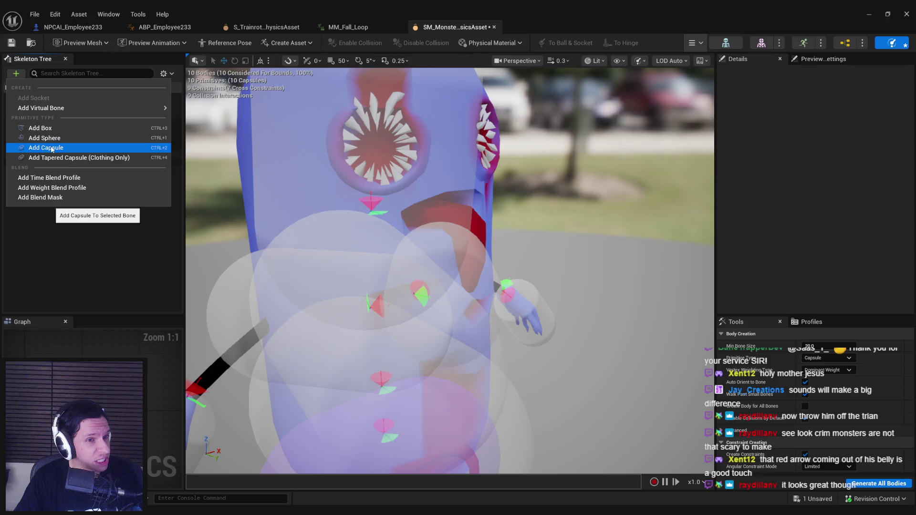
{"action": "left_click", "coordinate": [52, 148]}
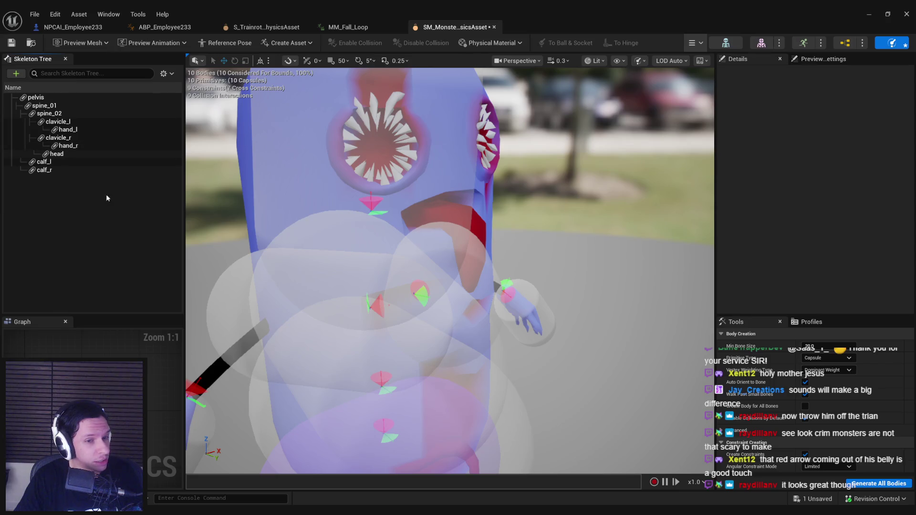
Show all of the mesh's bones in the physics asset's skeleton hierarchy.
{"action": "left_click", "coordinate": [468, 218]}
{"action": "left_click", "coordinate": [173, 73]}
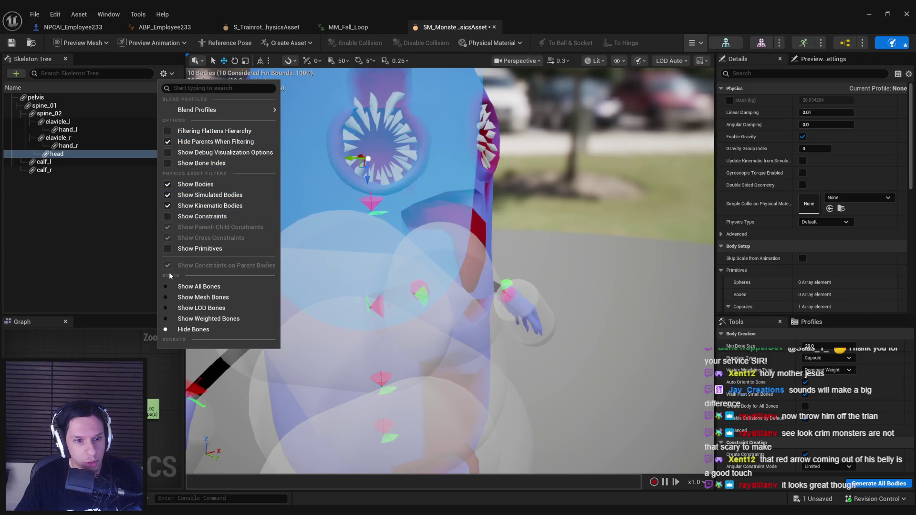
{"action": "left_click", "coordinate": [167, 298]}
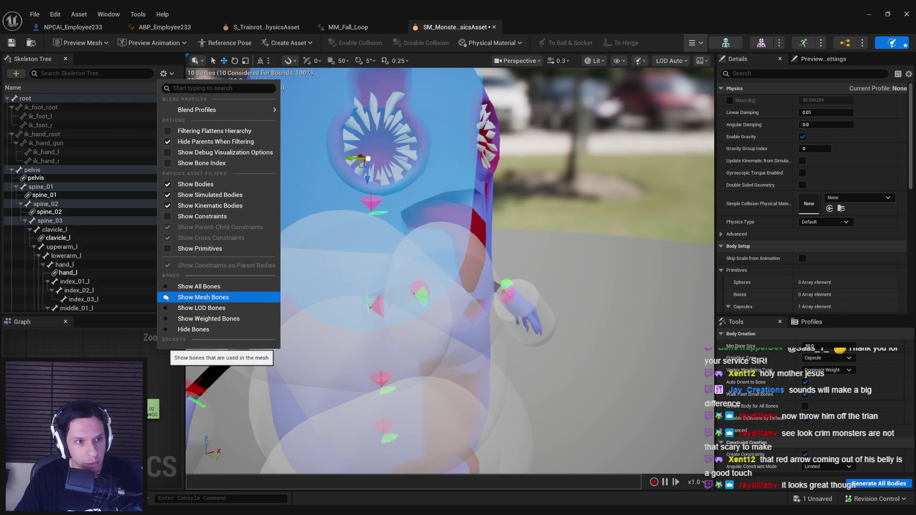
{"action": "left_click", "coordinate": [84, 236]}
{"action": "scroll", "coordinate": [84, 239], "scroll_direction": "down", "scroll_amount": 2}
{"action": "scroll", "coordinate": [84, 239], "scroll_direction": "down", "scroll_amount": 20}
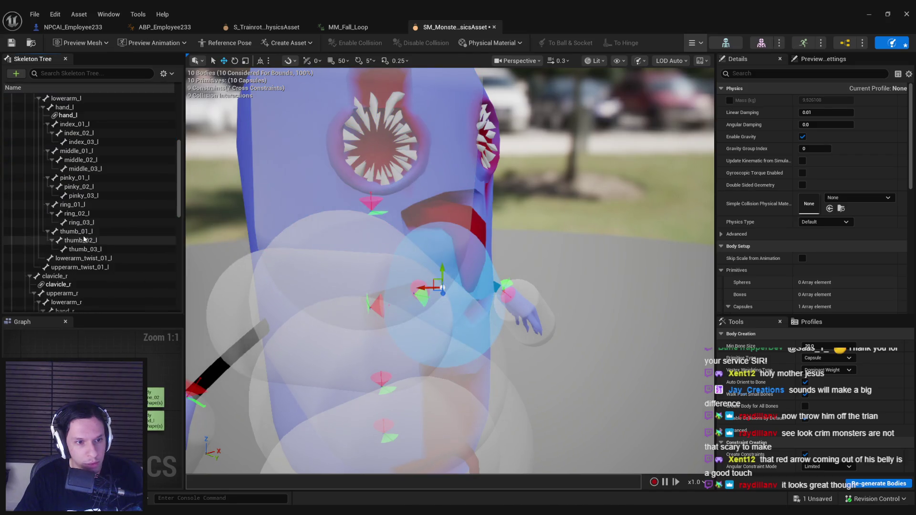
Create capsule physics bodies for the tongue_1 and tongue_2 bones.
{"action": "left_click", "coordinate": [69, 206]}
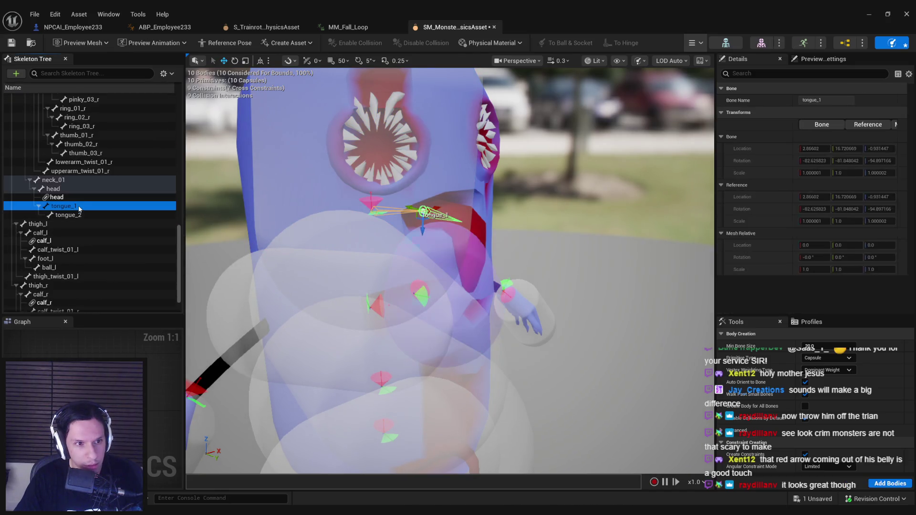
{"action": "left_click", "coordinate": [78, 216], "text": "ctrl"}
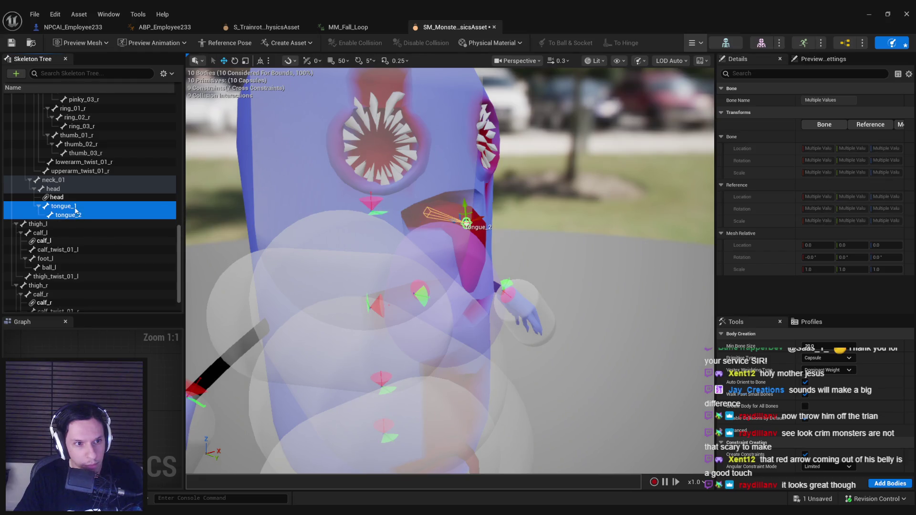
{"action": "right_click", "coordinate": [78, 216]}
{"action": "mouse_move", "coordinate": [107, 249]}
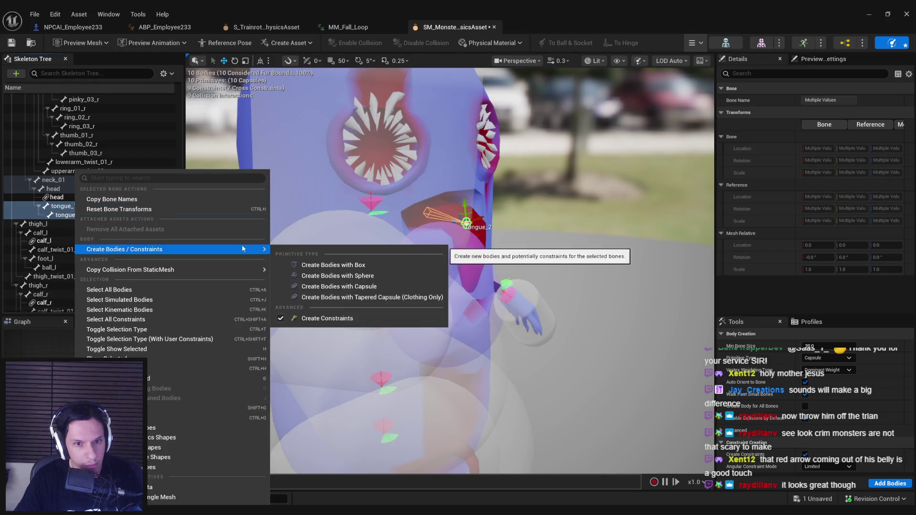
{"action": "left_click", "coordinate": [347, 288]}
Focus on the tongue bodies in world space and rotate the tongue constraint's limit.
{"action": "mouse_move", "coordinate": [480, 245]}
{"action": "left_mouse_down"}
{"action": "mouse_move", "coordinate": [466, 303]}
{"action": "mouse_move", "coordinate": [479, 275]}
{"action": "left_mouse_up"}
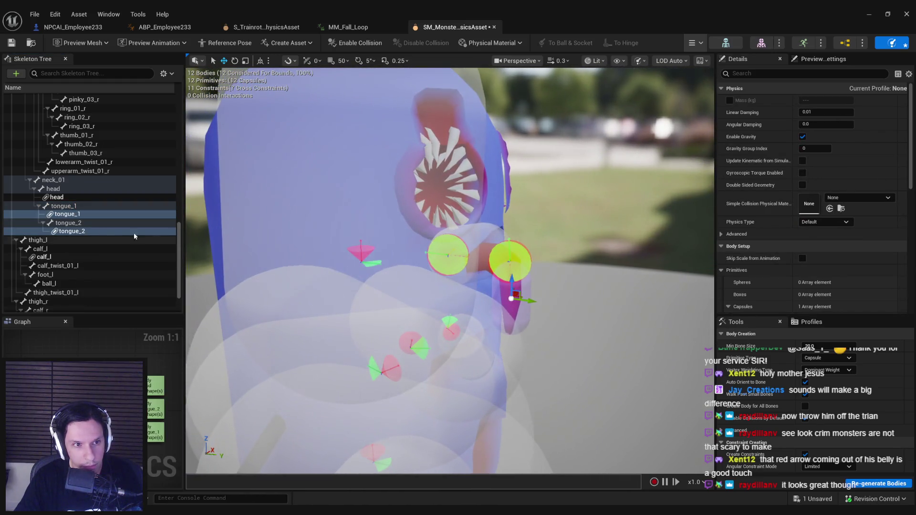
{"action": "left_click", "coordinate": [68, 223]}
{"action": "left_click", "coordinate": [67, 232]}
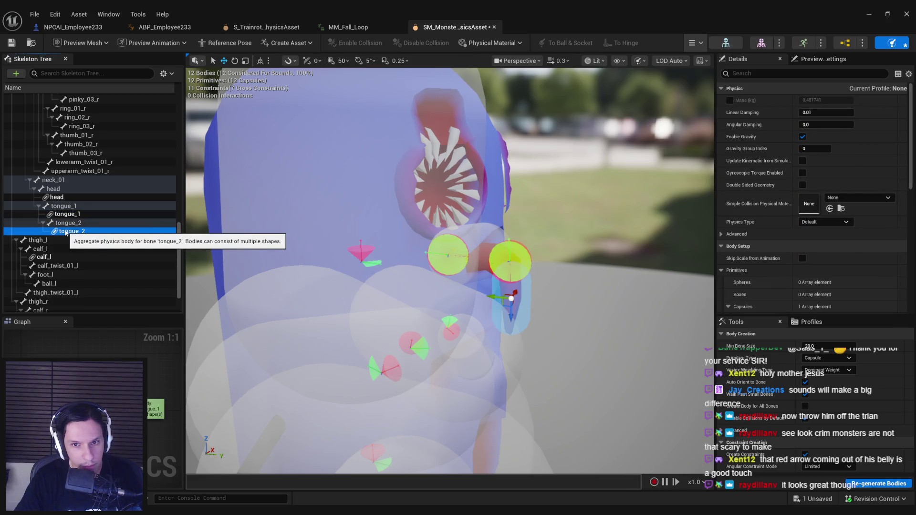
{"action": "left_click", "coordinate": [67, 214]}
{"action": "key", "text": "f"}
{"action": "left_click_drag", "start_coordinate": [485, 224], "coordinate": [455, 347]}
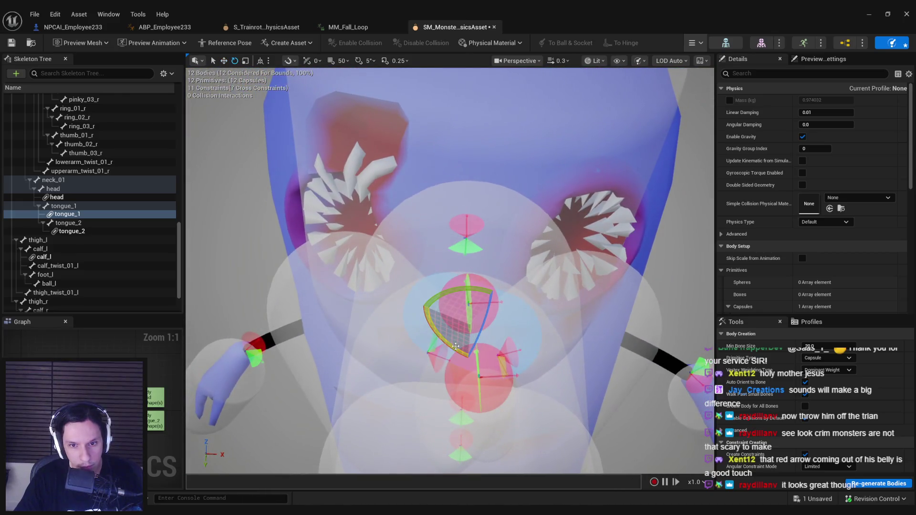
{"action": "left_click", "coordinate": [258, 62]}
{"action": "mouse_move", "coordinate": [448, 347]}
{"action": "left_mouse_down"}
{"action": "mouse_move", "coordinate": [425, 324]}
{"action": "mouse_move", "coordinate": [453, 308]}
{"action": "mouse_move", "coordinate": [419, 284]}
{"action": "mouse_move", "coordinate": [449, 266]}
{"action": "left_mouse_up"}
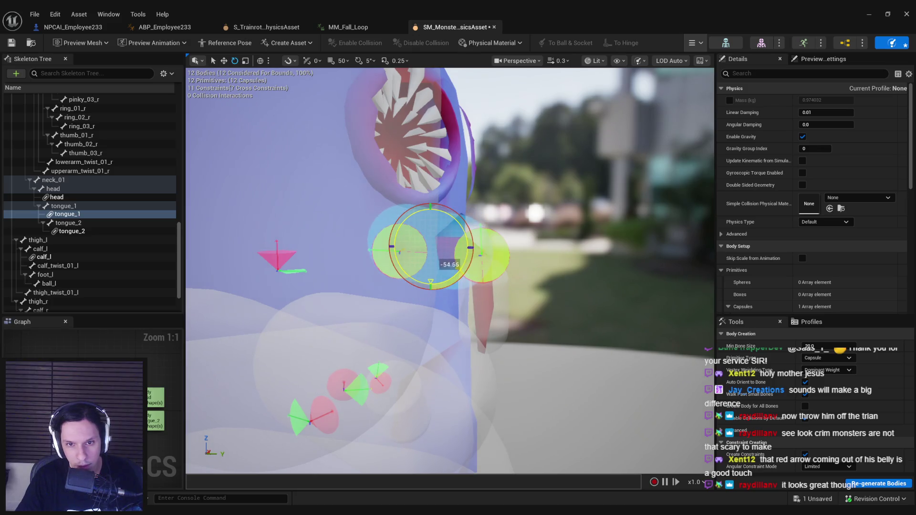
{"action": "key", "text": "w"}
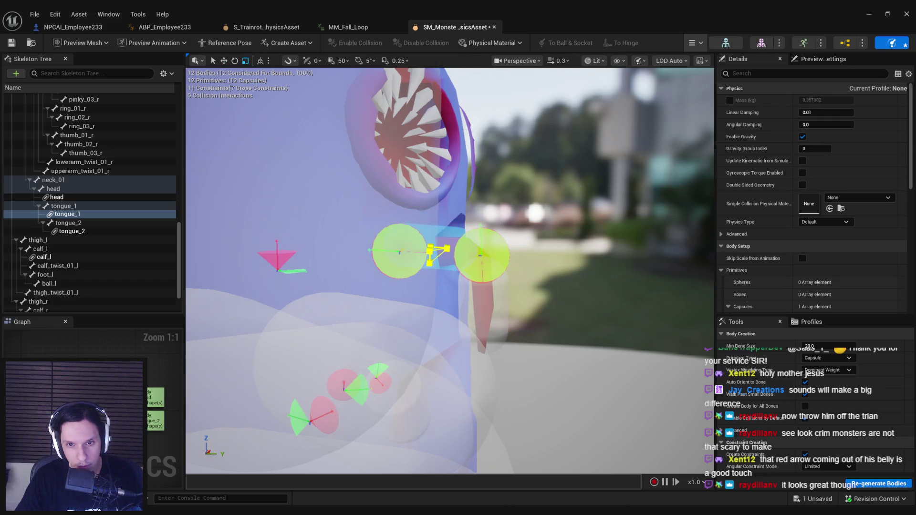
Select both tongue bodies, set their Physics Type to Simulated, and save the asset.
{"action": "key", "text": "w"}
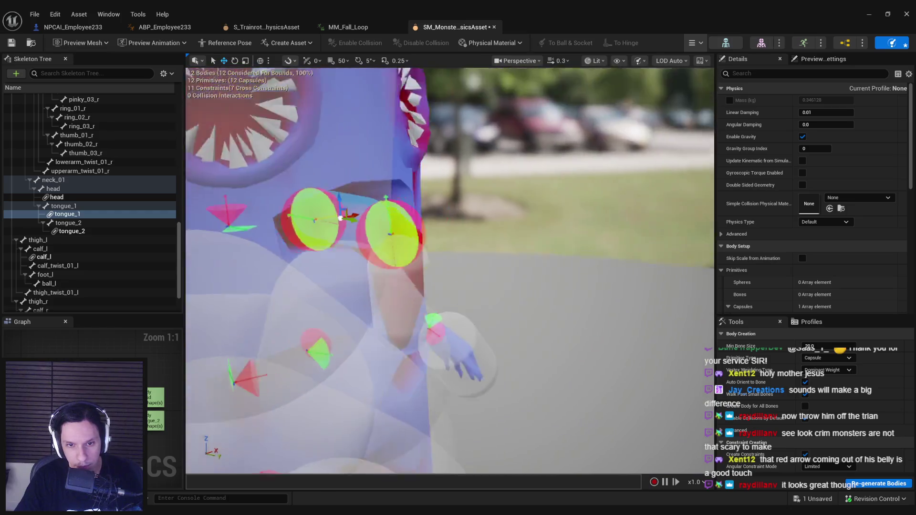
{"action": "left_click", "coordinate": [452, 305]}
{"action": "key", "text": "r"}
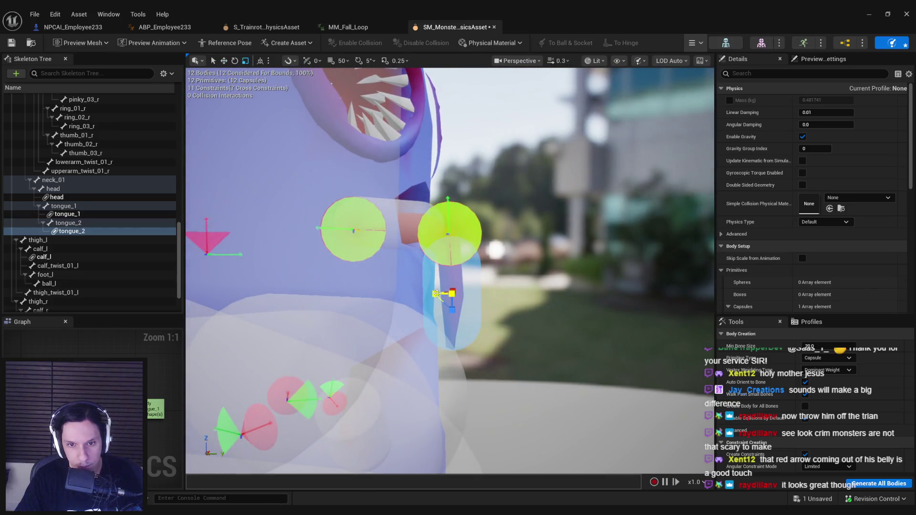
{"action": "scroll", "coordinate": [450, 271], "scroll_direction": "down", "scroll_amount": 5}
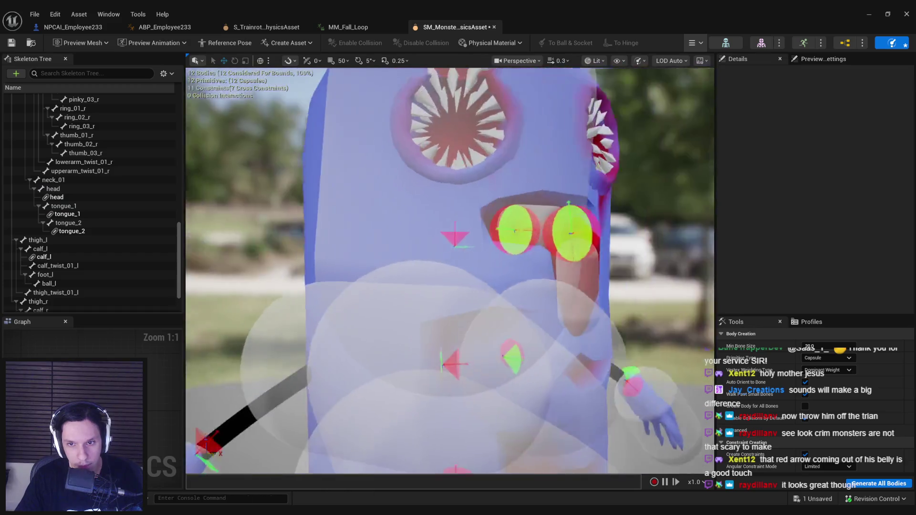
{"action": "scroll", "coordinate": [450, 270], "scroll_direction": "up", "scroll_amount": 5}
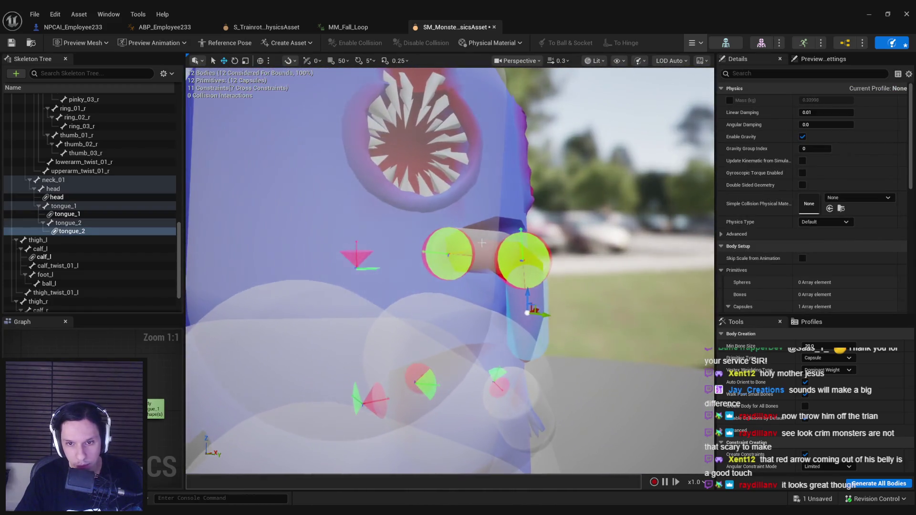
{"action": "left_click", "coordinate": [488, 242], "text": "ctrl"}
{"action": "left_click", "coordinate": [824, 223]}
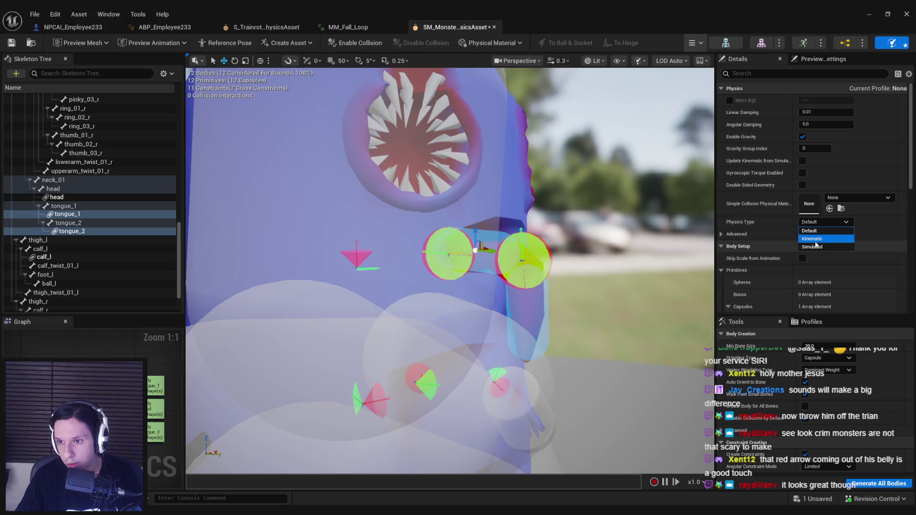
{"action": "key", "text": "ctrl+s"}
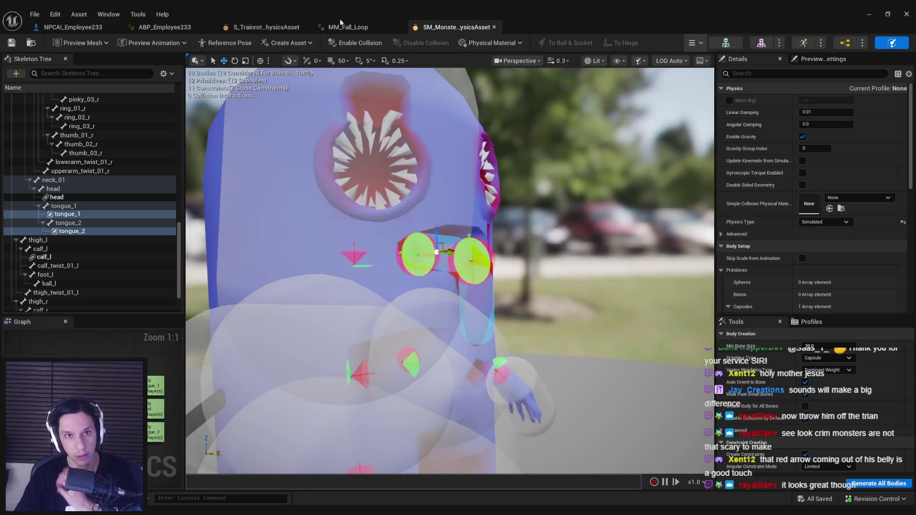
{"action": "left_click", "coordinate": [170, 29]}
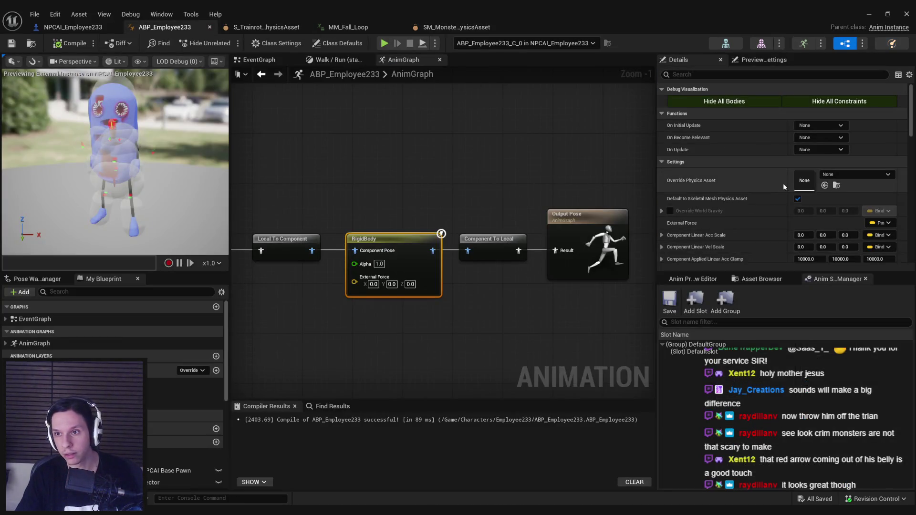
Set the RigidBody node's Base Bone to tongue_1 and compile.
{"action": "scroll", "coordinate": [792, 187], "scroll_direction": "down", "scroll_amount": 4}
{"action": "scroll", "coordinate": [798, 202], "scroll_direction": "down", "scroll_amount": 5}
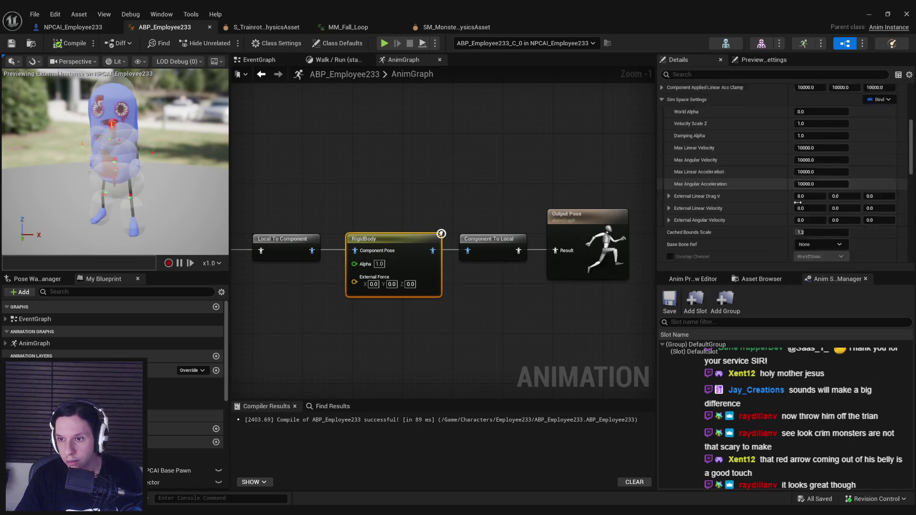
{"action": "left_click", "coordinate": [819, 175]}
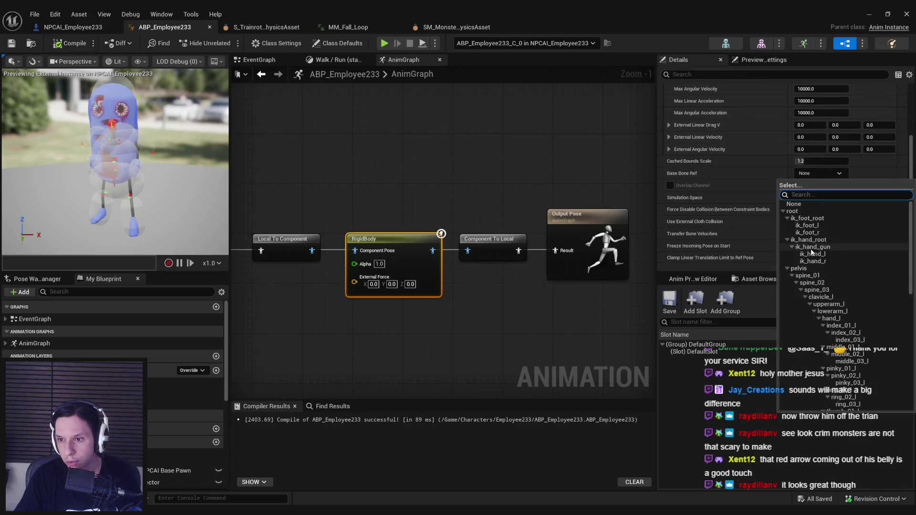
{"action": "type", "text": "tongu"}
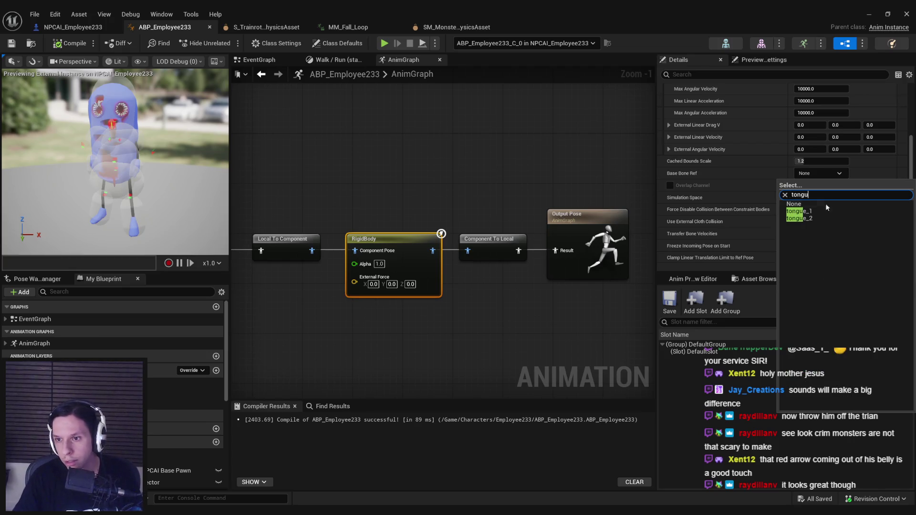
{"action": "left_click", "coordinate": [818, 211]}
{"action": "left_click", "coordinate": [67, 44]}
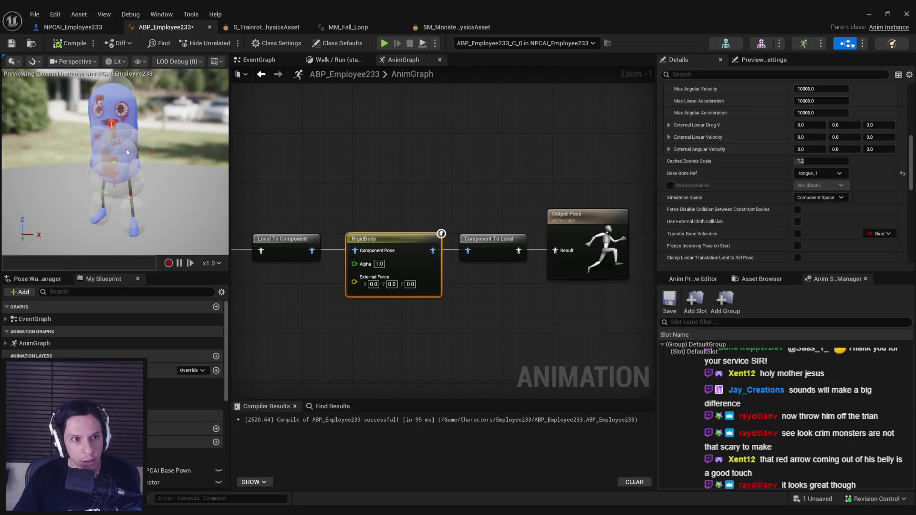
Commit the RigidBody's World Alpha value of 0 and recompile.
{"action": "scroll", "coordinate": [127, 152], "scroll_direction": "up", "scroll_amount": 5}
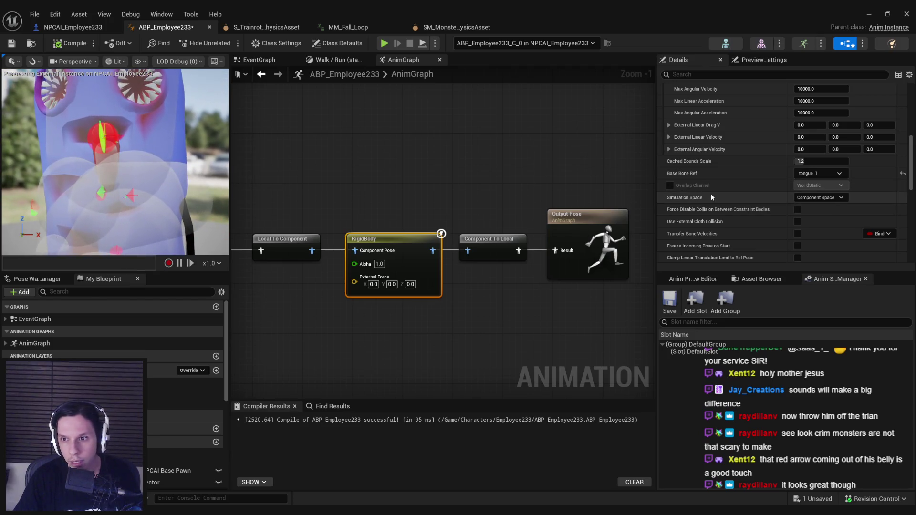
{"action": "scroll", "coordinate": [800, 201], "scroll_direction": "down", "scroll_amount": 1}
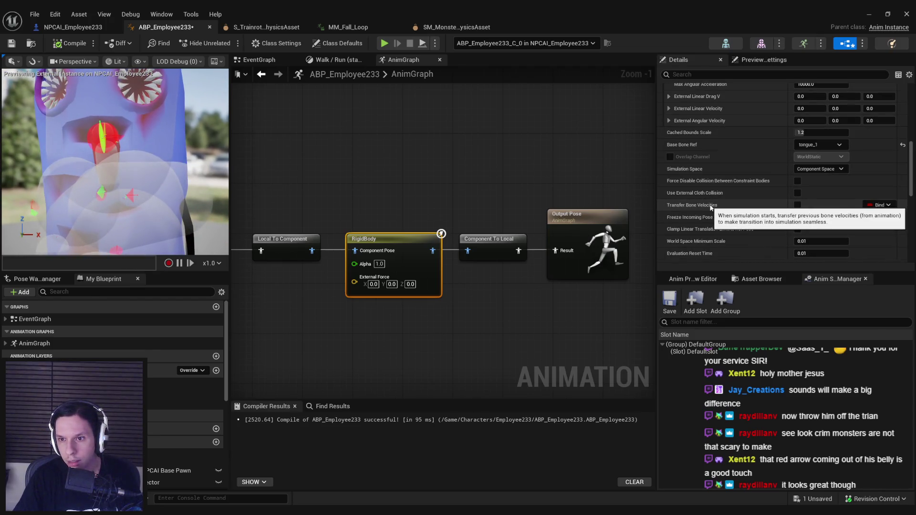
{"action": "scroll", "coordinate": [705, 203], "scroll_direction": "up", "scroll_amount": 3}
{"action": "scroll", "coordinate": [700, 222], "scroll_direction": "up", "scroll_amount": 3}
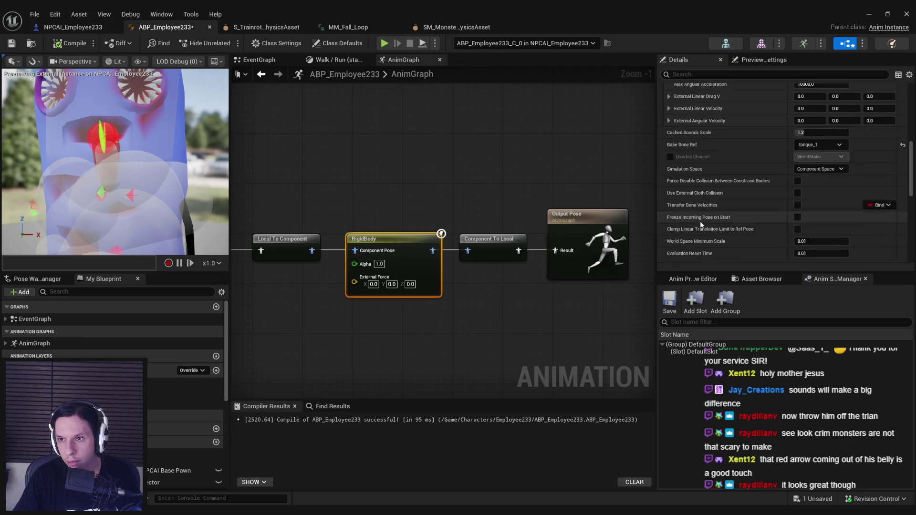
{"action": "scroll", "coordinate": [700, 221], "scroll_direction": "up", "scroll_amount": 3}
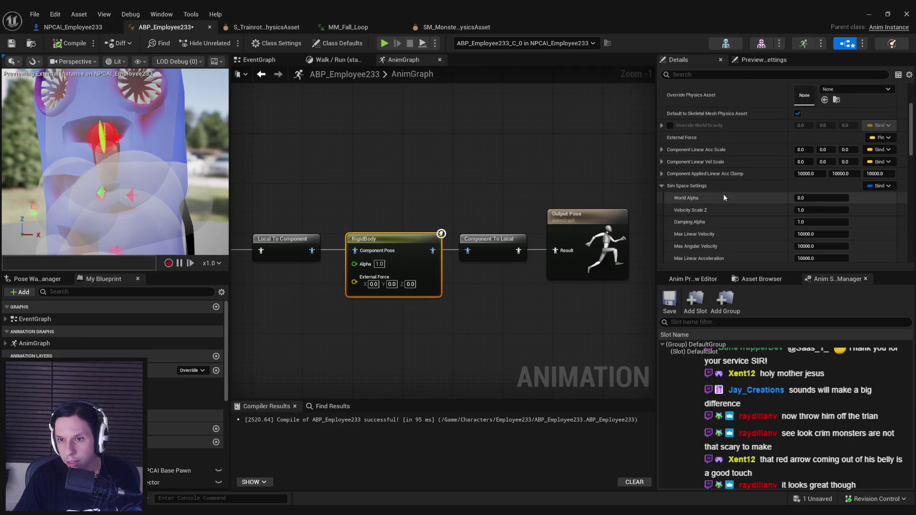
{"action": "key", "text": "Return"}
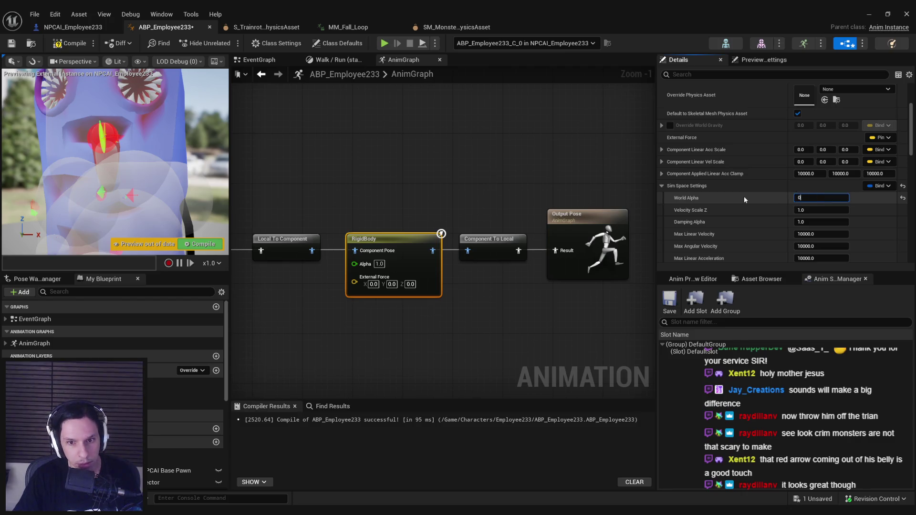
{"action": "left_click", "coordinate": [59, 48]}
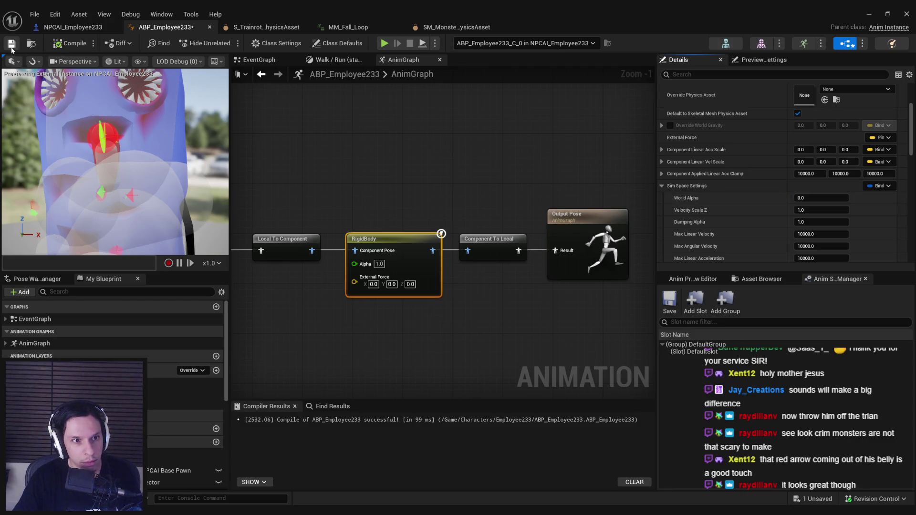
Override the RigidBody's physics asset with the monster's asset and save the blueprint.
{"action": "scroll", "coordinate": [756, 191], "scroll_direction": "up", "scroll_amount": 3}
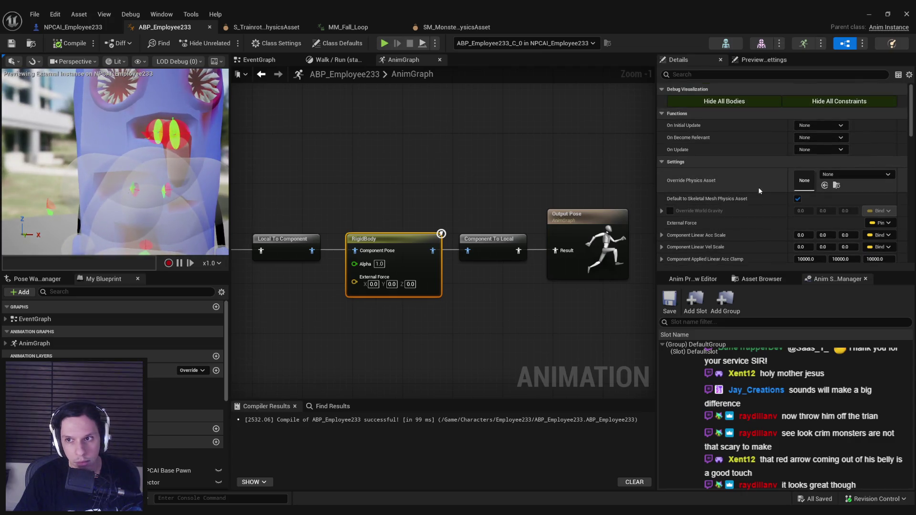
{"action": "left_click", "coordinate": [886, 174]}
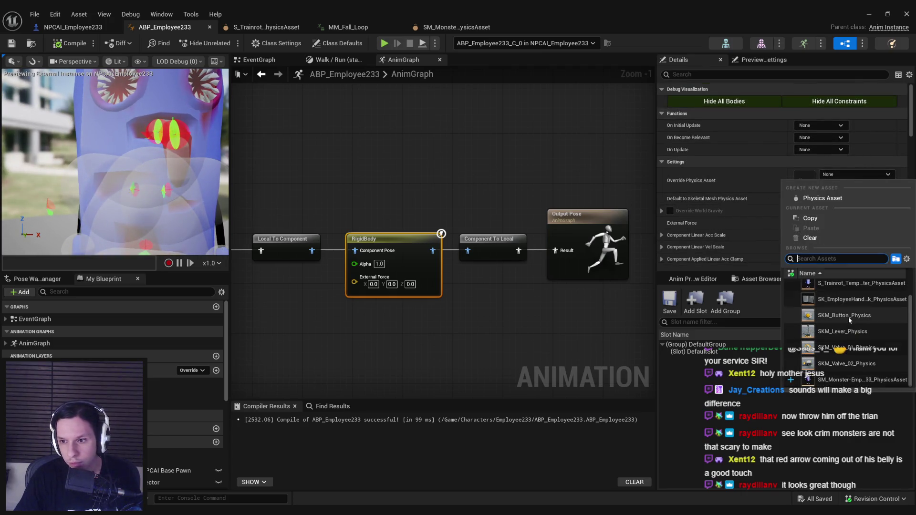
{"action": "left_click", "coordinate": [854, 380]}
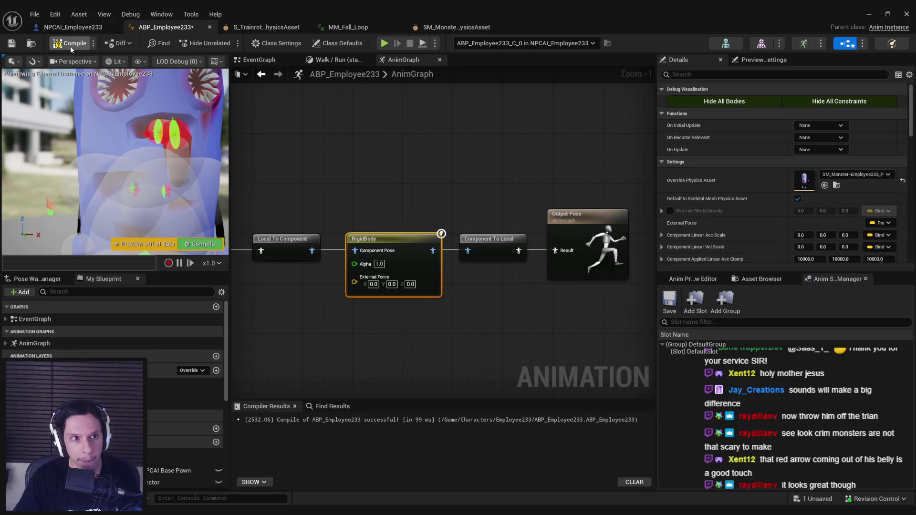
{"action": "left_click", "coordinate": [18, 45]}
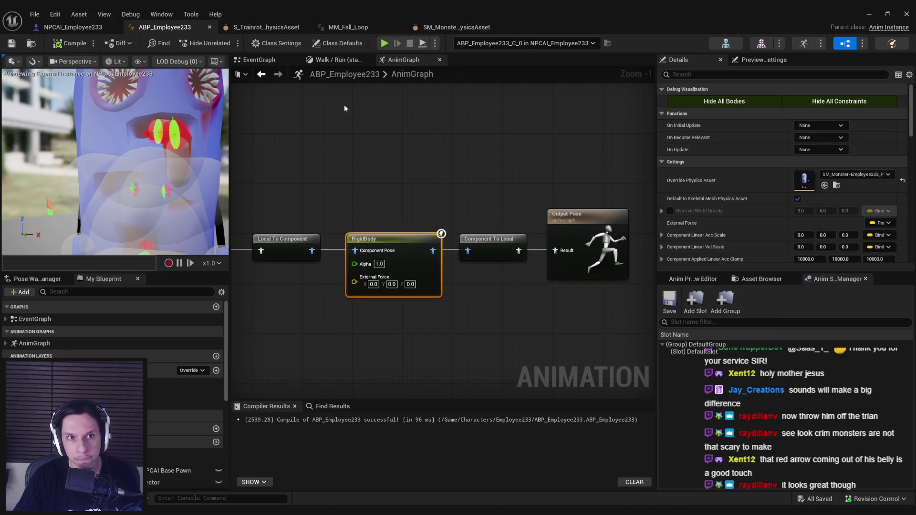
{"action": "left_click", "coordinate": [74, 27]}
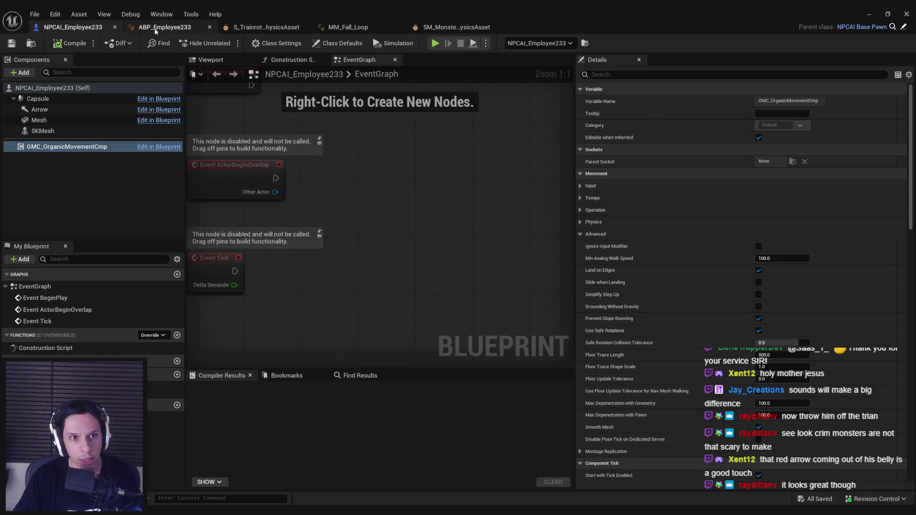
From ABP_Employee233's Preview Settings, open the S_Trainrot_TempCharacter skeletal mesh editor.
{"action": "left_click", "coordinate": [155, 29]}
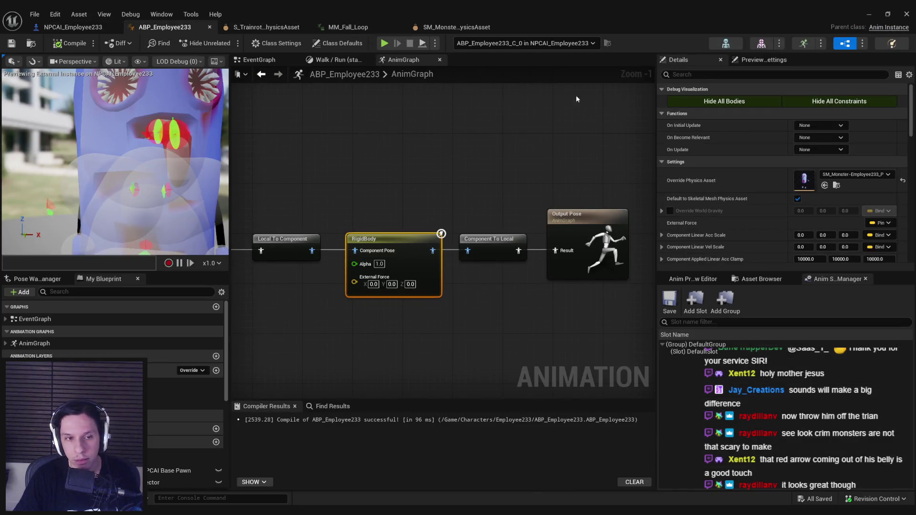
{"action": "left_click", "coordinate": [442, 146]}
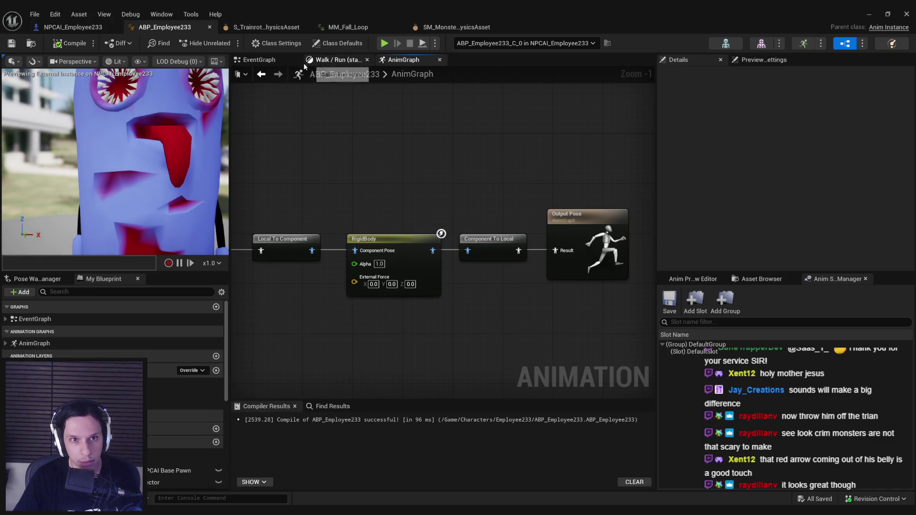
{"action": "left_click", "coordinate": [760, 60]}
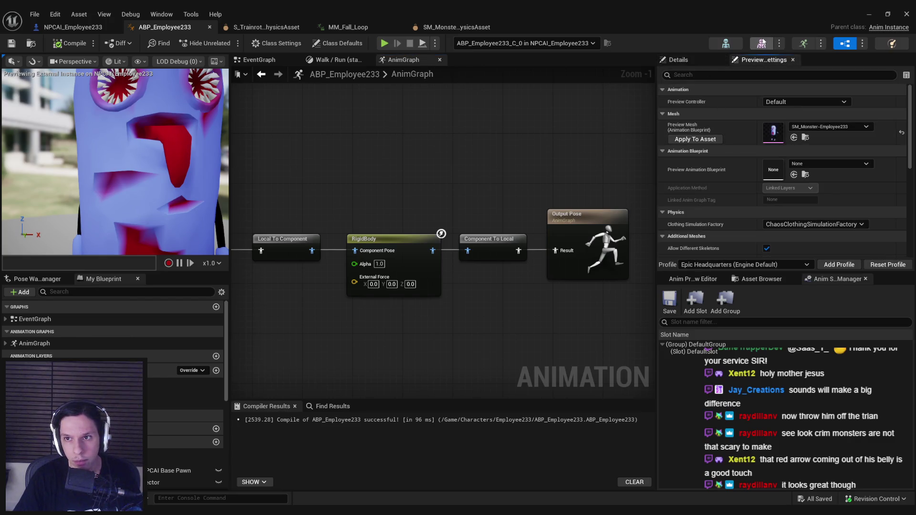
{"action": "left_click", "coordinate": [762, 43]}
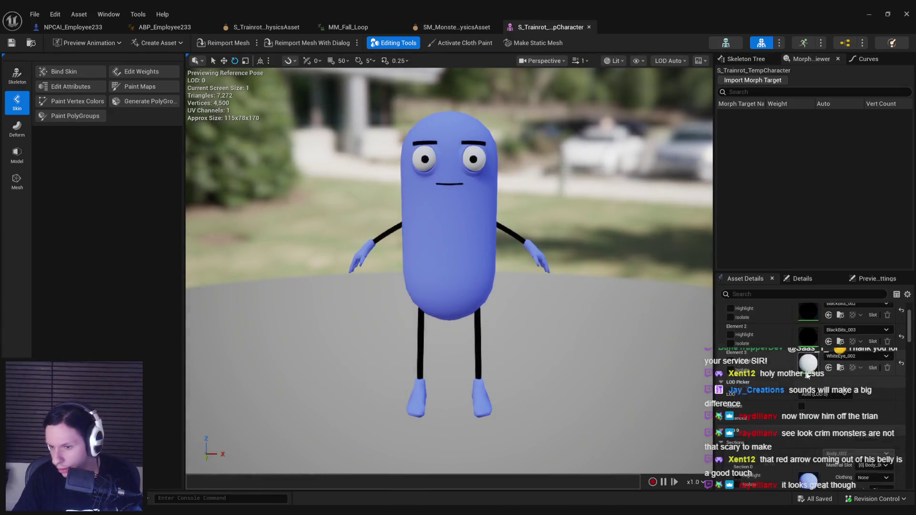
Check the morph target and skeleton tree panels, then switch to the SM_Monster-Employee233 mesh.
{"action": "scroll", "coordinate": [909, 344], "scroll_direction": "down", "scroll_amount": 5}
{"action": "left_click", "coordinate": [862, 58]}
{"action": "left_click", "coordinate": [812, 59]}
{"action": "left_click", "coordinate": [746, 59]}
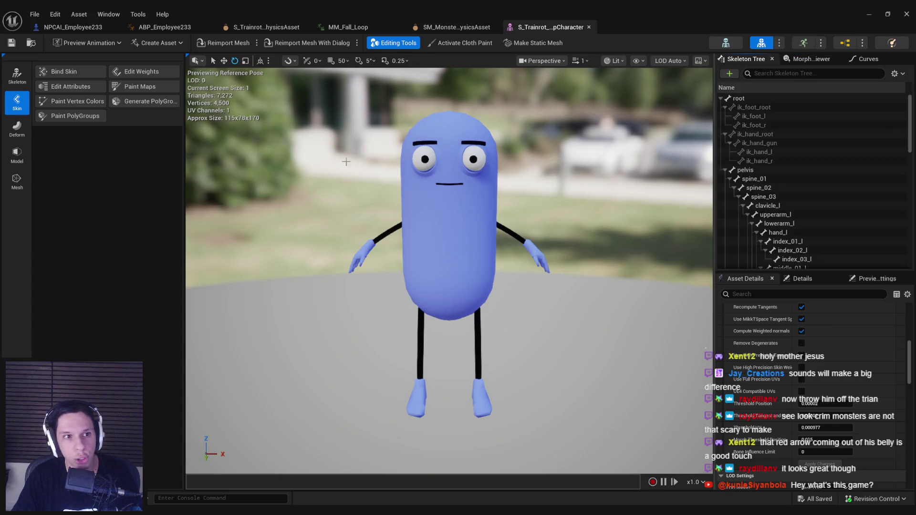
{"action": "left_click", "coordinate": [780, 43]}
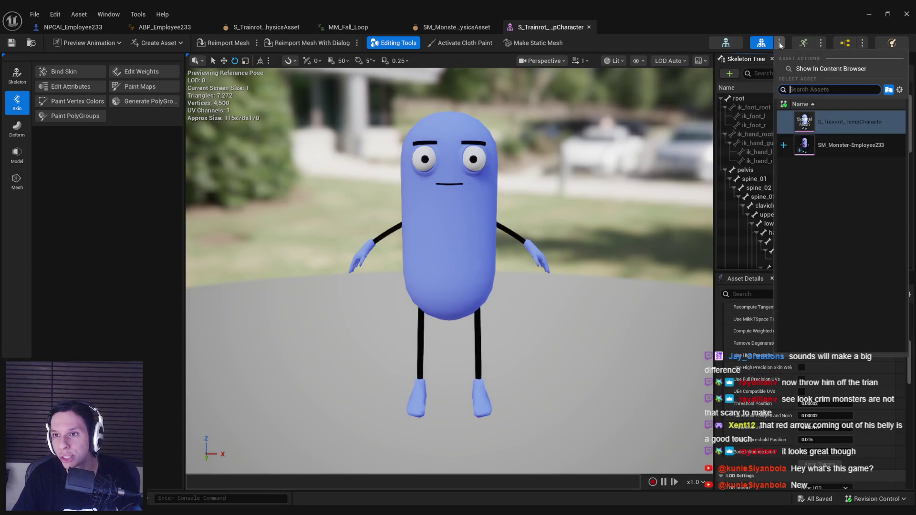
{"action": "left_click", "coordinate": [830, 153]}
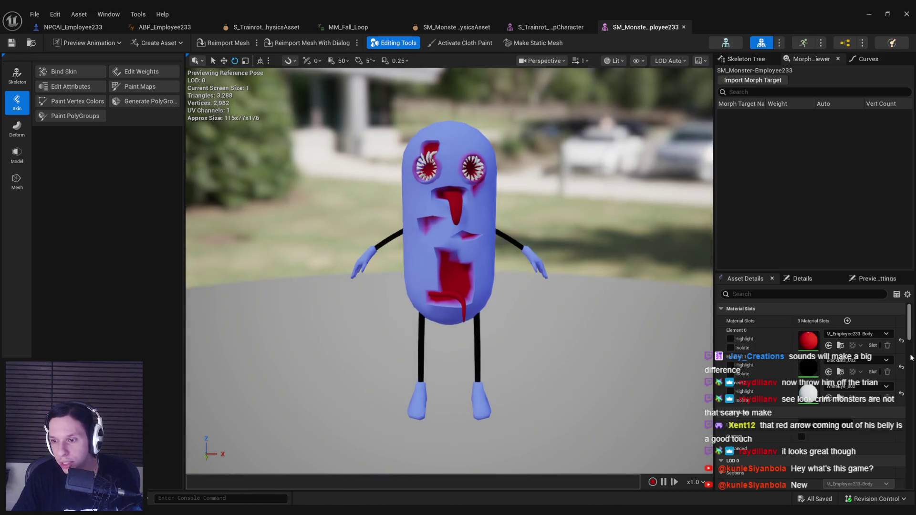
Review the mesh's asset details and return to the ABP_Employee233 AnimGraph.
{"action": "scroll", "coordinate": [911, 358], "scroll_direction": "down", "scroll_amount": 10}
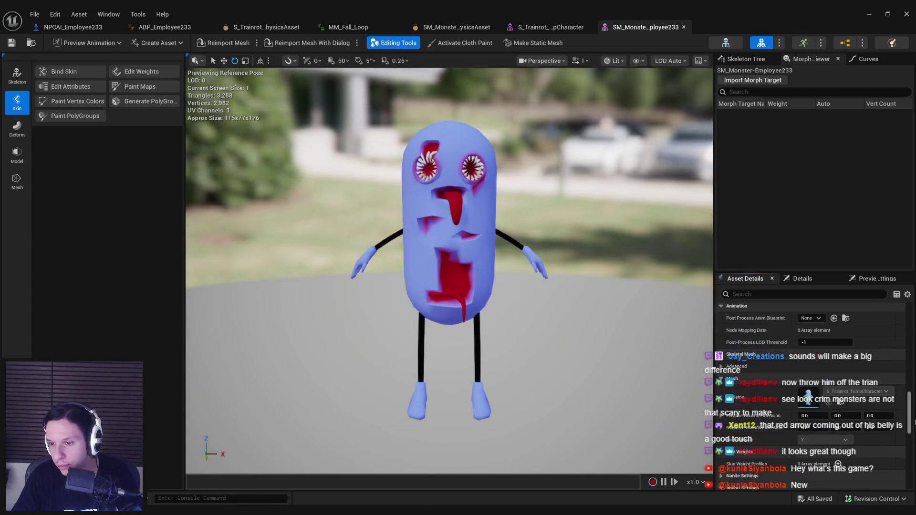
{"action": "scroll", "coordinate": [875, 400], "scroll_direction": "down", "scroll_amount": 4}
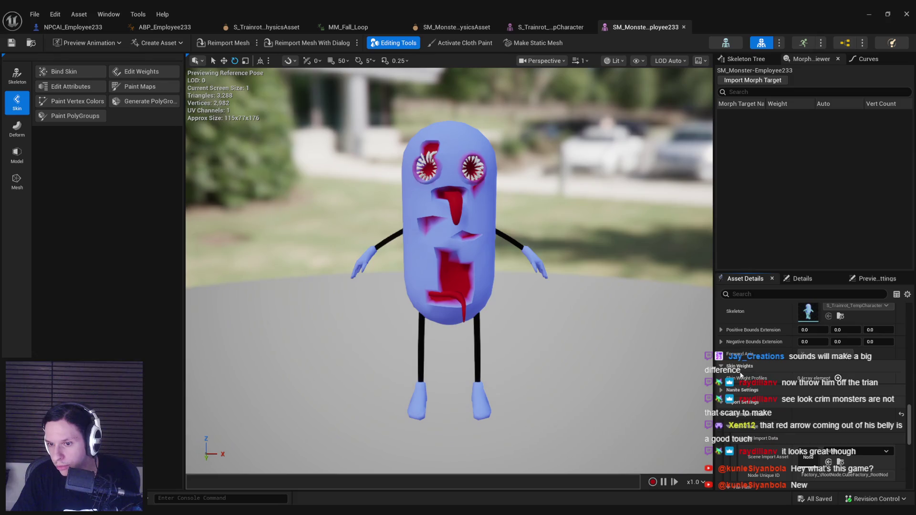
{"action": "scroll", "coordinate": [741, 376], "scroll_direction": "down", "scroll_amount": 8}
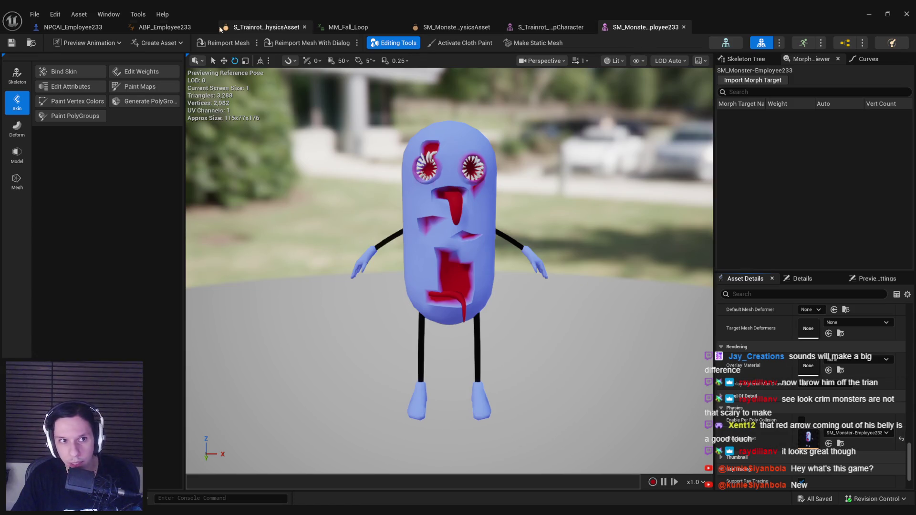
{"action": "left_click", "coordinate": [191, 27]}
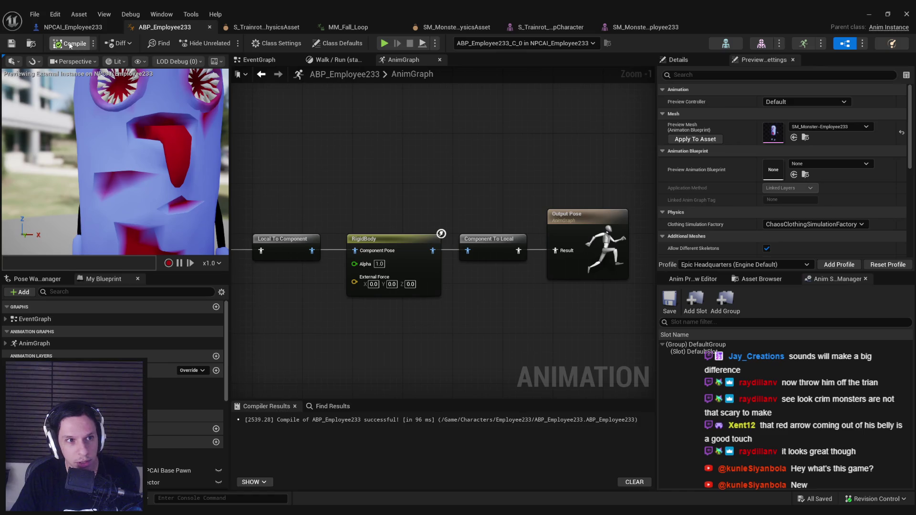
Try Base Bone Space as the RigidBody's Simulation Space, then revert to Component Space.
{"action": "left_click", "coordinate": [401, 245]}
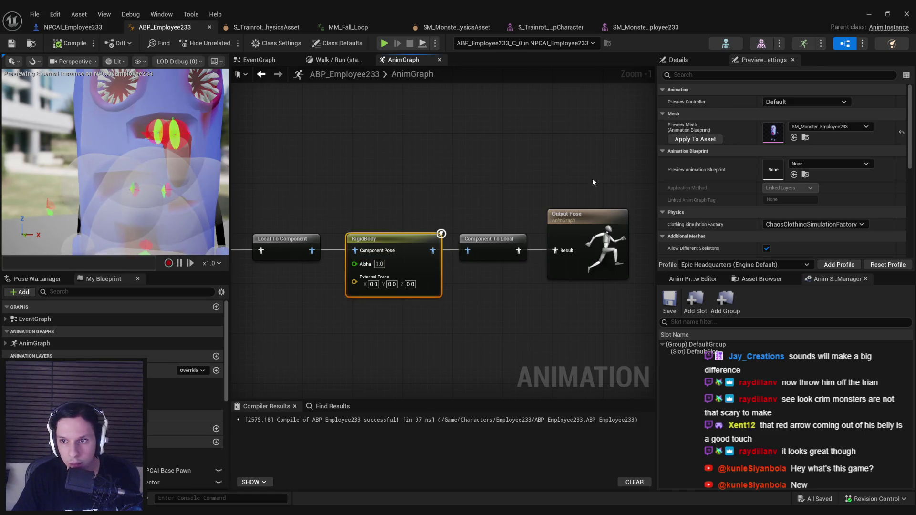
{"action": "left_click", "coordinate": [697, 60]}
{"action": "scroll", "coordinate": [909, 173], "scroll_direction": "down", "scroll_amount": 6}
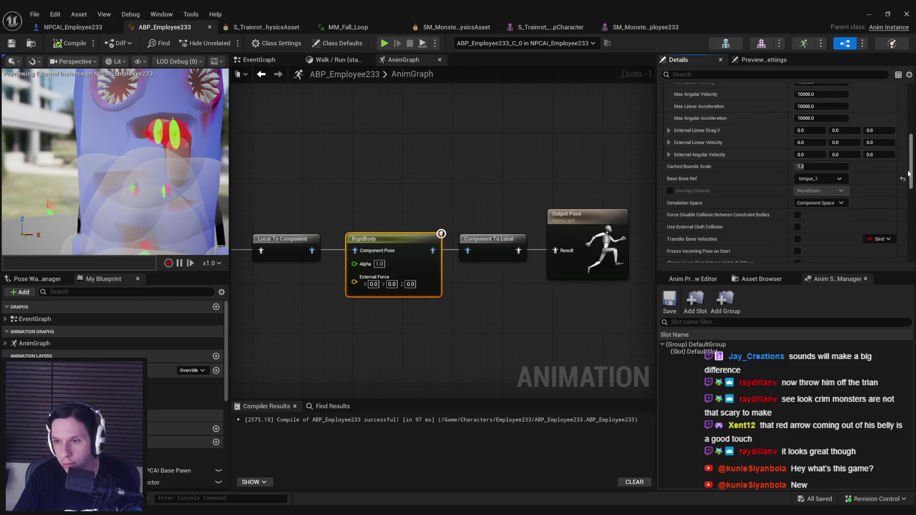
{"action": "scroll", "coordinate": [821, 164], "scroll_direction": "down", "scroll_amount": 2}
{"action": "left_click", "coordinate": [821, 158]}
{"action": "left_click", "coordinate": [821, 179]}
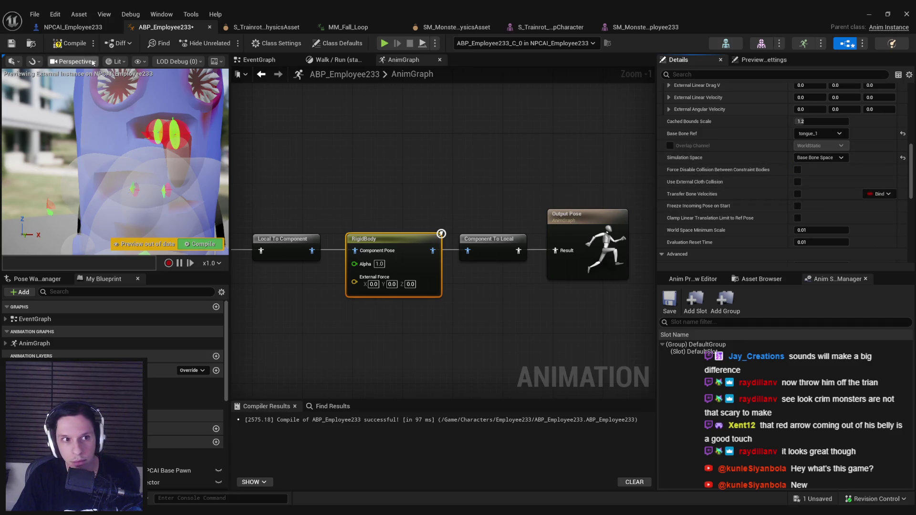
{"action": "left_click", "coordinate": [70, 44]}
{"action": "left_click", "coordinate": [821, 157]}
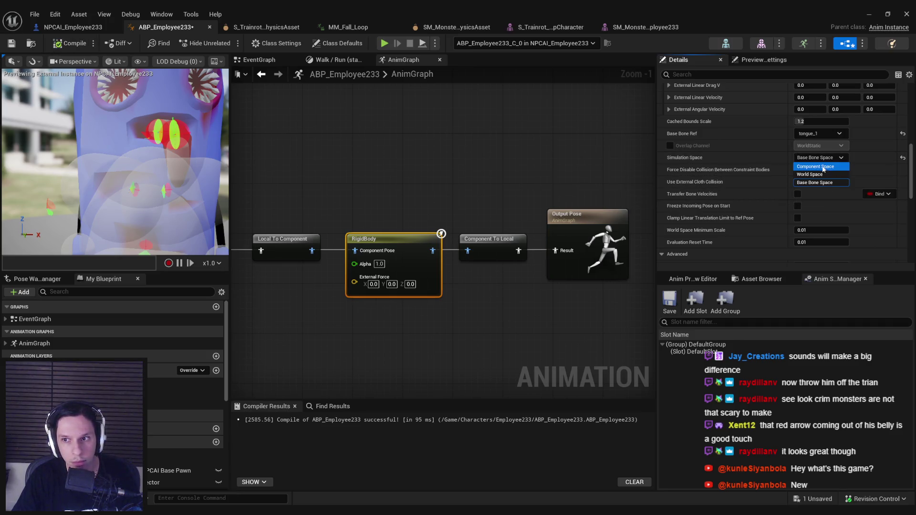
{"action": "left_click", "coordinate": [817, 167]}
{"action": "left_click", "coordinate": [63, 45]}
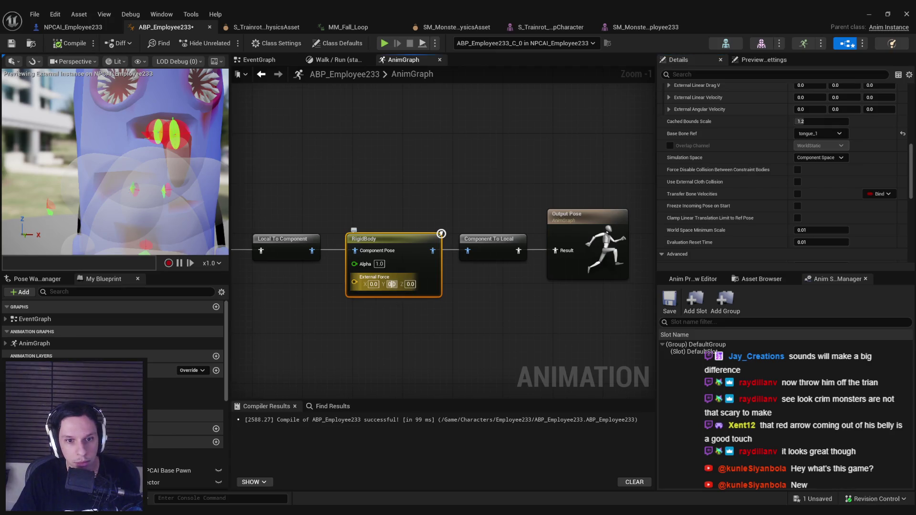
Set the RigidBody External Force Y to 5000 and recompile.
{"action": "type", "text": "5000"}
{"action": "key", "text": "Return"}
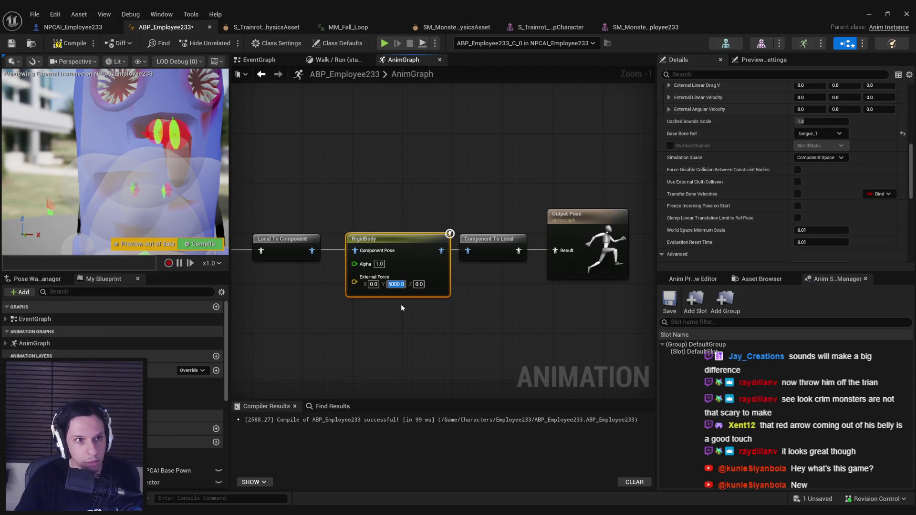
{"action": "left_click", "coordinate": [67, 43]}
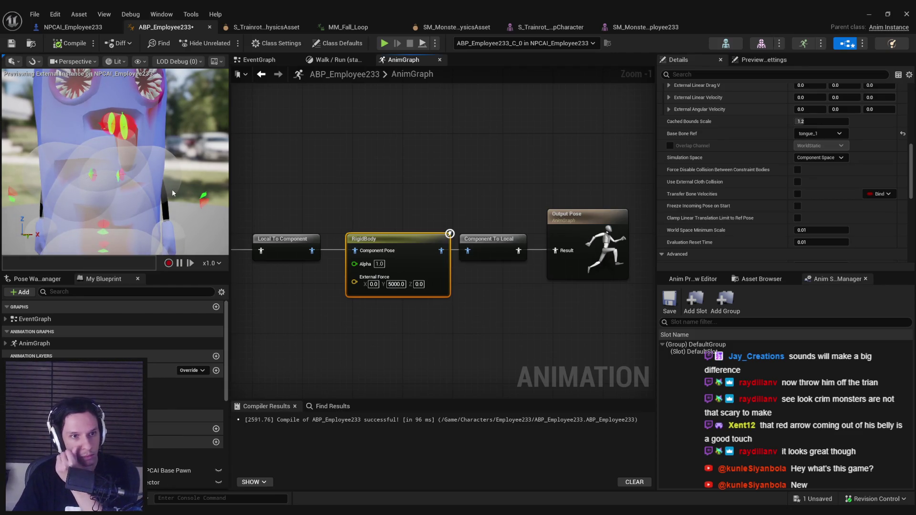
{"action": "mouse_move", "coordinate": [172, 189]}
{"action": "left_mouse_down"}
{"action": "mouse_move", "coordinate": [144, 191]}
{"action": "mouse_move", "coordinate": [173, 190]}
{"action": "left_mouse_up"}
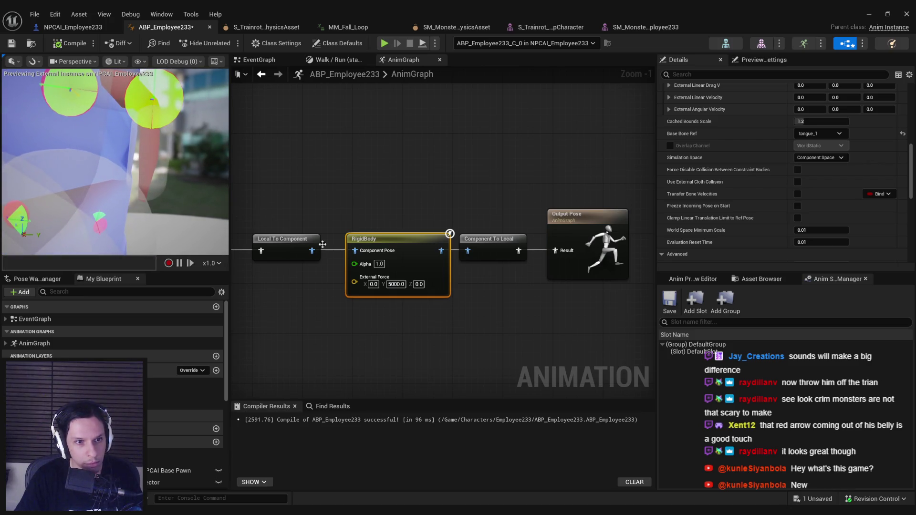
Add 5000 as the External Force X value, compile, and save ABP_Employee233.
{"action": "type", "text": "500"}
{"action": "key", "text": "Return"}
{"action": "left_click", "coordinate": [384, 287]}
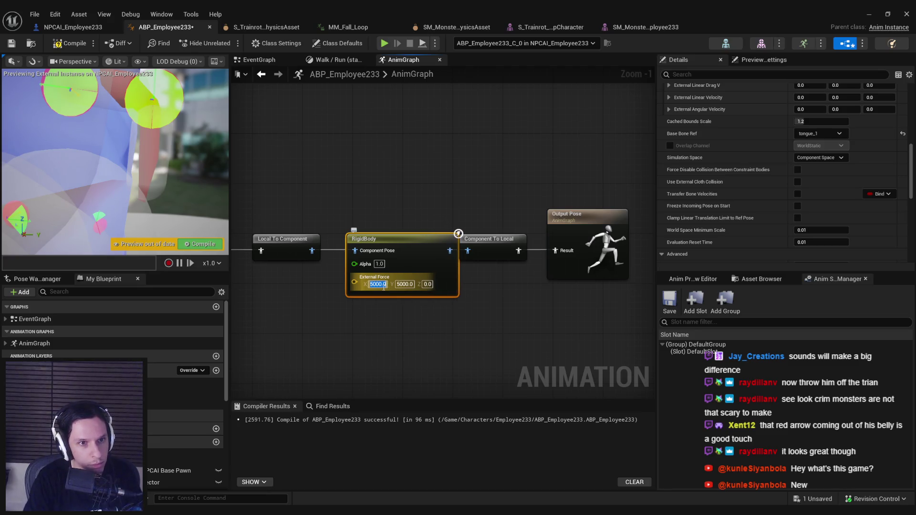
{"action": "left_click", "coordinate": [72, 45]}
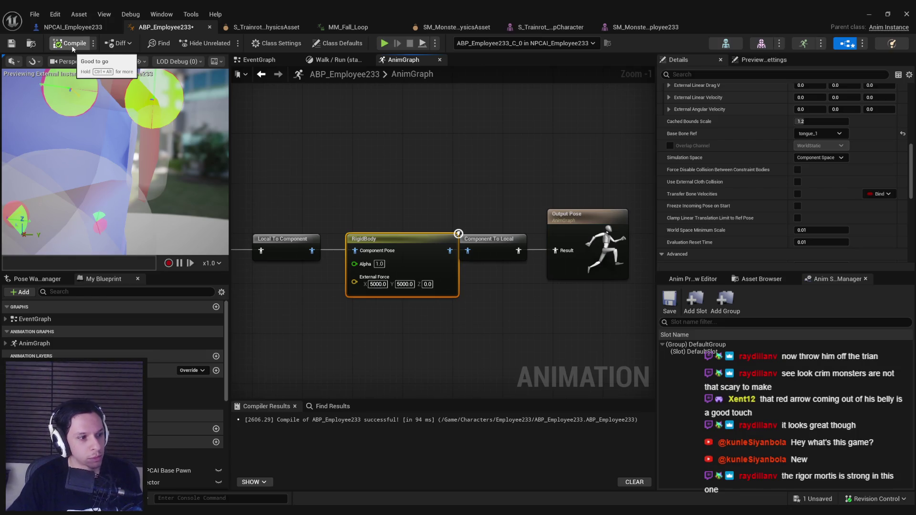
{"action": "key", "text": "ctrl+s"}
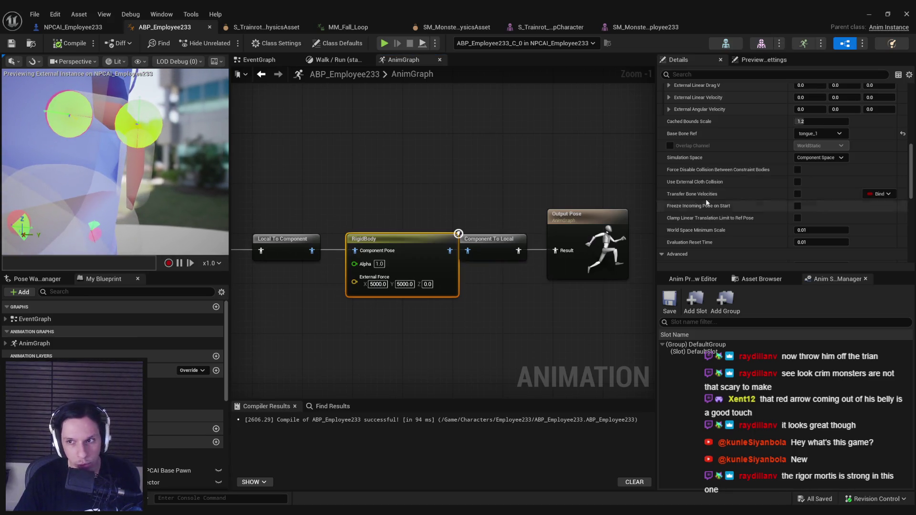
{"action": "scroll", "coordinate": [702, 198], "scroll_direction": "down", "scroll_amount": 5}
Enable Transfer Bone Velocities on the RigidBody node and compile.
{"action": "scroll", "coordinate": [689, 190], "scroll_direction": "up", "scroll_amount": 3}
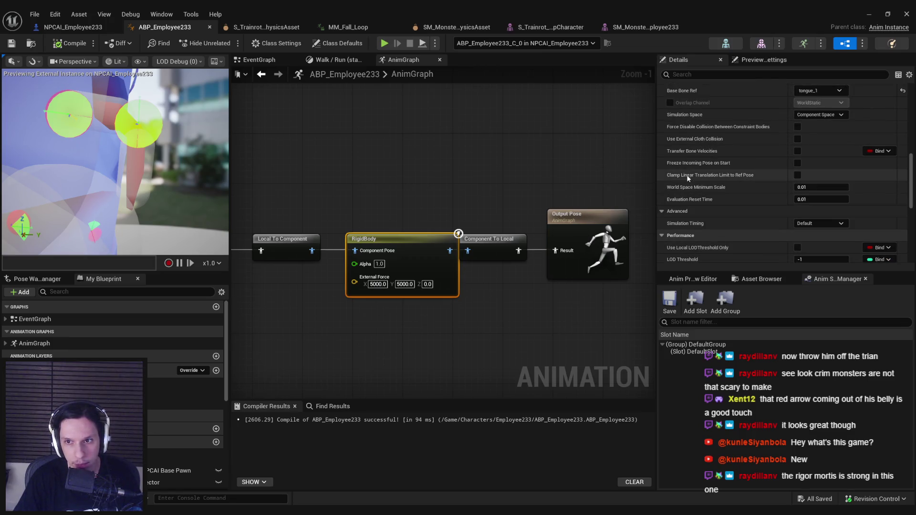
{"action": "mouse_move", "coordinate": [693, 151]}
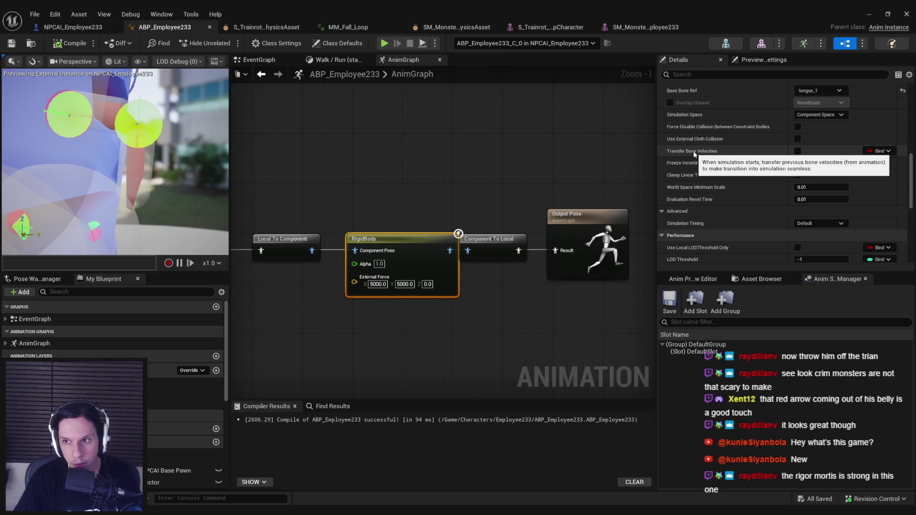
{"action": "left_click", "coordinate": [798, 151]}
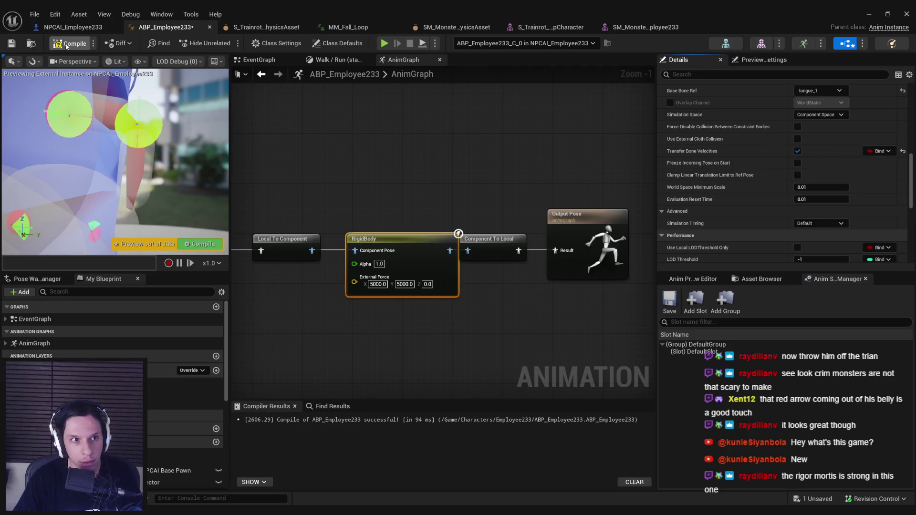
{"action": "scroll", "coordinate": [795, 147], "scroll_direction": "up", "scroll_amount": 8}
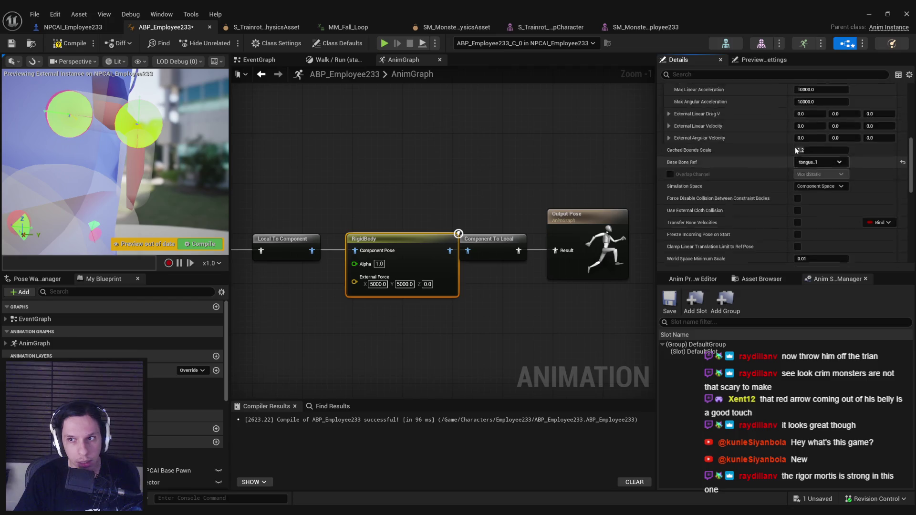
{"action": "left_click_drag", "start_coordinate": [464, 257], "coordinate": [476, 257]}
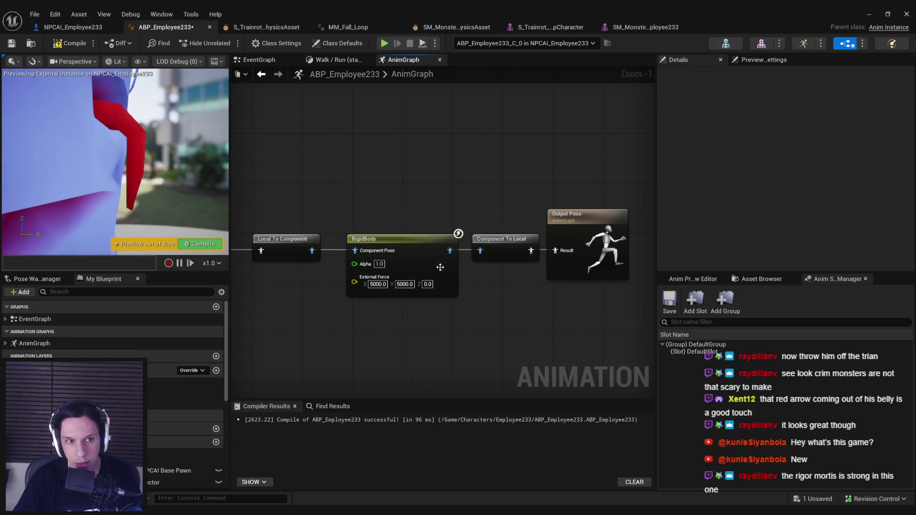
{"action": "left_click", "coordinate": [14, 47]}
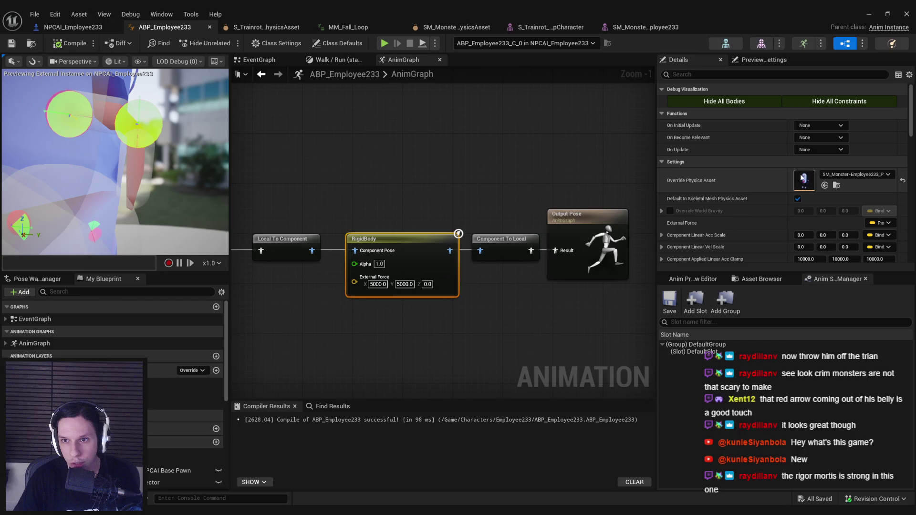
Turn off Default to Skeletal Mesh Physics Asset, then undo it and recompile.
{"action": "scroll", "coordinate": [765, 167], "scroll_direction": "down", "scroll_amount": 2}
{"action": "scroll", "coordinate": [735, 165], "scroll_direction": "down", "scroll_amount": 2}
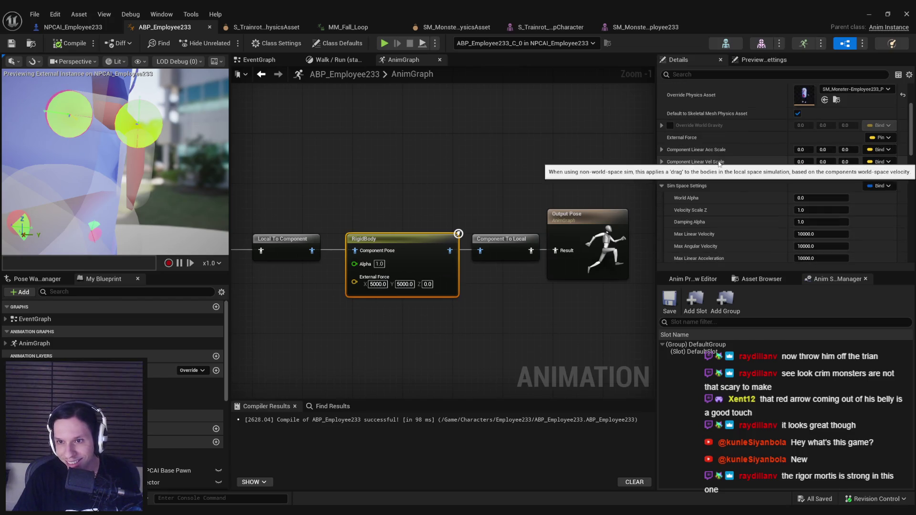
{"action": "left_click", "coordinate": [797, 113]}
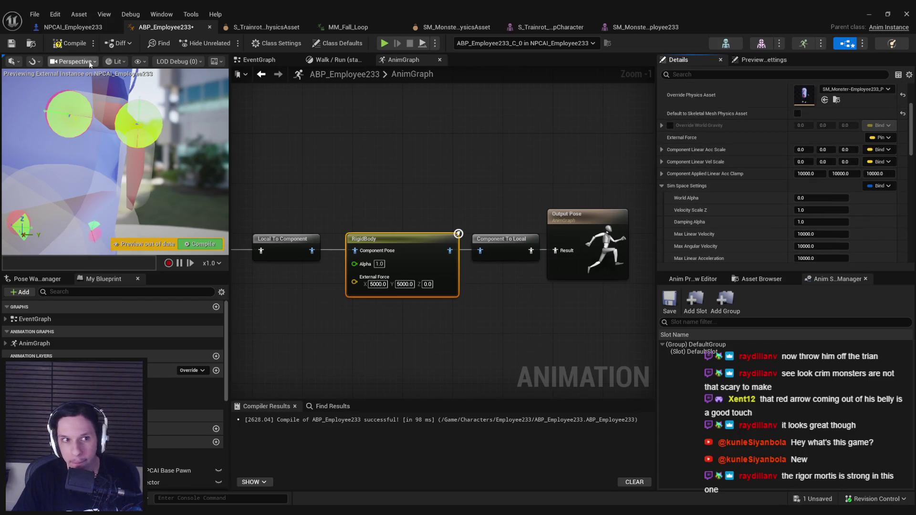
{"action": "left_click", "coordinate": [76, 47]}
{"action": "key", "text": "ctrl+z"}
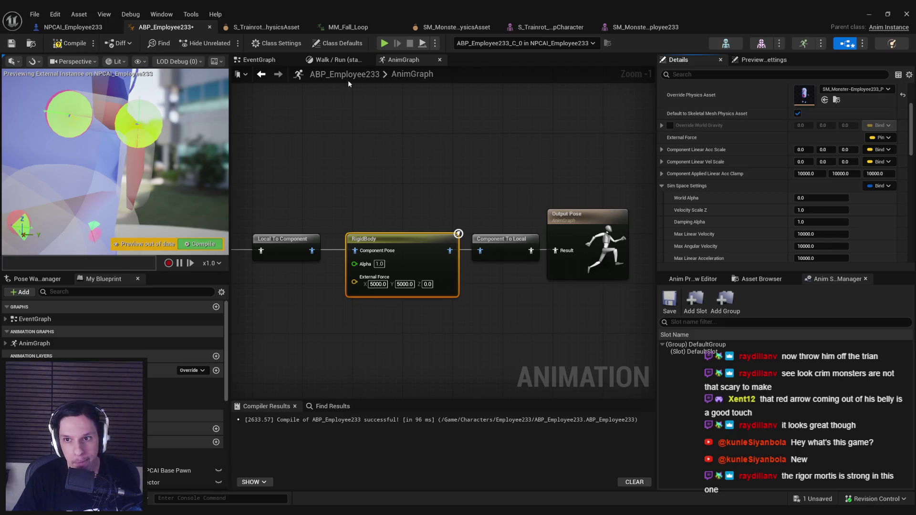
{"action": "left_click", "coordinate": [71, 44]}
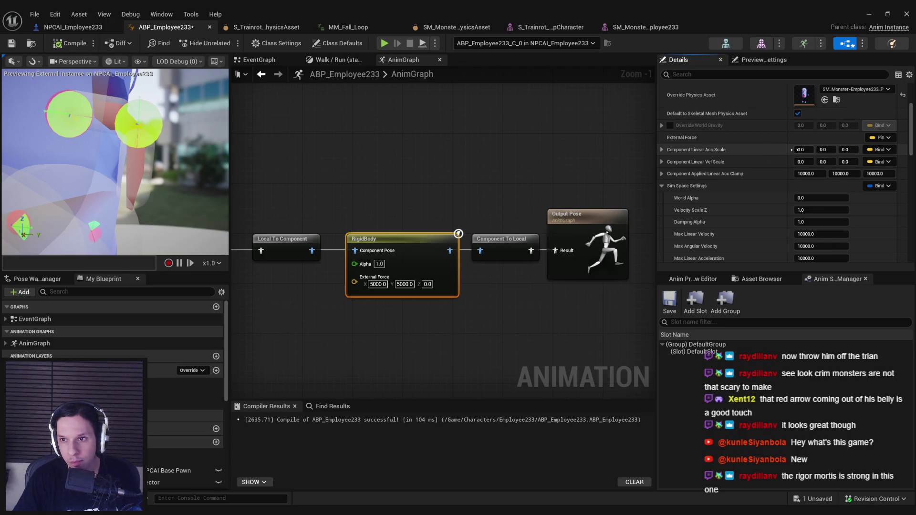
Set Component Linear Acc Scale to 1, 1, 1, compile, and minimize the blueprint window.
{"action": "key", "text": "Tab"}
{"action": "type", "text": "1"}
{"action": "key", "text": "Tab"}
{"action": "type", "text": "1"}
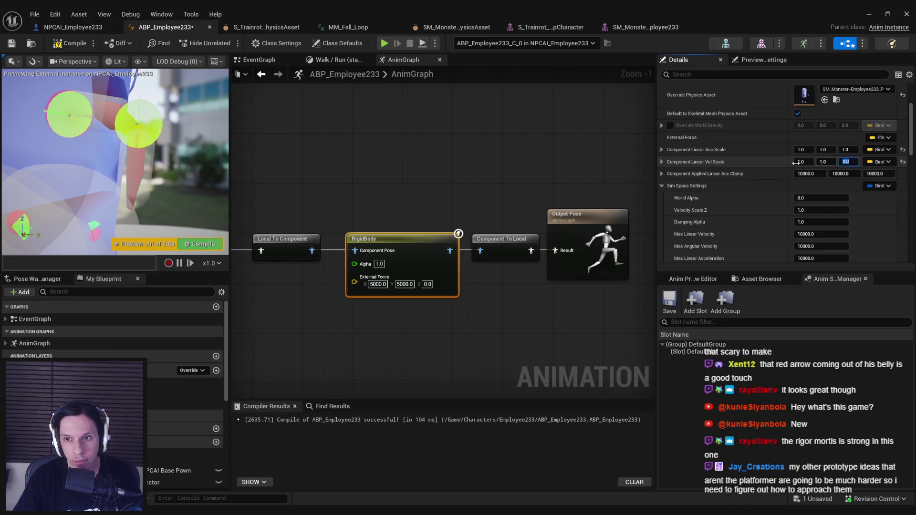
{"action": "left_click", "coordinate": [64, 43]}
{"action": "scroll", "coordinate": [750, 199], "scroll_direction": "down", "scroll_amount": 6}
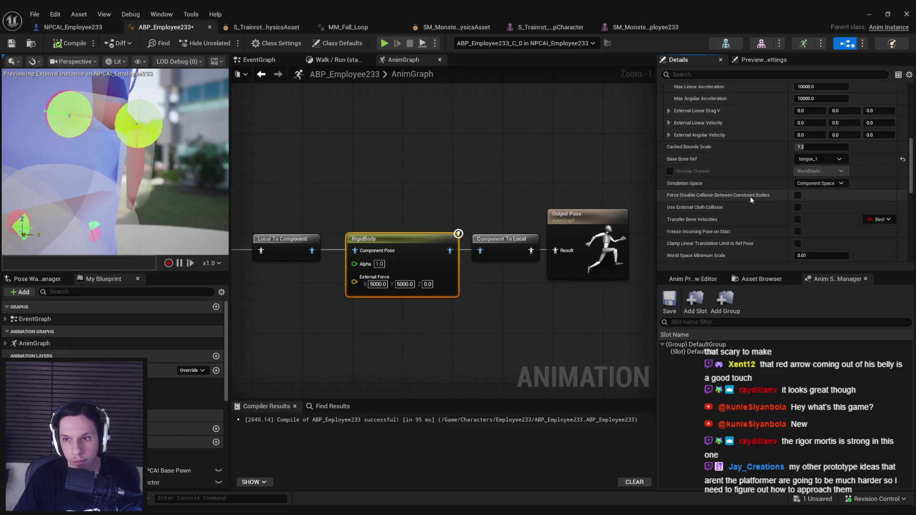
{"action": "scroll", "coordinate": [751, 200], "scroll_direction": "down", "scroll_amount": 3}
{"action": "scroll", "coordinate": [750, 199], "scroll_direction": "down", "scroll_amount": 5}
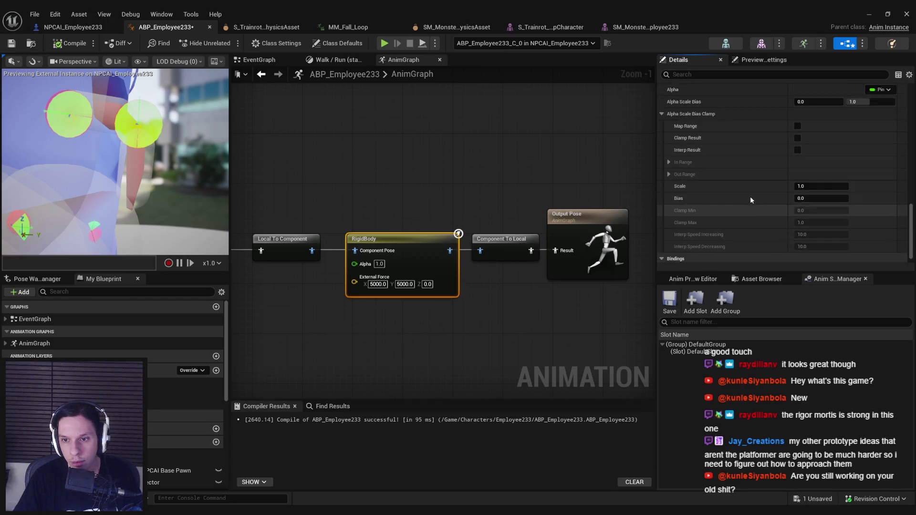
{"action": "scroll", "coordinate": [750, 200], "scroll_direction": "up", "scroll_amount": 3}
{"action": "left_click", "coordinate": [870, 15]}
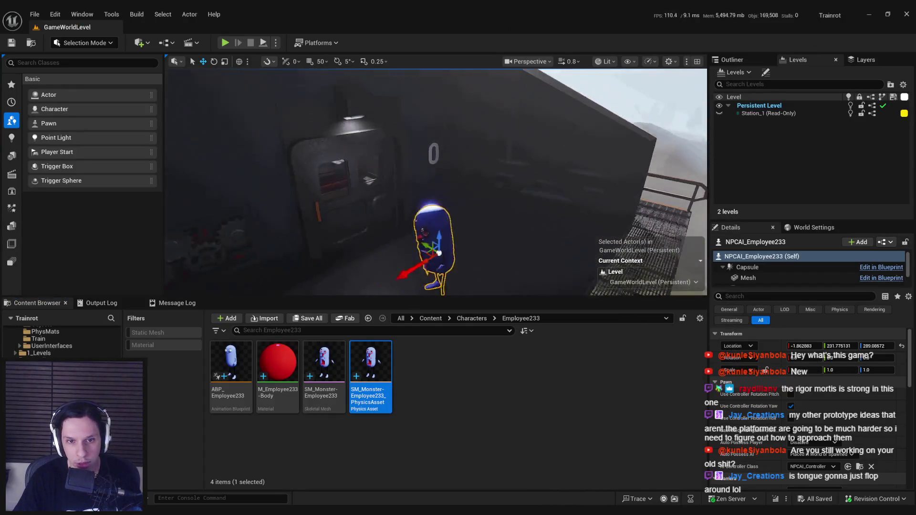
Play the level to test the monster NPC's tongue, then stop and restore ABP_Employee233.
{"action": "left_click", "coordinate": [226, 43]}
{"action": "key", "text": "F11"}
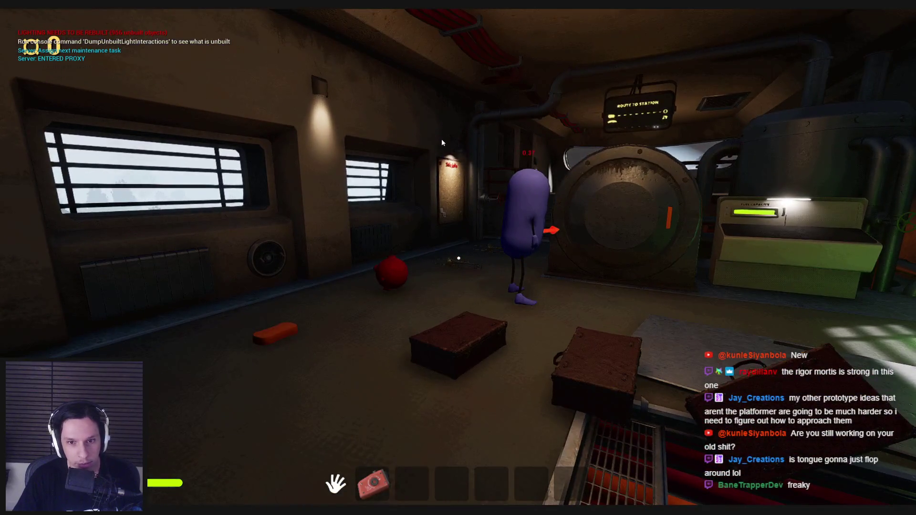
{"action": "key", "text": "Escape"}
{"action": "mouse_move", "coordinate": [325, 501]}
{"action": "left_click", "coordinate": [348, 470]}
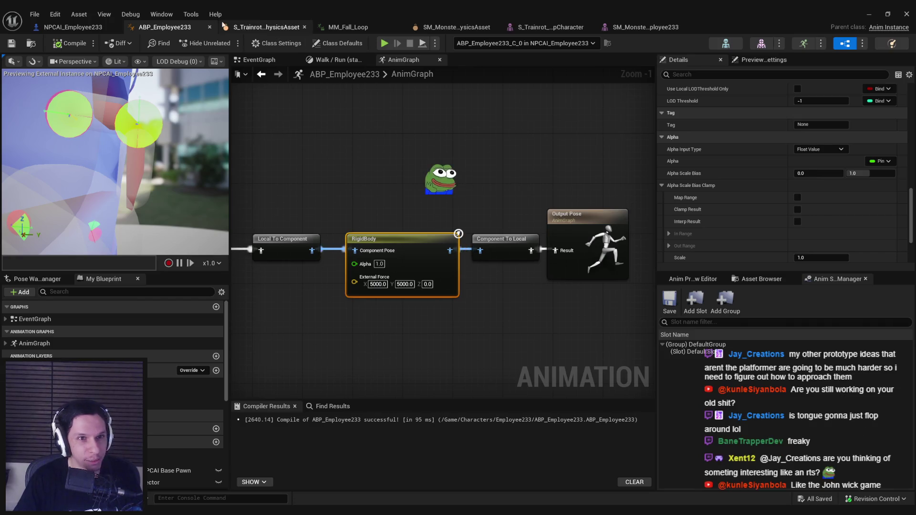
In NPCAI_Employee233, select the SKMesh component and find its physics settings in Details.
{"action": "left_click", "coordinate": [79, 29]}
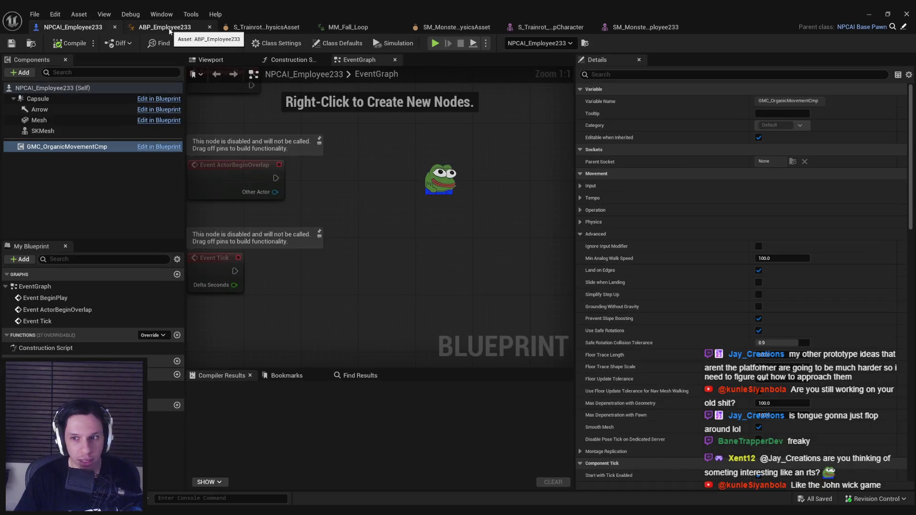
{"action": "left_click", "coordinate": [42, 131]}
{"action": "mouse_move", "coordinate": [911, 133]}
{"action": "left_mouse_down"}
{"action": "mouse_move", "coordinate": [910, 442]}
{"action": "mouse_move", "coordinate": [900, 197]}
{"action": "left_mouse_up"}
{"action": "scroll", "coordinate": [900, 197], "scroll_direction": "up", "scroll_amount": 5}
{"action": "scroll", "coordinate": [901, 195], "scroll_direction": "down", "scroll_amount": 5}
{"action": "scroll", "coordinate": [903, 196], "scroll_direction": "up", "scroll_amount": 1}
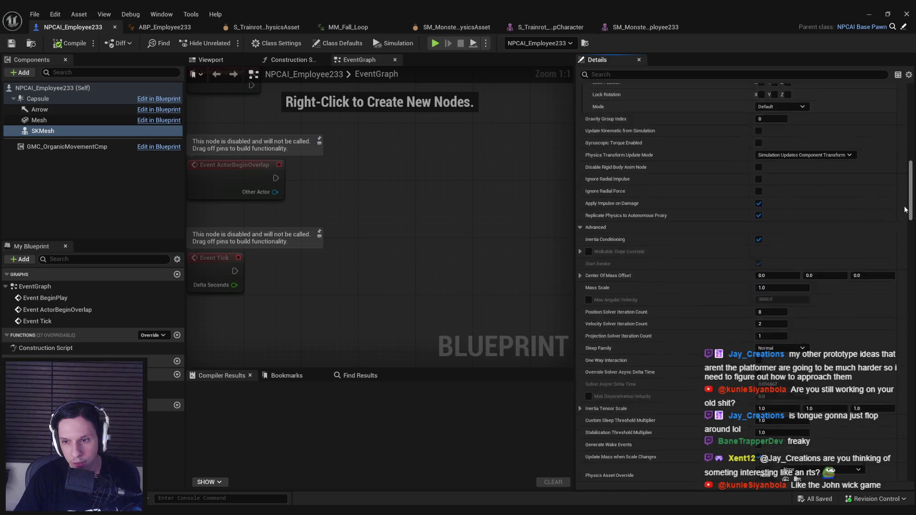
{"action": "left_click_drag", "start_coordinate": [910, 195], "coordinate": [909, 232]}
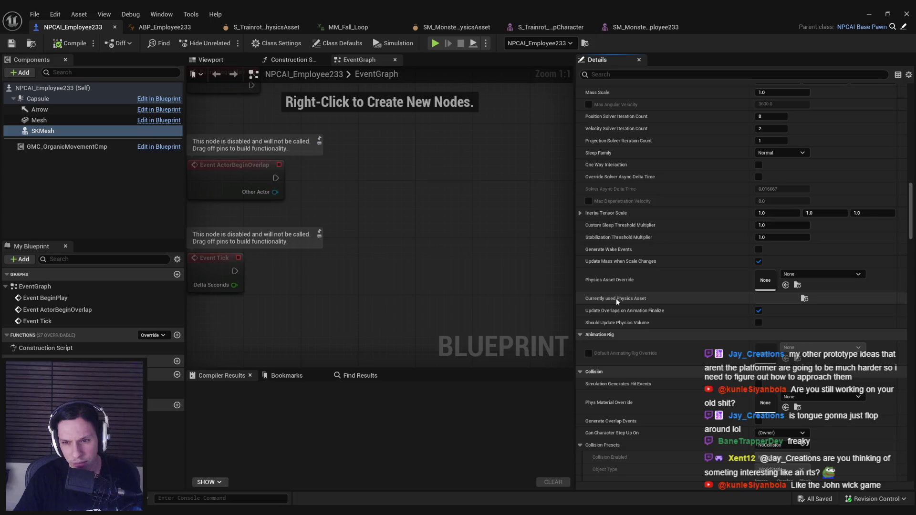
Set Physics Asset Override to SM_Monster-Employee233_PhysicsAsset and compile the NPC blueprint.
{"action": "left_click", "coordinate": [821, 274]}
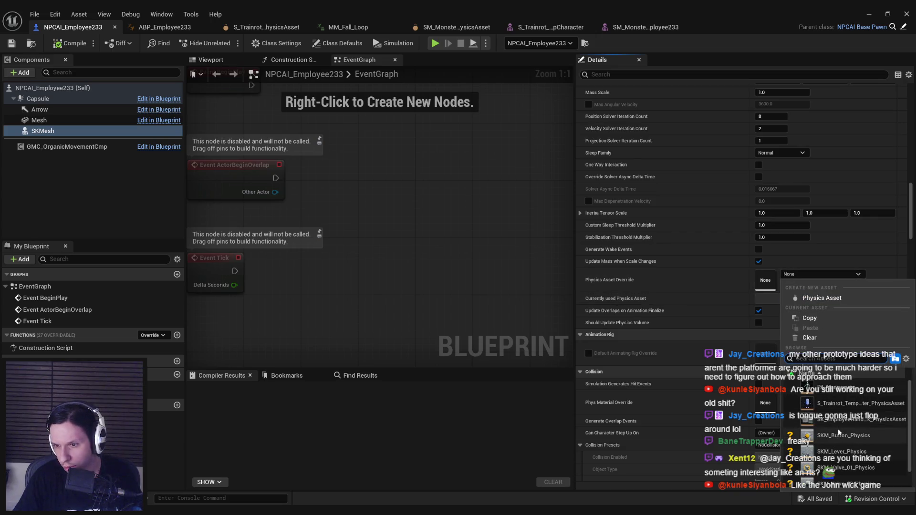
{"action": "scroll", "coordinate": [839, 432], "scroll_direction": "down", "scroll_amount": 1}
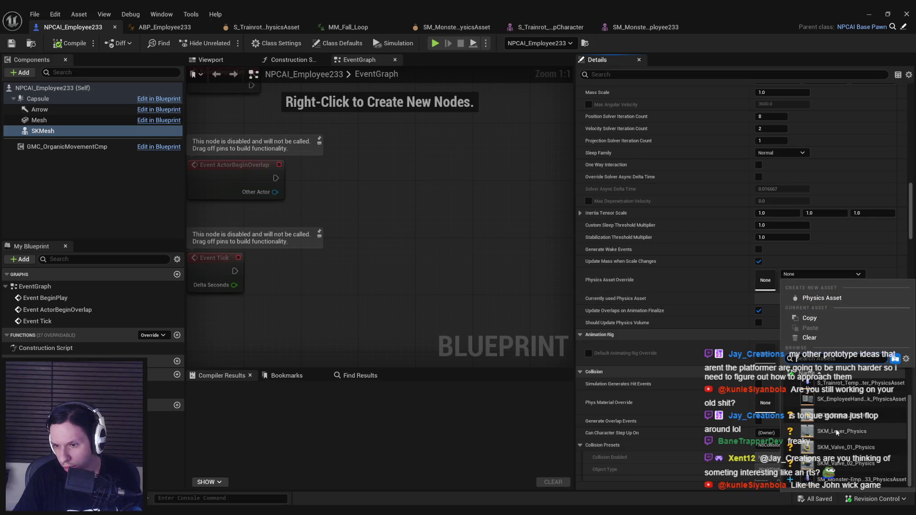
{"action": "left_click", "coordinate": [853, 479]}
{"action": "left_click", "coordinate": [71, 44]}
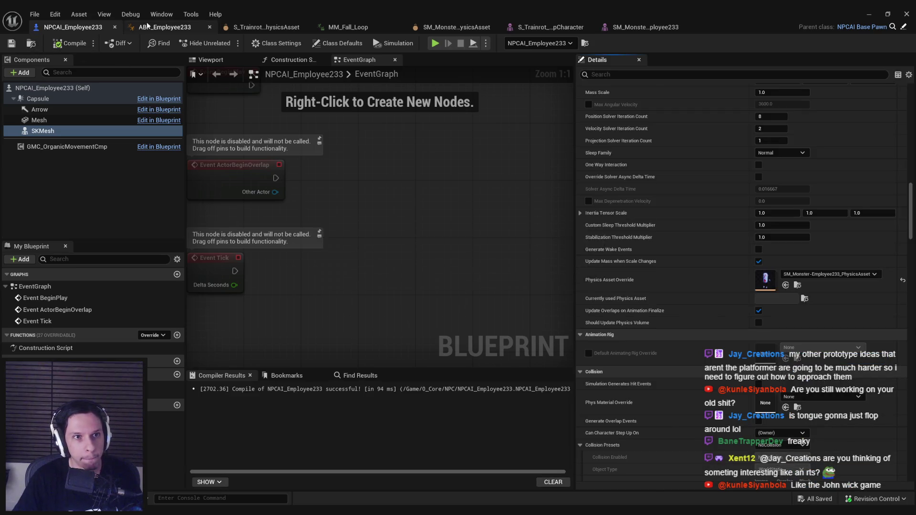
{"action": "left_click", "coordinate": [148, 26]}
{"action": "scroll", "coordinate": [743, 216], "scroll_direction": "up", "scroll_amount": 10}
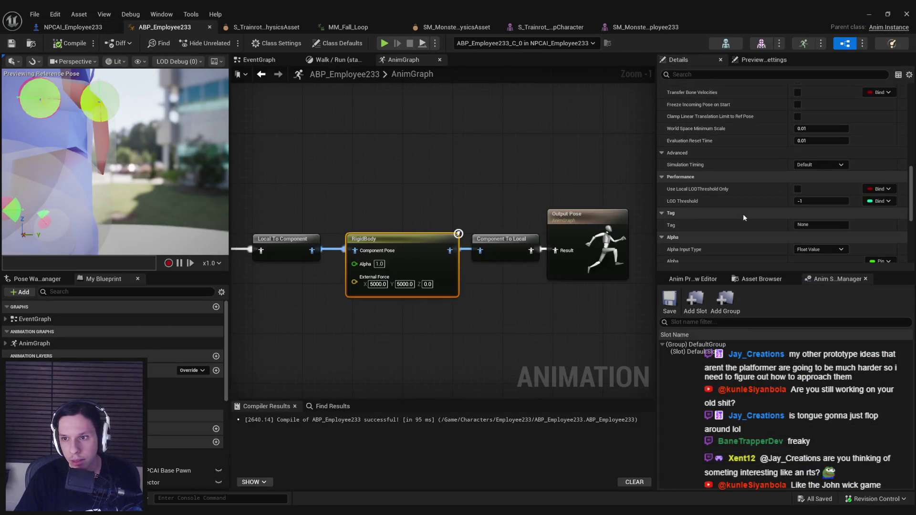
Zero the RigidBody node's External Force X and Y, then compile and save the blueprint.
{"action": "scroll", "coordinate": [743, 214], "scroll_direction": "up", "scroll_amount": 3}
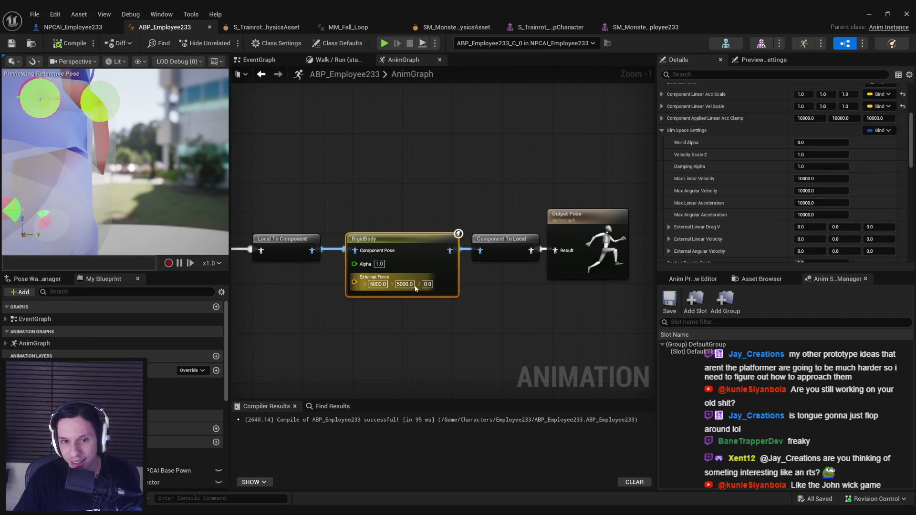
{"action": "key", "text": "ctrl+z"}
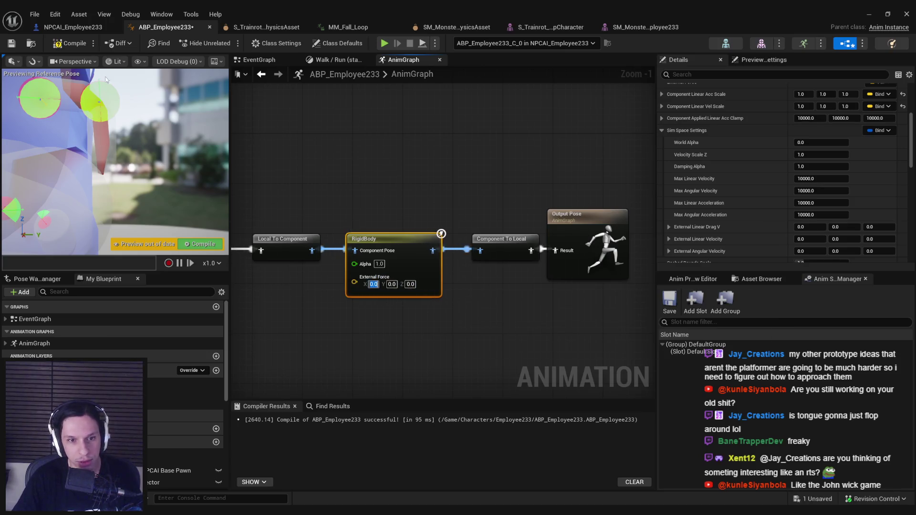
{"action": "left_click", "coordinate": [62, 44]}
Play-test the level, walking past the monster NPC, then return to ABP_Employee233.
{"action": "left_click", "coordinate": [869, 13]}
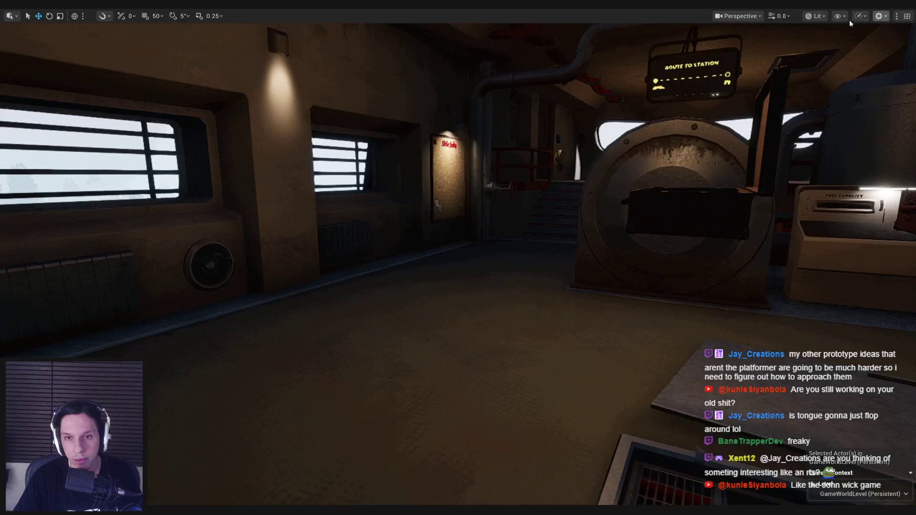
{"action": "key", "text": "f"}
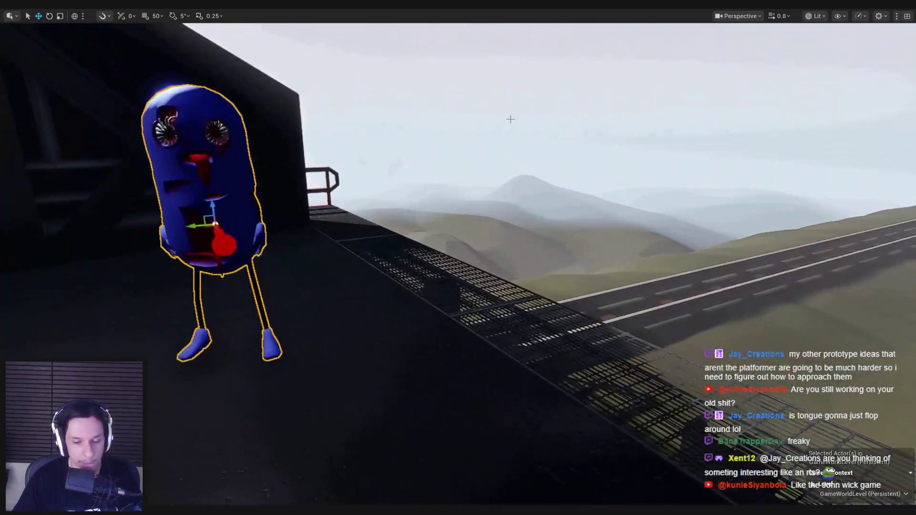
{"action": "key", "text": "alt+p"}
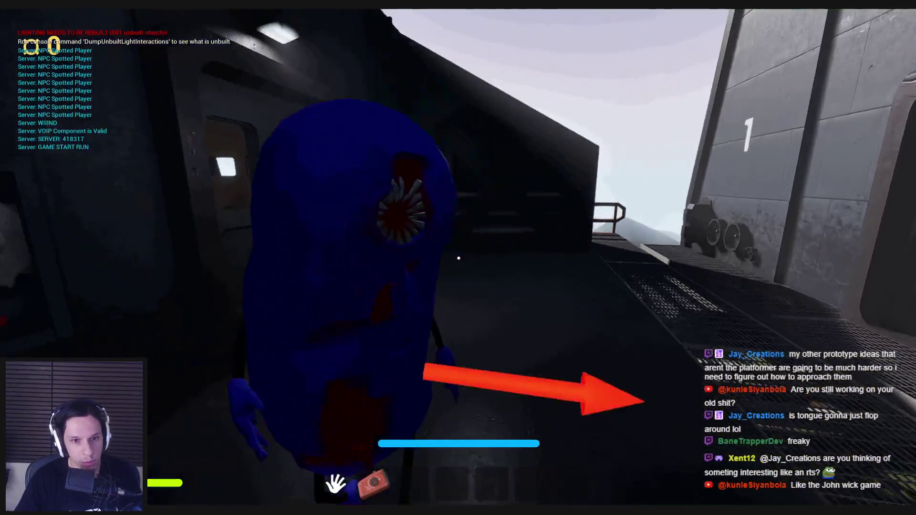
{"action": "key", "text": "w"}
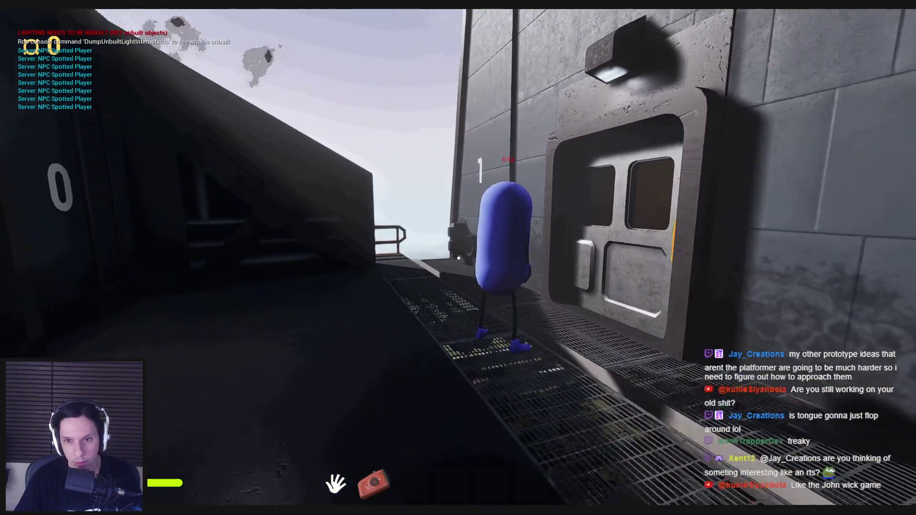
{"action": "key", "text": "w"}
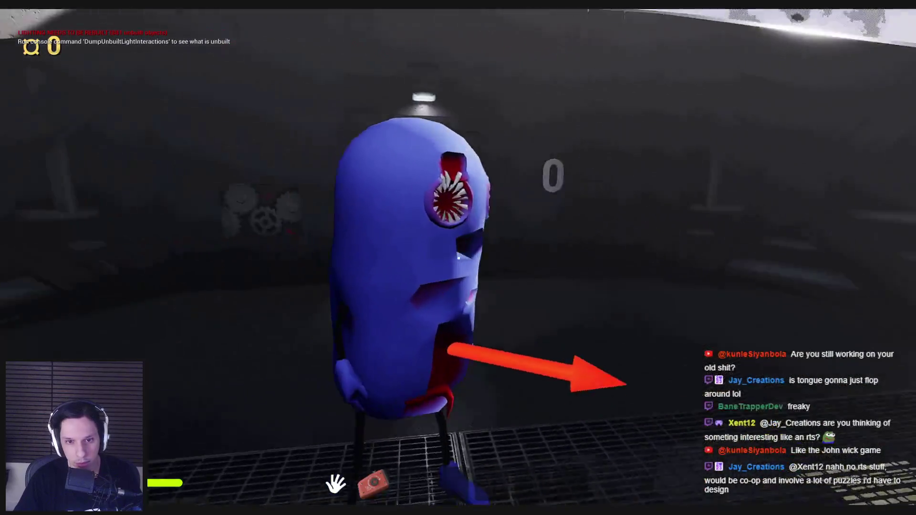
{"action": "key", "text": "s"}
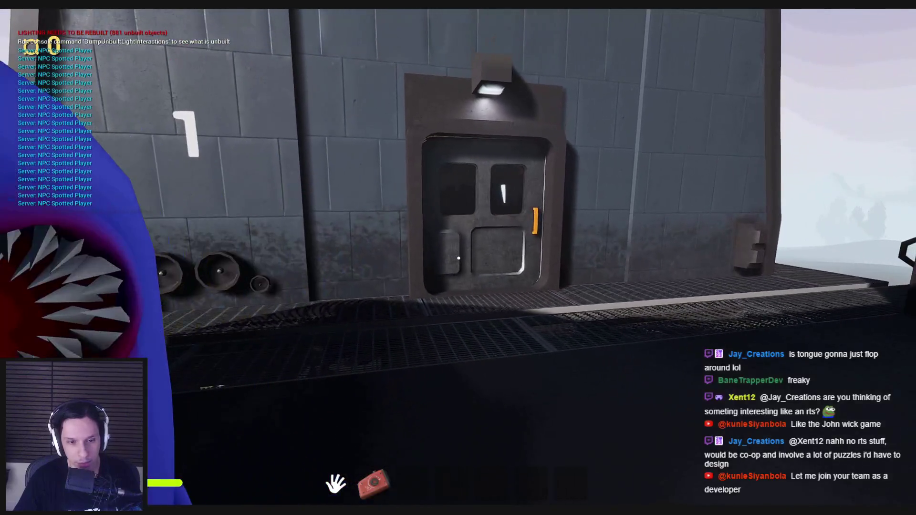
{"action": "key", "text": "Escape"}
{"action": "mouse_move", "coordinate": [296, 510]}
{"action": "left_click", "coordinate": [333, 488]}
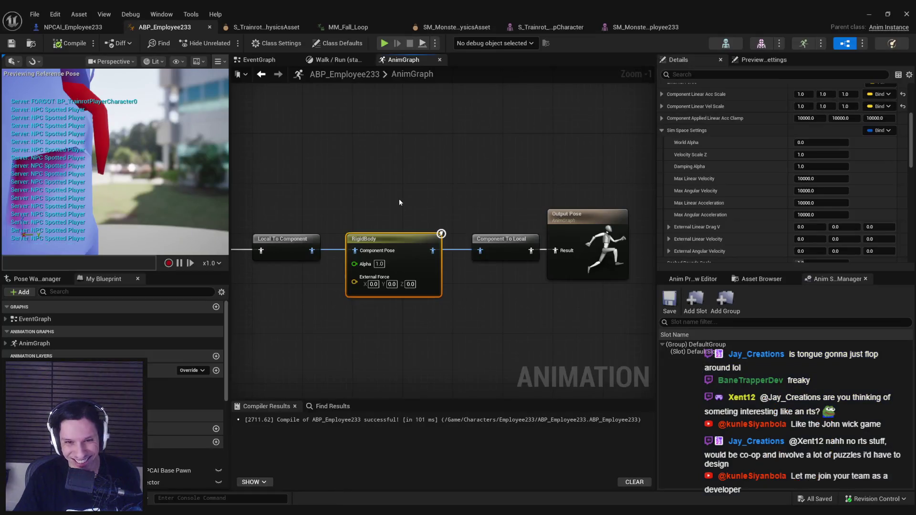
Open the SM_Monster physics asset and inspect the clavicle_l and head bodies from several angles.
{"action": "left_click", "coordinate": [437, 28]}
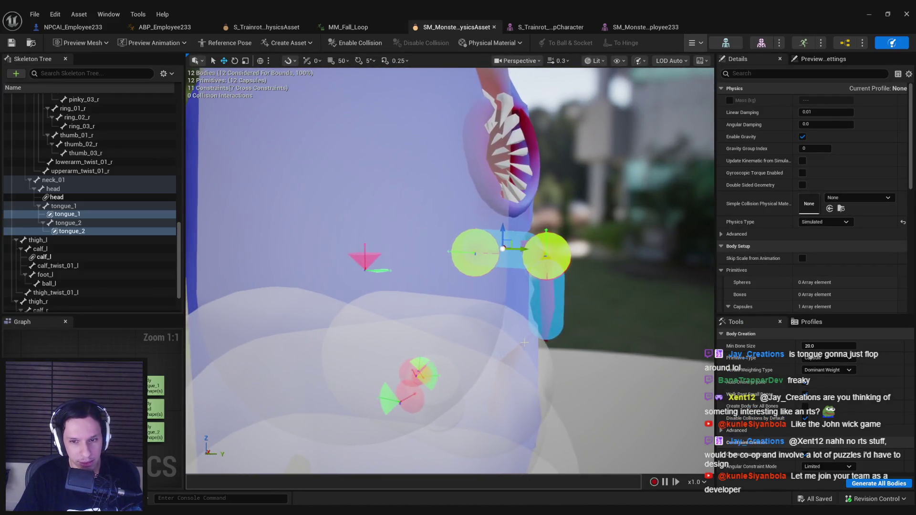
{"action": "left_click", "coordinate": [517, 314]}
{"action": "left_click", "coordinate": [518, 314]}
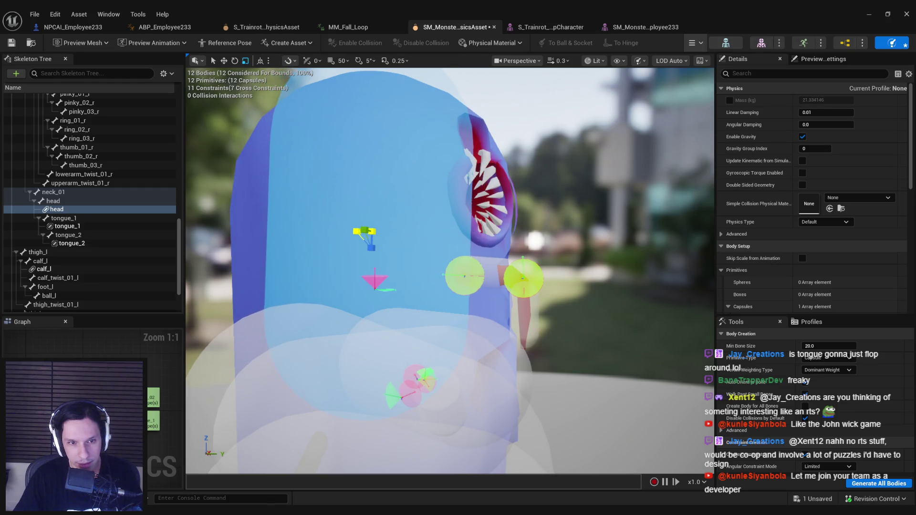
{"action": "left_click", "coordinate": [430, 338]}
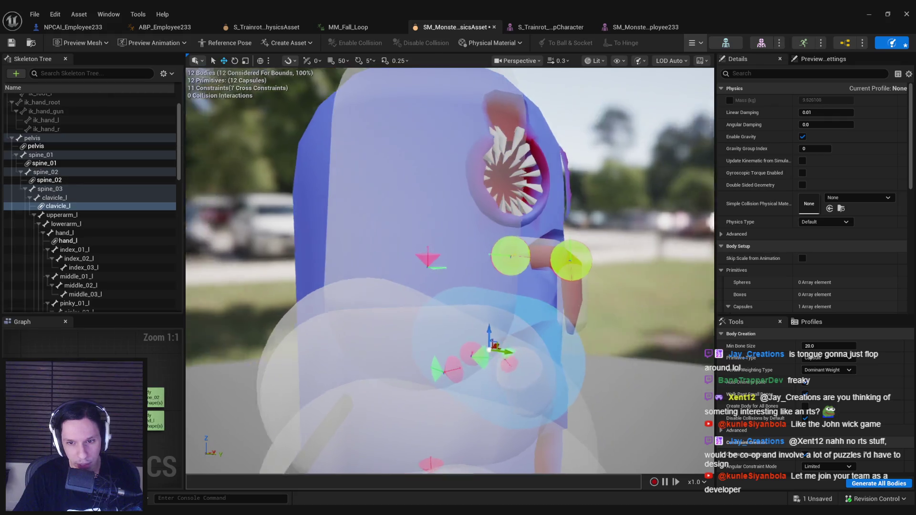
{"action": "mouse_move", "coordinate": [536, 360]}
{"action": "left_mouse_down"}
{"action": "mouse_move", "coordinate": [467, 360]}
{"action": "mouse_move", "coordinate": [536, 360]}
{"action": "left_mouse_up"}
{"action": "left_click_drag", "start_coordinate": [406, 365], "coordinate": [427, 361]}
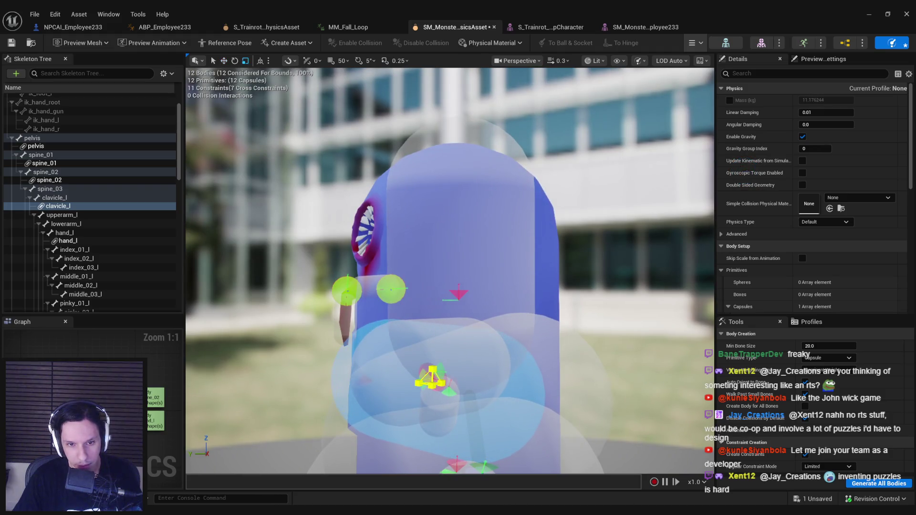
{"action": "left_click_drag", "start_coordinate": [432, 377], "coordinate": [443, 375]}
{"action": "key", "text": "w"}
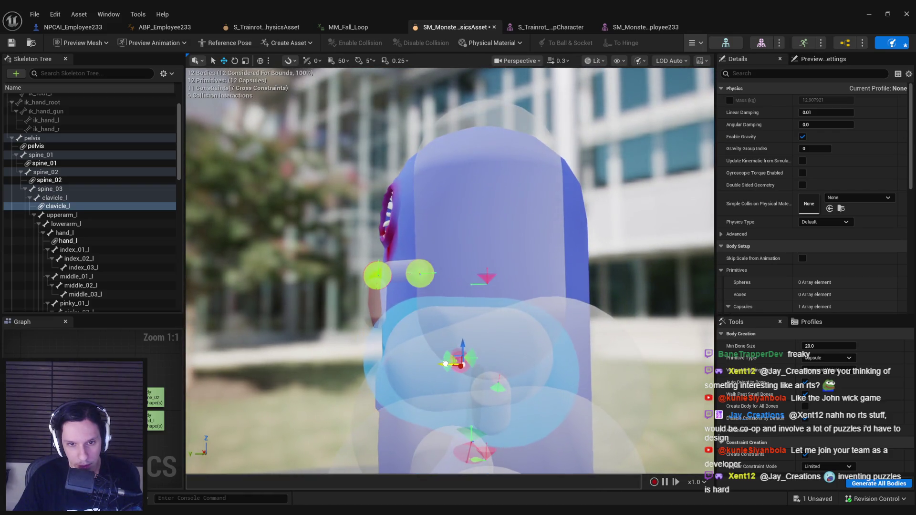
{"action": "left_click_drag", "start_coordinate": [462, 331], "coordinate": [514, 355]}
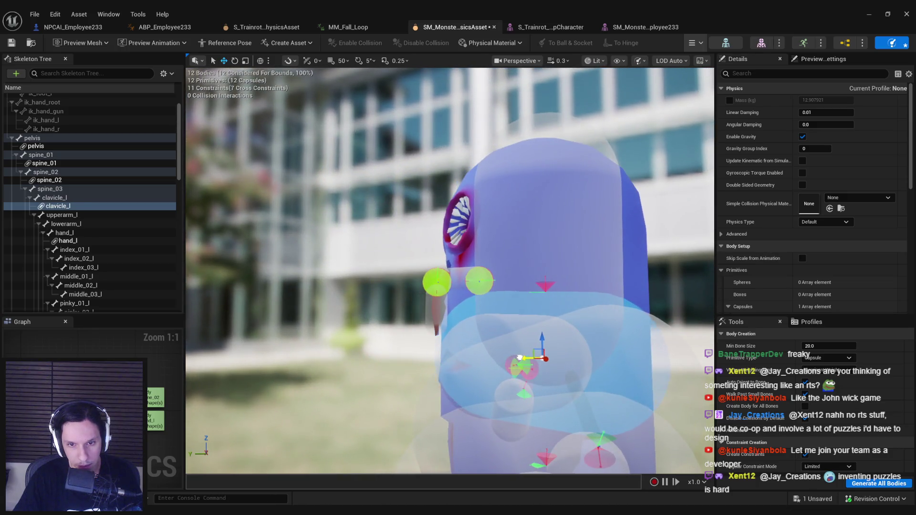
{"action": "left_click_drag", "start_coordinate": [443, 362], "coordinate": [472, 366]}
Select the clavicle_r body and view the character's face from the front.
{"action": "left_click", "coordinate": [395, 375]}
{"action": "left_click_drag", "start_coordinate": [395, 374], "coordinate": [430, 377]}
{"action": "key", "text": "r"}
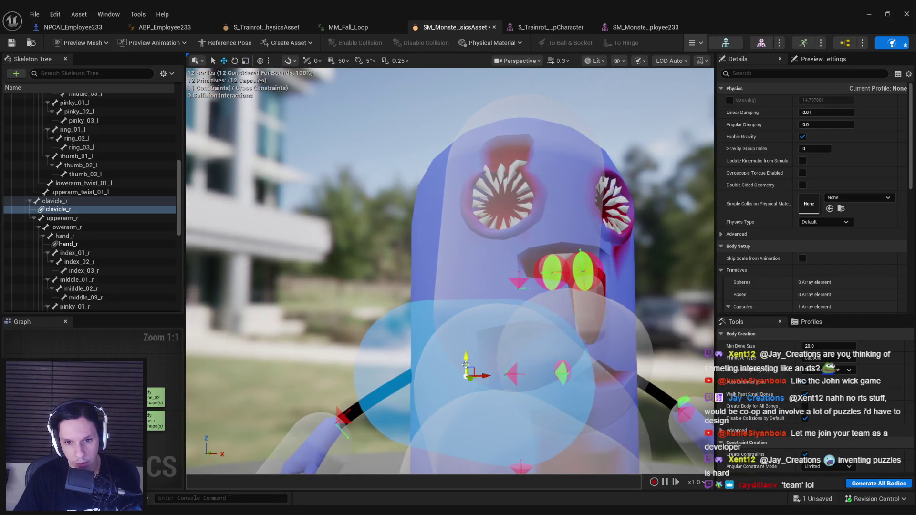
{"action": "mouse_move", "coordinate": [462, 349]}
{"action": "left_mouse_down"}
{"action": "mouse_move", "coordinate": [305, 361]}
{"action": "mouse_move", "coordinate": [487, 348]}
{"action": "left_mouse_up"}
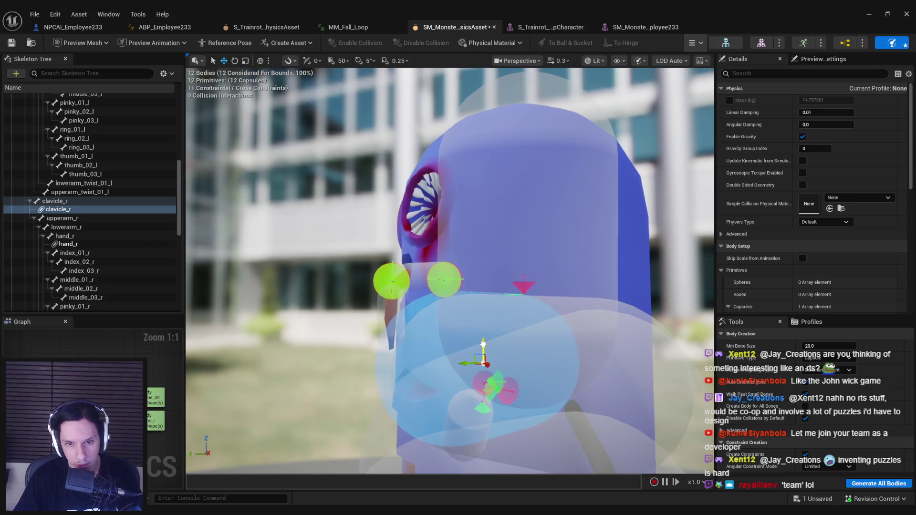
Save the physics asset and run a quick play-test of the tongue physics.
{"action": "key", "text": "ctrl+s"}
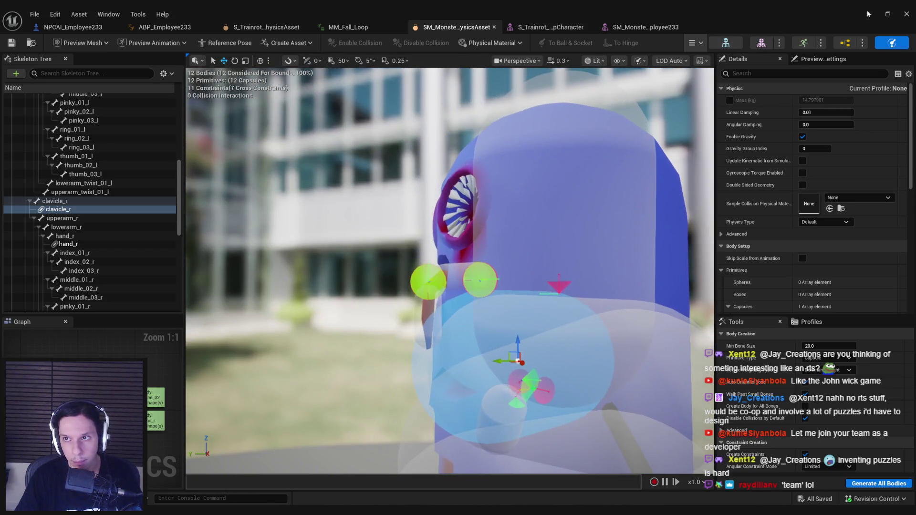
{"action": "left_click", "coordinate": [867, 14]}
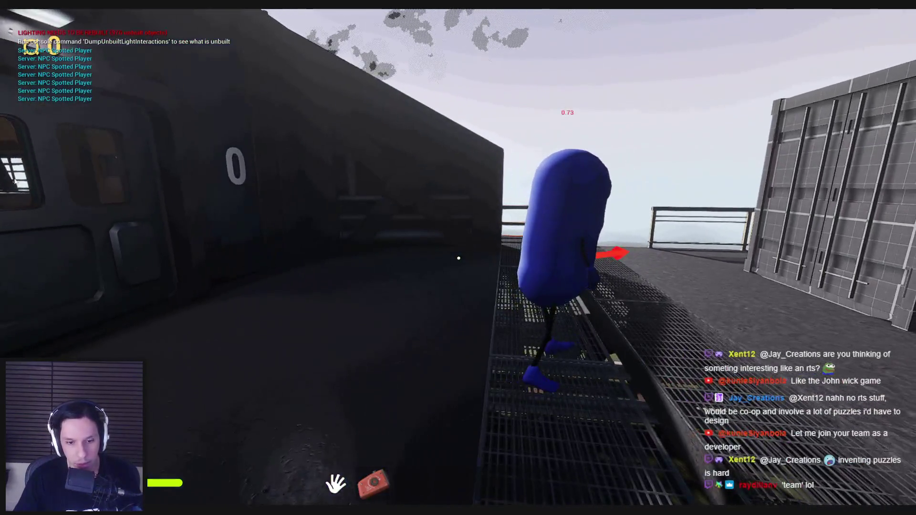
{"action": "key", "text": "F8"}
Set the RigidBody's Component Linear Acc Scale to 0.3 and Vel Scale to 0.25, then compile.
{"action": "mouse_move", "coordinate": [302, 508]}
{"action": "left_click", "coordinate": [350, 470]}
{"action": "left_click", "coordinate": [155, 29]}
{"action": "scroll", "coordinate": [782, 172], "scroll_direction": "up", "scroll_amount": 2}
{"action": "left_click", "coordinate": [810, 180]}
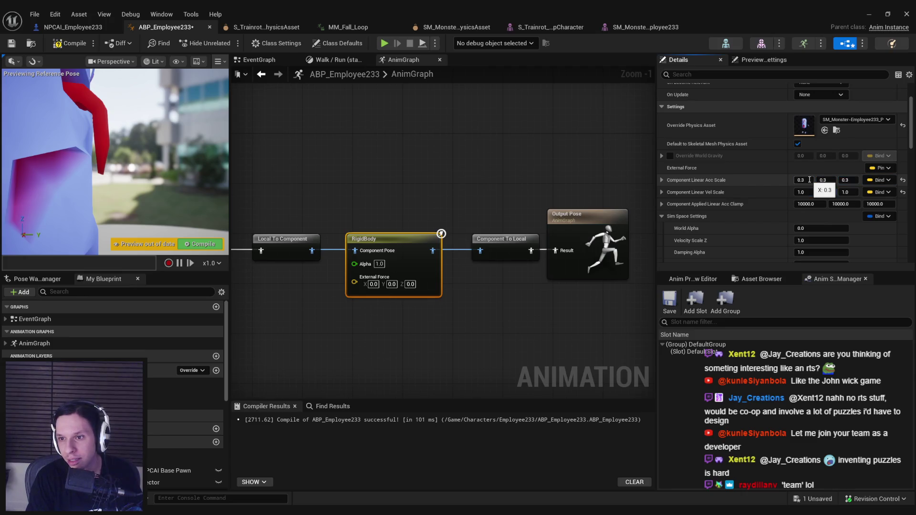
{"action": "left_click", "coordinate": [812, 192]}
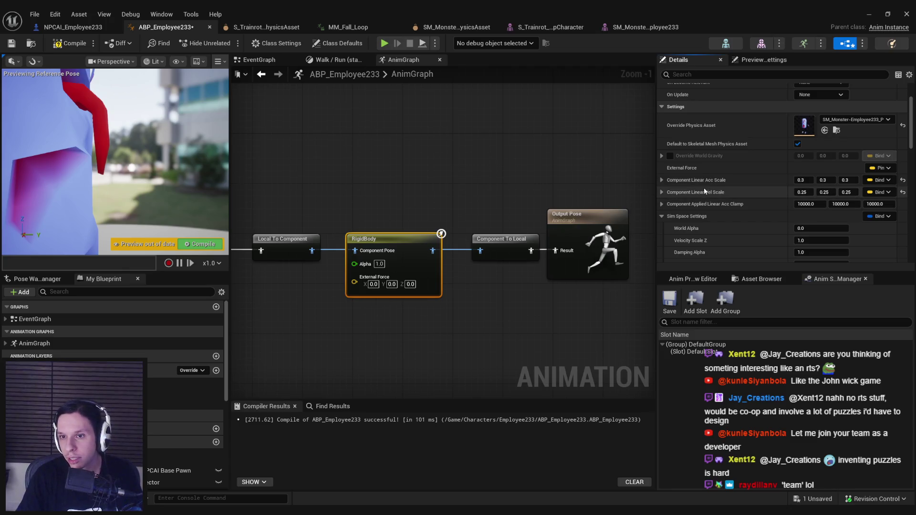
{"action": "scroll", "coordinate": [705, 192], "scroll_direction": "down", "scroll_amount": 5}
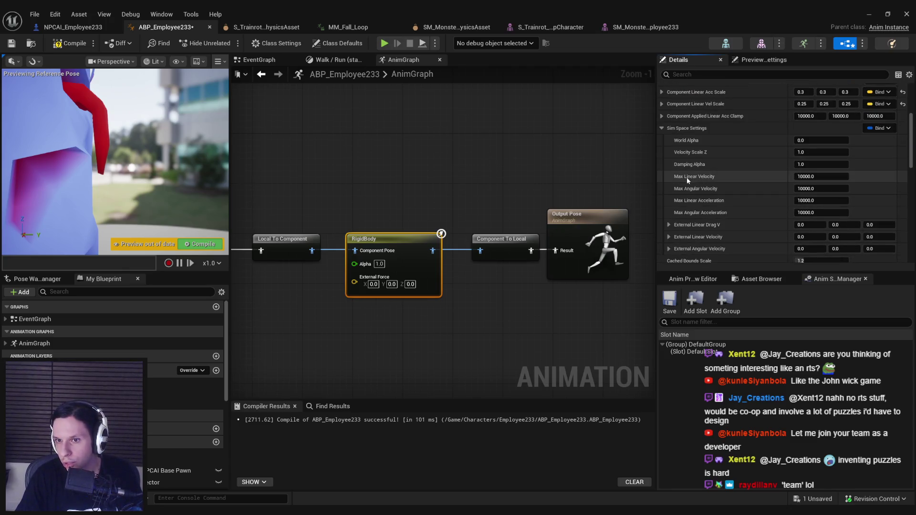
{"action": "mouse_move", "coordinate": [692, 143]}
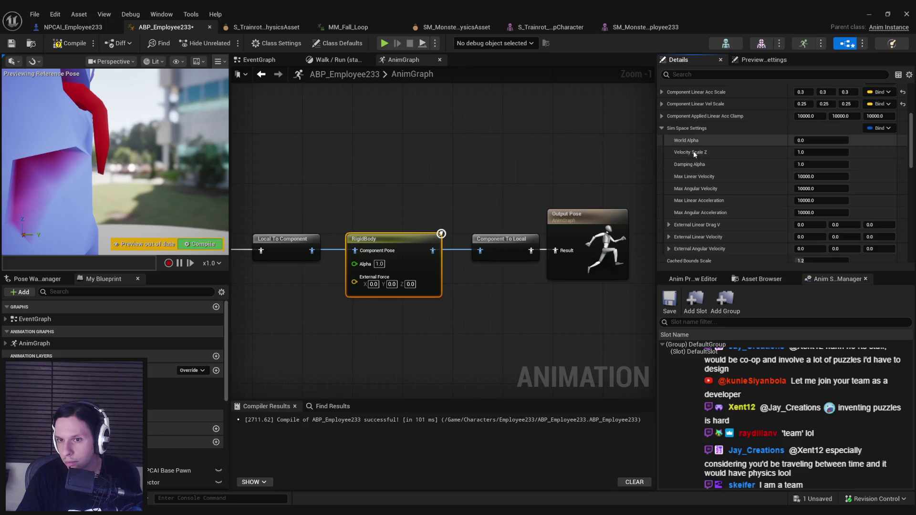
{"action": "scroll", "coordinate": [696, 176], "scroll_direction": "down", "scroll_amount": 4}
{"action": "scroll", "coordinate": [698, 189], "scroll_direction": "down", "scroll_amount": 1}
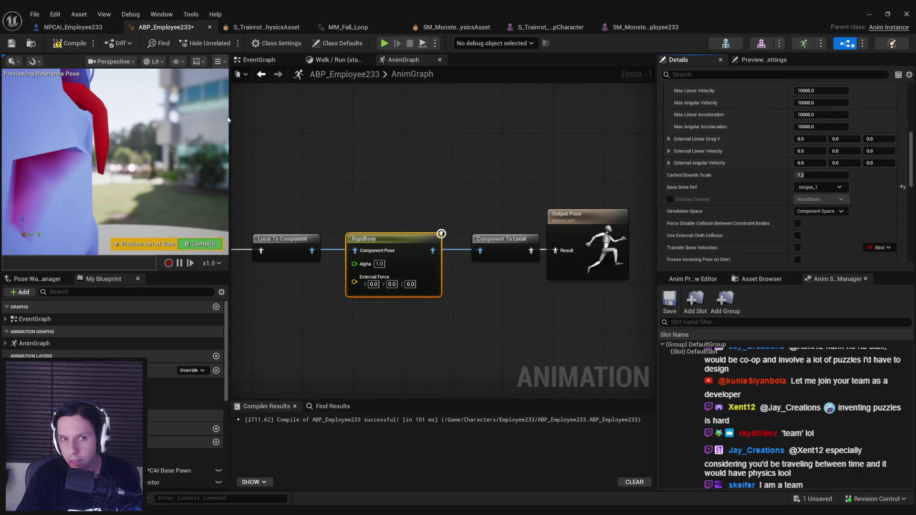
{"action": "left_click", "coordinate": [64, 46]}
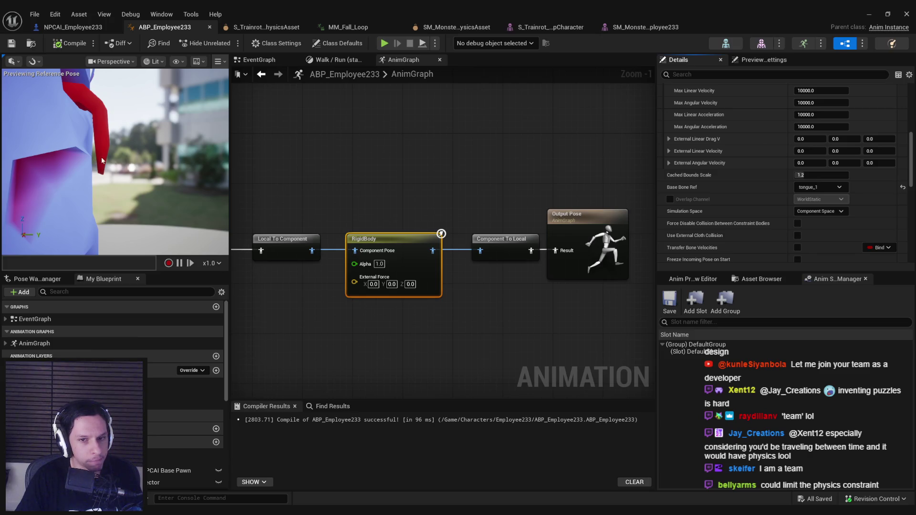
Reopen the monster's physics asset and select the tongue_1 body.
{"action": "left_click", "coordinate": [643, 29]}
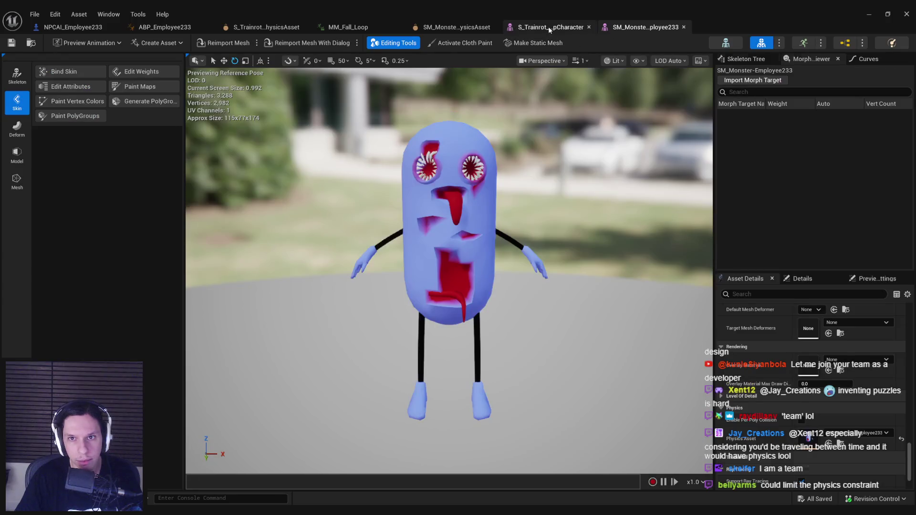
{"action": "left_click", "coordinate": [457, 27]}
{"action": "mouse_move", "coordinate": [450, 271]}
{"action": "left_mouse_down"}
{"action": "mouse_move", "coordinate": [425, 258]}
{"action": "mouse_move", "coordinate": [439, 279]}
{"action": "mouse_move", "coordinate": [424, 294]}
{"action": "left_mouse_up"}
{"action": "left_click", "coordinate": [441, 281]}
{"action": "left_click", "coordinate": [431, 300]}
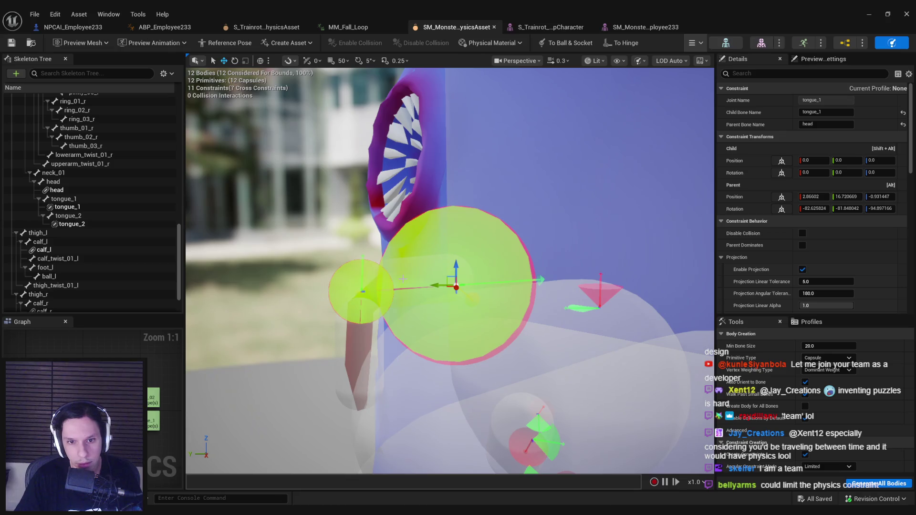
{"action": "left_click", "coordinate": [88, 208]}
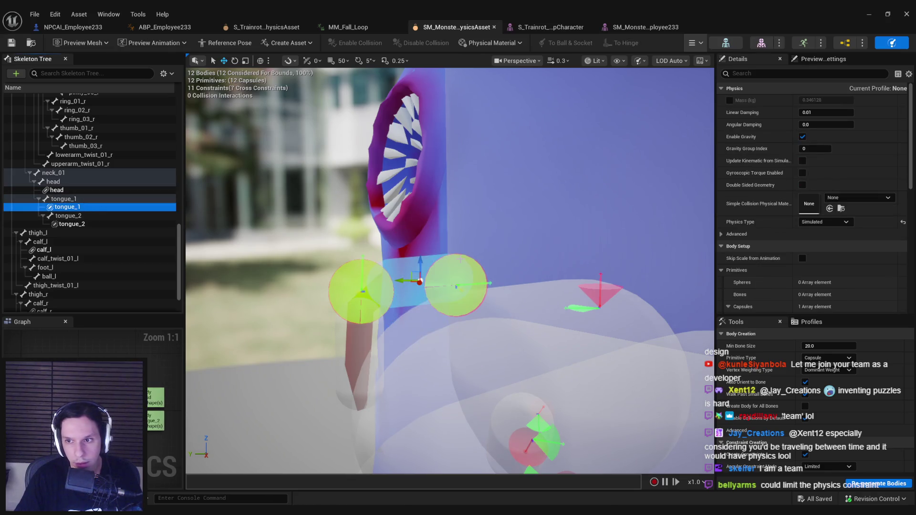
Set the tongue_1 constraint's Swing 1, Swing 2 and Twist Motion to Limited at 45°.
{"action": "left_click", "coordinate": [464, 261]}
{"action": "scroll", "coordinate": [806, 233], "scroll_direction": "down", "scroll_amount": 10}
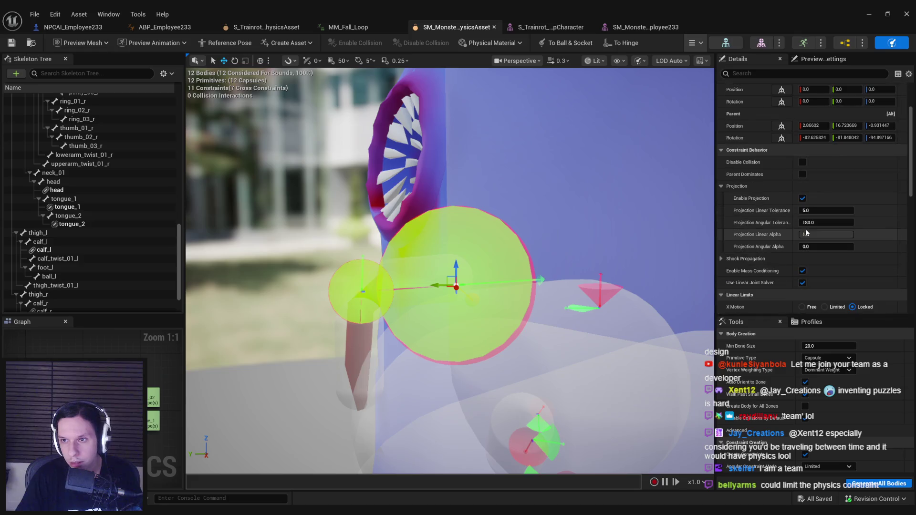
{"action": "scroll", "coordinate": [802, 233], "scroll_direction": "down", "scroll_amount": 6}
{"action": "left_click", "coordinate": [801, 234]}
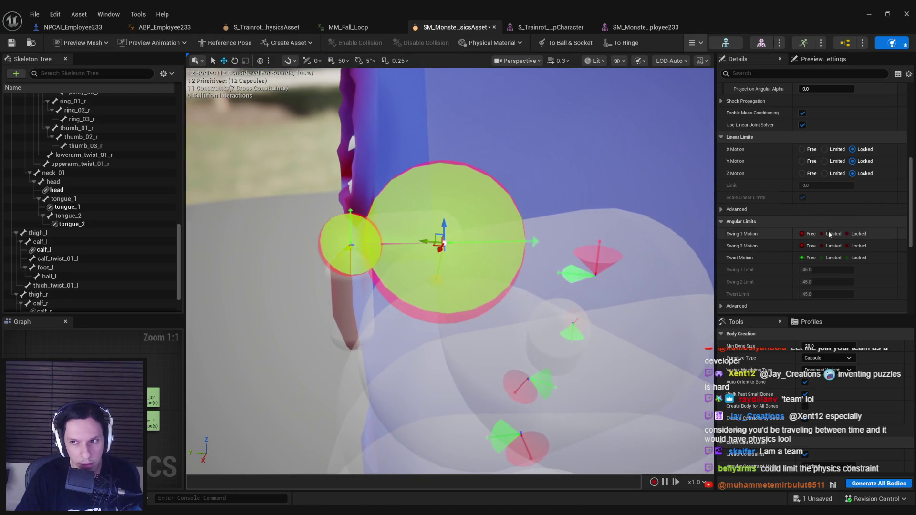
{"action": "left_click", "coordinate": [829, 234]}
{"action": "left_click", "coordinate": [821, 245]}
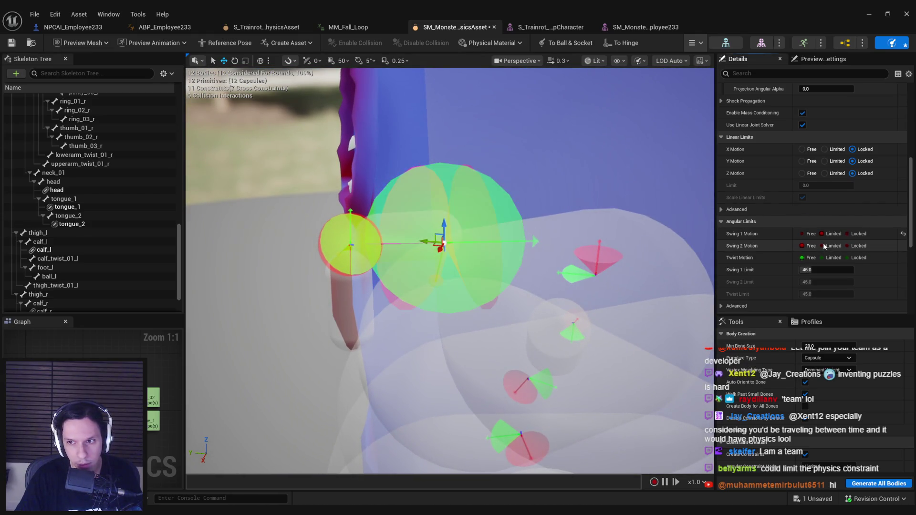
{"action": "left_click", "coordinate": [822, 258]}
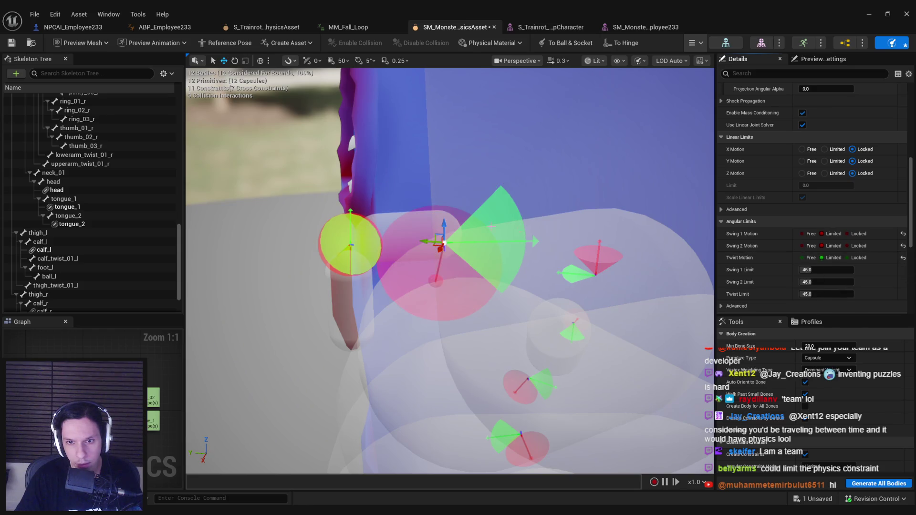
{"action": "left_click_drag", "start_coordinate": [443, 157], "coordinate": [418, 143]}
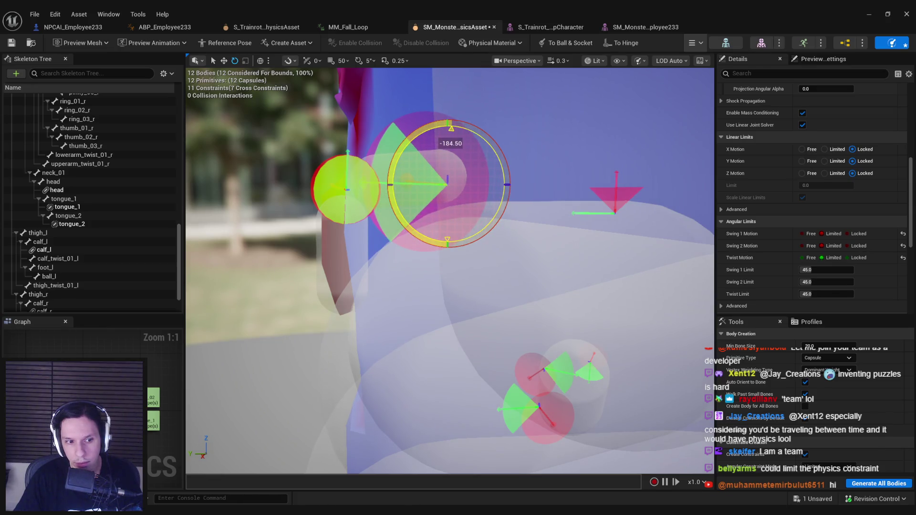
Rotate the tongue constraint's limit frame to realign its swing and twist cones.
{"action": "left_click_drag", "start_coordinate": [417, 143], "coordinate": [418, 143]}
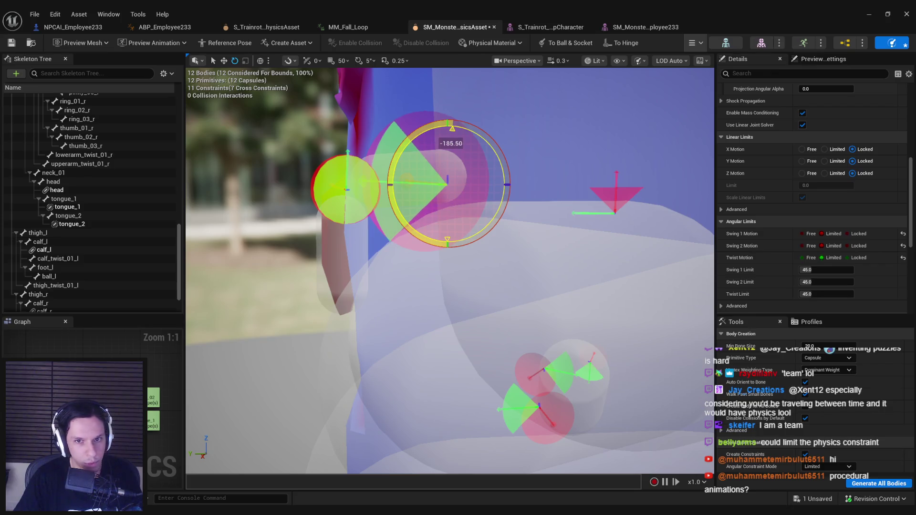
{"action": "left_click_drag", "start_coordinate": [418, 143], "coordinate": [710, 198]}
{"action": "left_click", "coordinate": [820, 235]}
{"action": "left_click", "coordinate": [847, 258]}
{"action": "left_click", "coordinate": [821, 258]}
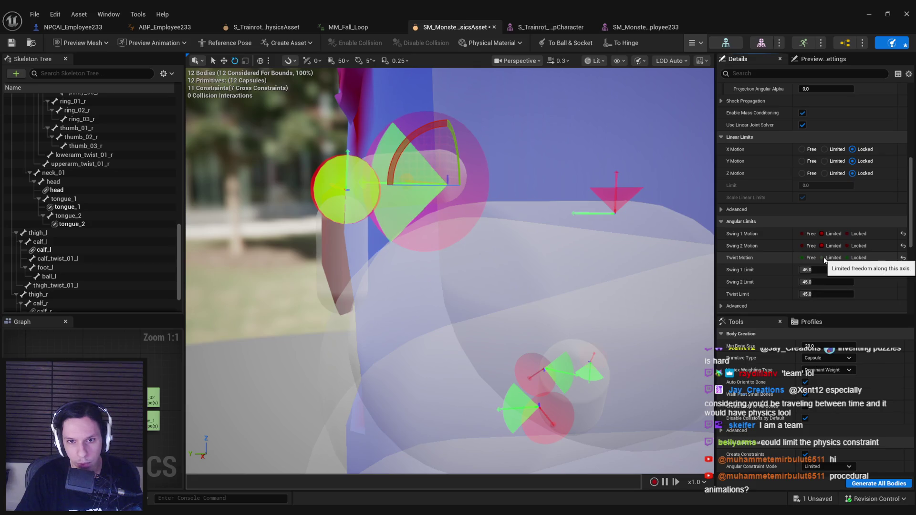
{"action": "mouse_move", "coordinate": [447, 240]}
{"action": "left_mouse_down"}
{"action": "mouse_move", "coordinate": [425, 237]}
{"action": "mouse_move", "coordinate": [505, 180]}
{"action": "mouse_move", "coordinate": [603, 197]}
{"action": "left_mouse_up"}
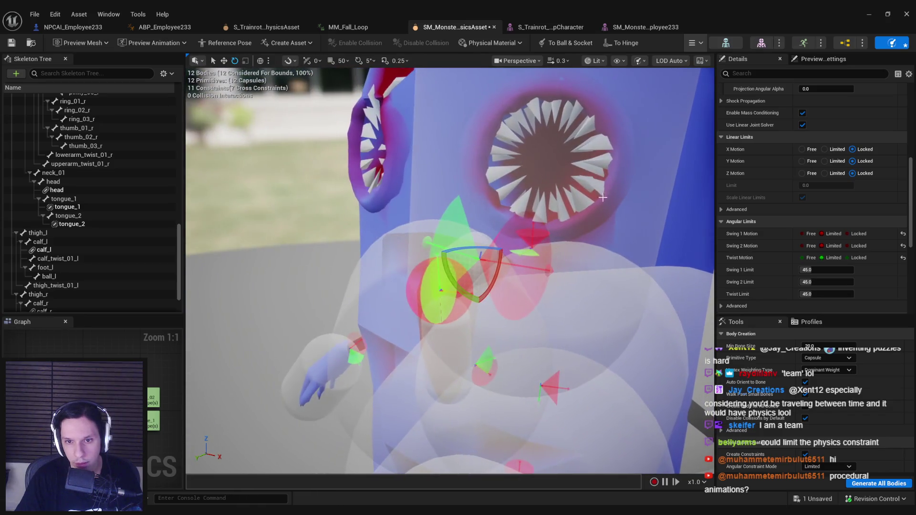
Compare Locked and Limited swing axes, leaving Swing 1 Limited.
{"action": "left_click", "coordinate": [847, 234]}
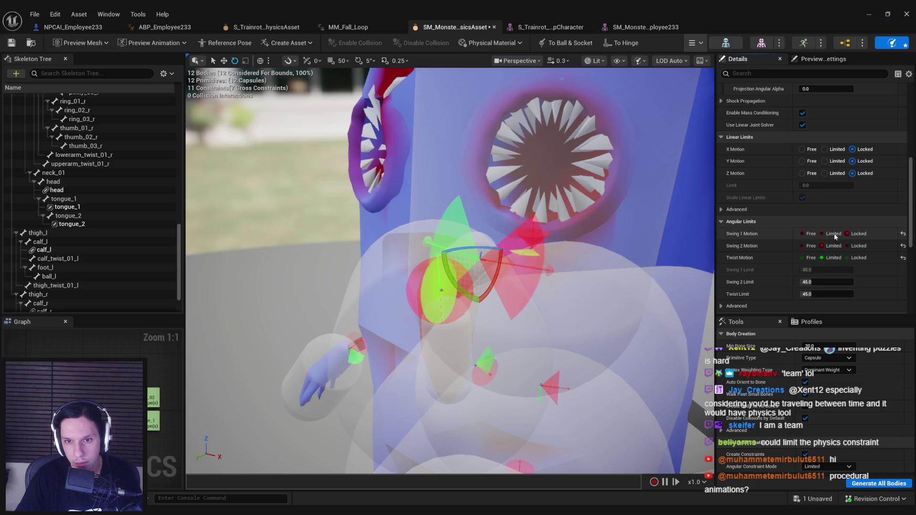
{"action": "left_click", "coordinate": [835, 233]}
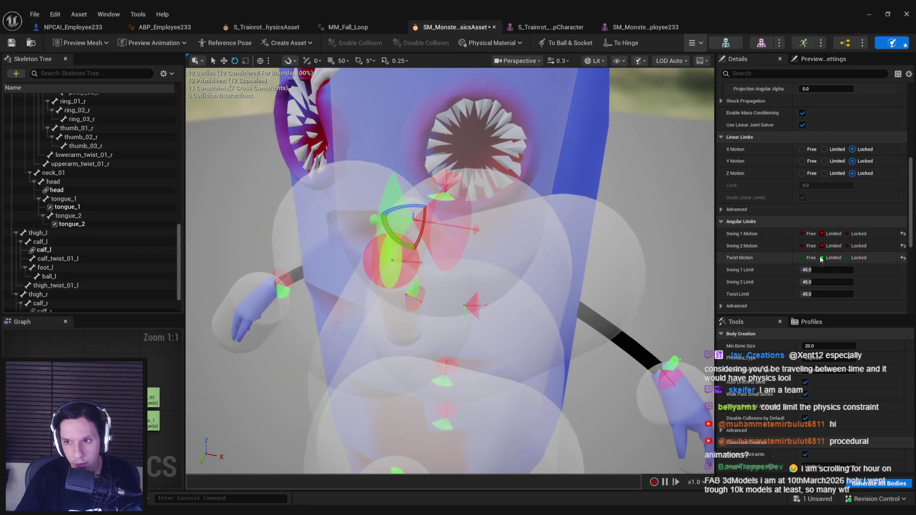
{"action": "left_click", "coordinate": [847, 245]}
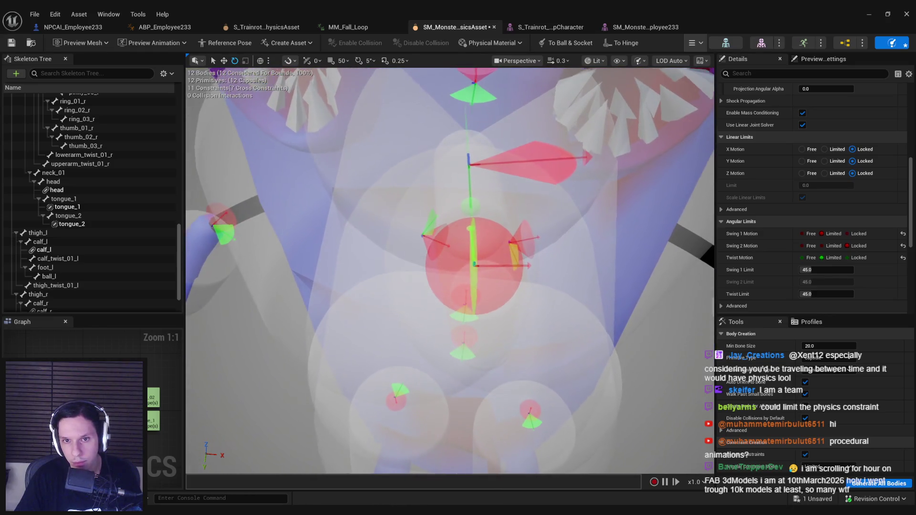
{"action": "left_click", "coordinate": [847, 234]}
{"action": "left_click", "coordinate": [808, 235]}
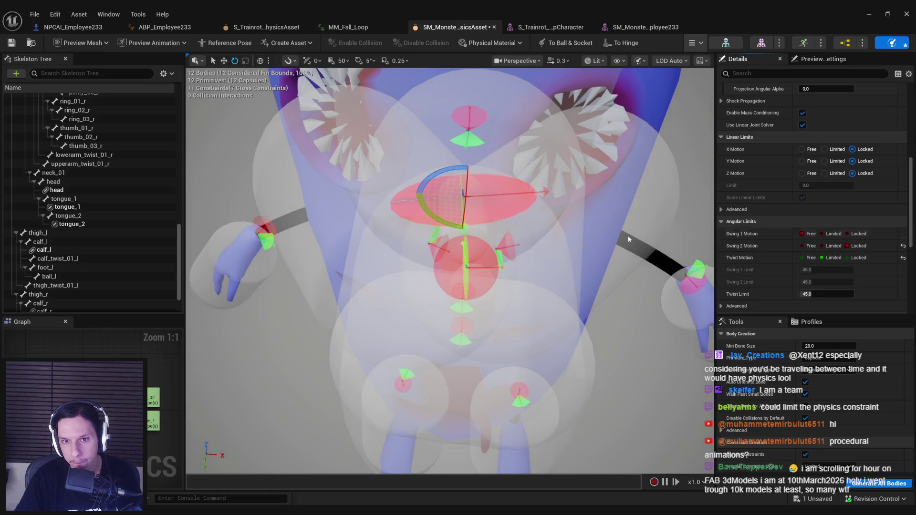
{"action": "left_click", "coordinate": [833, 234]}
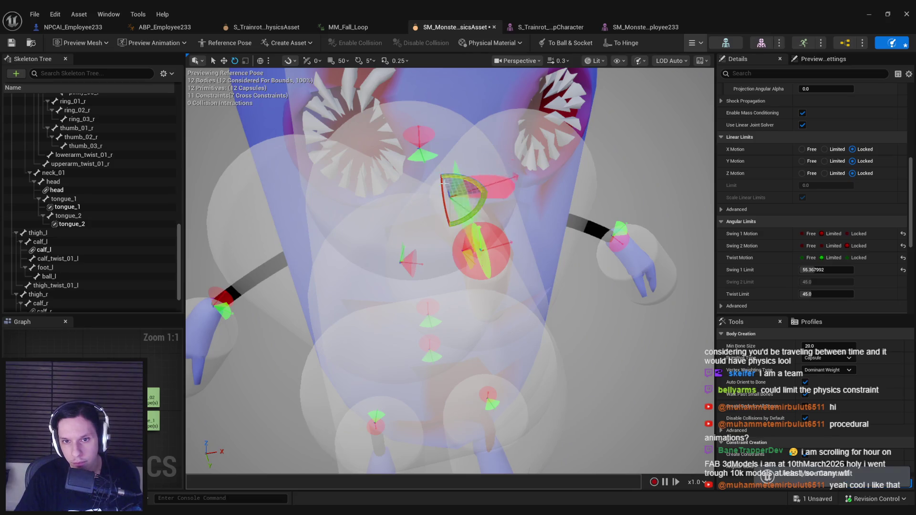
Show the reference pose, inspect the constraint, and save the physics asset.
{"action": "left_click", "coordinate": [465, 180]}
{"action": "left_click_drag", "start_coordinate": [458, 267], "coordinate": [420, 224]}
{"action": "mouse_move", "coordinate": [535, 256]}
{"action": "left_mouse_down"}
{"action": "mouse_move", "coordinate": [496, 239]}
{"action": "mouse_move", "coordinate": [535, 256]}
{"action": "mouse_move", "coordinate": [505, 241]}
{"action": "left_mouse_up"}
{"action": "key", "text": "ctrl+s"}
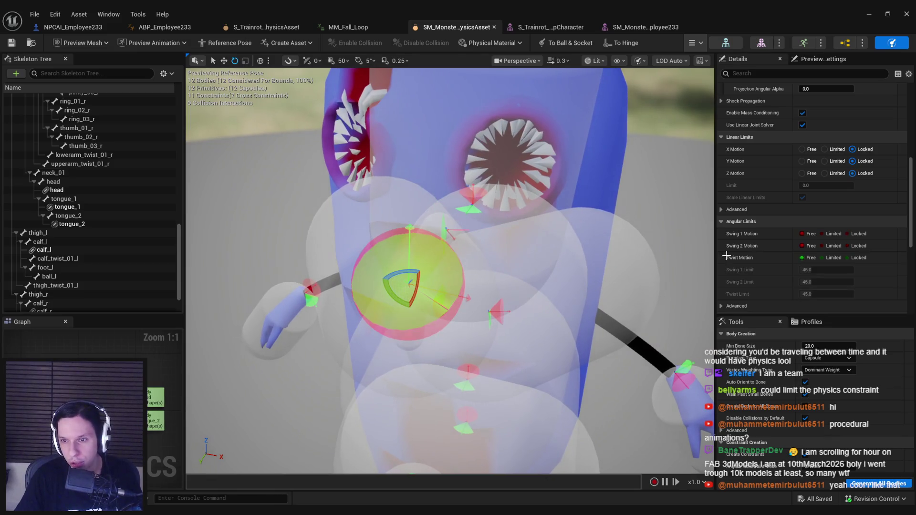
Limit the second tongue constraint's Swing 1, Swing 2 and Twist to 45°, then save.
{"action": "left_click", "coordinate": [828, 234]}
{"action": "left_click", "coordinate": [828, 246]}
{"action": "left_click", "coordinate": [824, 258]}
{"action": "key", "text": "ctrl+s"}
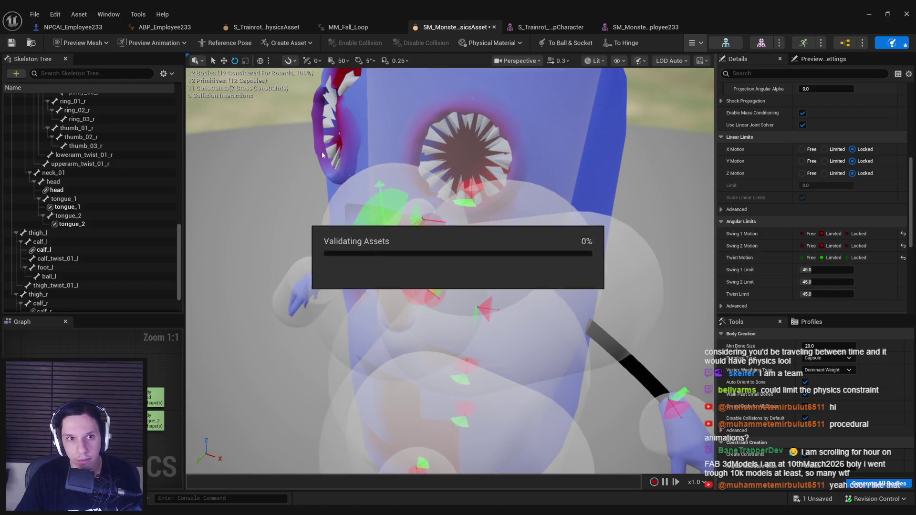
Play-test with Alt+P, walking up to the monster to watch its dangling tongue, then stop.
{"action": "key", "text": "alt+Tab"}
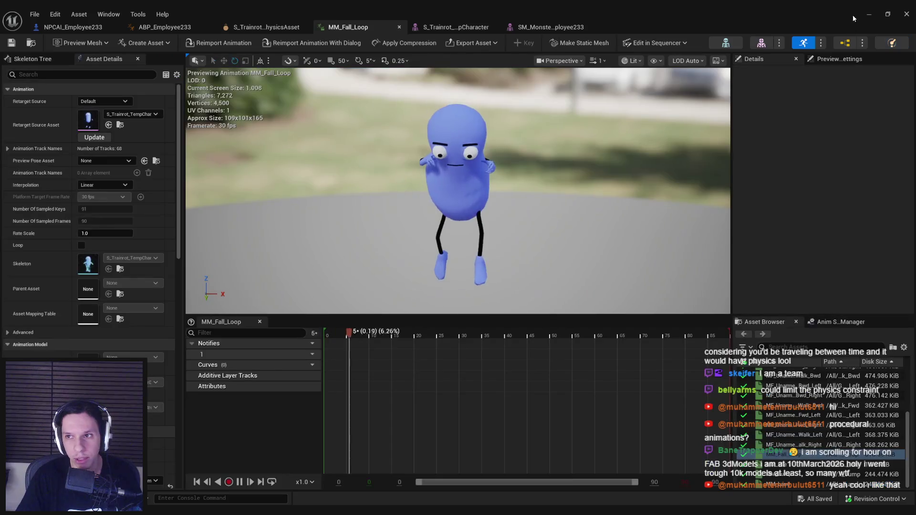
{"action": "key", "text": "alt+p"}
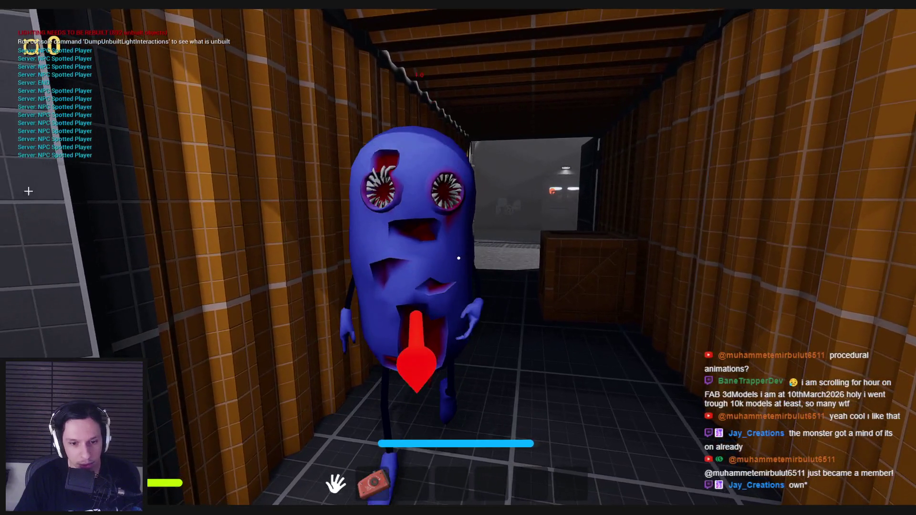
{"action": "key", "text": "Escape"}
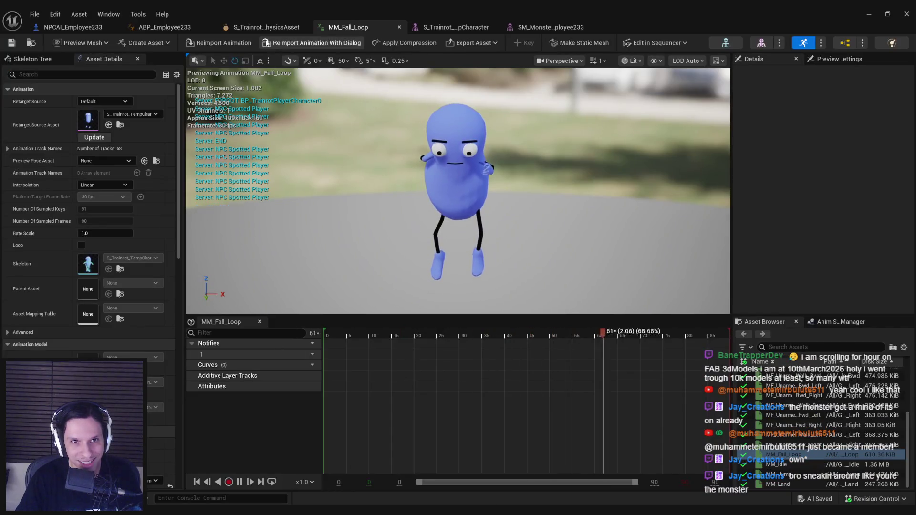
Close the old physics asset editor and reopen SM_Monster-Employee233_PhysicsAsset from the Content Browser.
{"action": "left_click", "coordinate": [278, 28]}
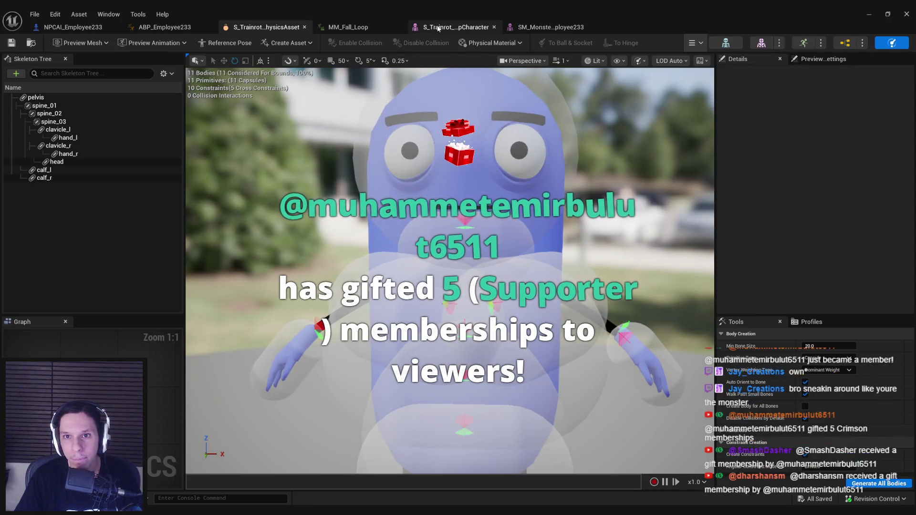
{"action": "left_click", "coordinate": [549, 27]}
{"action": "left_click", "coordinate": [894, 43]}
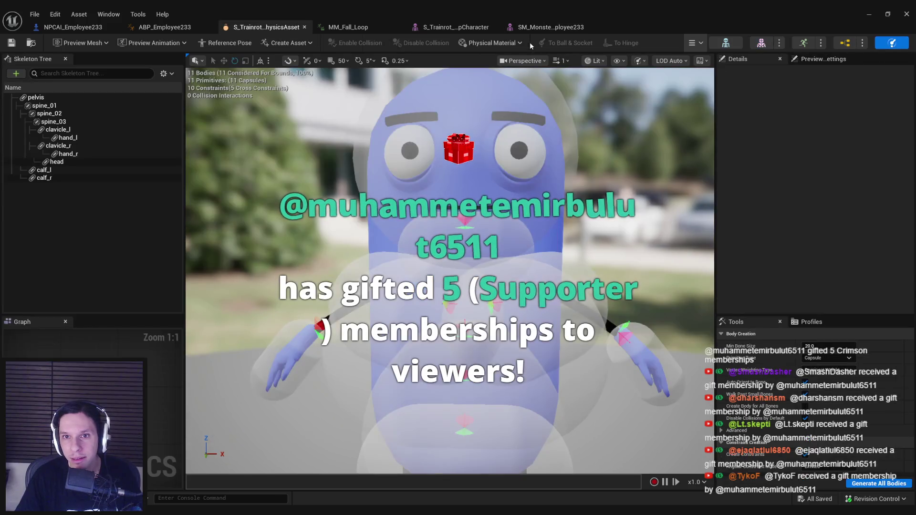
{"action": "left_click", "coordinate": [869, 14]}
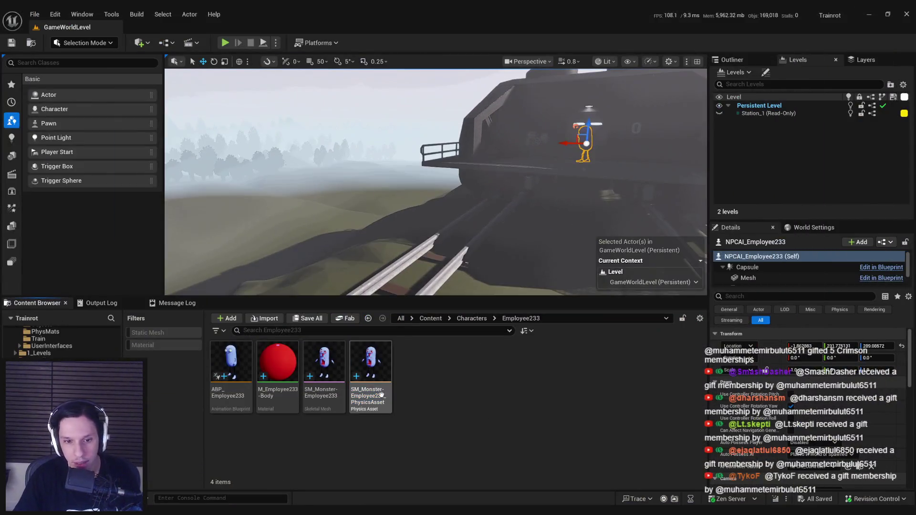
{"action": "double_click", "coordinate": [382, 395]}
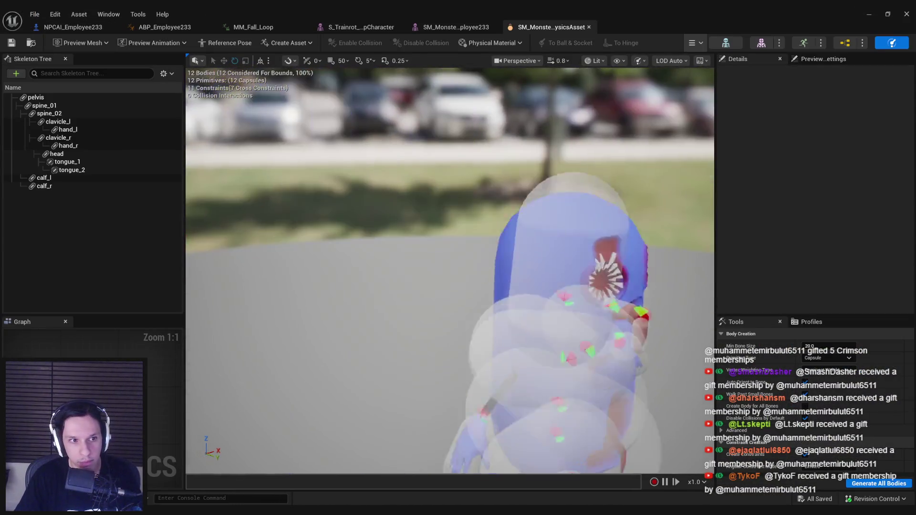
Select the constraint joining tongue_1 to the head and frame it in view.
{"action": "left_click", "coordinate": [67, 163]}
{"action": "left_click", "coordinate": [66, 171]}
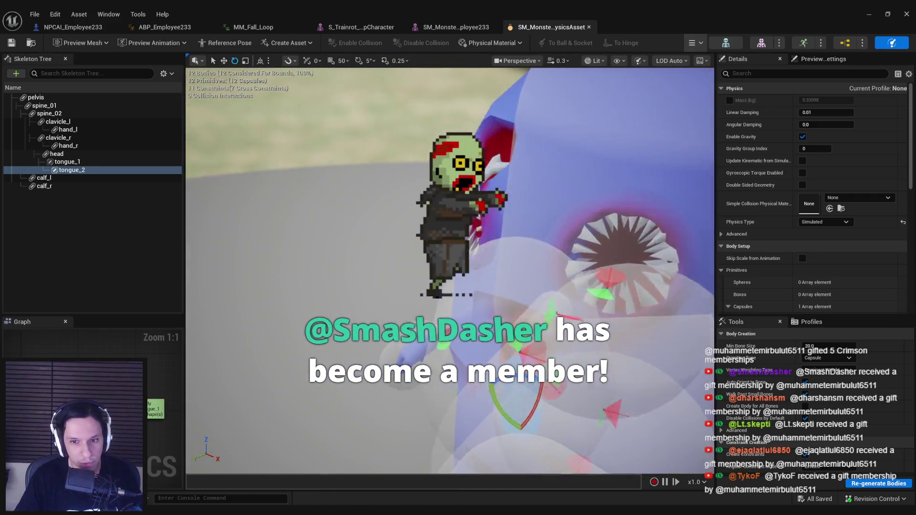
{"action": "left_click", "coordinate": [488, 287]}
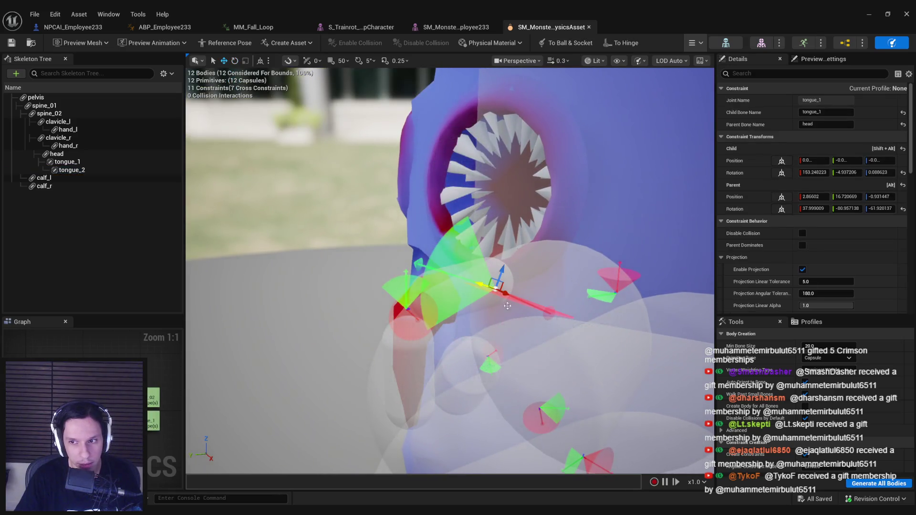
{"action": "key", "text": "f"}
{"action": "scroll", "coordinate": [797, 239], "scroll_direction": "down", "scroll_amount": 2}
{"action": "scroll", "coordinate": [798, 235], "scroll_direction": "down", "scroll_amount": 8}
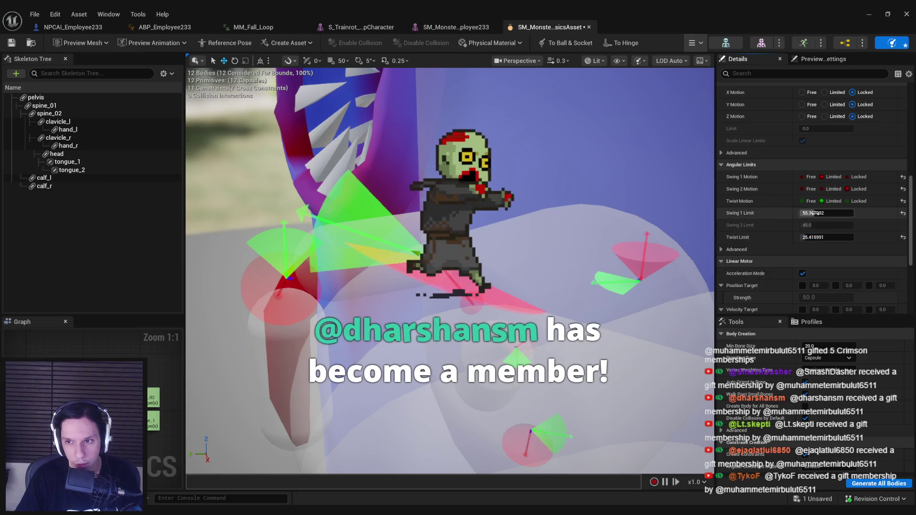
Narrow the tongue_1 constraint's Swing 1 Limit to about 22° (21.96).
{"action": "left_click_drag", "start_coordinate": [827, 213], "coordinate": [840, 212]}
{"action": "left_click_drag", "start_coordinate": [573, 238], "coordinate": [614, 236]}
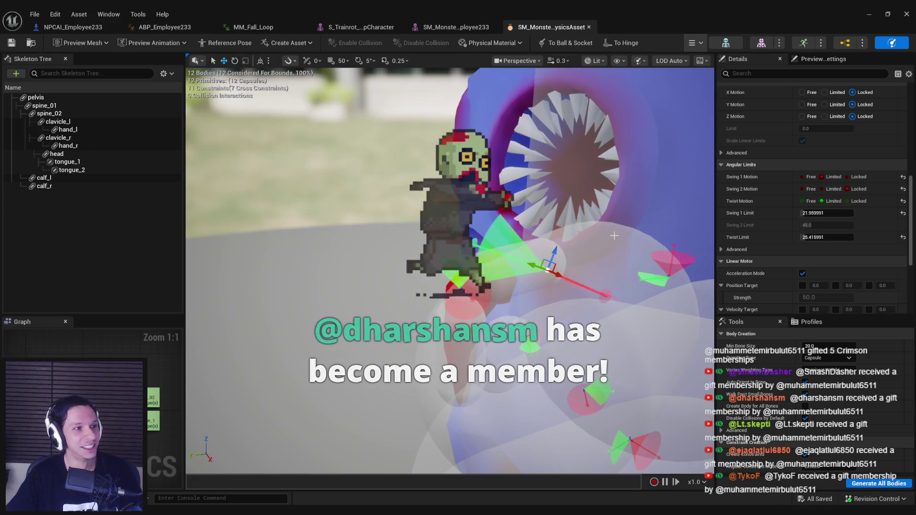
{"action": "left_click_drag", "start_coordinate": [614, 236], "coordinate": [548, 236]}
{"action": "left_click", "coordinate": [280, 269]}
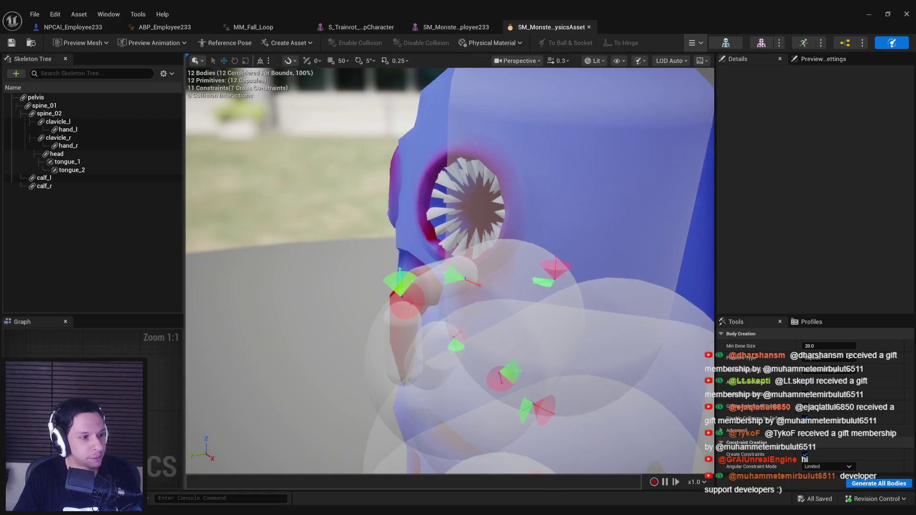
{"action": "left_click_drag", "start_coordinate": [305, 224], "coordinate": [314, 216]}
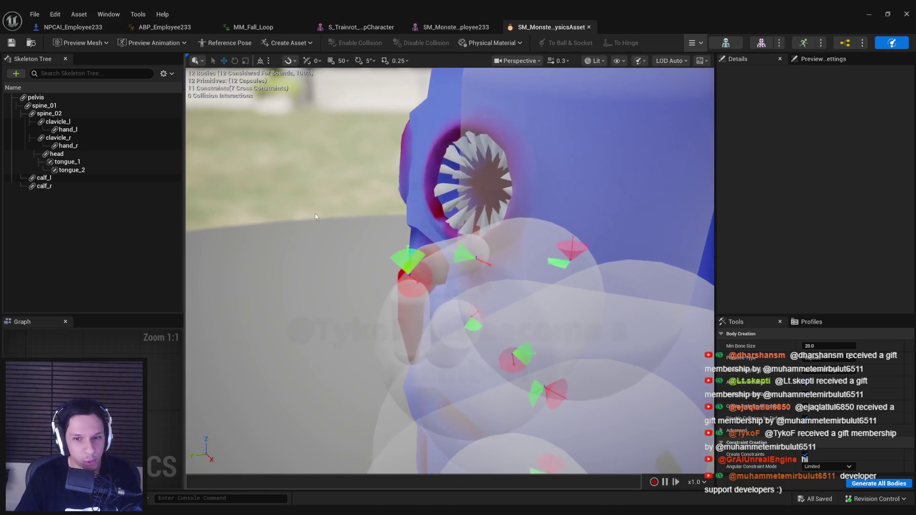
Play-test the level, walking through the rooms to the monster, then go back to the physics asset editor.
{"action": "left_click", "coordinate": [870, 17]}
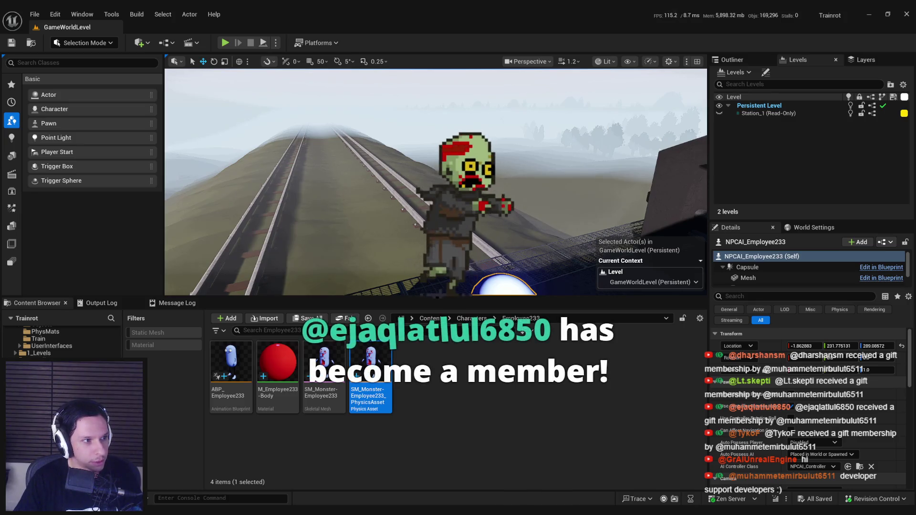
{"action": "left_click", "coordinate": [225, 43]}
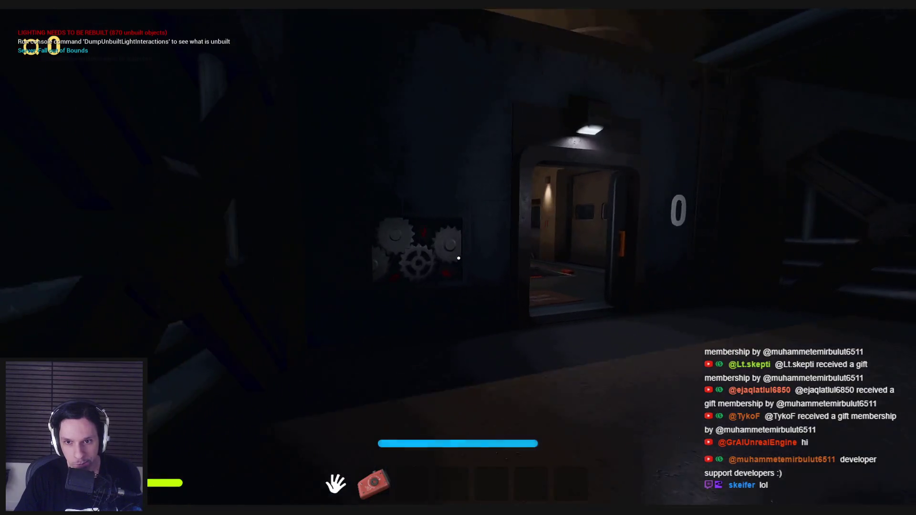
{"action": "key", "text": "w"}
{"action": "key", "text": "w"}
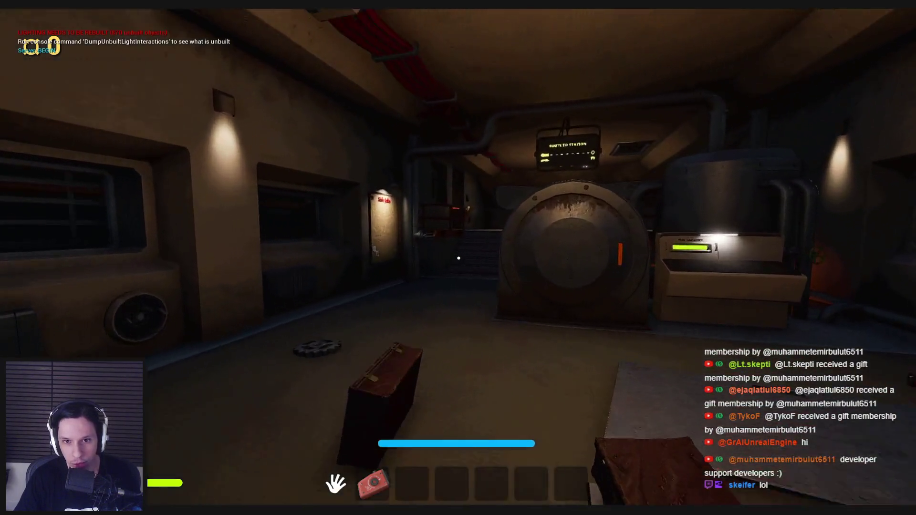
{"action": "key", "text": "w"}
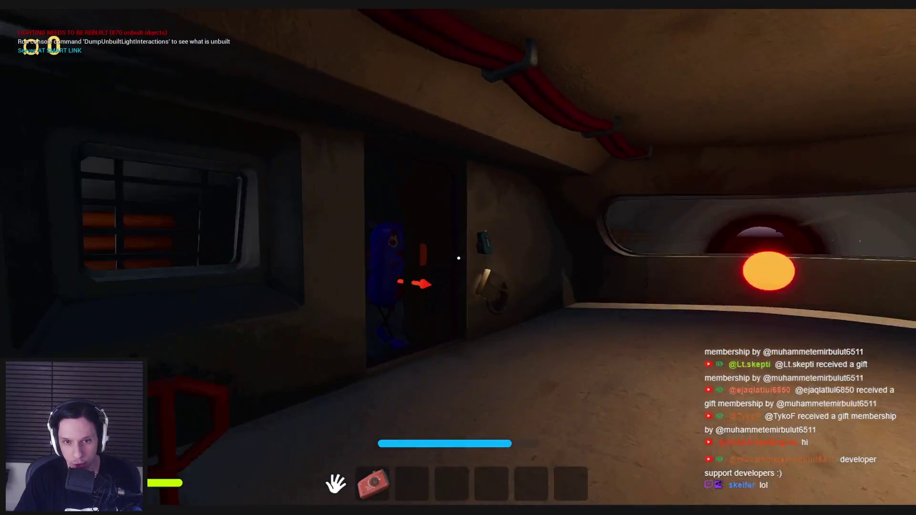
{"action": "key", "text": "w"}
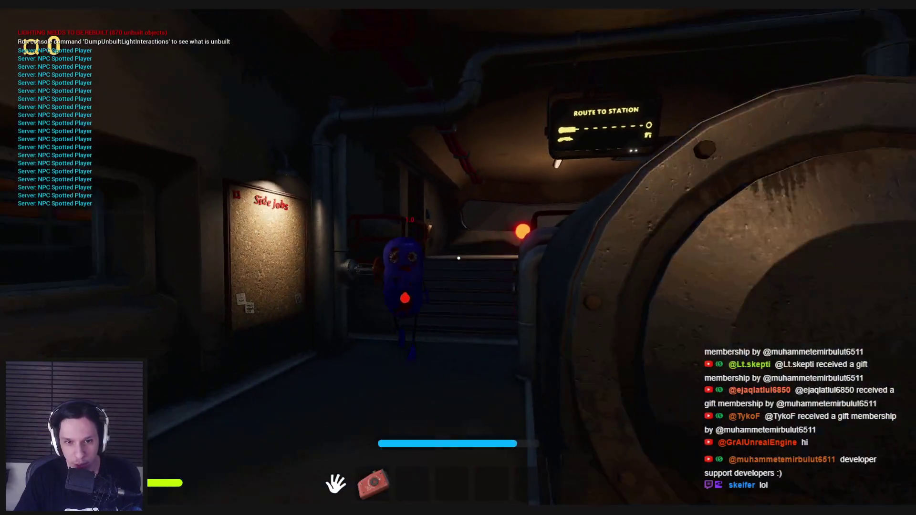
{"action": "key", "text": "w"}
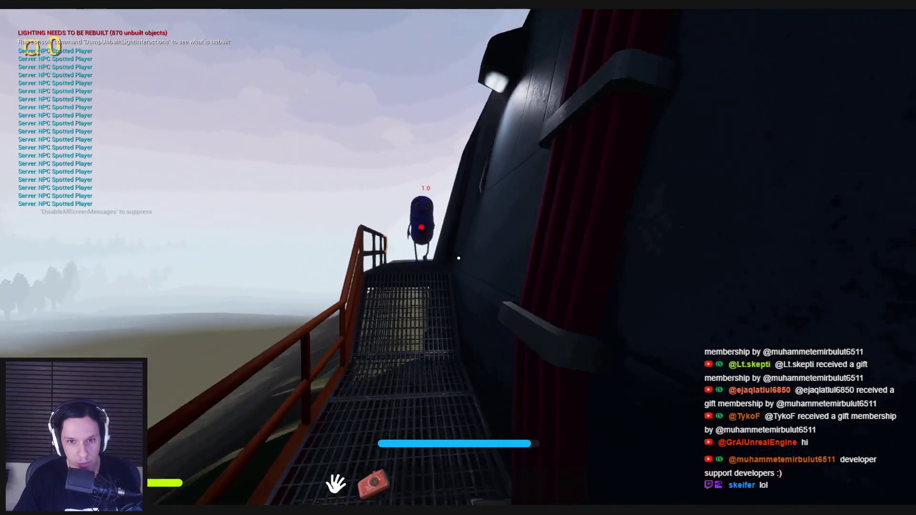
{"action": "key", "text": "Escape"}
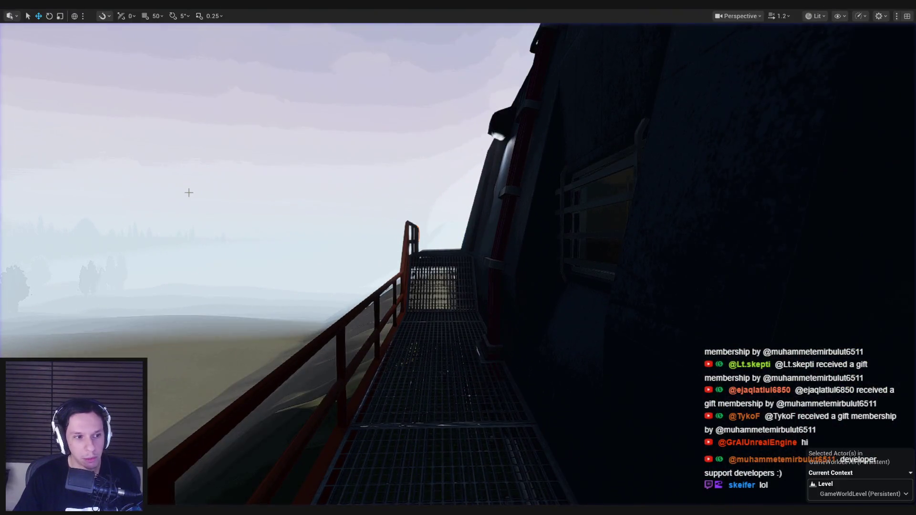
{"action": "mouse_move", "coordinate": [307, 513]}
{"action": "left_click", "coordinate": [352, 474]}
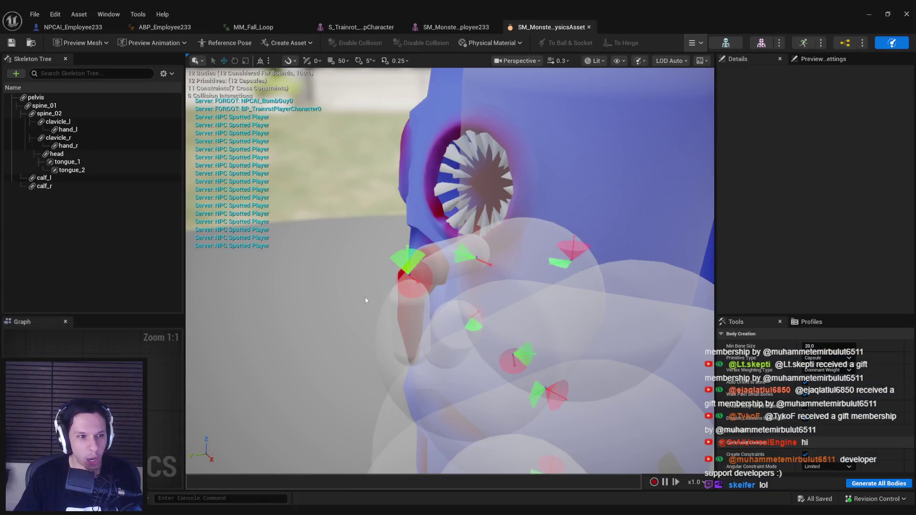
Paste a copy of the RigidBody node into the AnimGraph just before Component To Local.
{"action": "left_click", "coordinate": [200, 27]}
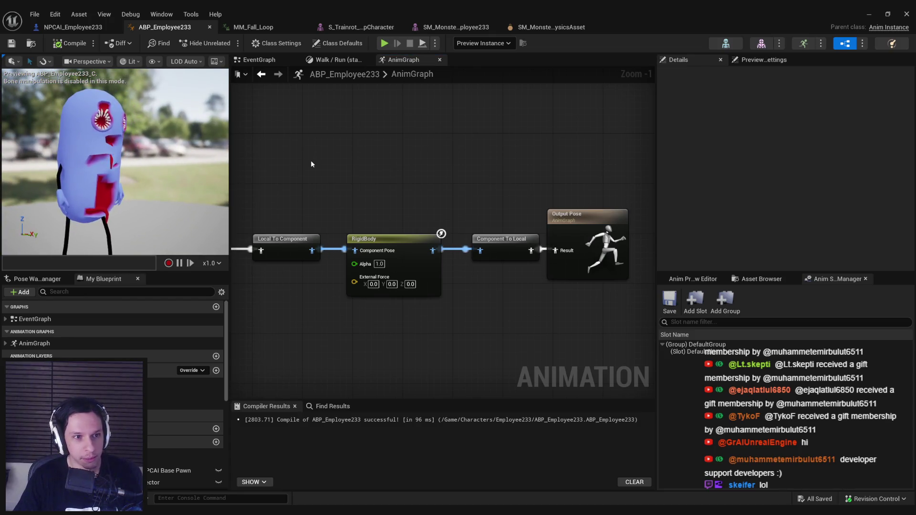
{"action": "left_click_drag", "start_coordinate": [588, 265], "coordinate": [637, 265]}
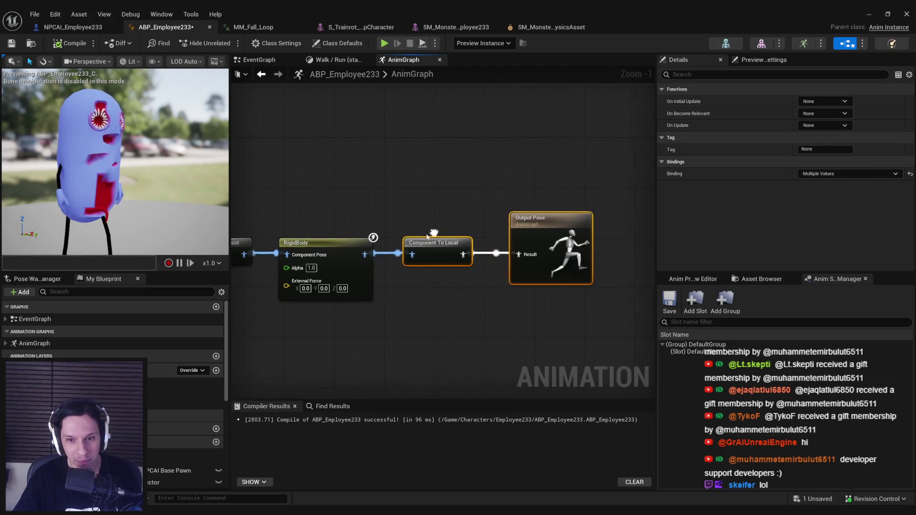
{"action": "left_click_drag", "start_coordinate": [434, 238], "coordinate": [564, 242]}
{"action": "key", "text": "ctrl+v"}
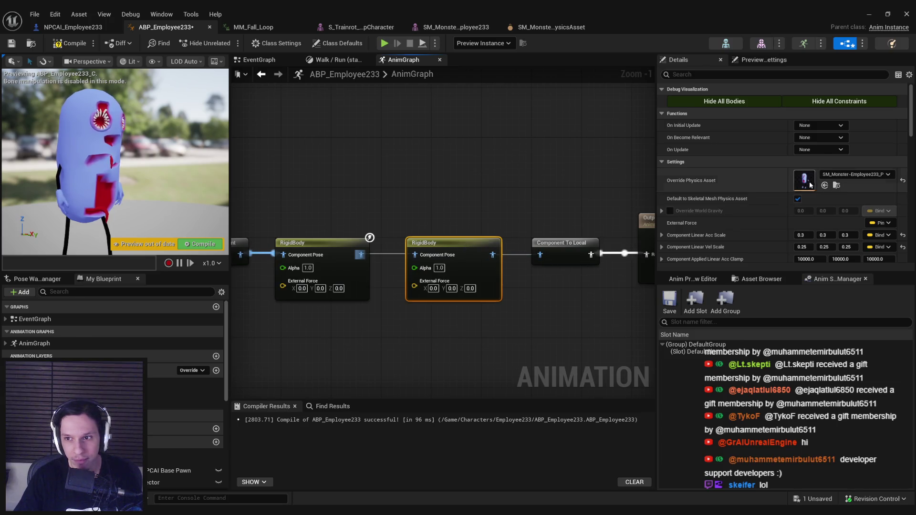
Set the new RigidBody node's Base Bone to spine_01, then compile and save.
{"action": "scroll", "coordinate": [810, 185], "scroll_direction": "down", "scroll_amount": 10}
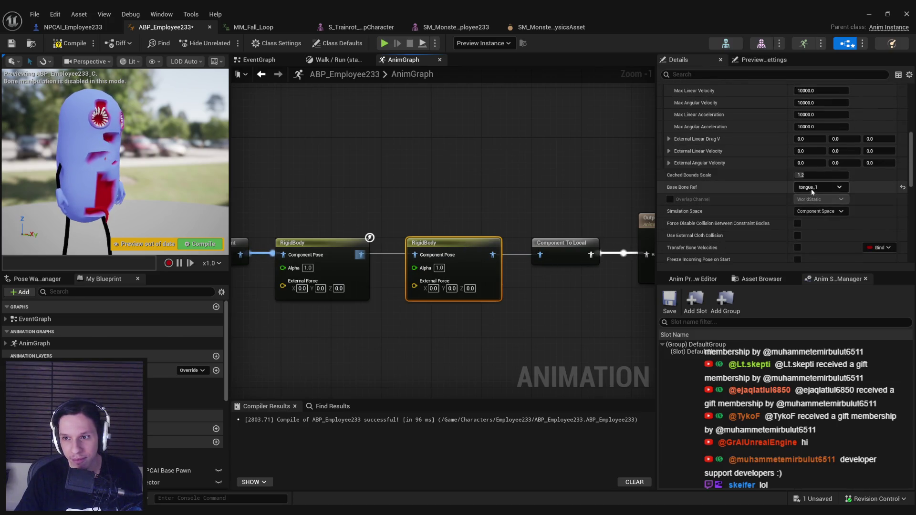
{"action": "left_click", "coordinate": [812, 188]}
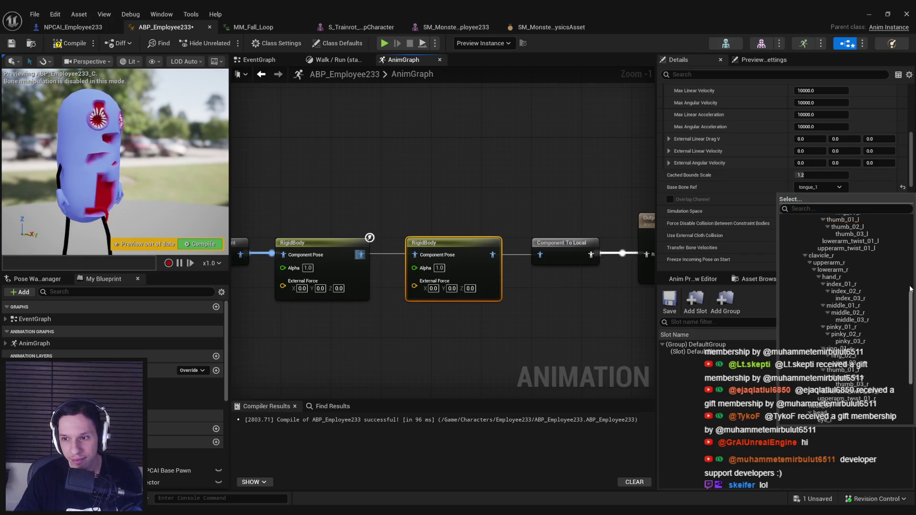
{"action": "left_click_drag", "start_coordinate": [910, 289], "coordinate": [911, 226]}
{"action": "left_click", "coordinate": [824, 288]}
{"action": "left_click", "coordinate": [70, 43]}
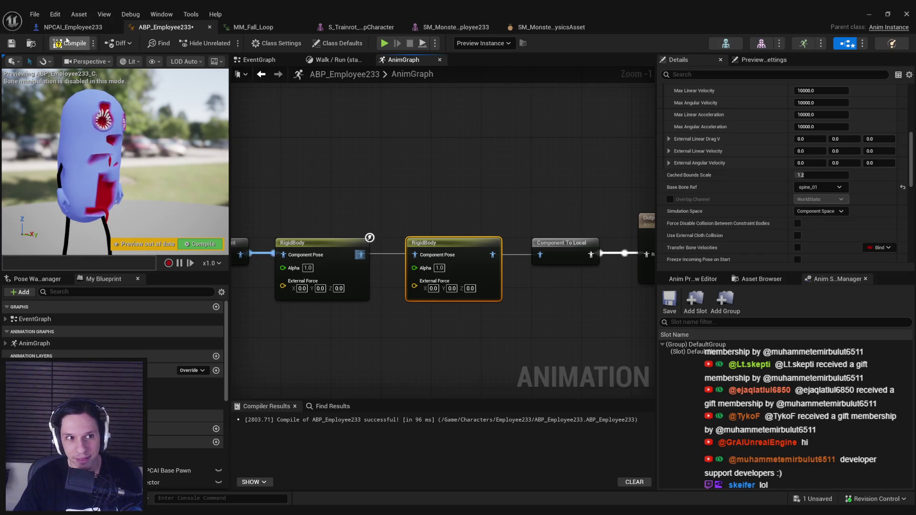
{"action": "left_click", "coordinate": [11, 44]}
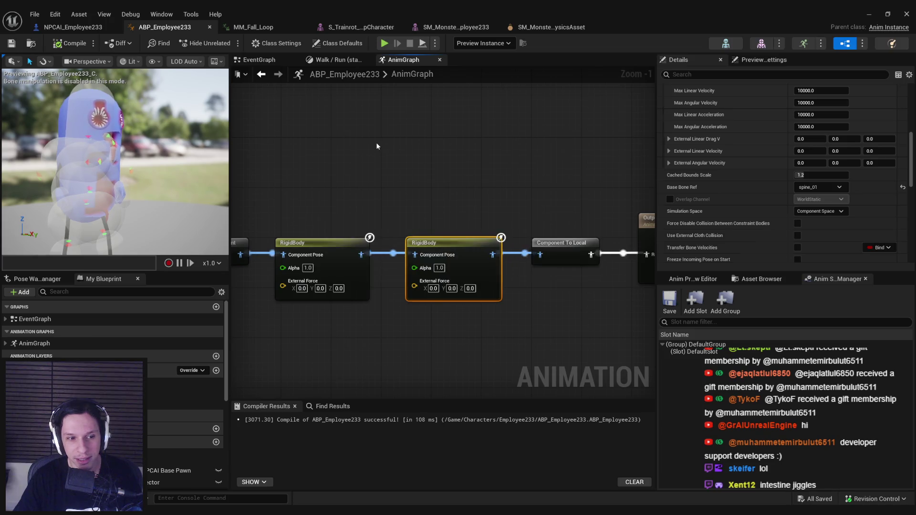
{"action": "left_click", "coordinate": [509, 192]}
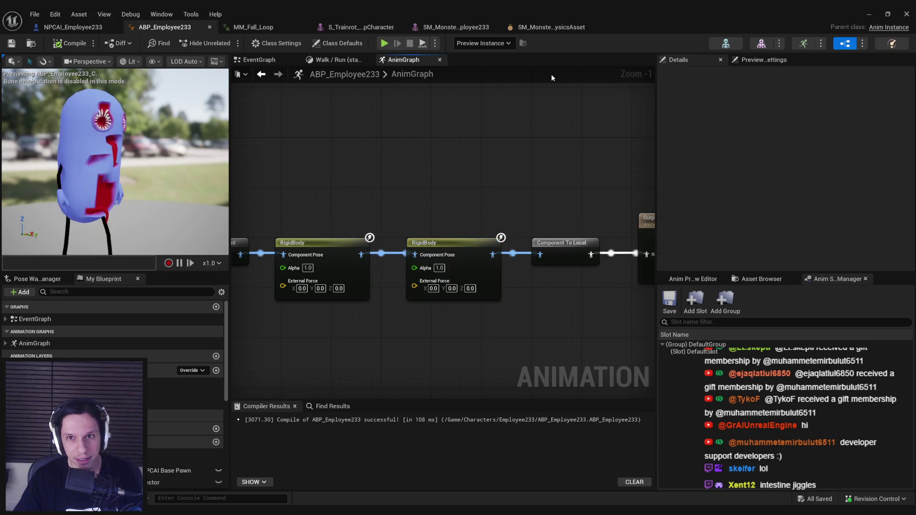
Set the spine_01 and spine_02 bodies to Simulated and go back to the GameWorldLevel editor.
{"action": "left_click", "coordinate": [555, 30]}
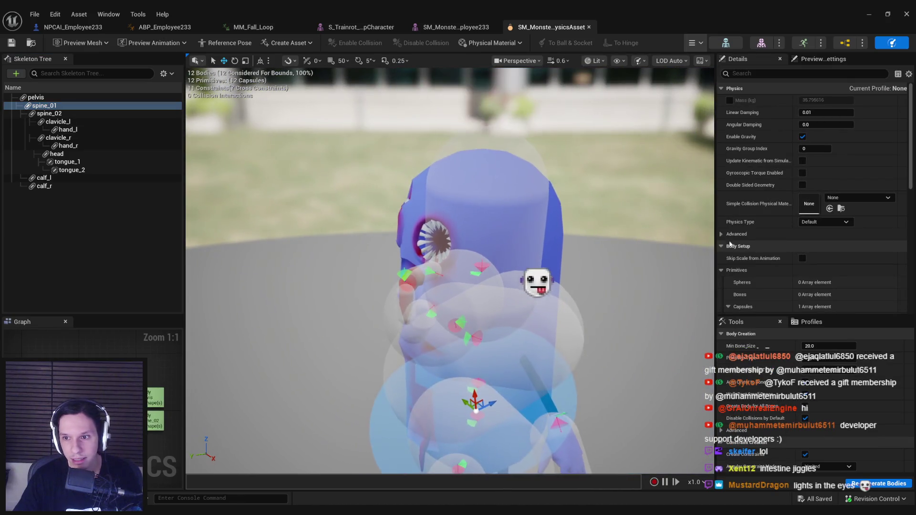
{"action": "left_click", "coordinate": [50, 113], "text": "ctrl"}
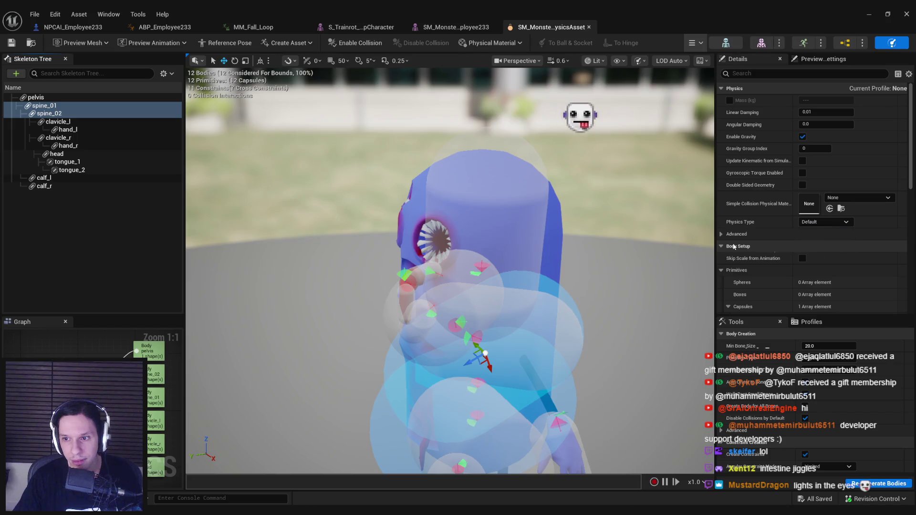
{"action": "left_click", "coordinate": [825, 222]}
{"action": "left_click", "coordinate": [817, 241]}
{"action": "left_click", "coordinate": [882, 13]}
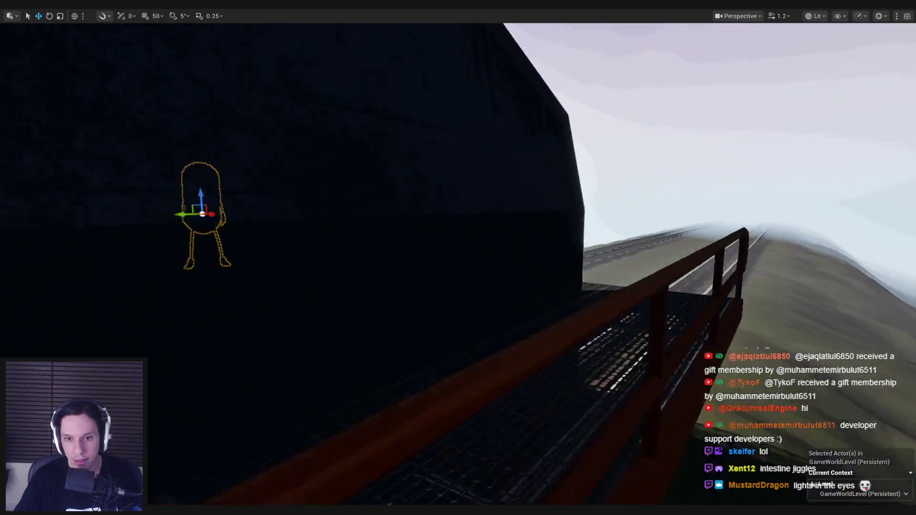
Start a play session and follow the monster NPC into the train interior and back down the corridor.
{"action": "key", "text": "alt+p"}
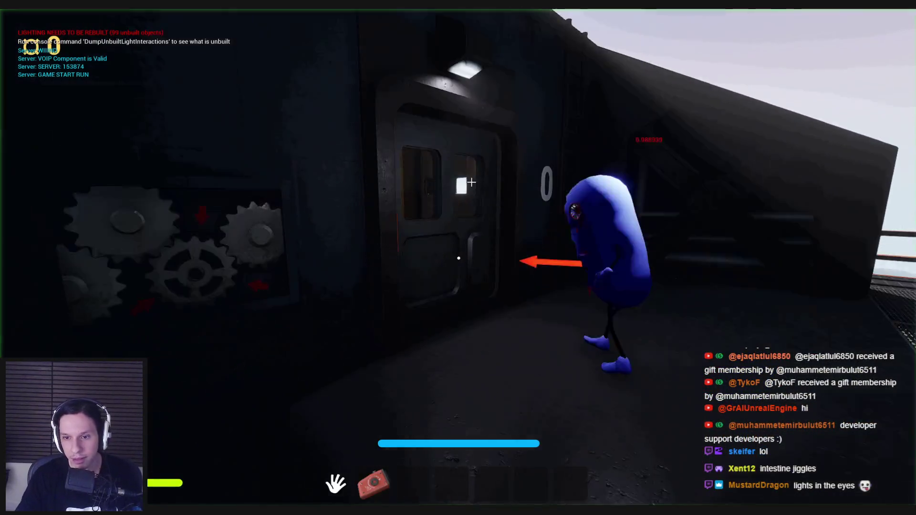
{"action": "key", "text": "w"}
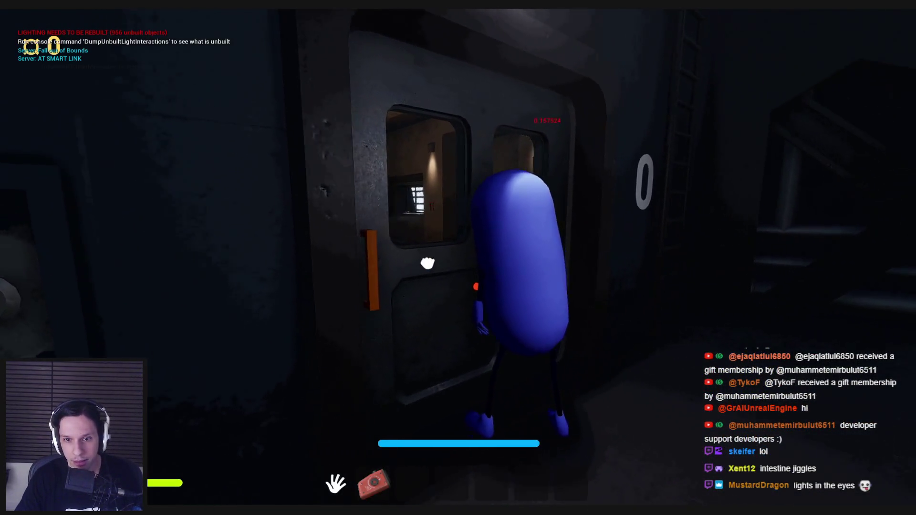
{"action": "key", "text": "w"}
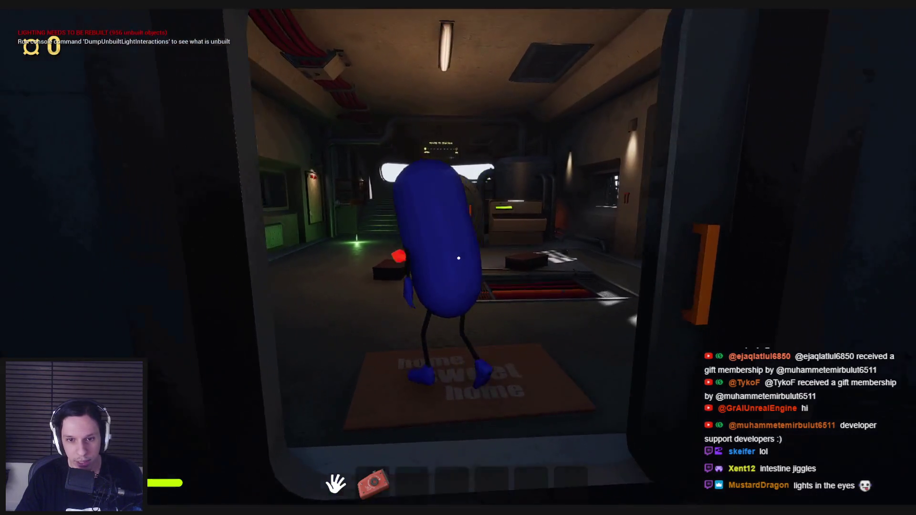
{"action": "key", "text": "s"}
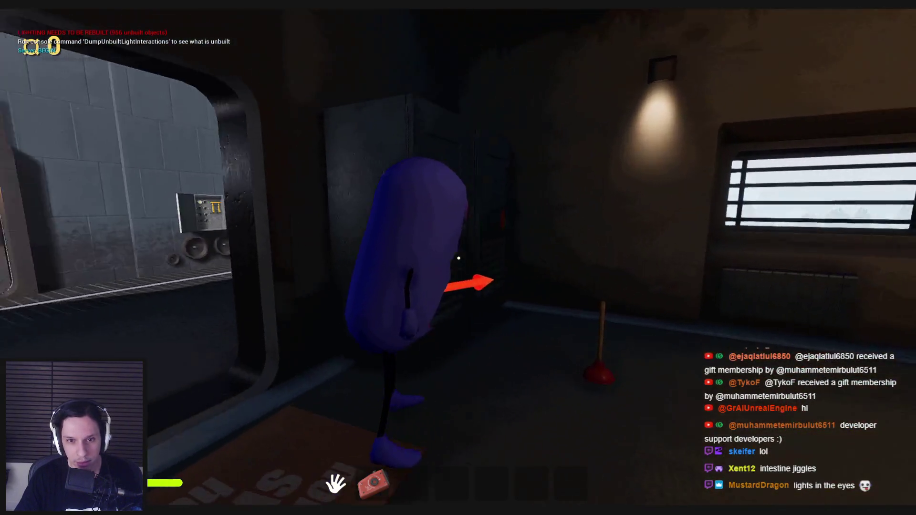
{"action": "key", "text": "s"}
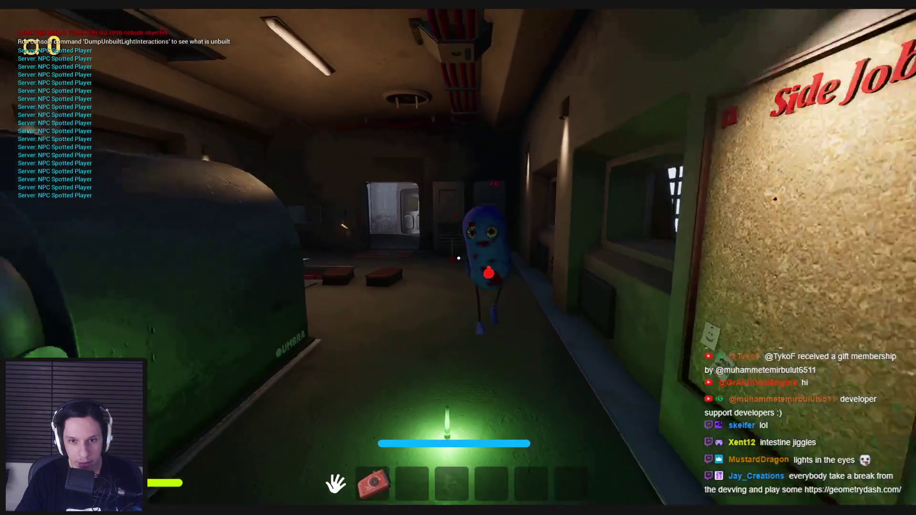
{"action": "mouse_move", "coordinate": [458, 258]}
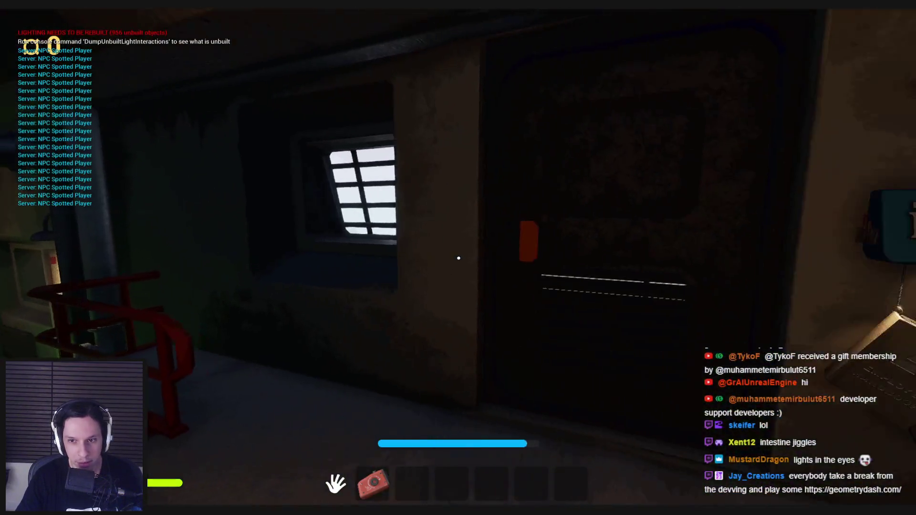
Chase the NPC along the stairway, tunnels and walkway, then stop play and return to the physics asset editor.
{"action": "key", "text": "w"}
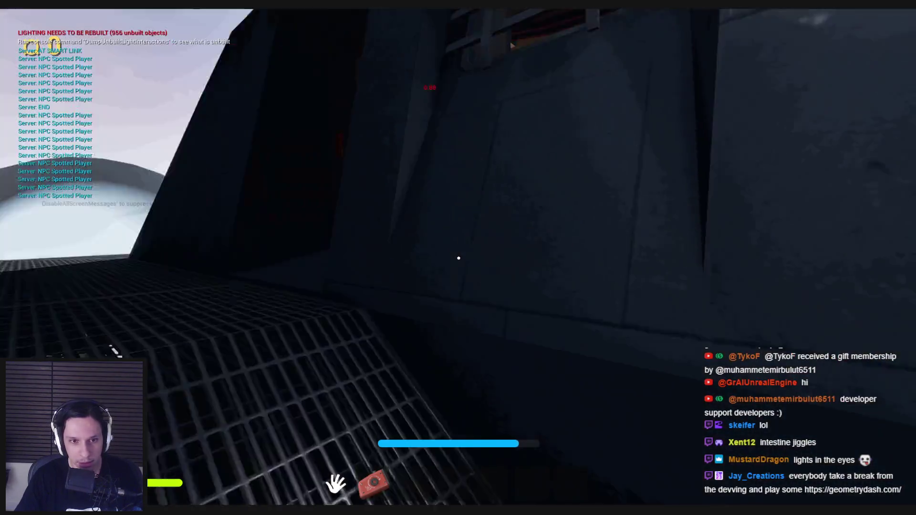
{"action": "key", "text": "w"}
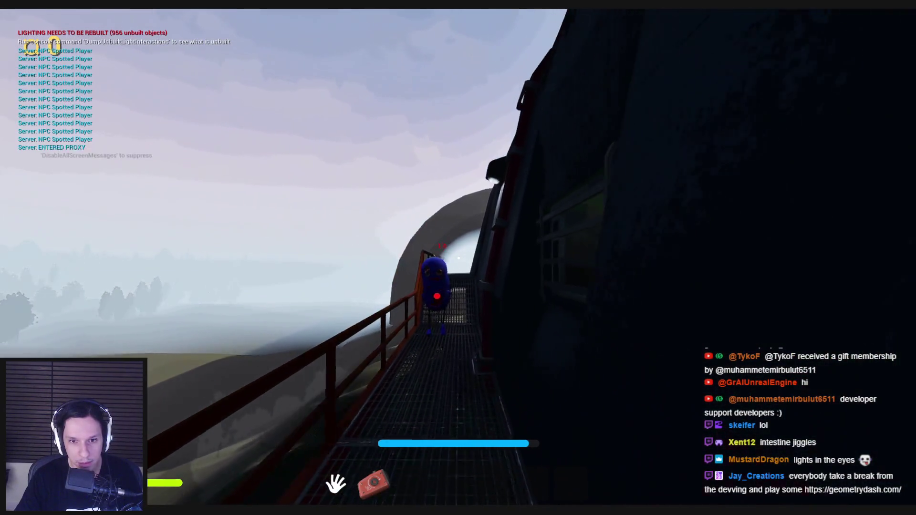
{"action": "key", "text": "w"}
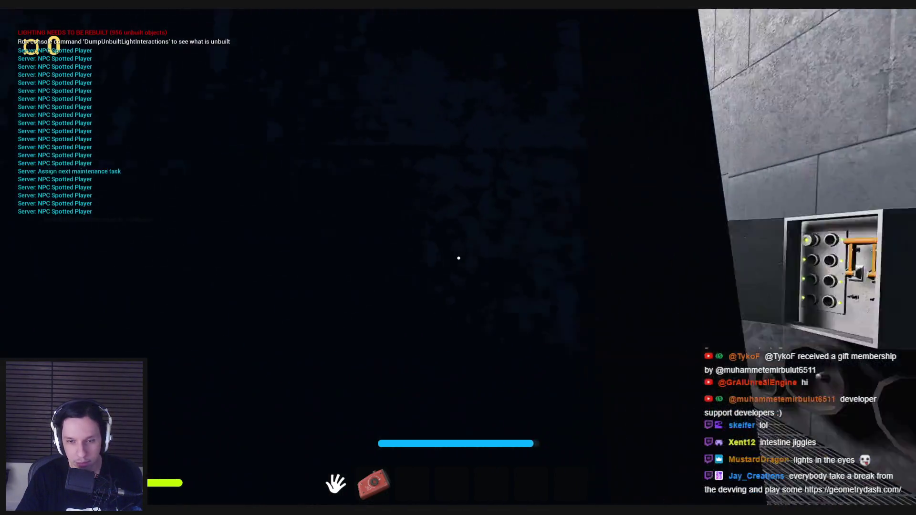
{"action": "key", "text": "w"}
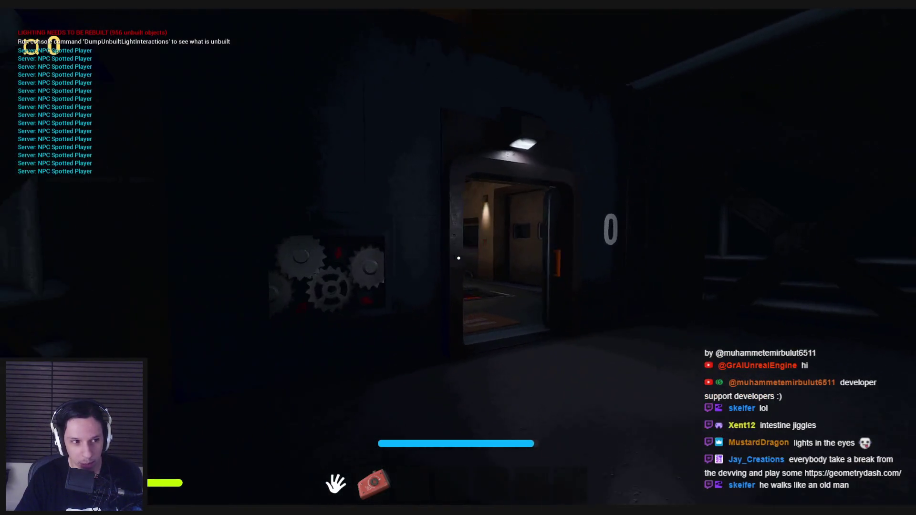
{"action": "key", "text": "w"}
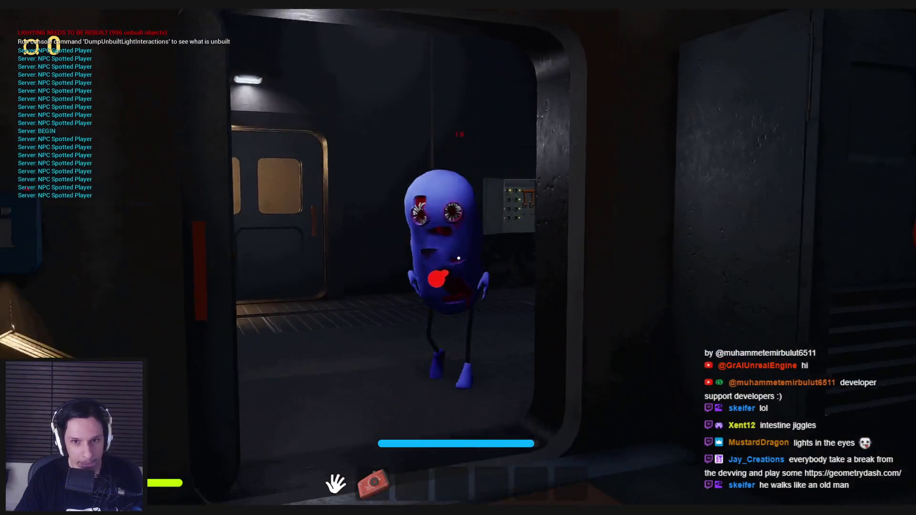
{"action": "key", "text": "w"}
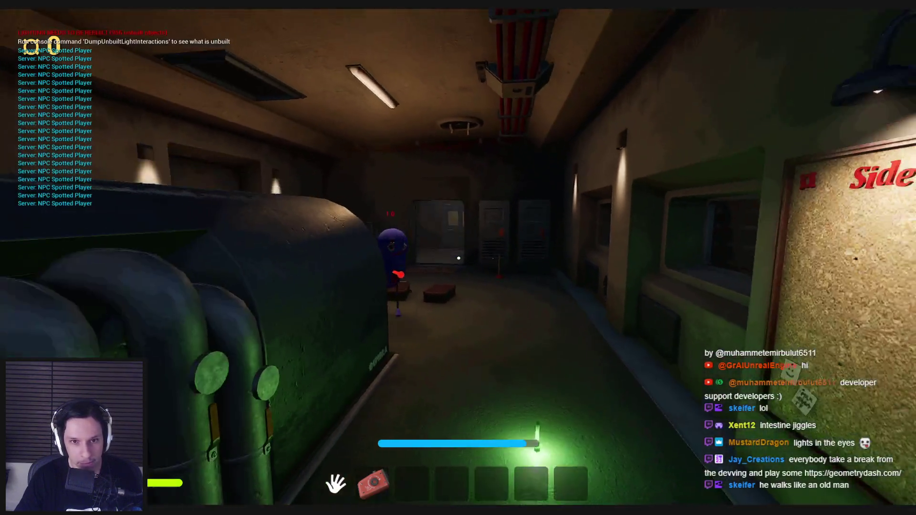
{"action": "key", "text": "w"}
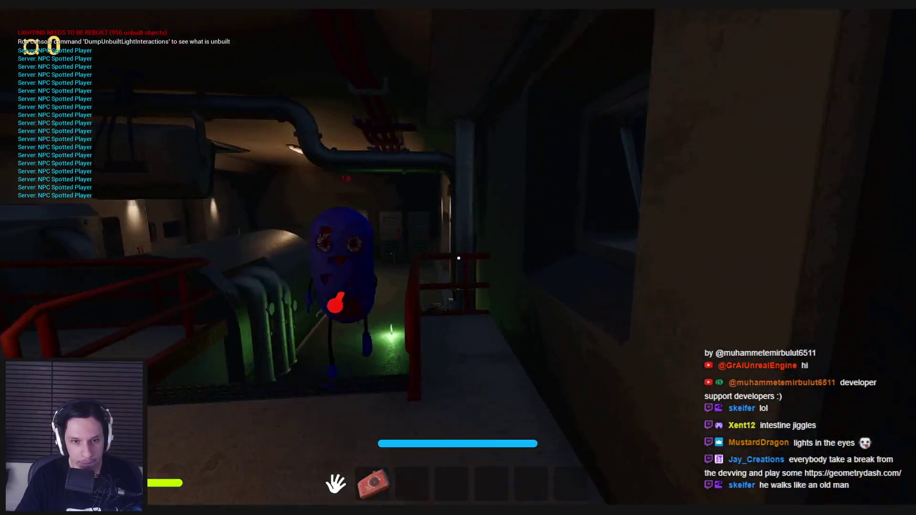
{"action": "key", "text": "w"}
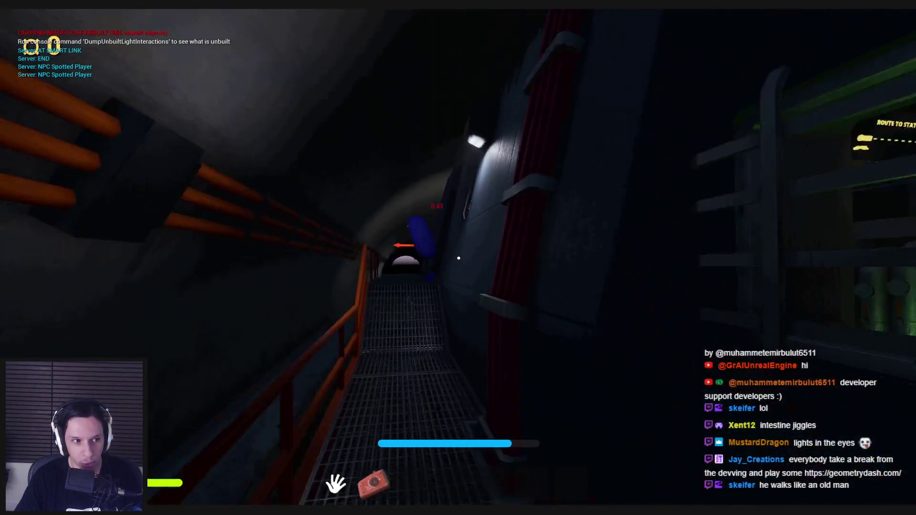
{"action": "key", "text": "w"}
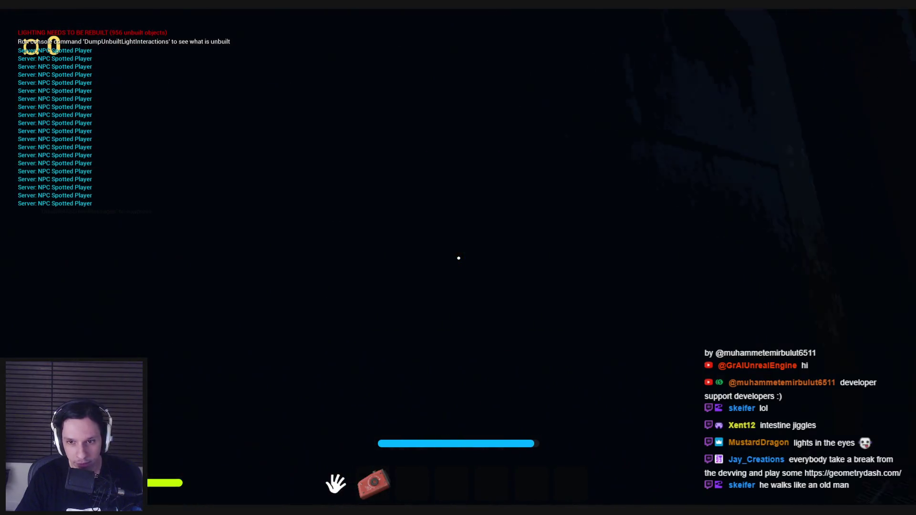
{"action": "key", "text": "w"}
{"action": "key", "text": "w"}
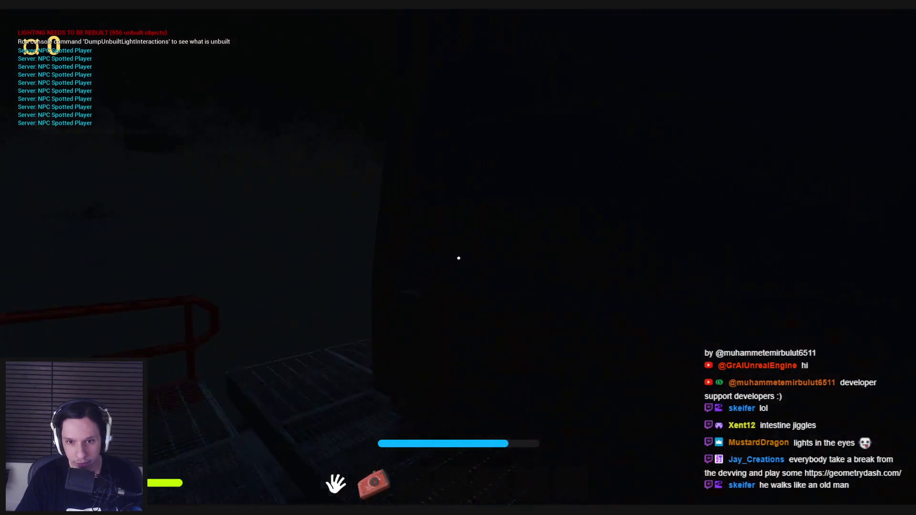
{"action": "key", "text": "w"}
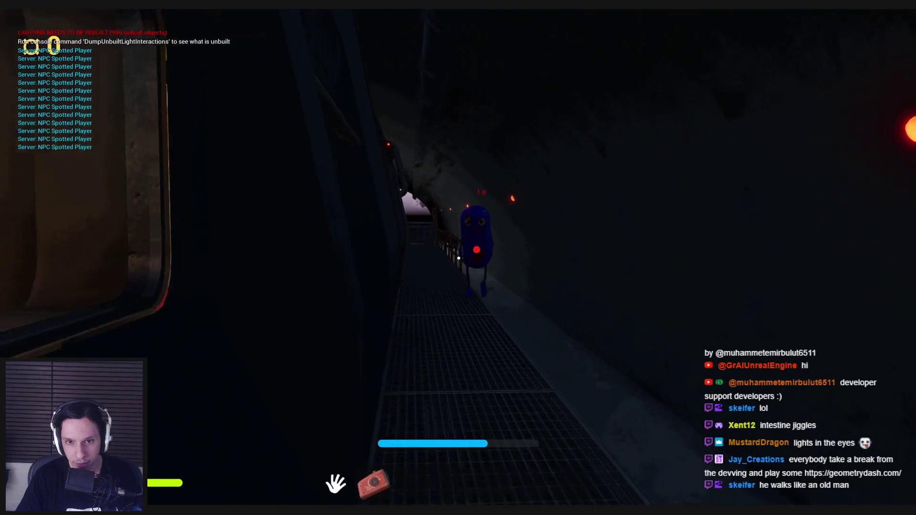
{"action": "key", "text": "Escape"}
{"action": "key", "text": "alt+Tab"}
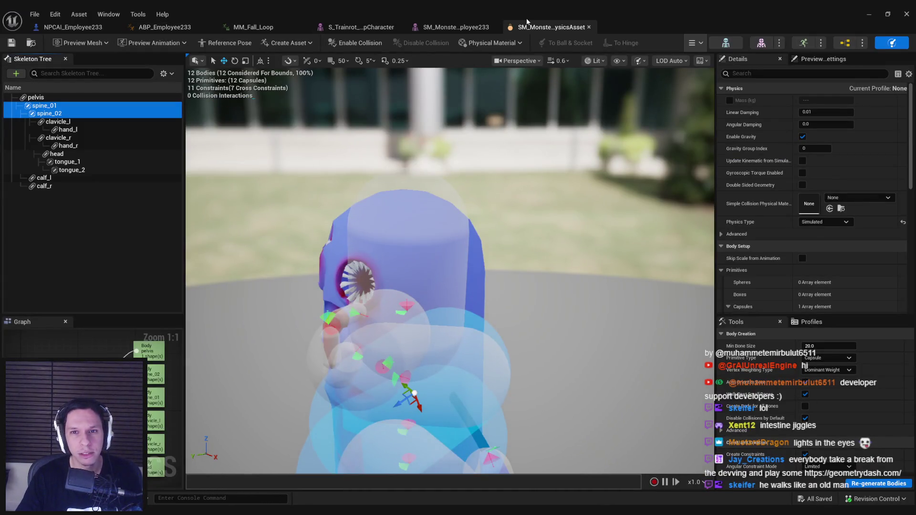
Close the physics asset, MM_Fall_Loop and animation blueprint editor tabs.
{"action": "left_click", "coordinate": [494, 28]}
{"action": "middle_click", "coordinate": [319, 28]}
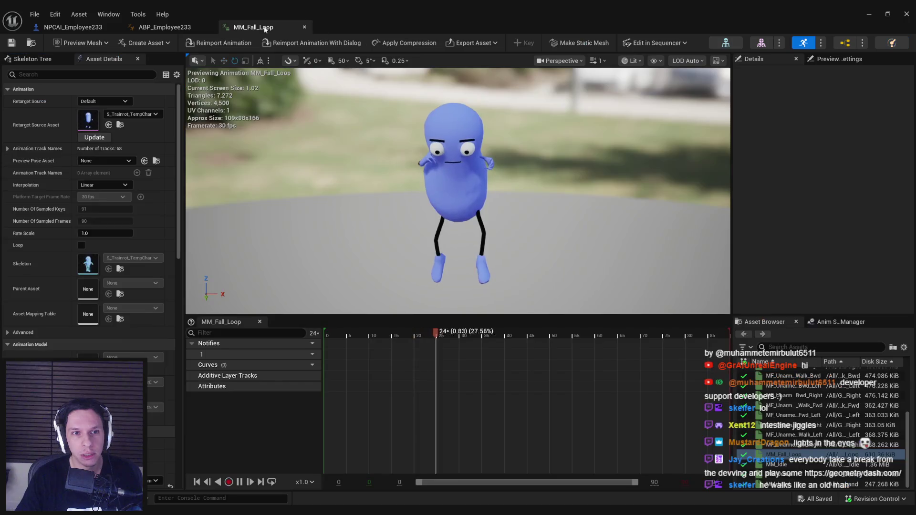
{"action": "middle_click", "coordinate": [253, 27]}
{"action": "middle_click", "coordinate": [161, 29]}
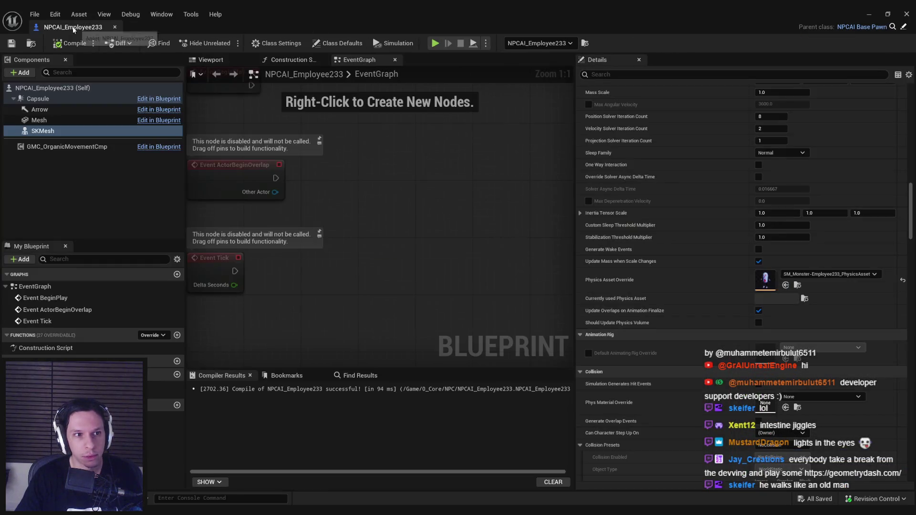
Open the monster's body material M_Employee233-Body from the mesh's Element 0 slot.
{"action": "left_click_drag", "start_coordinate": [909, 208], "coordinate": [909, 110]}
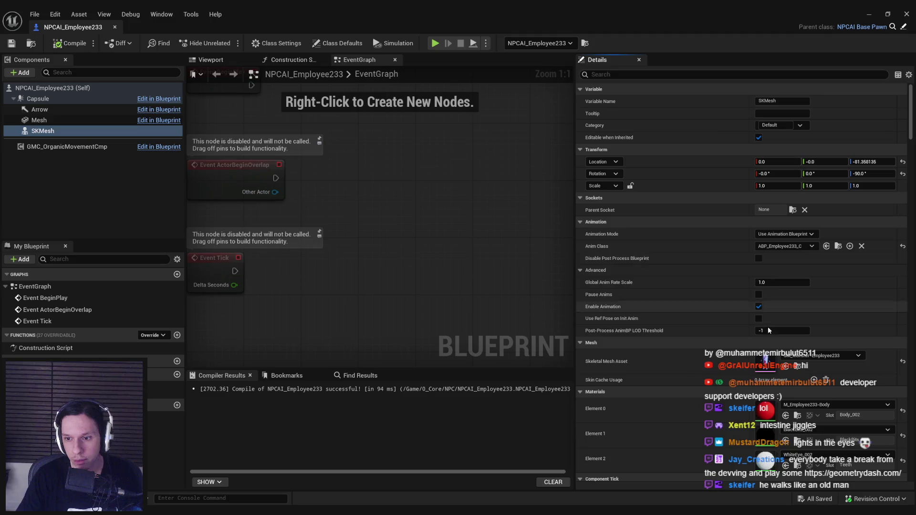
{"action": "scroll", "coordinate": [768, 394], "scroll_direction": "down", "scroll_amount": 1}
{"action": "double_click", "coordinate": [764, 401]}
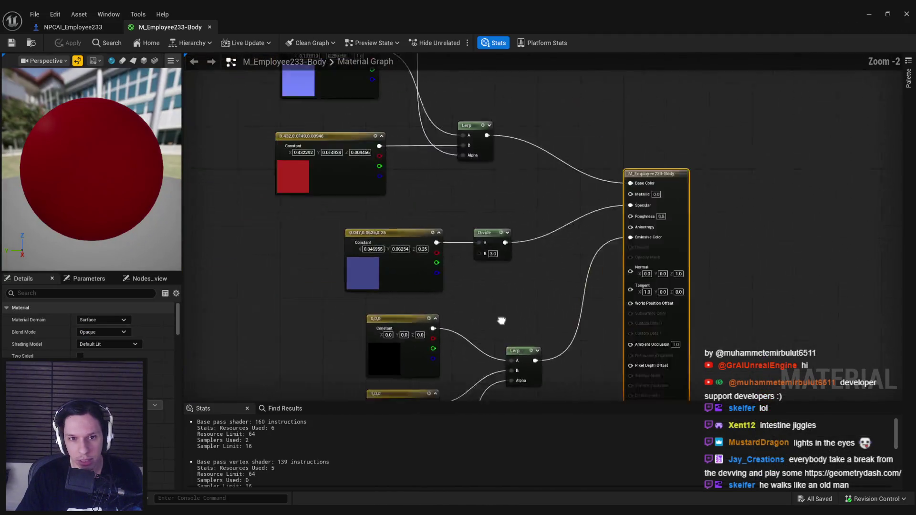
Darken the red Constant colour and shift the constant and vertex colour nodes left.
{"action": "left_click", "coordinate": [93, 320]}
{"action": "left_click_drag", "start_coordinate": [224, 322], "coordinate": [224, 341]}
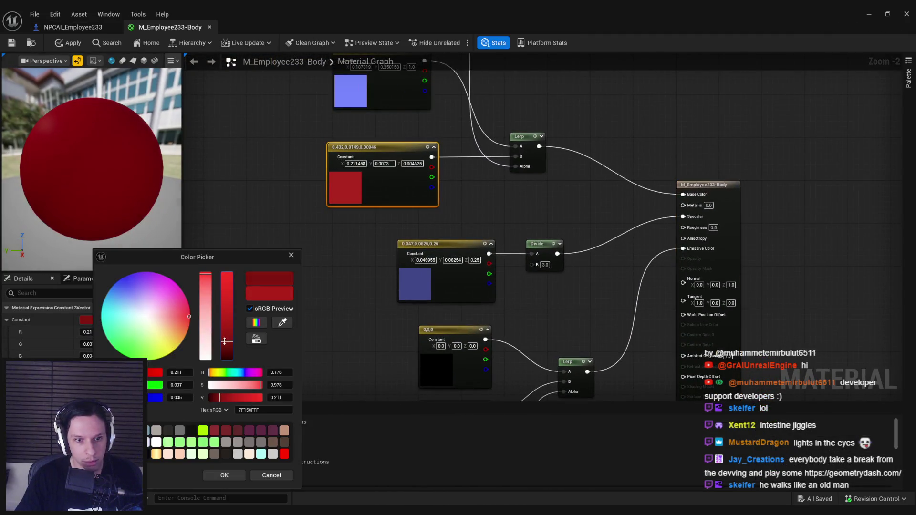
{"action": "left_click", "coordinate": [224, 476]}
{"action": "left_click_drag", "start_coordinate": [431, 91], "coordinate": [431, 91]}
{"action": "left_click_drag", "start_coordinate": [430, 91], "coordinate": [302, 91]}
Insert a Multiply node after the red constant feeding the Lerp's B input, and apply.
{"action": "left_click_drag", "start_coordinate": [337, 262], "coordinate": [375, 263]}
{"action": "type", "text": "mult"}
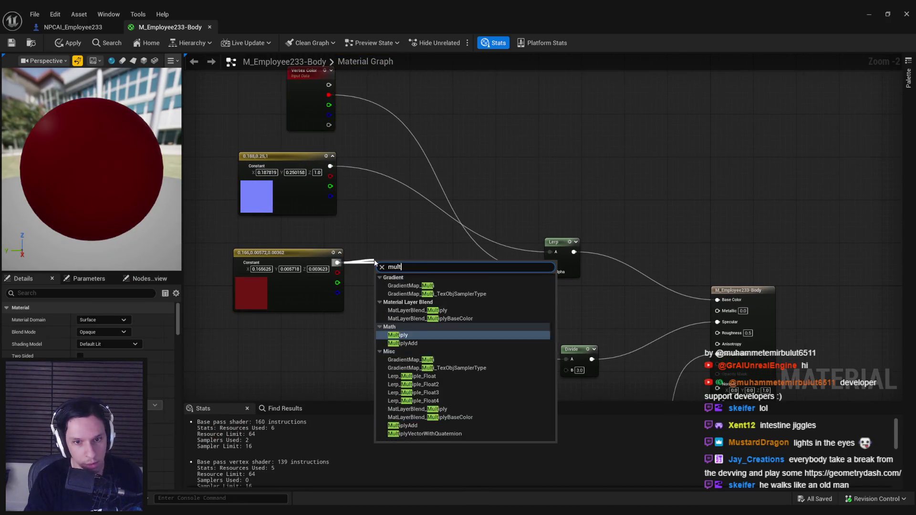
{"action": "type", "text": "iply"}
{"action": "key", "text": "Return"}
{"action": "left_click_drag", "start_coordinate": [411, 262], "coordinate": [551, 262]}
{"action": "left_click", "coordinate": [386, 313]}
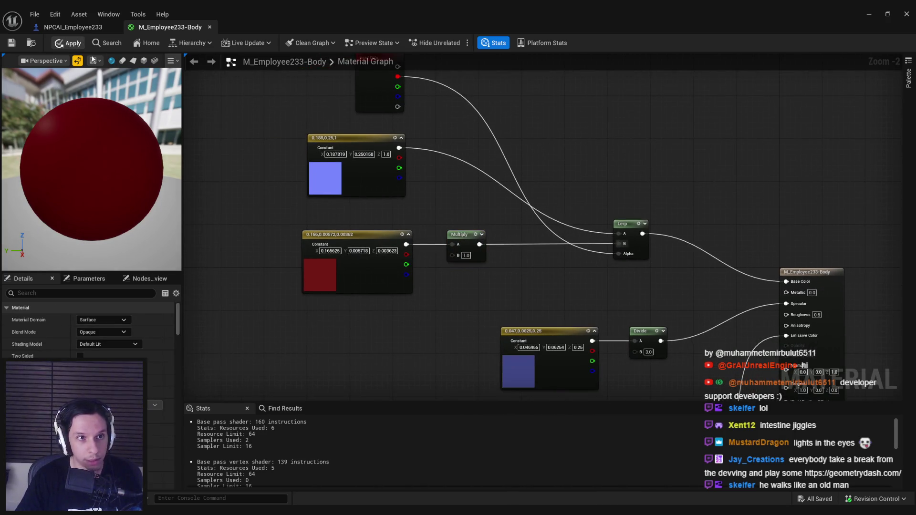
{"action": "key", "text": "ctrl+s"}
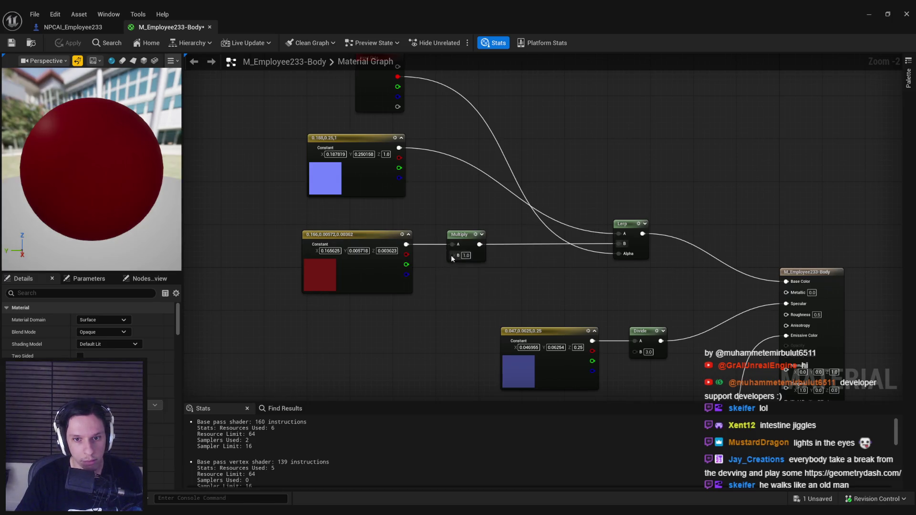
Add a Texture Sample with the grey noise texture into Multiply B and apply.
{"action": "right_click", "coordinate": [382, 344]}
{"action": "type", "text": "texture sample"}
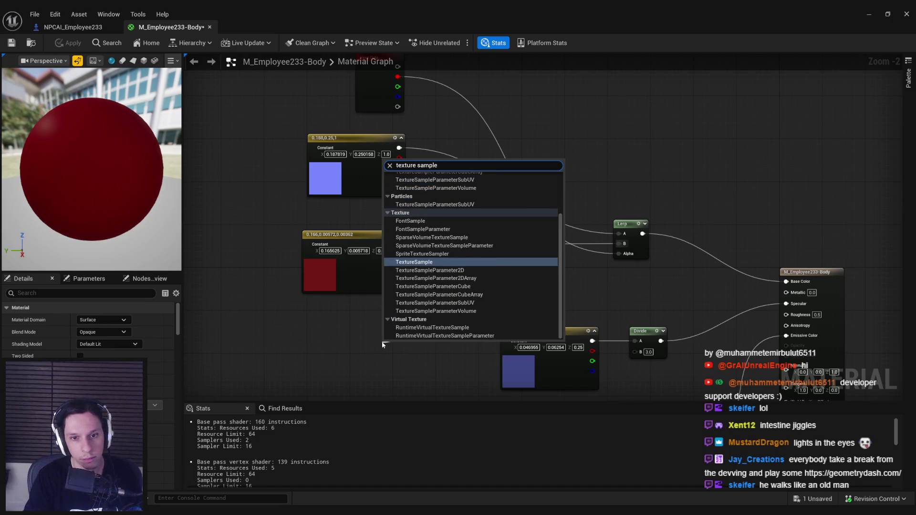
{"action": "key", "text": "Return"}
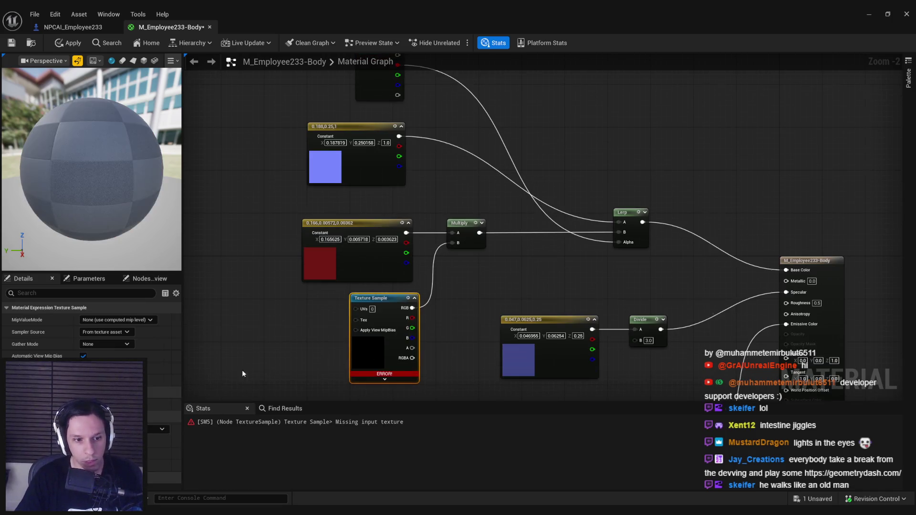
{"action": "left_click", "coordinate": [162, 429]}
{"action": "scroll", "coordinate": [234, 392], "scroll_direction": "down", "scroll_amount": 10}
{"action": "scroll", "coordinate": [191, 372], "scroll_direction": "up", "scroll_amount": 3}
{"action": "left_click", "coordinate": [173, 404]}
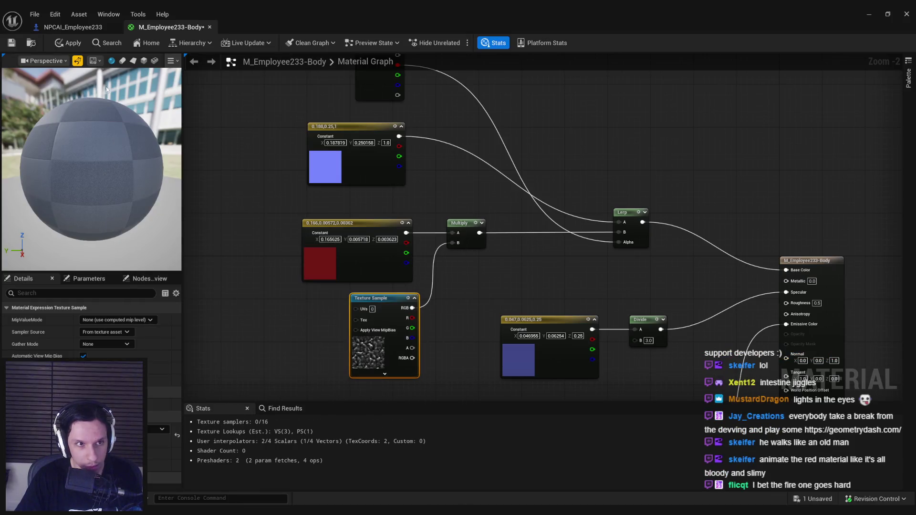
{"action": "left_click", "coordinate": [73, 43]}
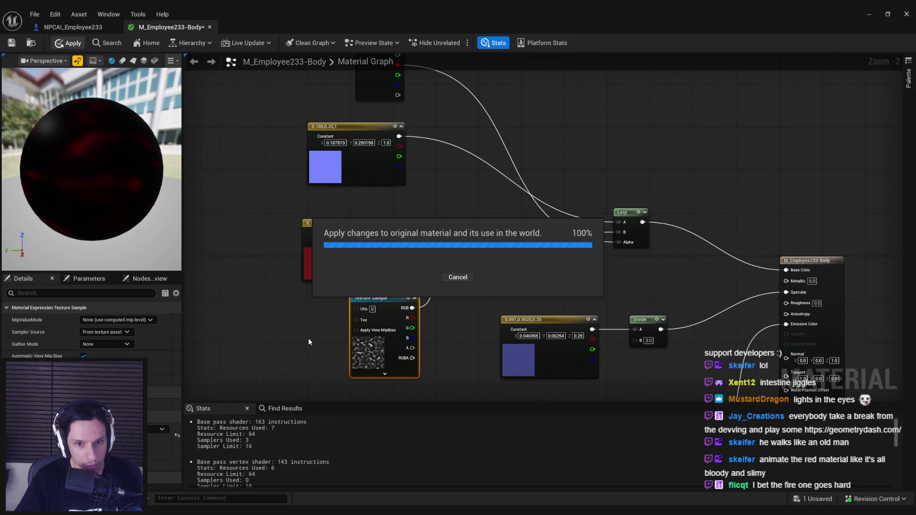
Route the texture's R channel through a Clamp (Min 0.3) into Multiply B, apply, and return to the Blueprint.
{"action": "left_click_drag", "start_coordinate": [308, 338], "coordinate": [311, 296]}
{"action": "mouse_move", "coordinate": [423, 272]}
{"action": "left_mouse_down"}
{"action": "mouse_move", "coordinate": [365, 276]}
{"action": "mouse_move", "coordinate": [383, 272]}
{"action": "mouse_move", "coordinate": [393, 281]}
{"action": "left_mouse_up"}
{"action": "type", "text": "c;am"}
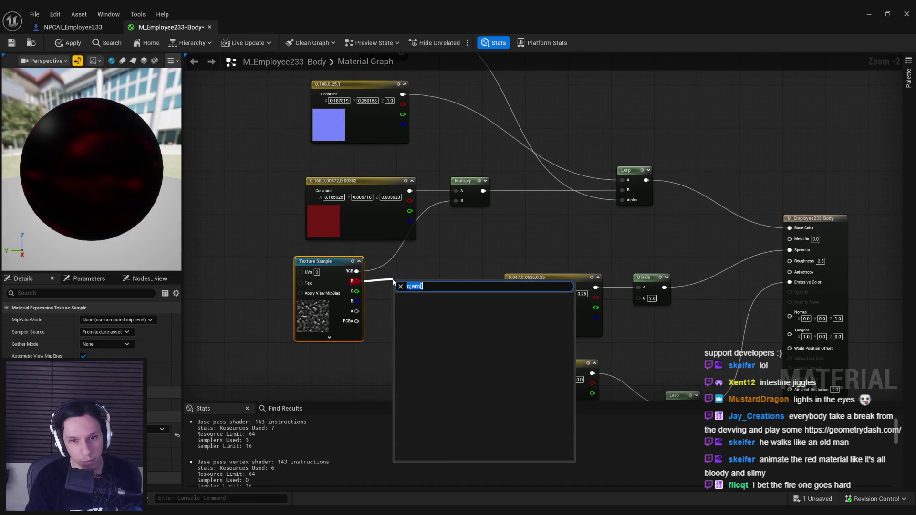
{"action": "left_click", "coordinate": [410, 346]}
{"action": "left_click_drag", "start_coordinate": [410, 291], "coordinate": [462, 203]}
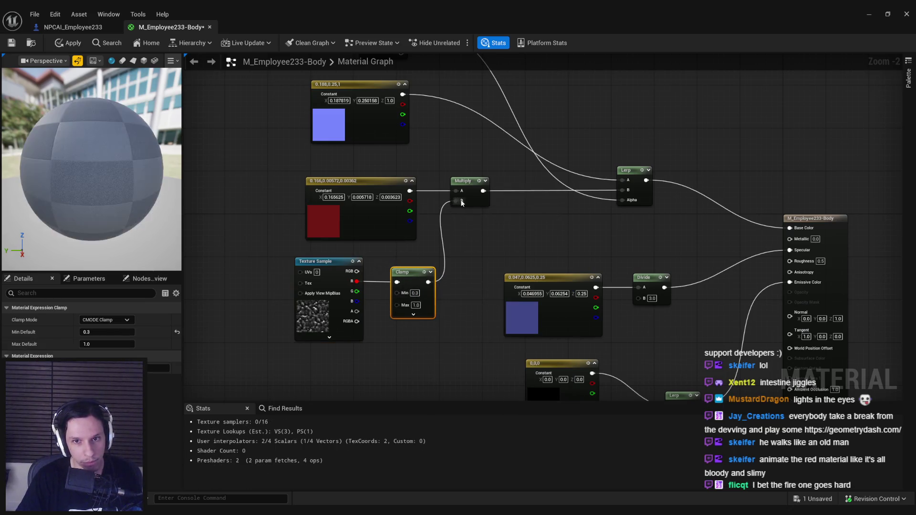
{"action": "left_click_drag", "start_coordinate": [167, 190], "coordinate": [98, 170]}
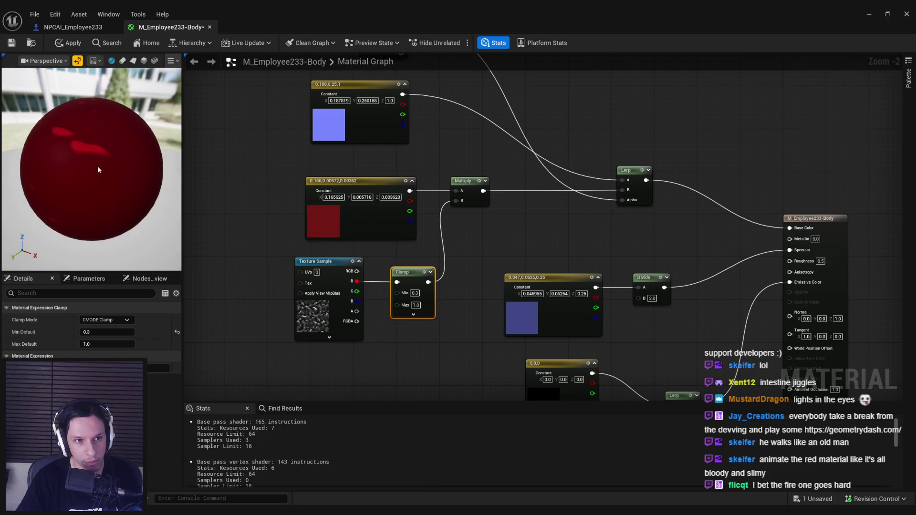
{"action": "left_click", "coordinate": [80, 46]}
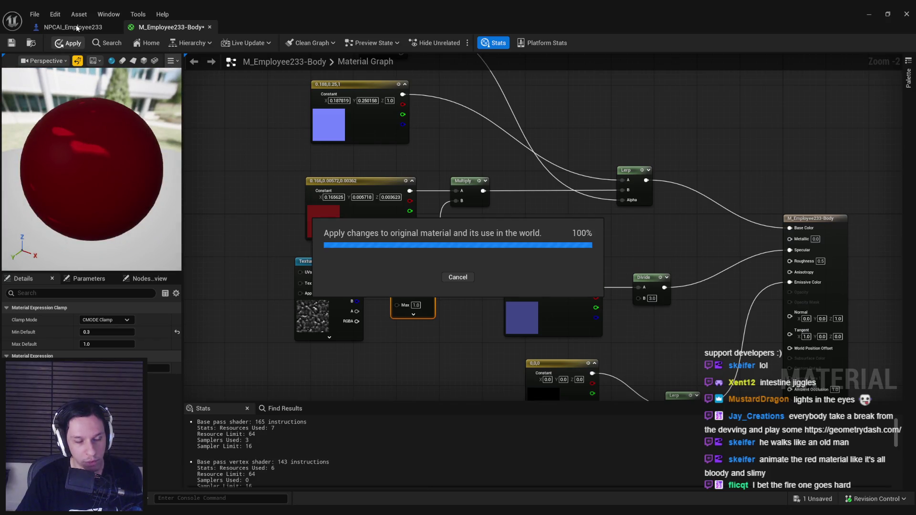
{"action": "left_click", "coordinate": [74, 27]}
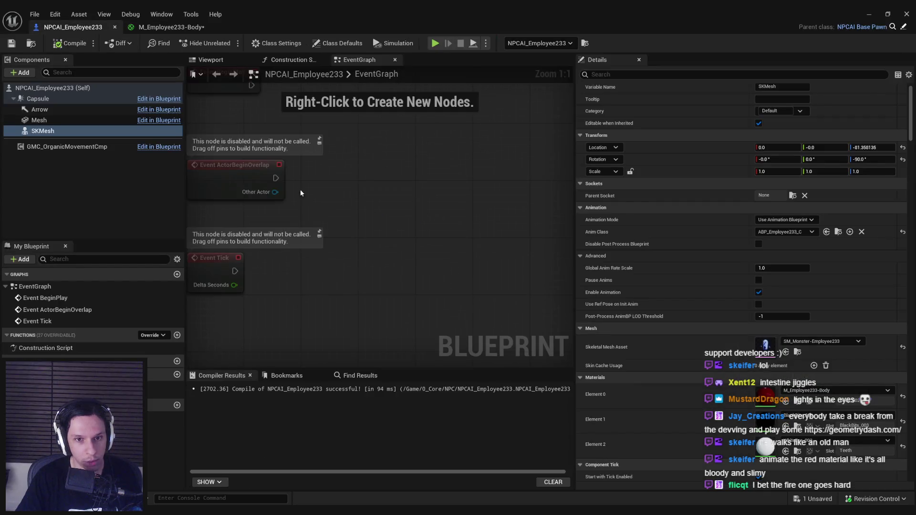
Check the darker-red NPC in the NPCAI_Employee233 viewport, then switch over to the Blender character file.
{"action": "left_click", "coordinate": [203, 61]}
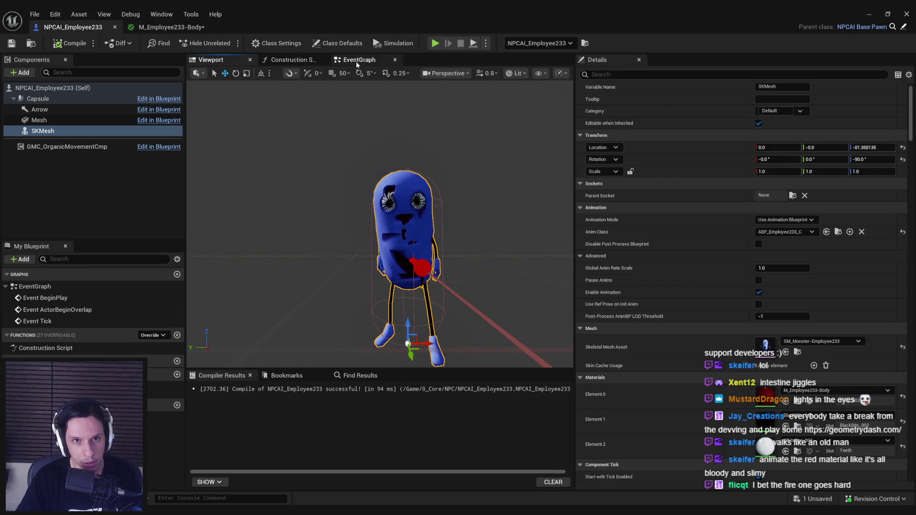
{"action": "left_click", "coordinate": [182, 27]}
{"action": "key", "text": "alt+Tab"}
{"action": "scroll", "coordinate": [489, 267], "scroll_direction": "up", "scroll_amount": 2}
{"action": "scroll", "coordinate": [488, 275], "scroll_direction": "down", "scroll_amount": 3}
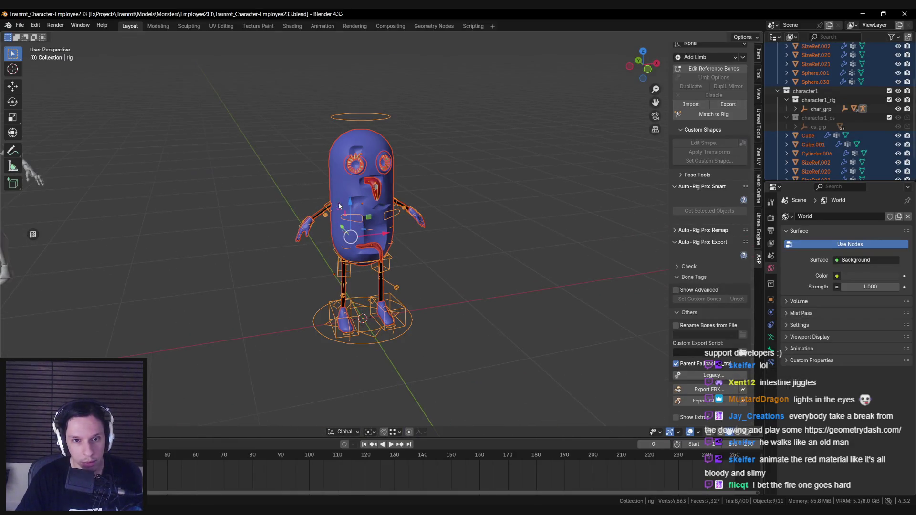
Select the character's body mesh pieces, toggling the rig overlay and wireframe view.
{"action": "left_click", "coordinate": [349, 185]}
{"action": "key", "text": "shift+z"}
{"action": "key", "text": "a"}
{"action": "key", "text": "Delete"}
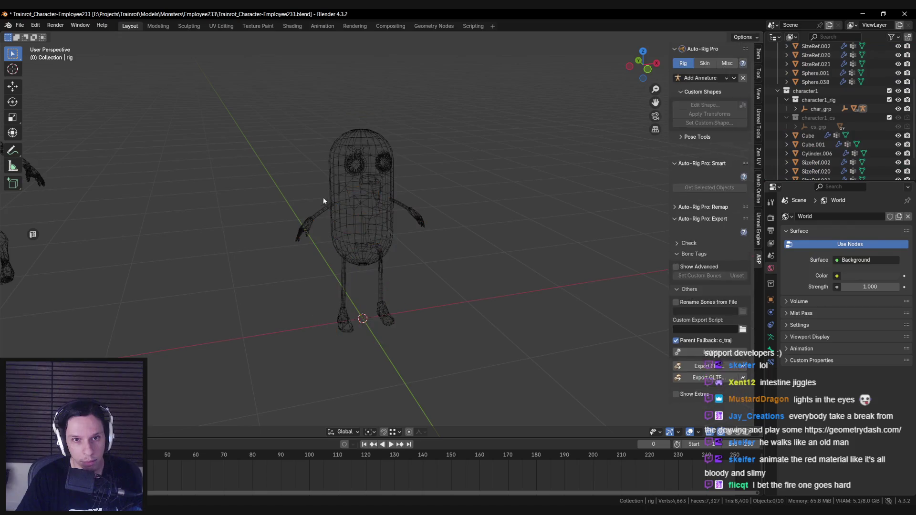
{"action": "key", "text": "shift+z"}
{"action": "key", "text": "a"}
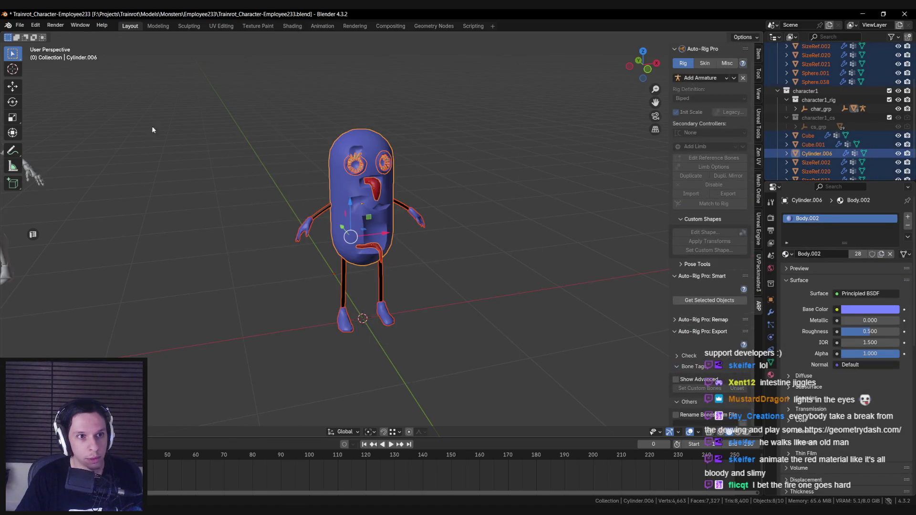
In Edit Mode with all selected, cube-project the UVs at Cube Size 1.000 in a UV editor.
{"action": "key", "text": "shift+alt+u"}
{"action": "key", "text": "Tab"}
{"action": "key", "text": "a"}
{"action": "scroll", "coordinate": [205, 249], "scroll_direction": "up", "scroll_amount": 5}
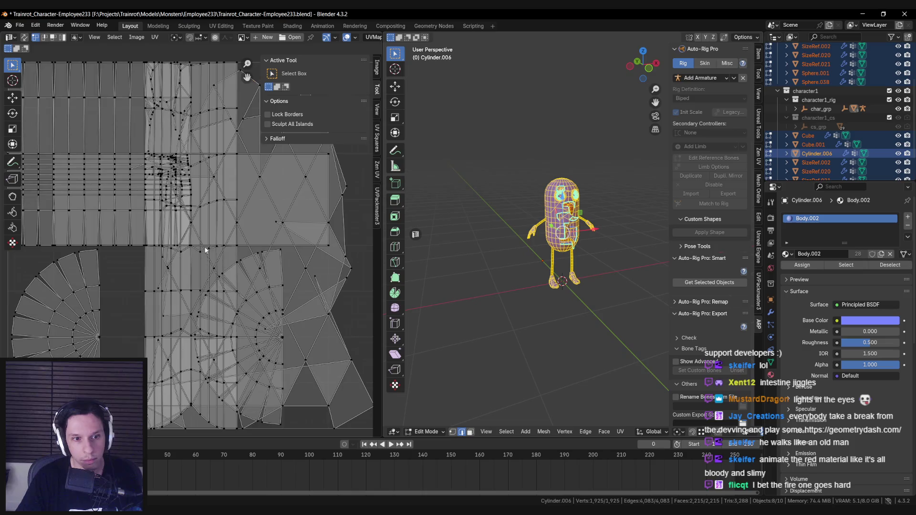
{"action": "key", "text": "u"}
{"action": "mouse_move", "coordinate": [534, 245]}
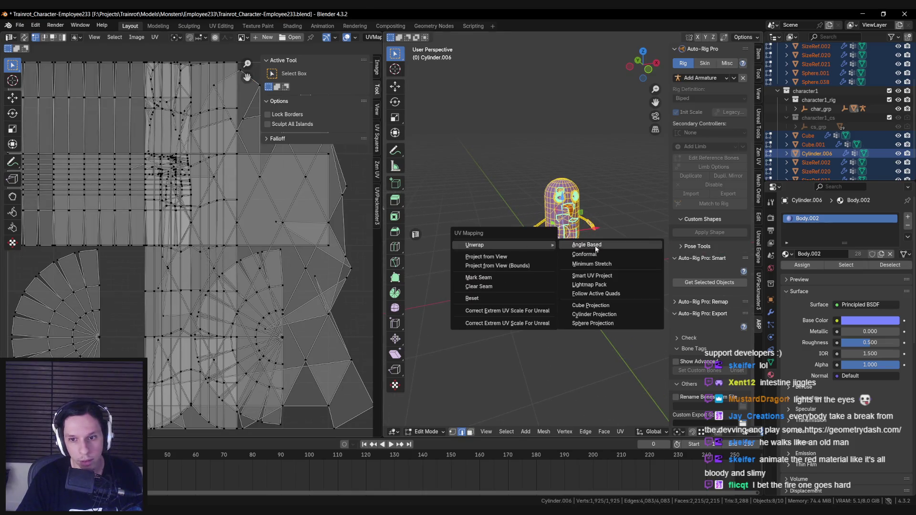
{"action": "left_click", "coordinate": [598, 307]}
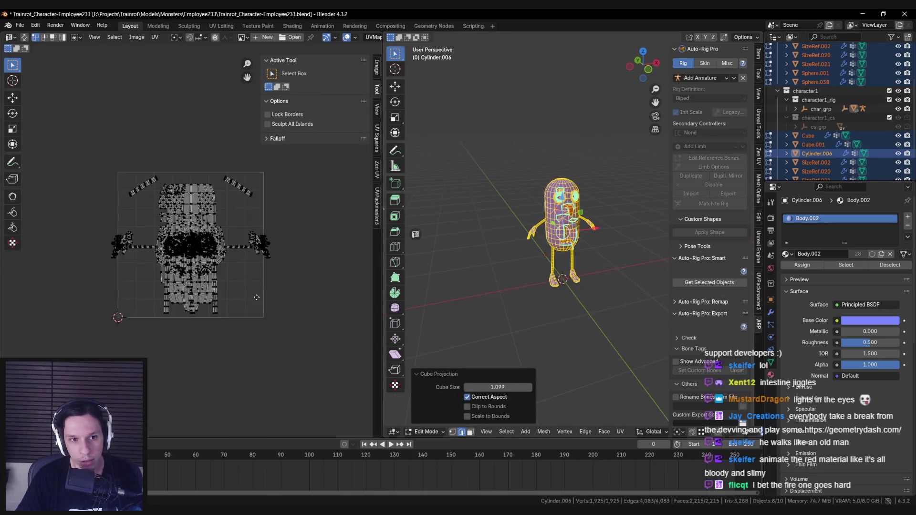
{"action": "double_click", "coordinate": [498, 387]}
{"action": "type", "text": "1"}
{"action": "key", "text": "Return"}
{"action": "key", "text": "Home"}
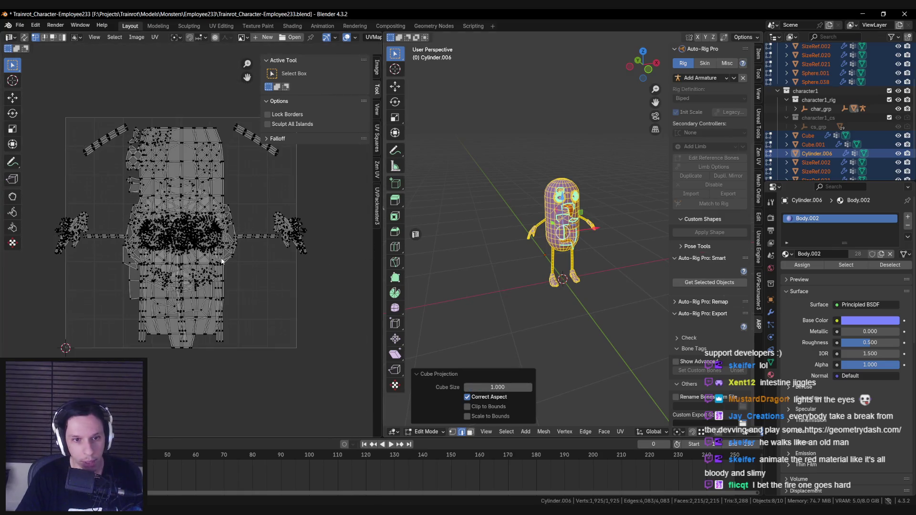
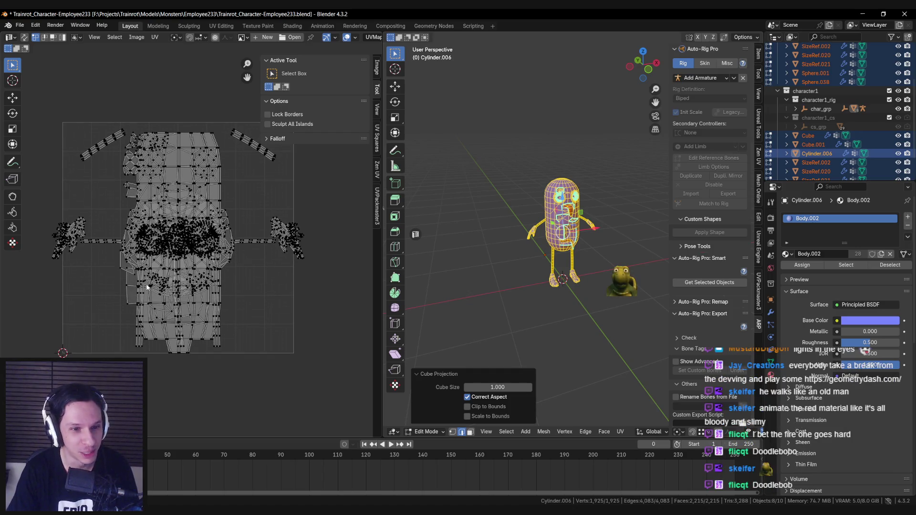
Close the UV Editor, return the body to Object Mode, and save the Employee233 .blend file.
{"action": "left_click", "coordinate": [415, 234]}
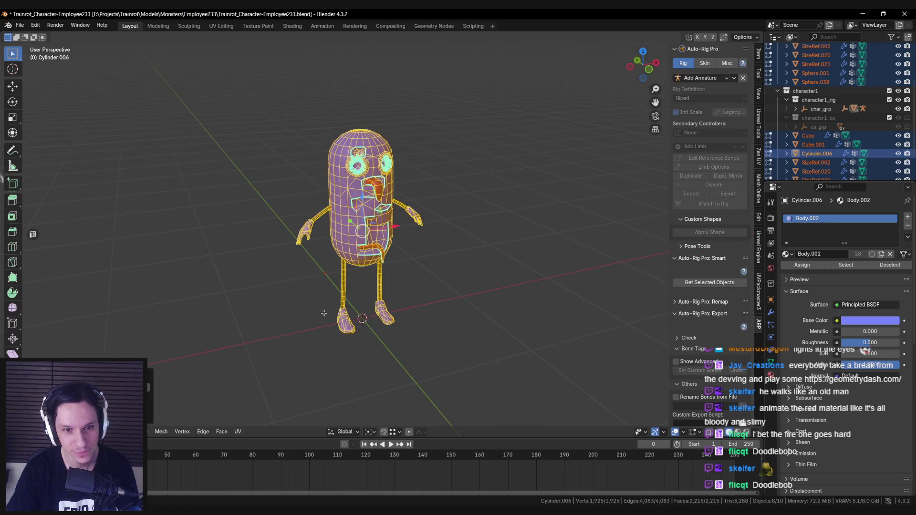
{"action": "key", "text": "Tab"}
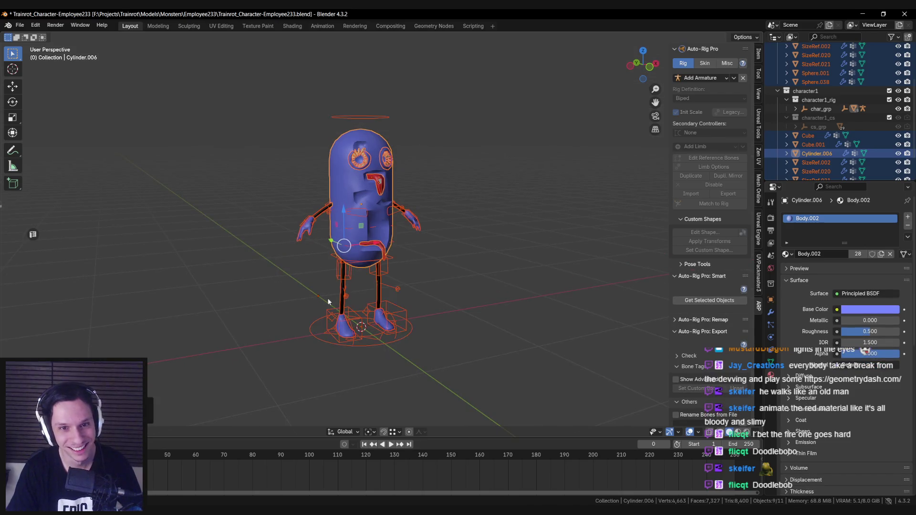
{"action": "key", "text": "ctrl+z"}
{"action": "key", "text": "ctrl+z"}
{"action": "key", "text": "ctrl+z"}
{"action": "key", "text": "ctrl+s"}
{"action": "scroll", "coordinate": [708, 401], "scroll_direction": "down", "scroll_amount": 2}
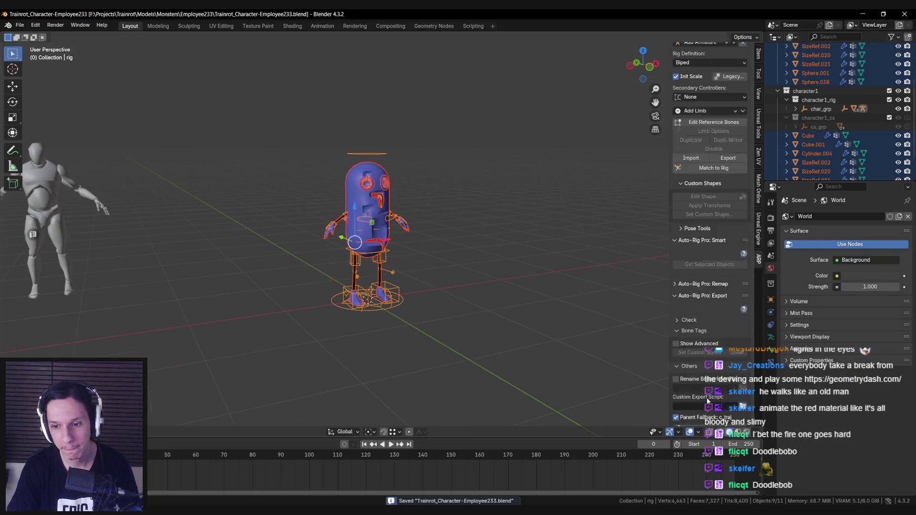
{"action": "scroll", "coordinate": [708, 401], "scroll_direction": "down", "scroll_amount": 3}
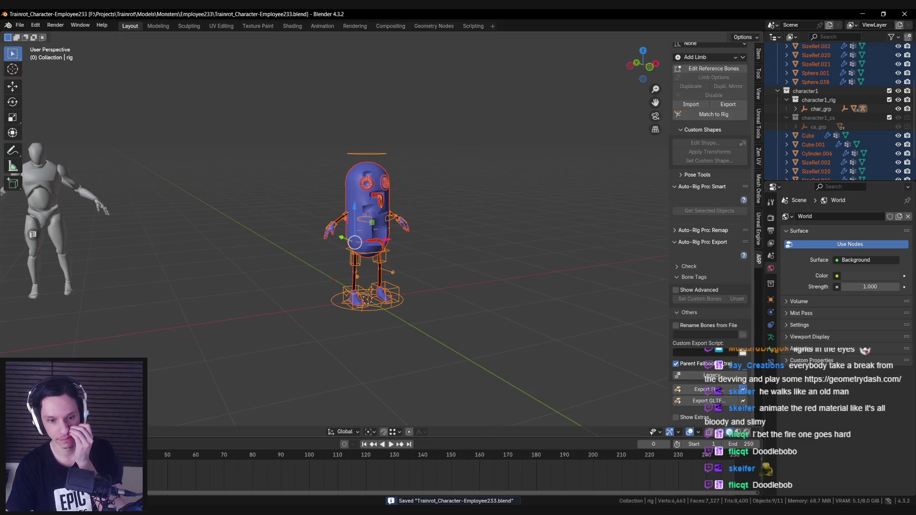
{"action": "key", "text": "alt+Tab"}
{"action": "left_click", "coordinate": [71, 28]}
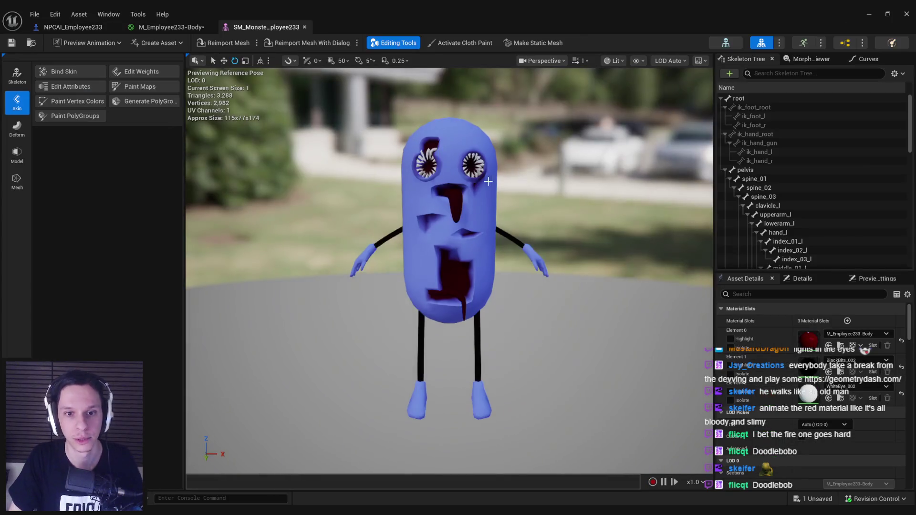
Reimport the monster mesh and feed a TexCoord node with U and V tiling of 3 into the texture's UVs.
{"action": "left_click", "coordinate": [218, 42]}
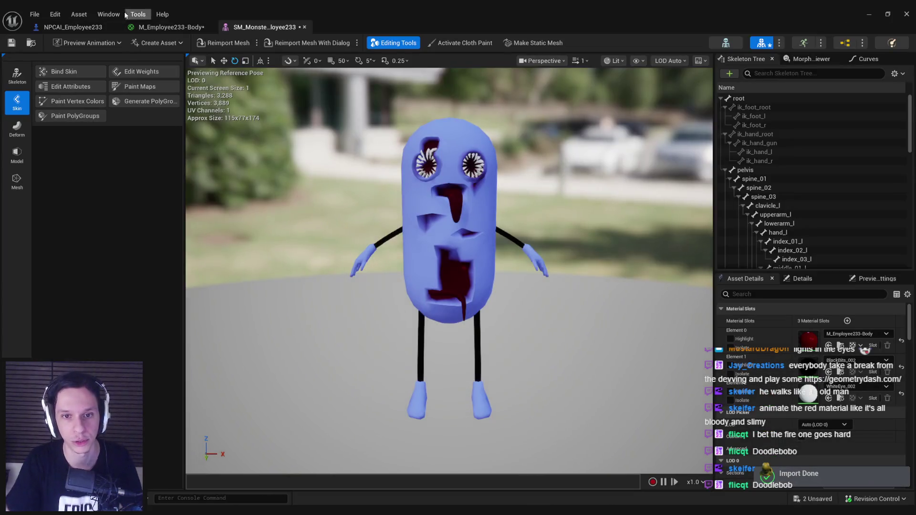
{"action": "left_click", "coordinate": [190, 27]}
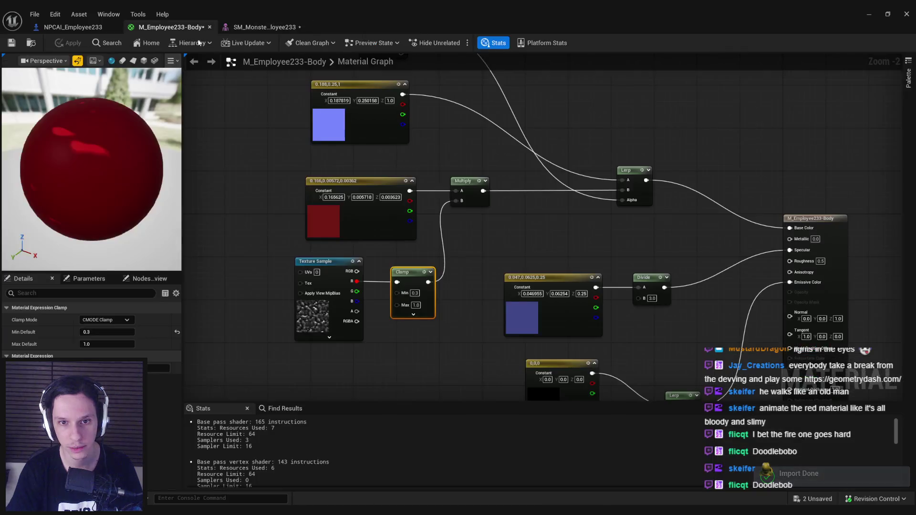
{"action": "type", "text": "tex"}
{"action": "mouse_move", "coordinate": [390, 267]}
{"action": "left_mouse_down"}
{"action": "mouse_move", "coordinate": [346, 273]}
{"action": "mouse_move", "coordinate": [320, 257]}
{"action": "left_mouse_up"}
{"action": "left_click", "coordinate": [383, 297]}
{"action": "left_click", "coordinate": [107, 332]}
{"action": "type", "text": "3"}
{"action": "key", "text": "Tab"}
{"action": "type", "text": "3"}
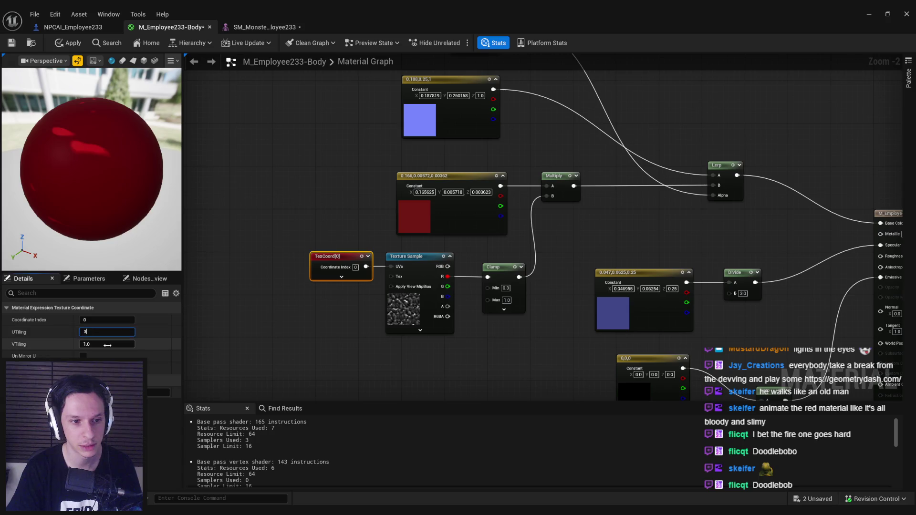
{"action": "left_click", "coordinate": [504, 298]}
Set Clamp Min to 0.5, pick a new texture for the Texture Sample, and apply the material.
{"action": "left_click", "coordinate": [182, 111]}
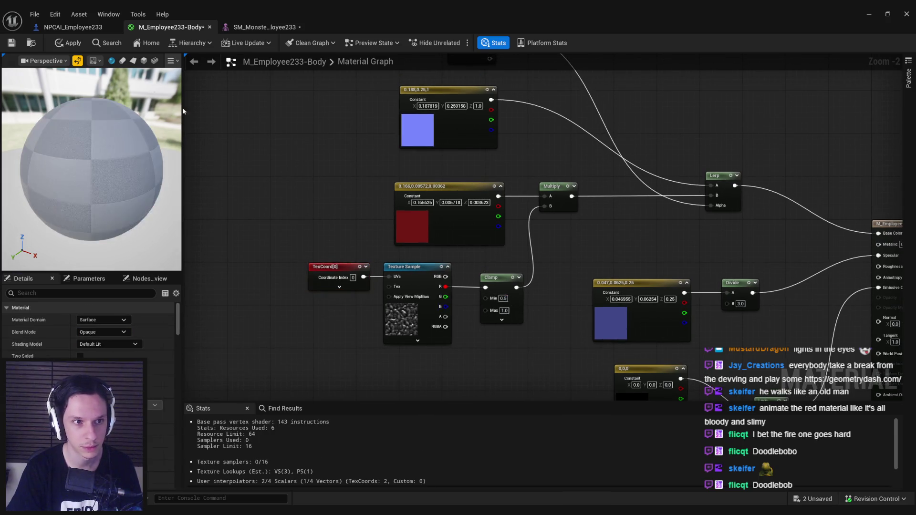
{"action": "left_click", "coordinate": [409, 316]}
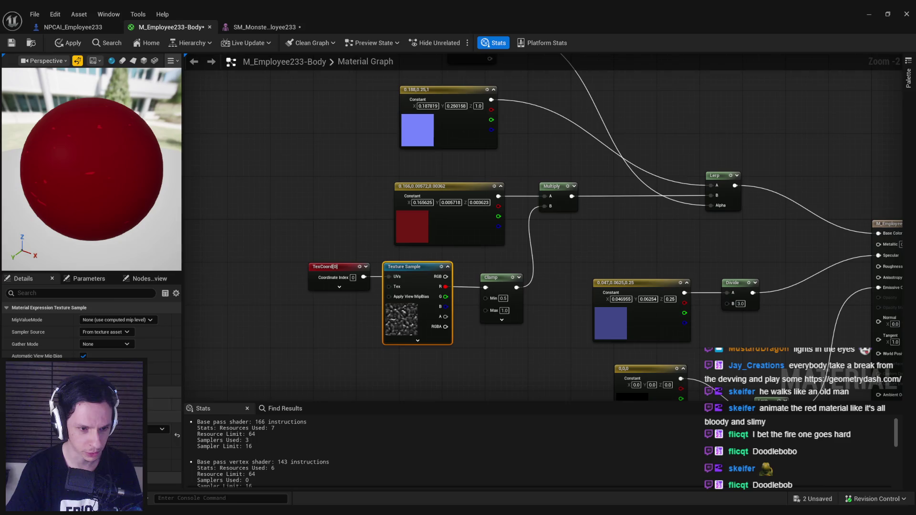
{"action": "left_click", "coordinate": [163, 429]}
{"action": "scroll", "coordinate": [184, 358], "scroll_direction": "down", "scroll_amount": 10}
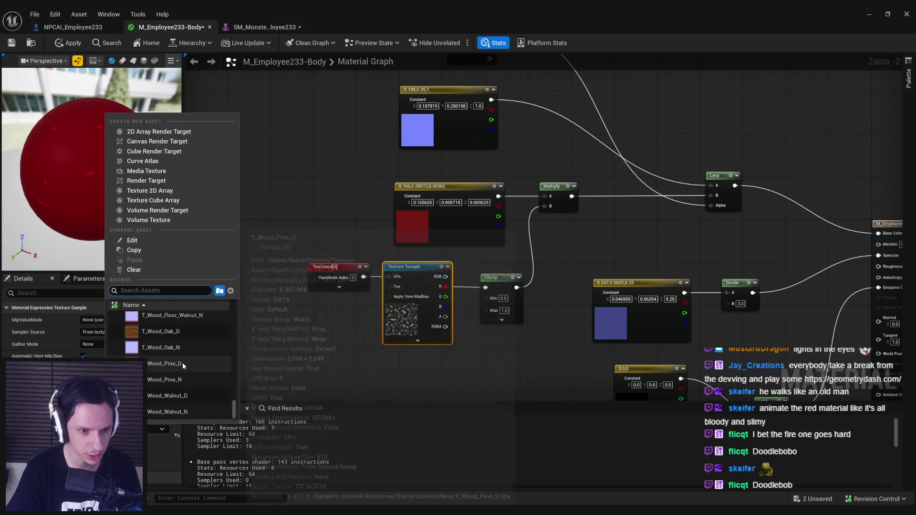
{"action": "left_click_drag", "start_coordinate": [234, 411], "coordinate": [235, 392]}
{"action": "left_click", "coordinate": [185, 395]}
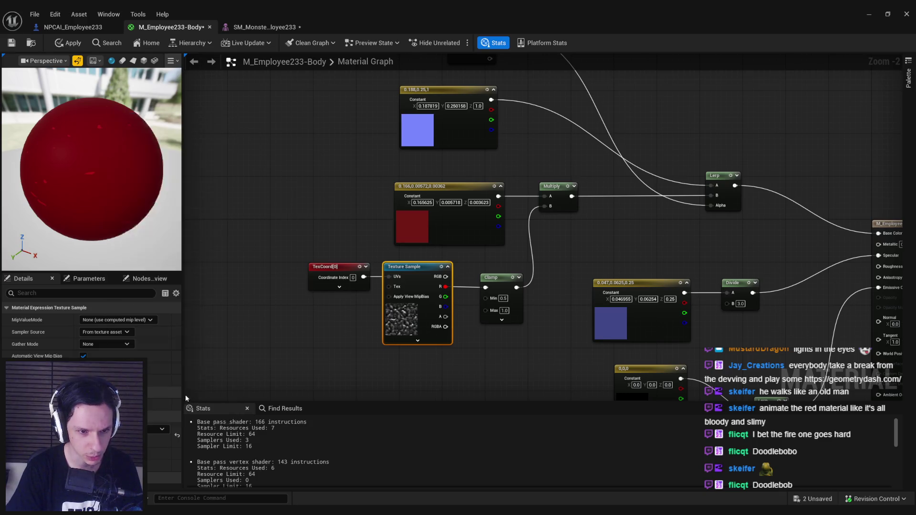
{"action": "left_click_drag", "start_coordinate": [111, 189], "coordinate": [85, 66]}
{"action": "left_click", "coordinate": [69, 43]}
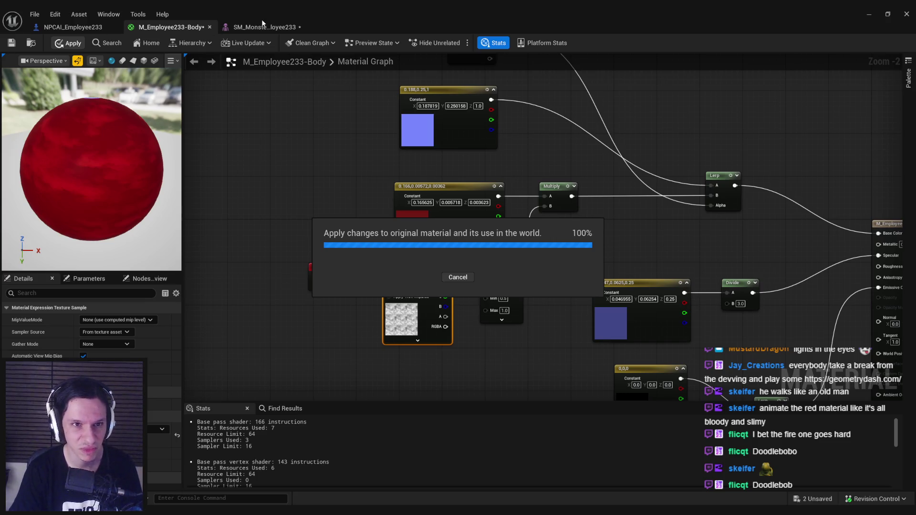
Inspect the monster mesh wearing the updated body material.
{"action": "left_click", "coordinate": [244, 29]}
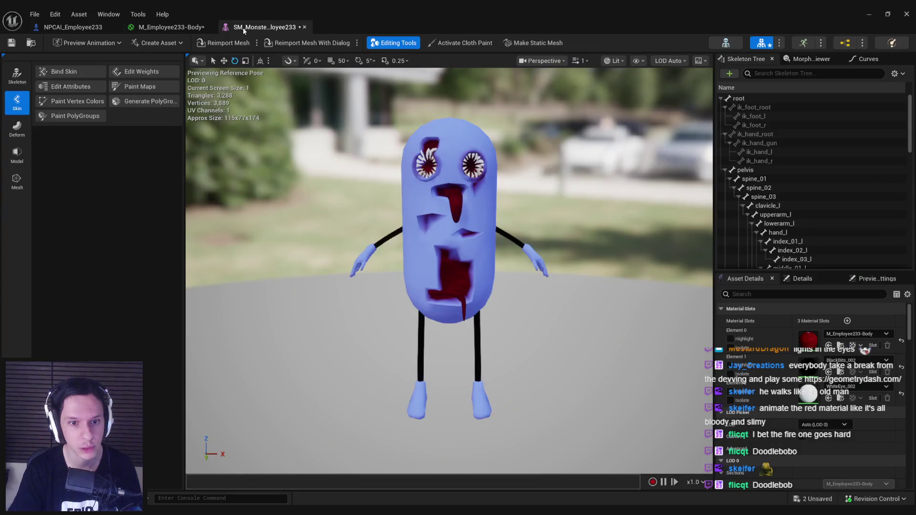
{"action": "scroll", "coordinate": [451, 276], "scroll_direction": "up", "scroll_amount": 3}
{"action": "scroll", "coordinate": [452, 277], "scroll_direction": "down", "scroll_amount": 3}
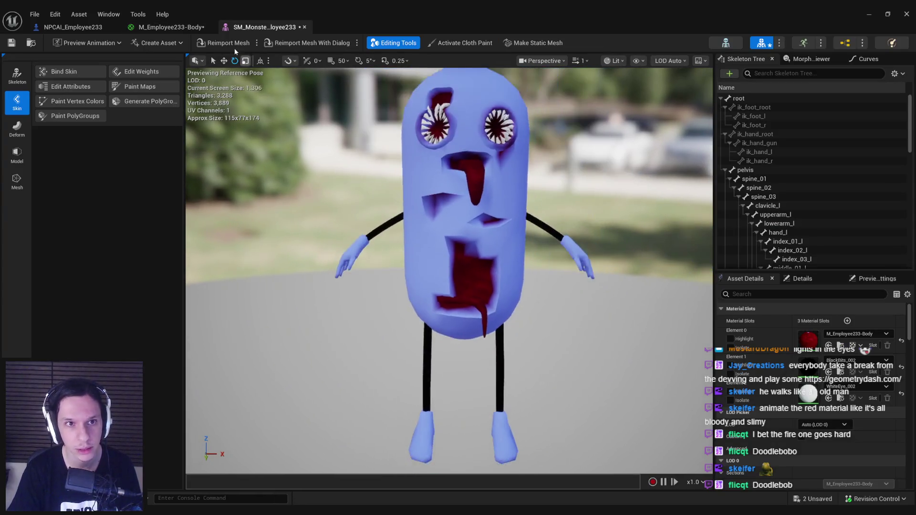
{"action": "left_click", "coordinate": [172, 27]}
{"action": "scroll", "coordinate": [506, 205], "scroll_direction": "down", "scroll_amount": 1}
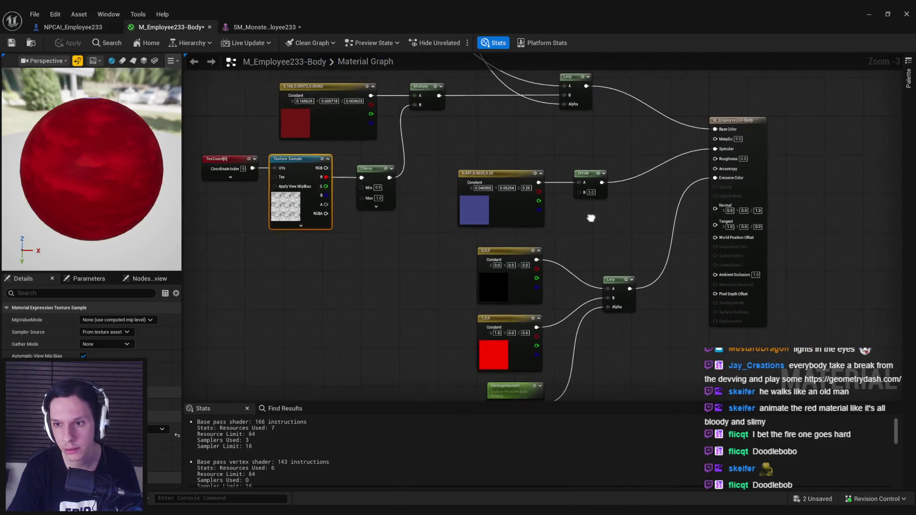
Pan the material graph down to the second Lerp and Vertex Color nodes.
{"action": "scroll", "coordinate": [456, 287], "scroll_direction": "up", "scroll_amount": 1}
{"action": "left_click", "coordinate": [475, 197]}
{"action": "mouse_move", "coordinate": [631, 174]}
{"action": "left_mouse_down"}
{"action": "mouse_move", "coordinate": [631, 245]}
{"action": "mouse_move", "coordinate": [658, 313]}
{"action": "mouse_move", "coordinate": [579, 172]}
{"action": "mouse_move", "coordinate": [504, 171]}
{"action": "mouse_move", "coordinate": [466, 362]}
{"action": "left_mouse_up"}
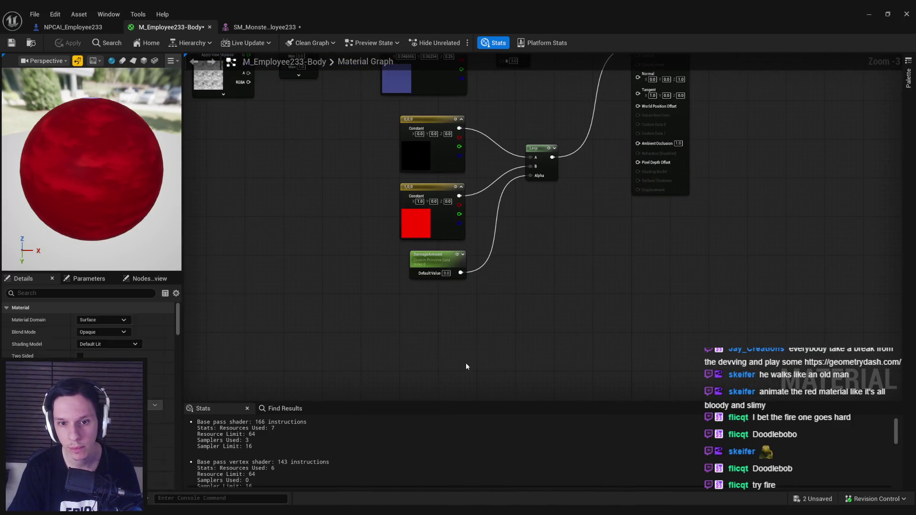
{"action": "mouse_move", "coordinate": [363, 286]}
{"action": "left_mouse_down"}
{"action": "mouse_move", "coordinate": [338, 268]}
{"action": "mouse_move", "coordinate": [451, 310]}
{"action": "mouse_move", "coordinate": [414, 244]}
{"action": "mouse_move", "coordinate": [471, 383]}
{"action": "mouse_move", "coordinate": [470, 368]}
{"action": "left_mouse_up"}
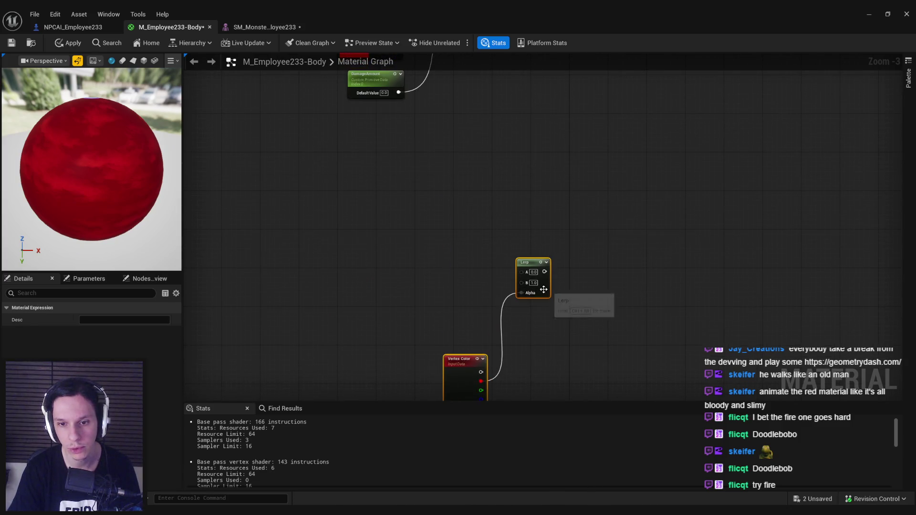
{"action": "left_click_drag", "start_coordinate": [544, 289], "coordinate": [488, 199]}
{"action": "scroll", "coordinate": [487, 199], "scroll_direction": "down", "scroll_amount": 1}
{"action": "left_click", "coordinate": [443, 291]}
{"action": "left_click_drag", "start_coordinate": [443, 292], "coordinate": [409, 316]}
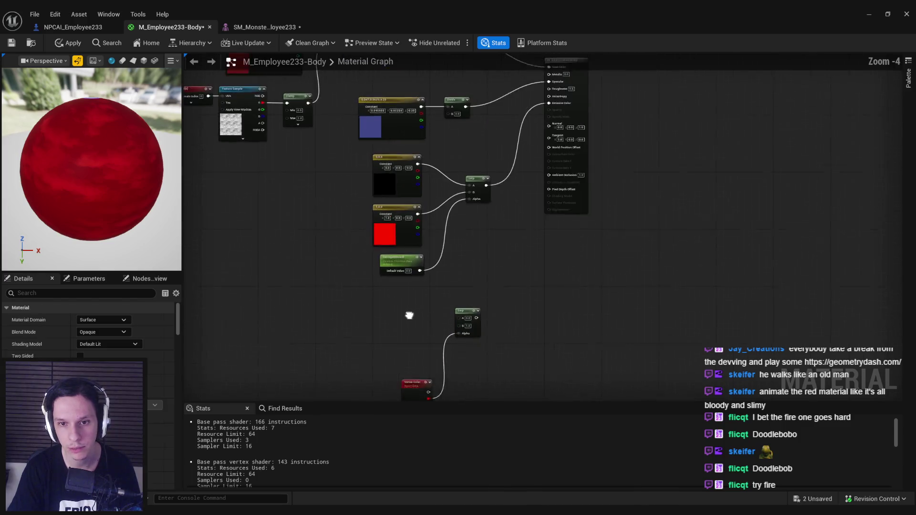
{"action": "scroll", "coordinate": [557, 169], "scroll_direction": "up", "scroll_amount": 2}
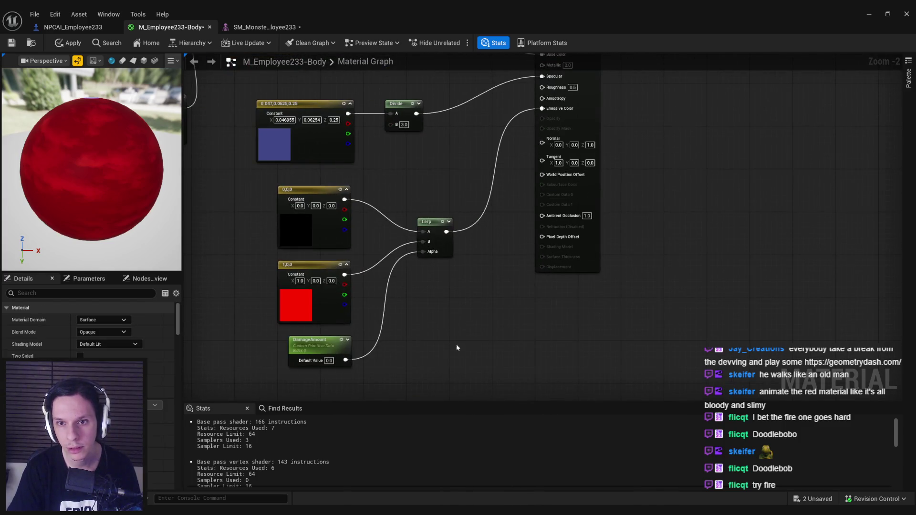
{"action": "left_click_drag", "start_coordinate": [457, 348], "coordinate": [580, 177]}
Feed a lavender Constant3Vector (0.5, 0.5, 1.0) into the lower Lerp's A input.
{"action": "left_click_drag", "start_coordinate": [535, 252], "coordinate": [386, 230]}
{"action": "type", "text": "constant3"}
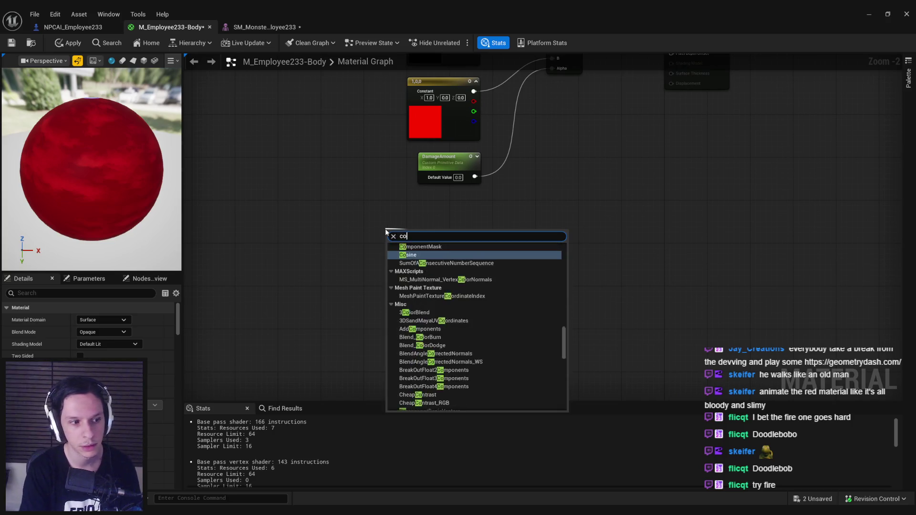
{"action": "key", "text": "Return"}
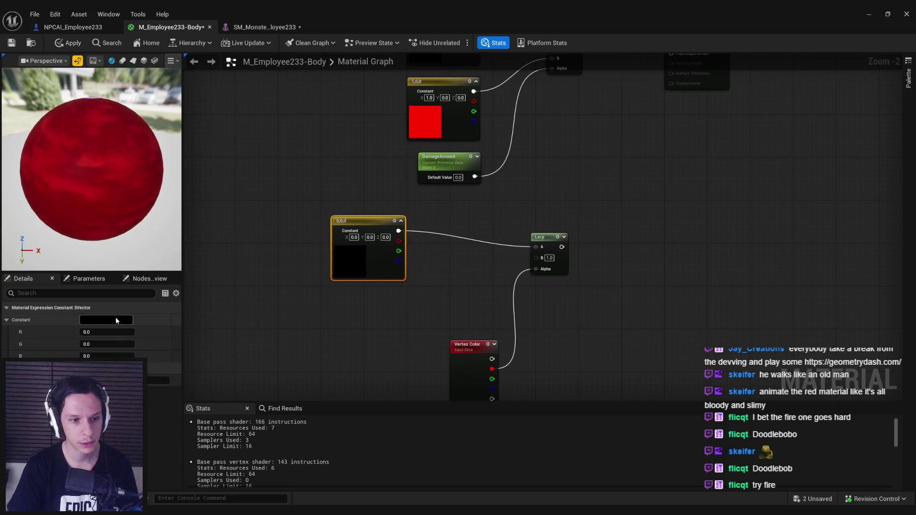
{"action": "left_click", "coordinate": [116, 317]}
{"action": "type", "text": "1"}
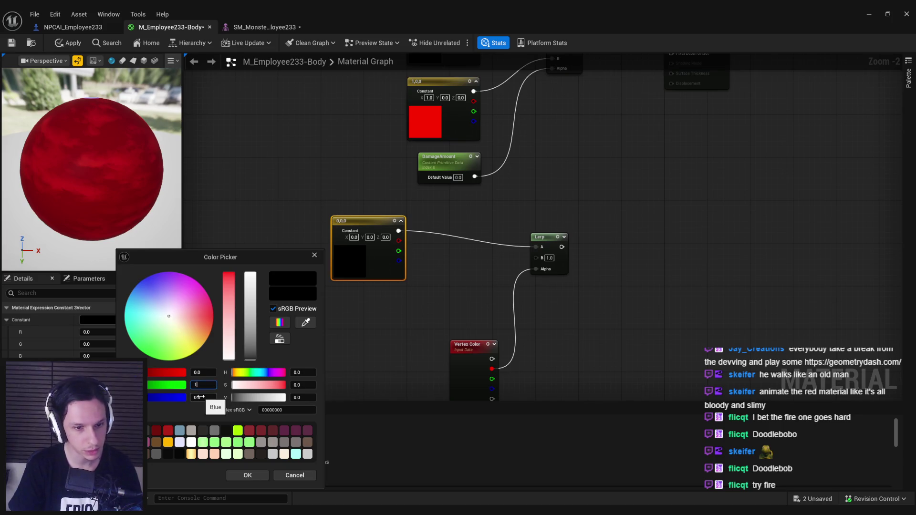
{"action": "key", "text": "Return"}
{"action": "left_click", "coordinate": [200, 397]}
{"action": "type", "text": "1"}
{"action": "key", "text": "Return"}
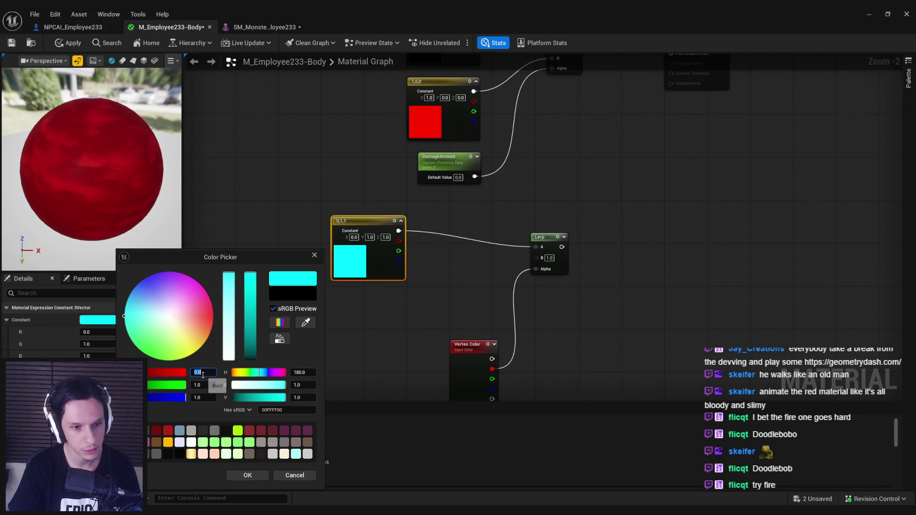
{"action": "type", "text": "1"}
{"action": "key", "text": "Return"}
{"action": "key", "text": "Return"}
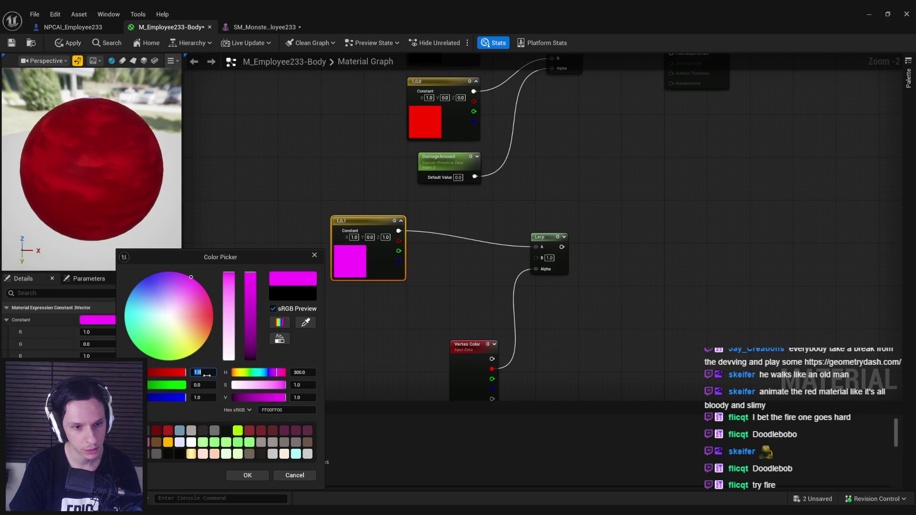
{"action": "type", "text": "0.5"}
{"action": "key", "text": "Return"}
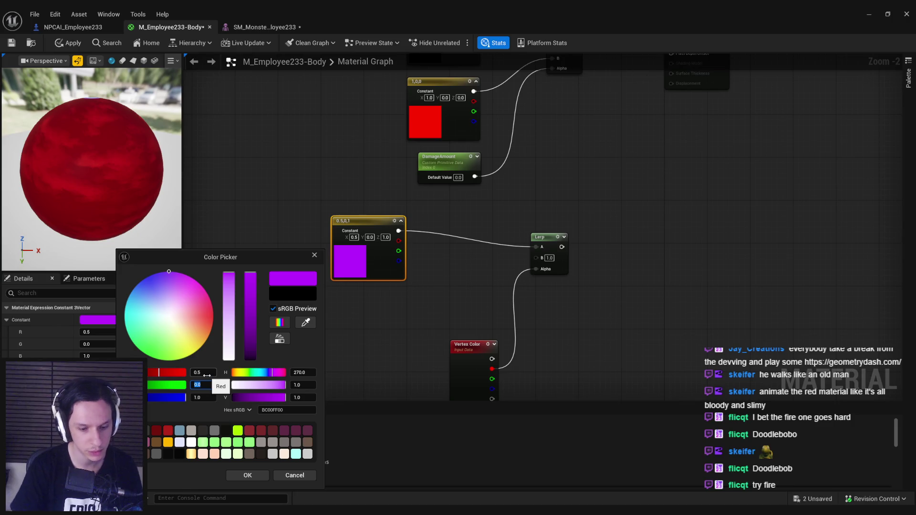
{"action": "key", "text": "Return"}
{"action": "left_click", "coordinate": [248, 476]}
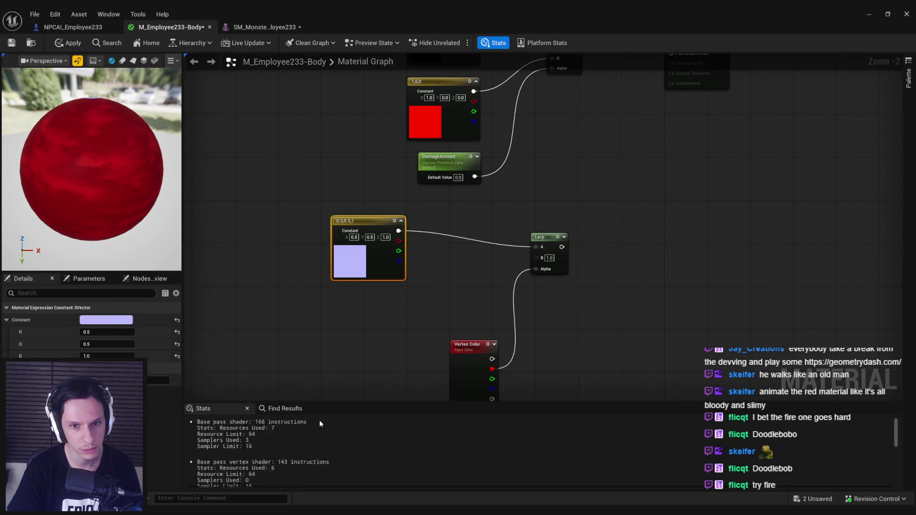
{"action": "left_click_drag", "start_coordinate": [367, 265], "coordinate": [379, 267]}
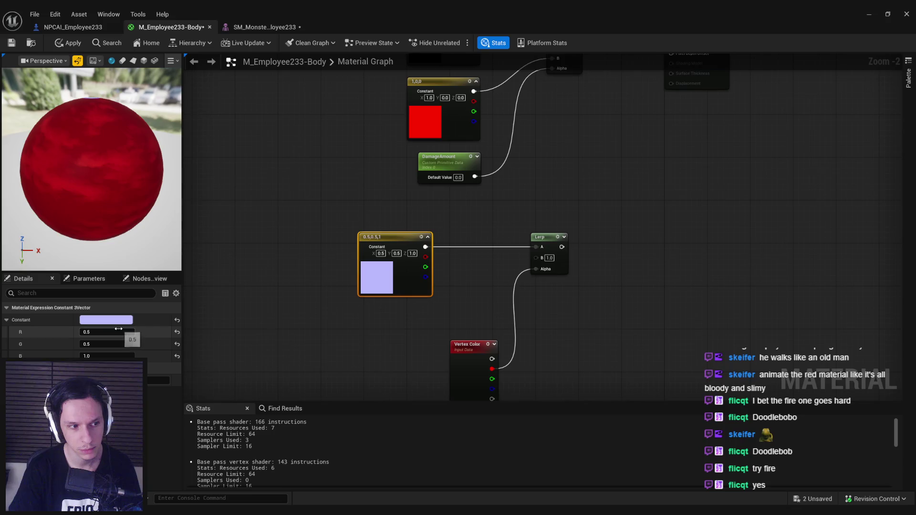
Review the constants, select the TexCoord node, and open the Texture Sample's texture list.
{"action": "left_click_drag", "start_coordinate": [562, 247], "coordinate": [562, 427]}
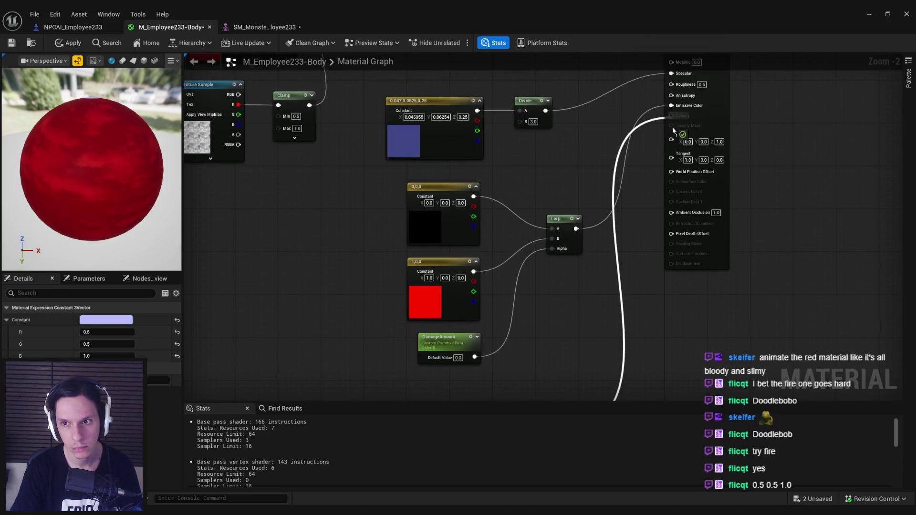
{"action": "left_click_drag", "start_coordinate": [474, 206], "coordinate": [493, 98]}
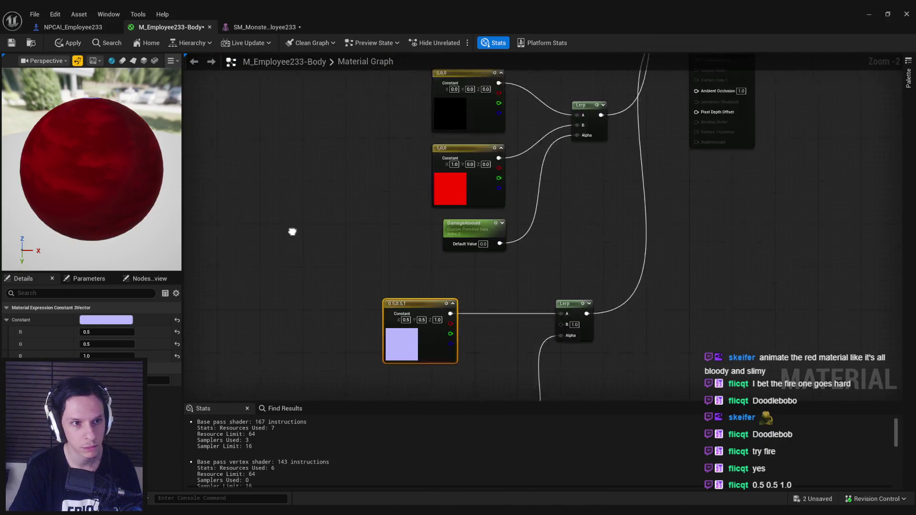
{"action": "left_click_drag", "start_coordinate": [293, 231], "coordinate": [299, 149]}
{"action": "left_click_drag", "start_coordinate": [404, 265], "coordinate": [404, 243]}
{"action": "scroll", "coordinate": [333, 183], "scroll_direction": "down", "scroll_amount": 1}
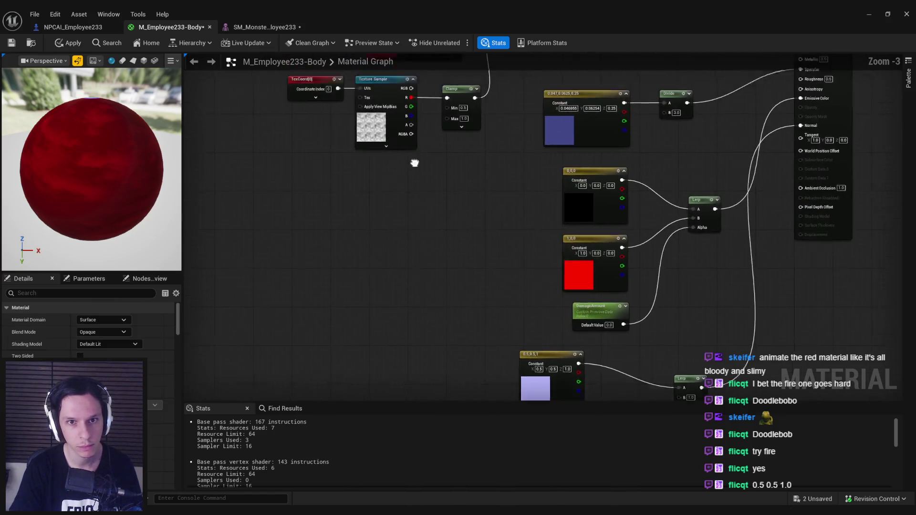
{"action": "left_click", "coordinate": [338, 157]}
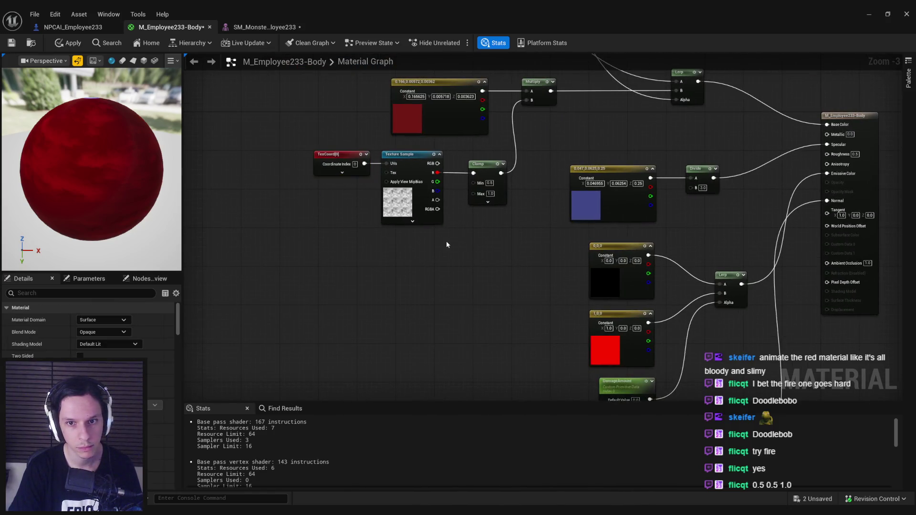
{"action": "left_click_drag", "start_coordinate": [447, 245], "coordinate": [368, 126]}
{"action": "left_click", "coordinate": [162, 429]}
{"action": "scroll", "coordinate": [187, 369], "scroll_direction": "down", "scroll_amount": 10}
{"action": "scroll", "coordinate": [187, 368], "scroll_direction": "up", "scroll_amount": 5}
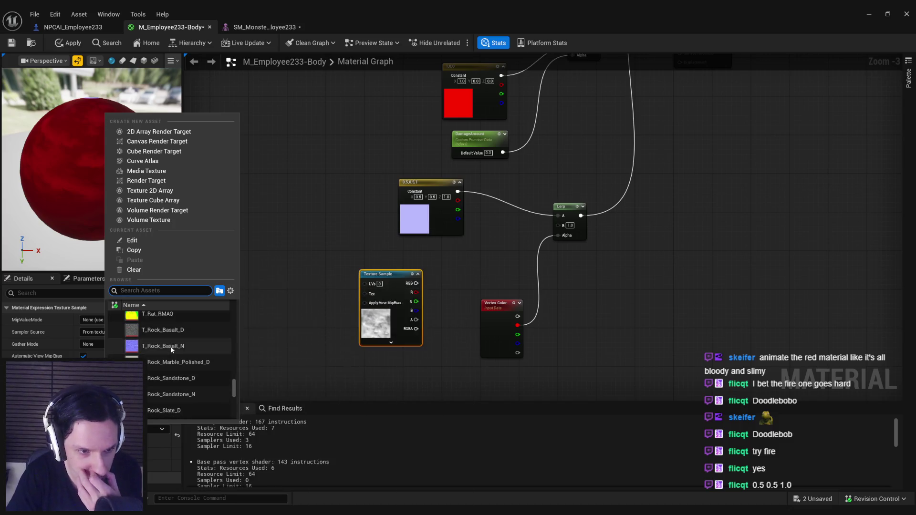
Wire T_Rock_Basalt_N into the Lerp's B input and set its Maximum Texture Size to 256.
{"action": "left_click", "coordinate": [171, 345]}
{"action": "left_click_drag", "start_coordinate": [559, 228], "coordinate": [558, 225]}
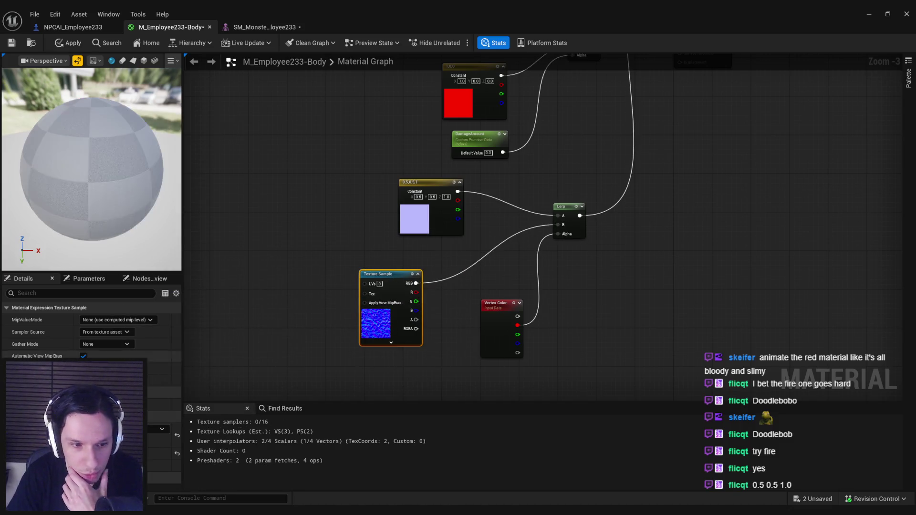
{"action": "double_click", "coordinate": [376, 323]}
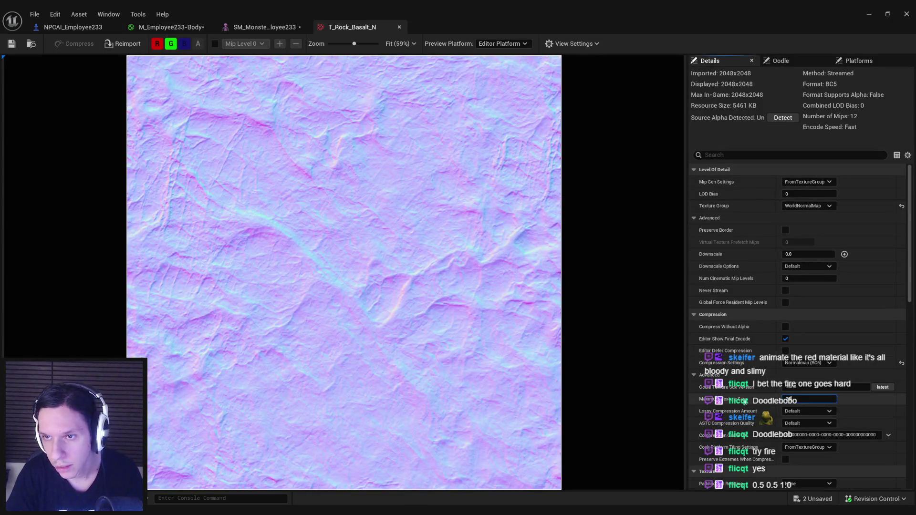
{"action": "type", "text": "6"}
{"action": "key", "text": "Return"}
{"action": "key", "text": "Return"}
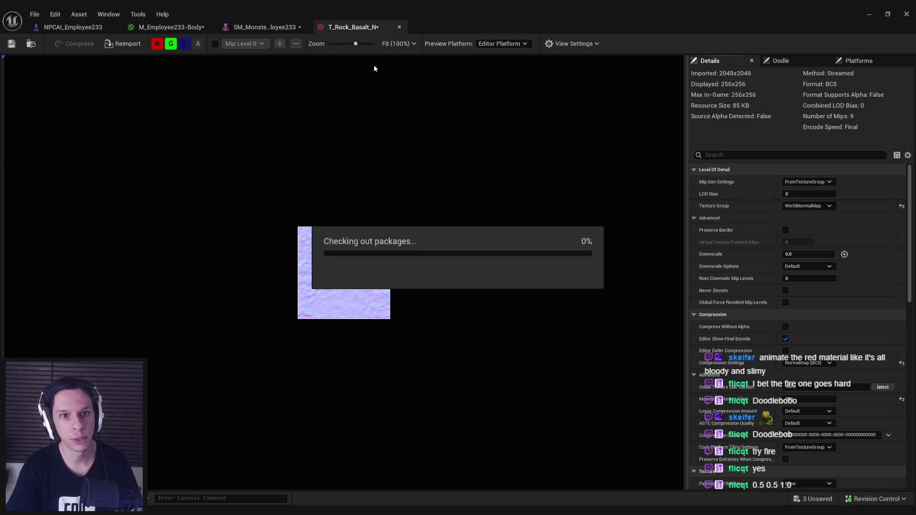
Check out the texture package and return to the NPCAI_Employee233 blueprint.
{"action": "left_click", "coordinate": [399, 27]}
{"action": "left_click", "coordinate": [160, 28]}
{"action": "left_click", "coordinate": [73, 27]}
{"action": "scroll", "coordinate": [311, 77], "scroll_direction": "up", "scroll_amount": 3}
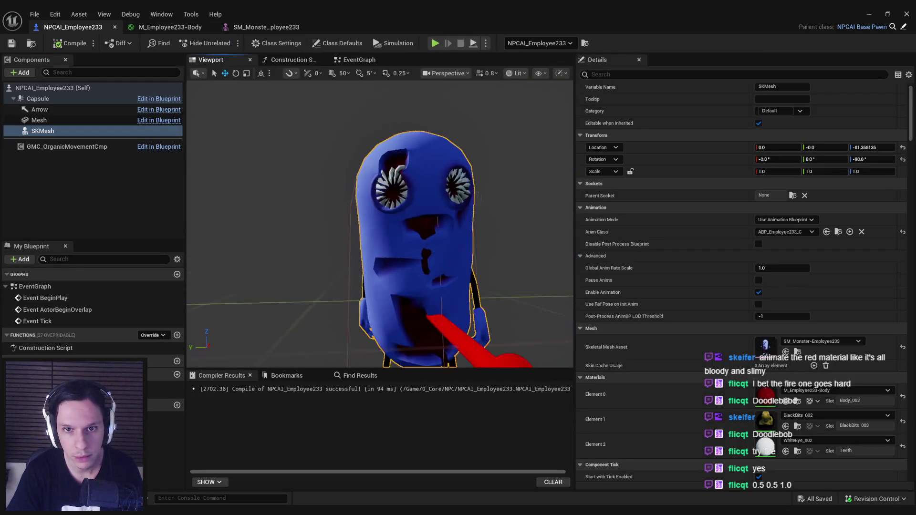
Paste the 3×3 tiling TexCoord node and connect it to the Texture Sample's UVs.
{"action": "left_click", "coordinate": [272, 29]}
{"action": "mouse_move", "coordinate": [395, 184]}
{"action": "left_mouse_down"}
{"action": "mouse_move", "coordinate": [395, 143]}
{"action": "mouse_move", "coordinate": [395, 200]}
{"action": "mouse_move", "coordinate": [395, 171]}
{"action": "left_mouse_up"}
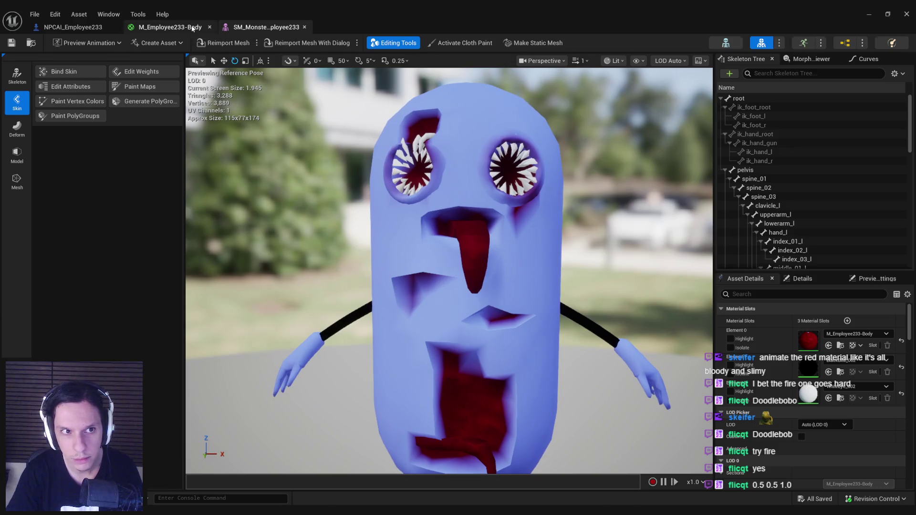
{"action": "left_click", "coordinate": [192, 28]}
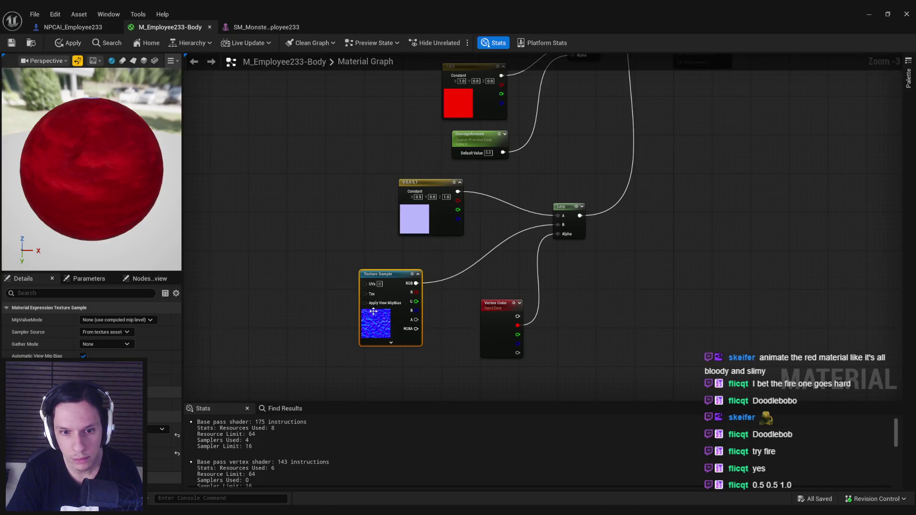
{"action": "key", "text": "Home"}
{"action": "key", "text": "ctrl+v"}
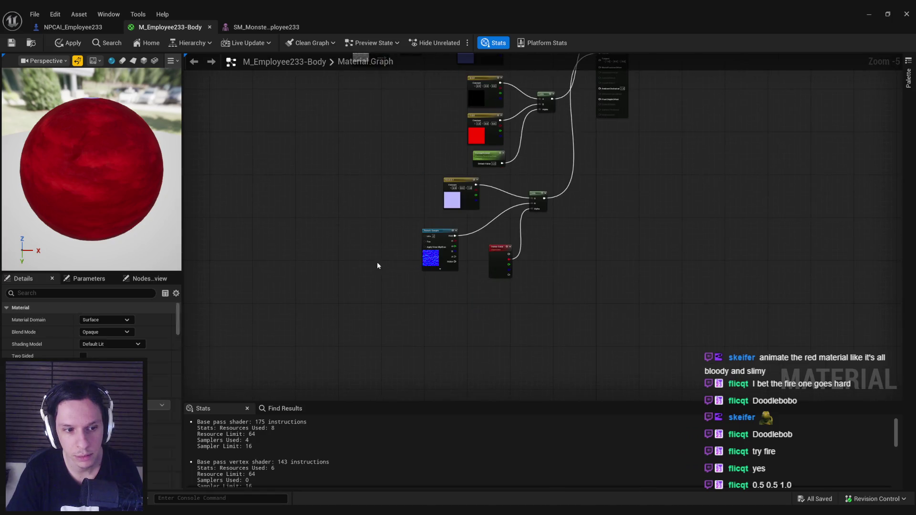
{"action": "scroll", "coordinate": [377, 262], "scroll_direction": "up", "scroll_amount": 4}
{"action": "left_click_drag", "start_coordinate": [428, 285], "coordinate": [495, 216]}
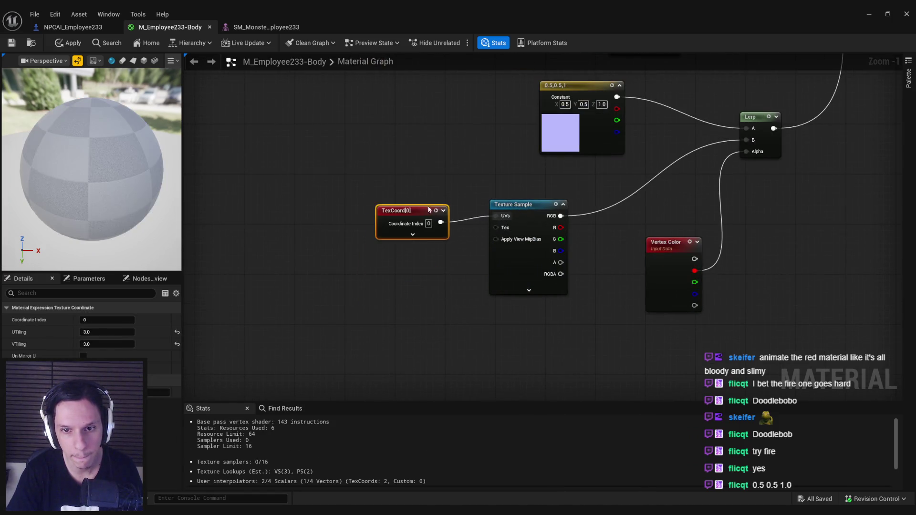
{"action": "left_click", "coordinate": [373, 226]}
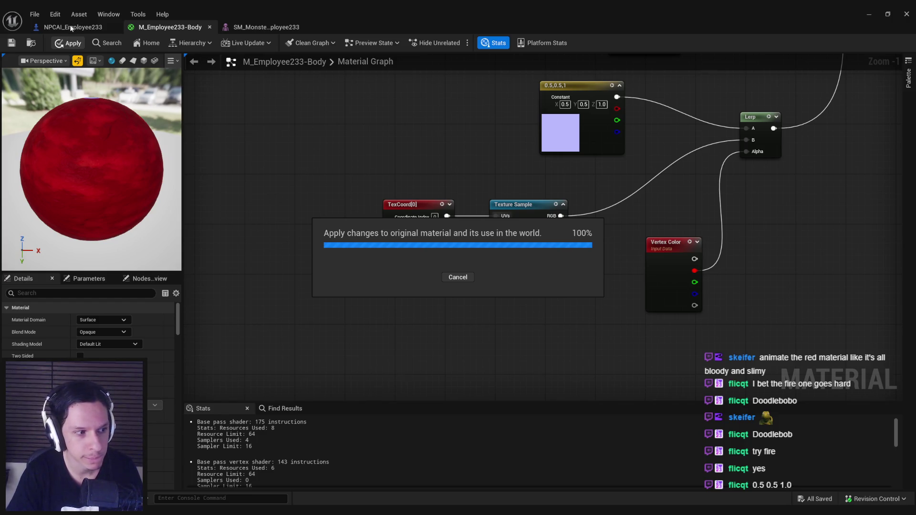
Check the character with the applied material and reopen the Texture Sample's texture list.
{"action": "left_click", "coordinate": [71, 27]}
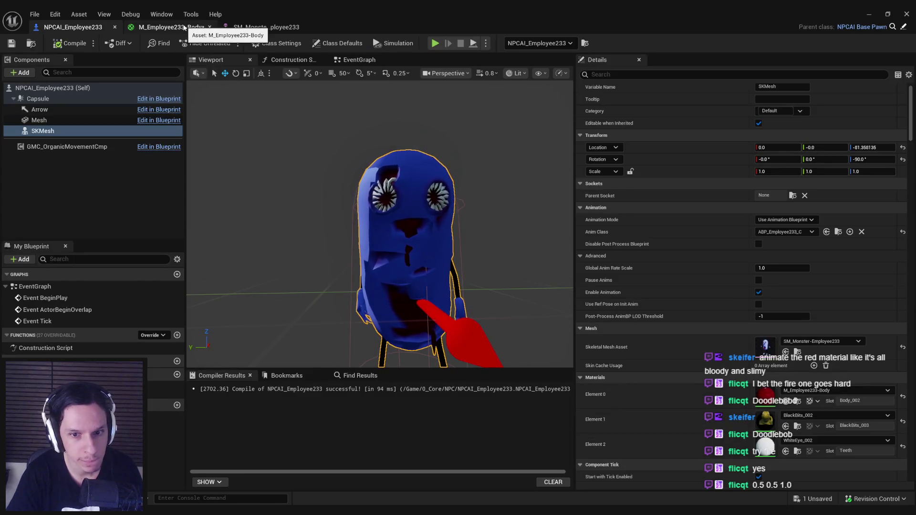
{"action": "left_click", "coordinate": [184, 28]}
{"action": "left_click", "coordinate": [169, 403]}
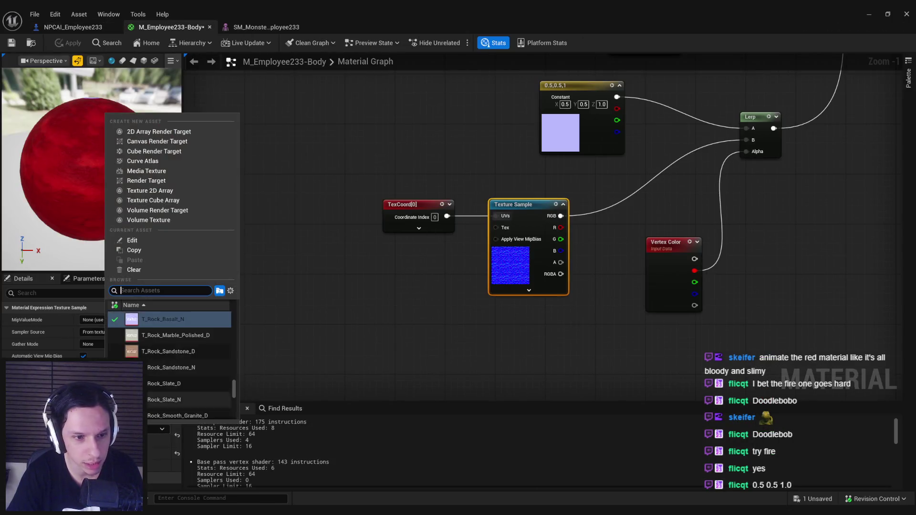
Swap the basalt normal map in the Texture Sample for a grainier ground normal map.
{"action": "scroll", "coordinate": [167, 362], "scroll_direction": "up", "scroll_amount": 3}
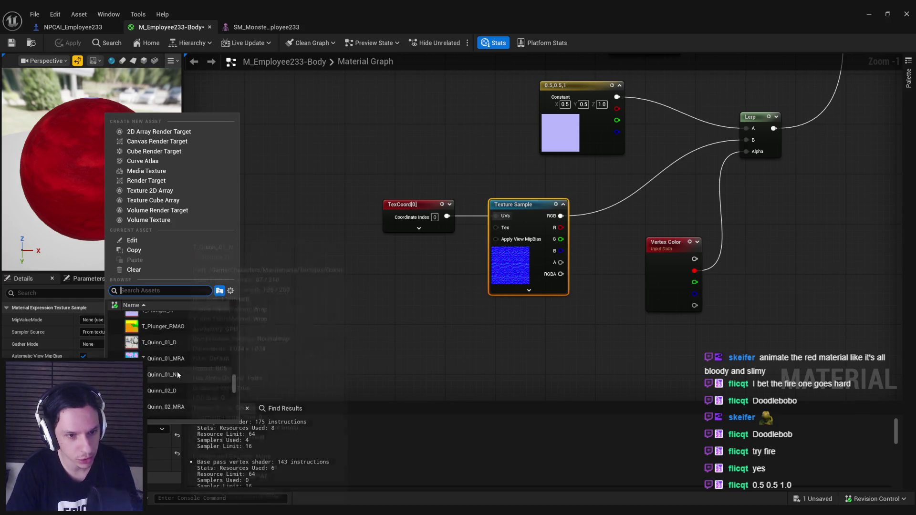
{"action": "left_click", "coordinate": [187, 371]}
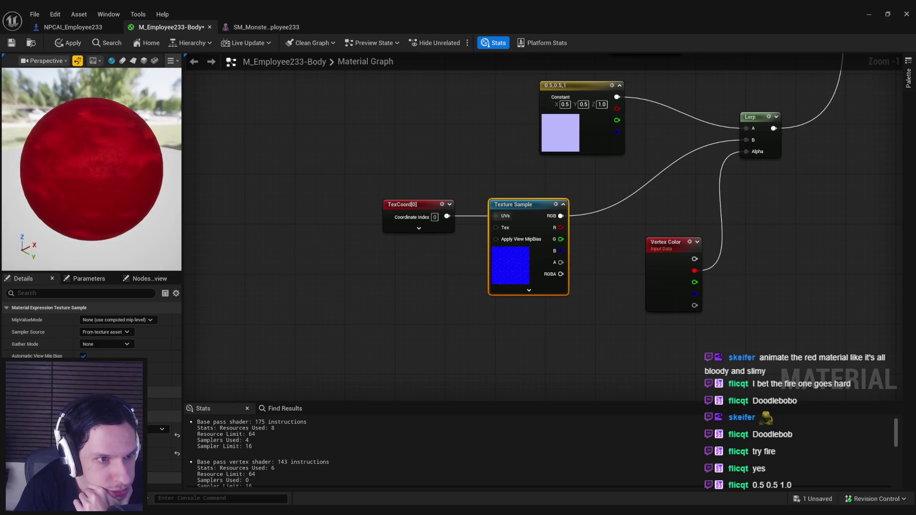
{"action": "left_click", "coordinate": [157, 429]}
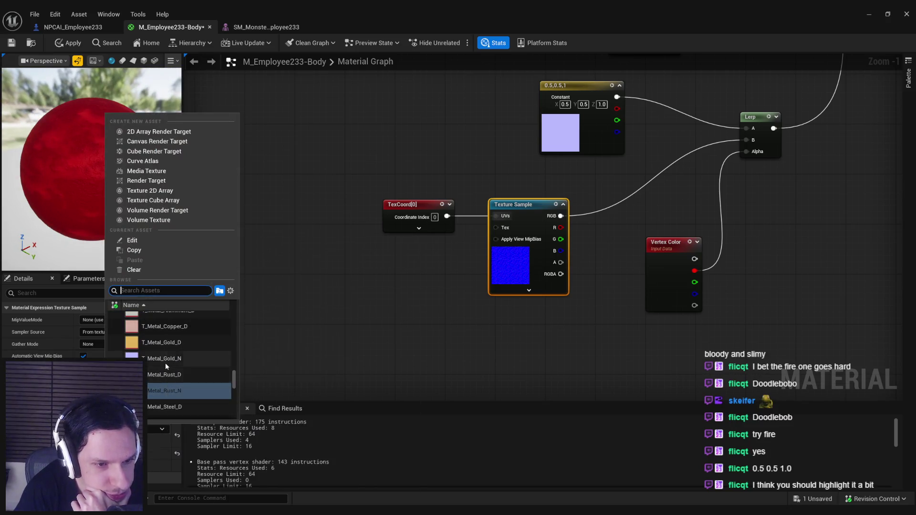
{"action": "scroll", "coordinate": [177, 369], "scroll_direction": "up", "scroll_amount": 5}
{"action": "scroll", "coordinate": [192, 379], "scroll_direction": "up", "scroll_amount": 5}
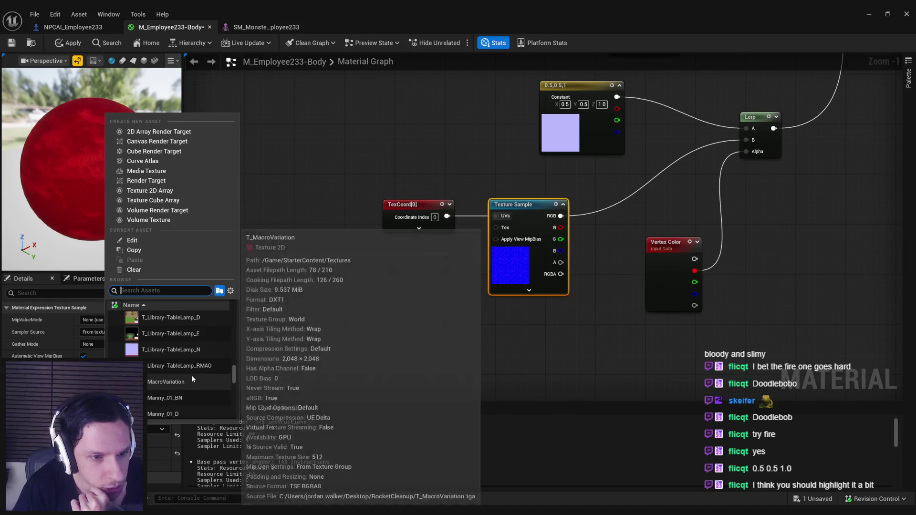
{"action": "scroll", "coordinate": [191, 375], "scroll_direction": "up", "scroll_amount": 5}
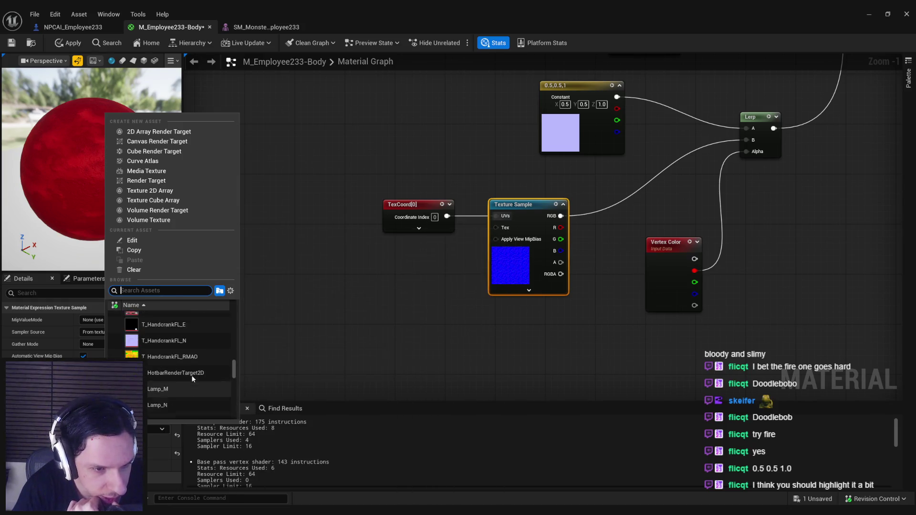
{"action": "left_click", "coordinate": [182, 378]}
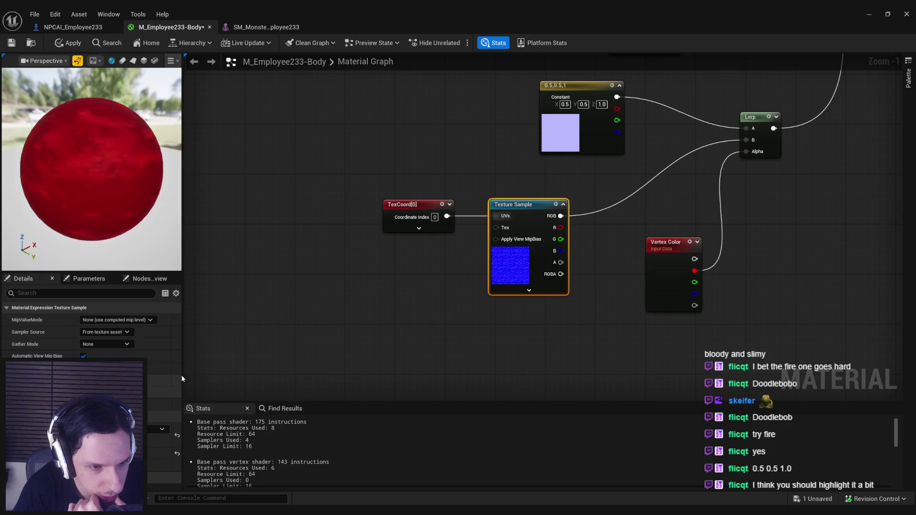
{"action": "left_click_drag", "start_coordinate": [110, 225], "coordinate": [144, 224]}
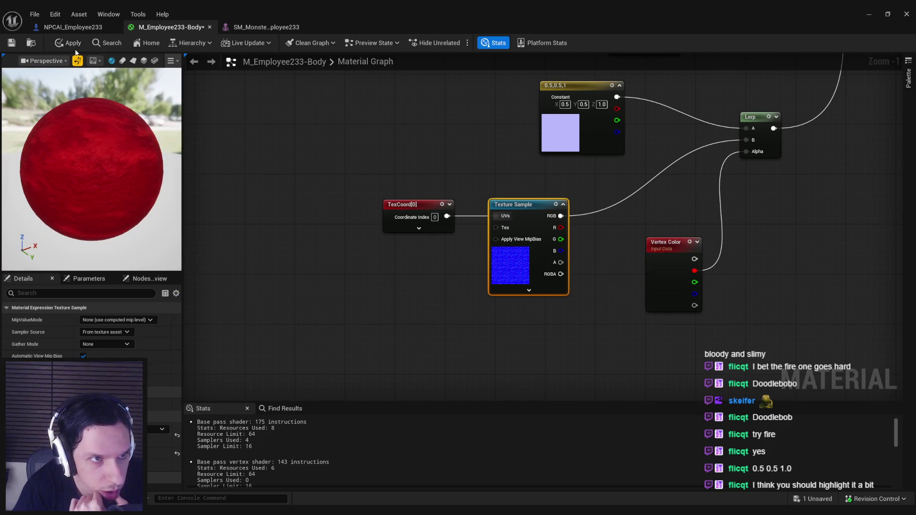
Apply the material and inspect the grainier surface on the monster's face and head in NPCAI_Employee233.
{"action": "left_click", "coordinate": [74, 27]}
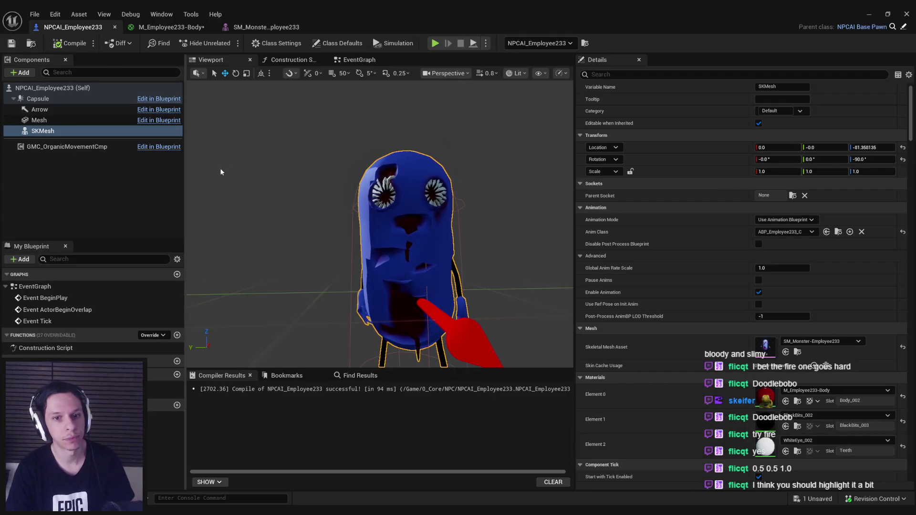
{"action": "left_click", "coordinate": [171, 27]}
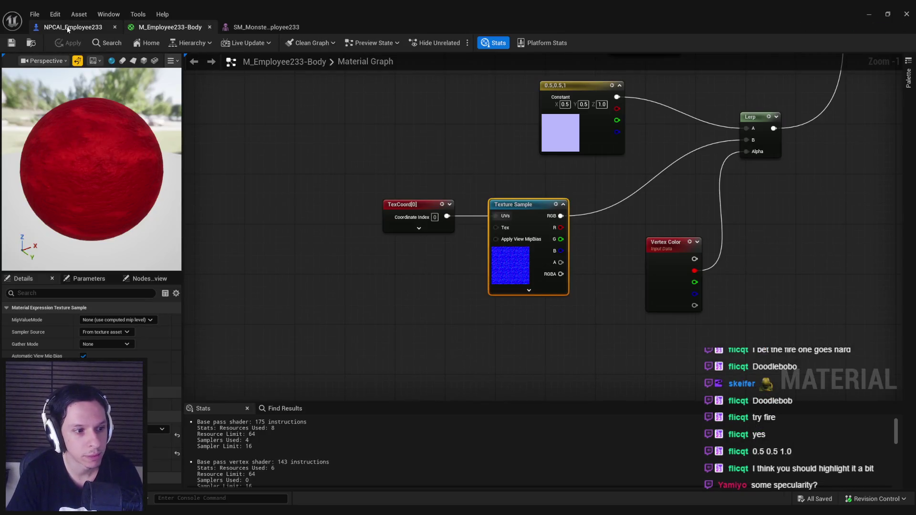
{"action": "left_click", "coordinate": [68, 27]}
{"action": "scroll", "coordinate": [380, 224], "scroll_direction": "up", "scroll_amount": 5}
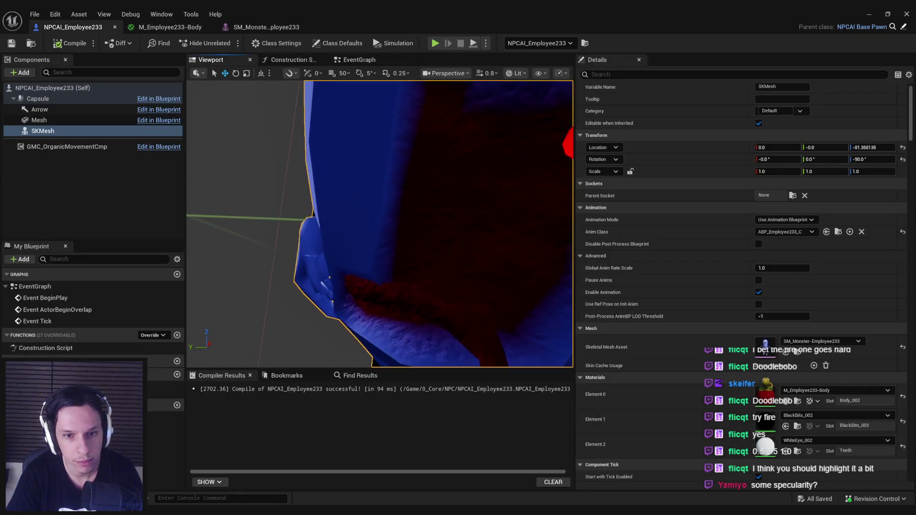
{"action": "scroll", "coordinate": [380, 224], "scroll_direction": "down", "scroll_amount": 3}
{"action": "scroll", "coordinate": [380, 225], "scroll_direction": "up", "scroll_amount": 3}
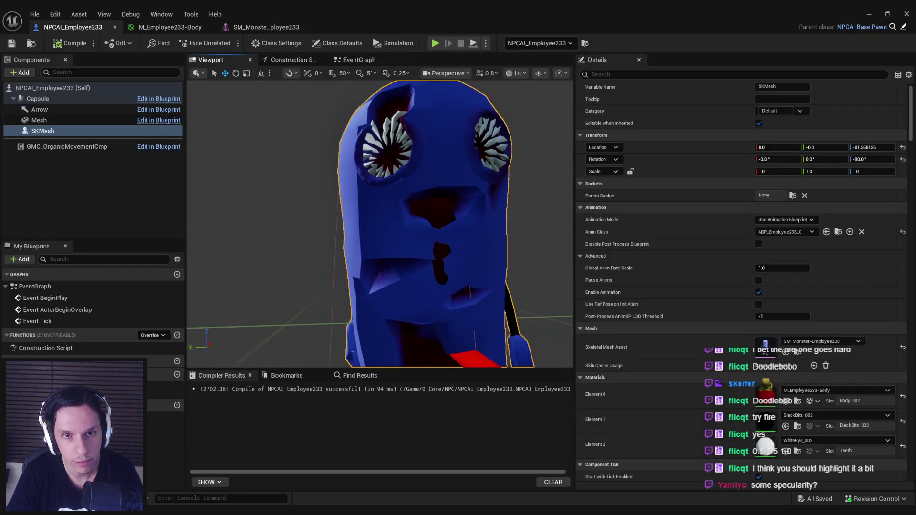
{"action": "left_click_drag", "start_coordinate": [379, 224], "coordinate": [380, 248]}
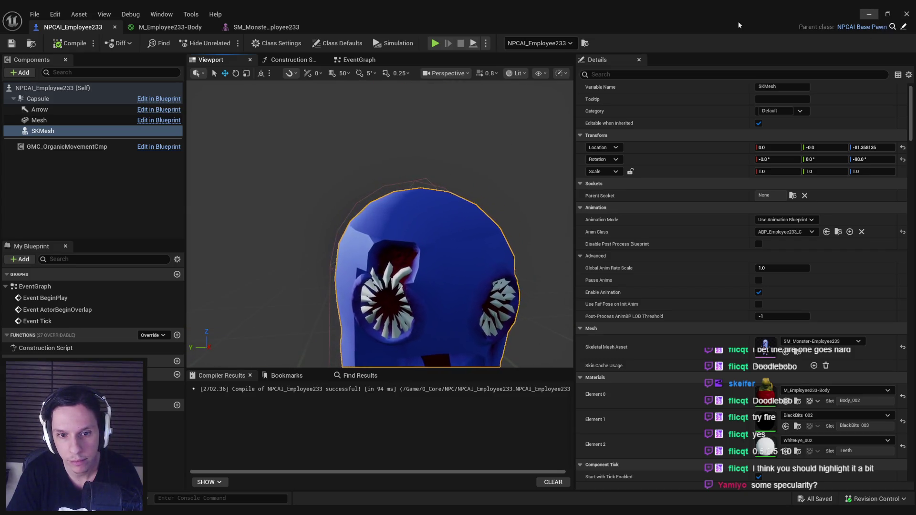
{"action": "left_click", "coordinate": [174, 28]}
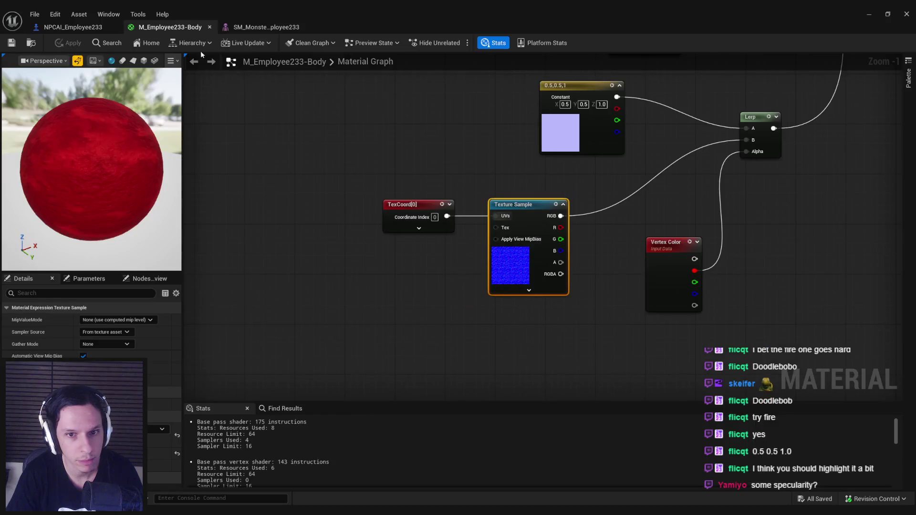
Drive Roughness from the vertex-colour Lerp, blending A 0.5 to B 0.2.
{"action": "key", "text": "Home"}
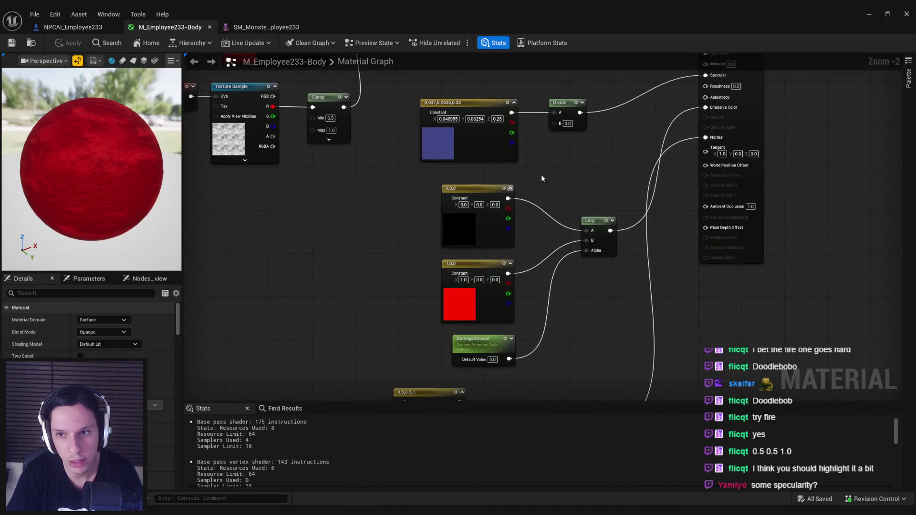
{"action": "scroll", "coordinate": [510, 285], "scroll_direction": "down", "scroll_amount": 4}
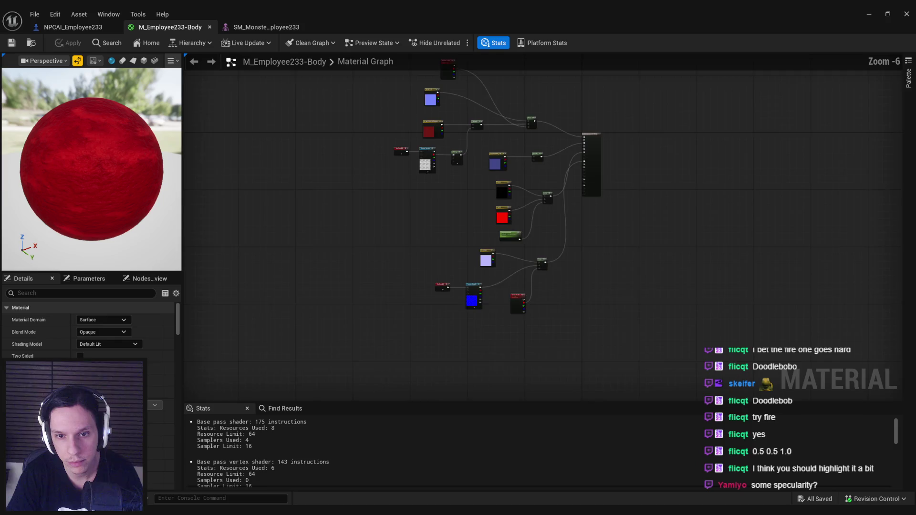
{"action": "left_click_drag", "start_coordinate": [419, 179], "coordinate": [522, 345]}
{"action": "scroll", "coordinate": [563, 320], "scroll_direction": "up", "scroll_amount": 2}
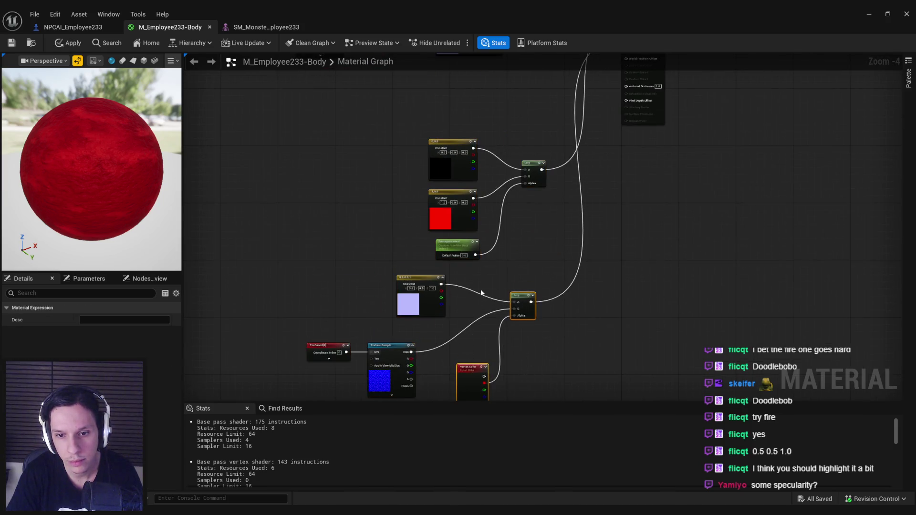
{"action": "key", "text": "Home"}
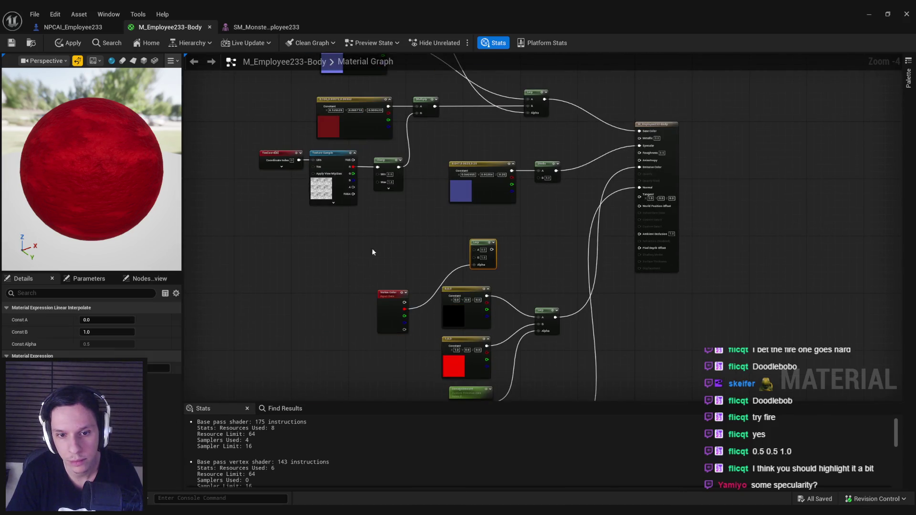
{"action": "left_click", "coordinate": [533, 279]}
{"action": "scroll", "coordinate": [476, 239], "scroll_direction": "up", "scroll_amount": 3}
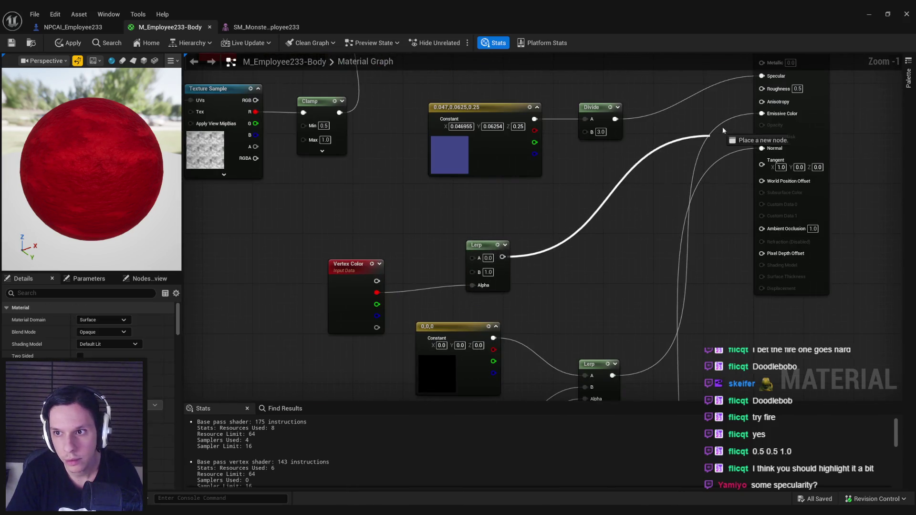
{"action": "left_click_drag", "start_coordinate": [766, 92], "coordinate": [764, 90]}
{"action": "type", "text": "0.5"}
{"action": "key", "text": "Tab"}
{"action": "type", "text": "0.2"}
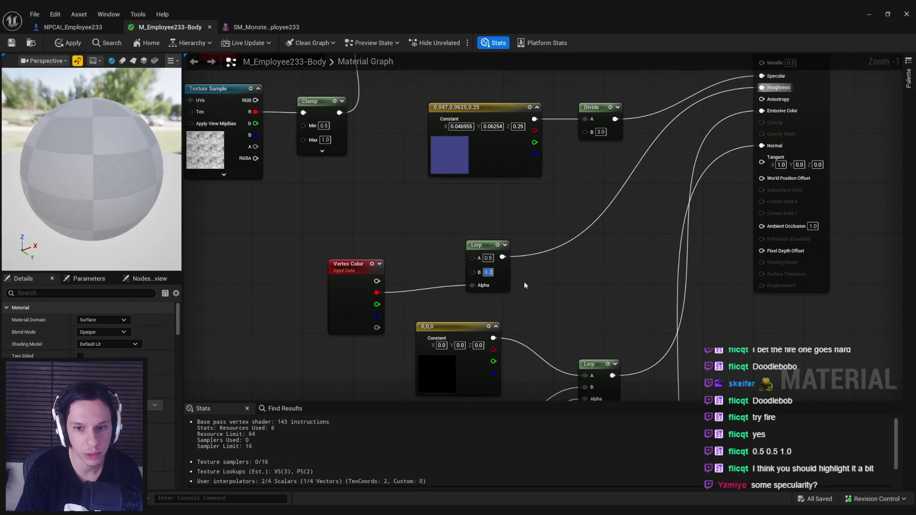
{"action": "left_click", "coordinate": [868, 16]}
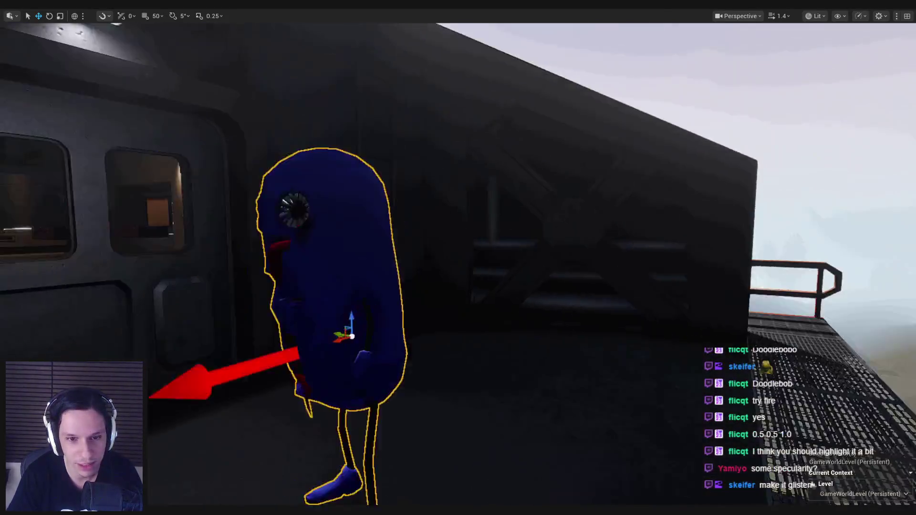
Play the level in PIE and walk the blue monster through the door.
{"action": "left_click_drag", "start_coordinate": [477, 174], "coordinate": [477, 174]}
{"action": "key", "text": "alt+p"}
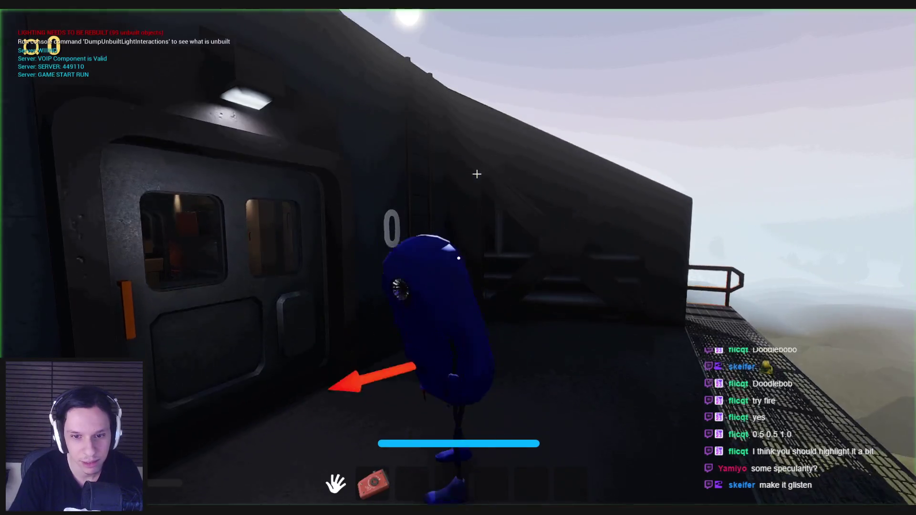
{"action": "key", "text": "w"}
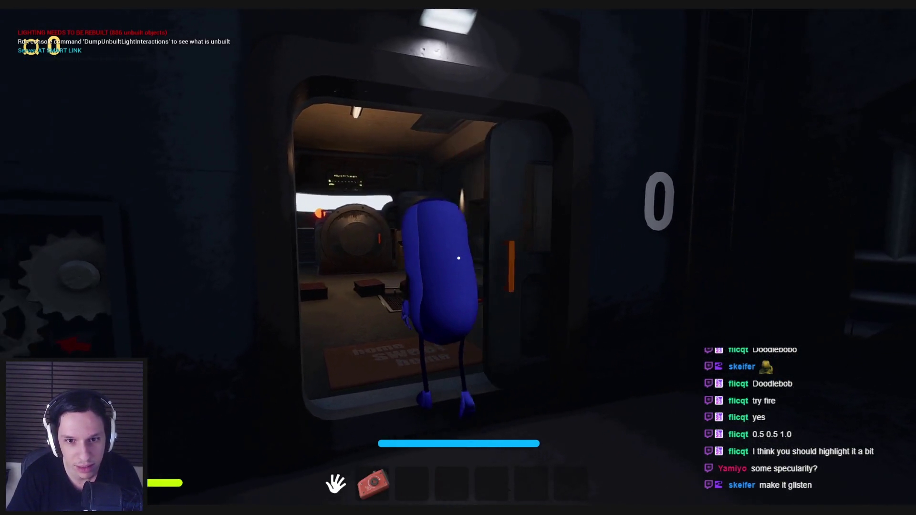
{"action": "key", "text": "Escape"}
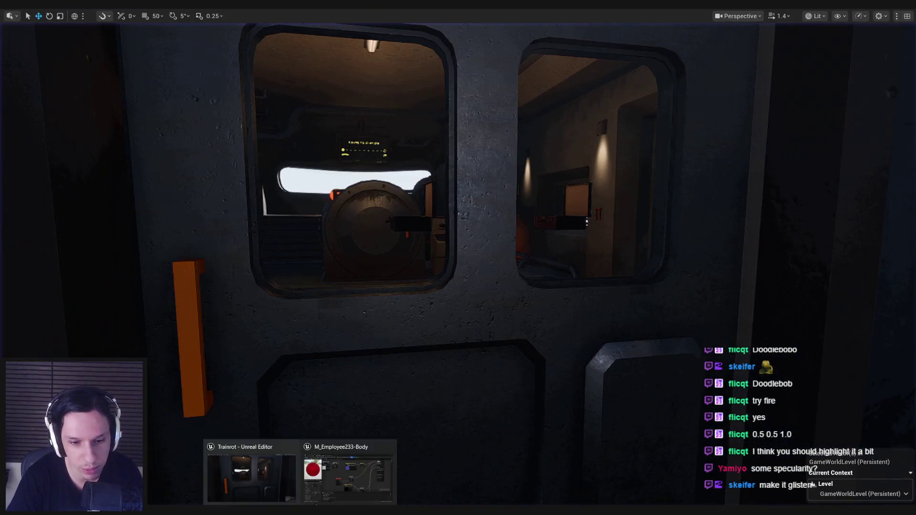
{"action": "key", "text": "alt+Tab"}
{"action": "scroll", "coordinate": [511, 293], "scroll_direction": "down", "scroll_amount": 2}
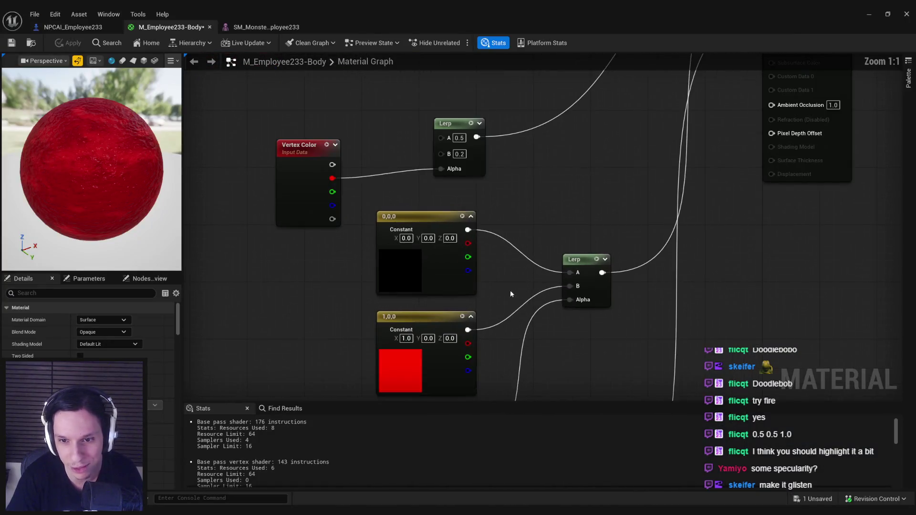
Set the lavender Constant3Vector's X and Y to 0, making it pure blue (0, 0, 1).
{"action": "left_click_drag", "start_coordinate": [456, 251], "coordinate": [408, 274]}
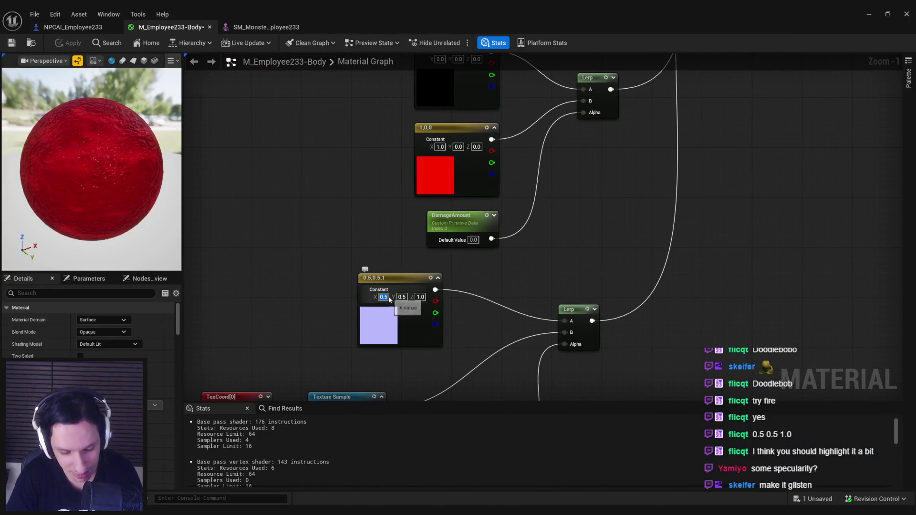
{"action": "type", "text": "0"}
{"action": "key", "text": "Tab"}
{"action": "type", "text": "0"}
{"action": "key", "text": "Return"}
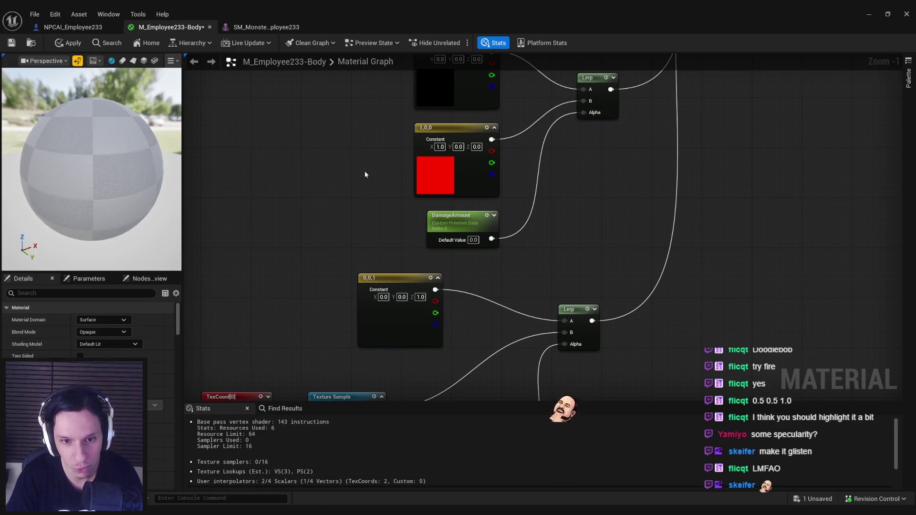
{"action": "left_click", "coordinate": [869, 16]}
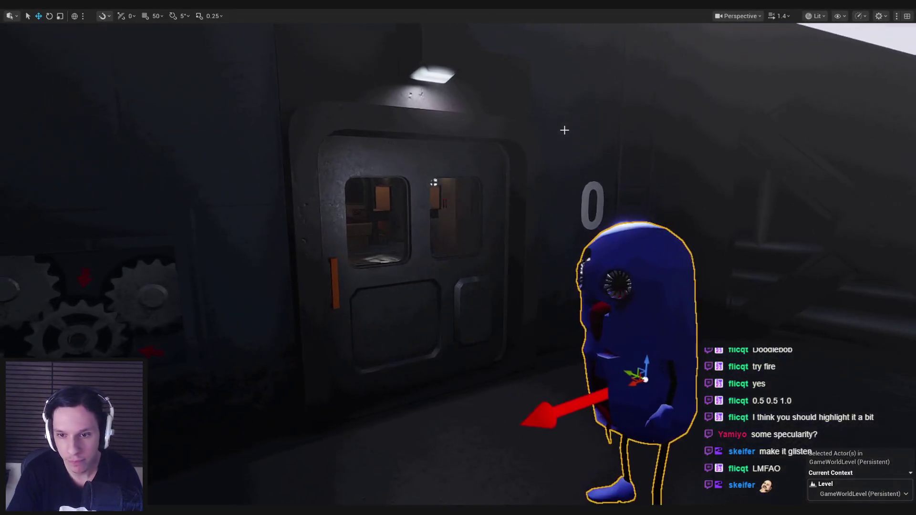
Start a play session and walk through the doorway to the machine room and balcony.
{"action": "key", "text": "alt+p"}
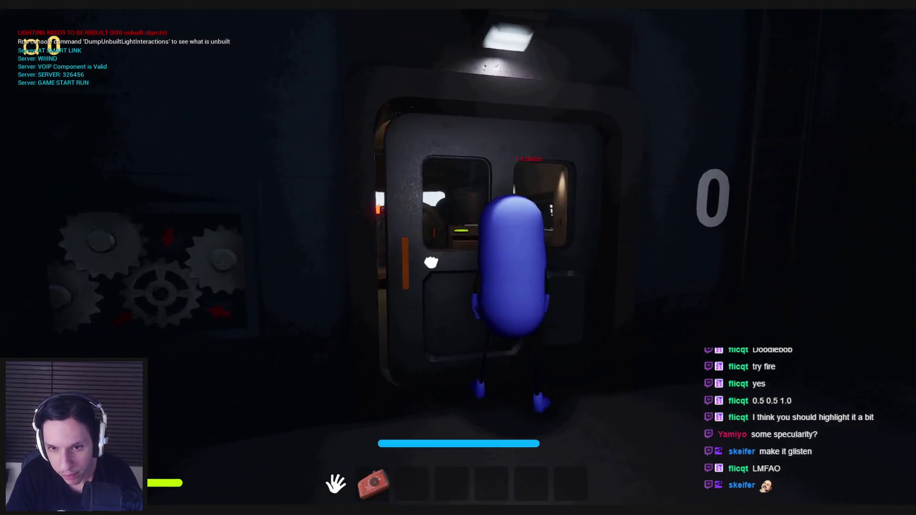
{"action": "key", "text": "e"}
{"action": "key", "text": "w"}
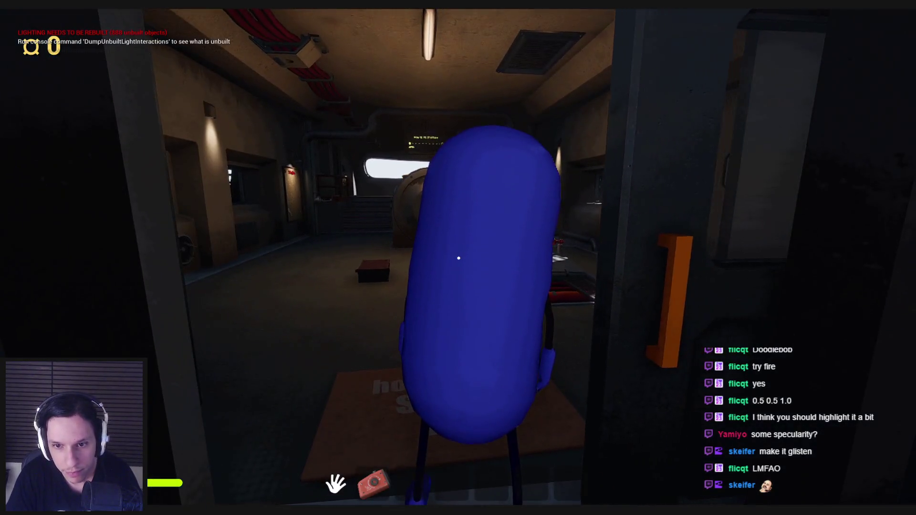
{"action": "key", "text": "s"}
{"action": "key", "text": "w"}
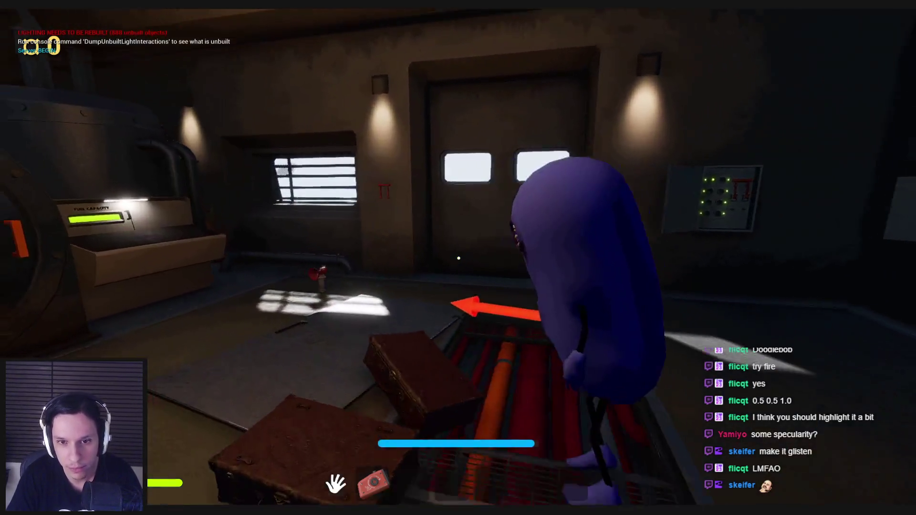
{"action": "key", "text": "s"}
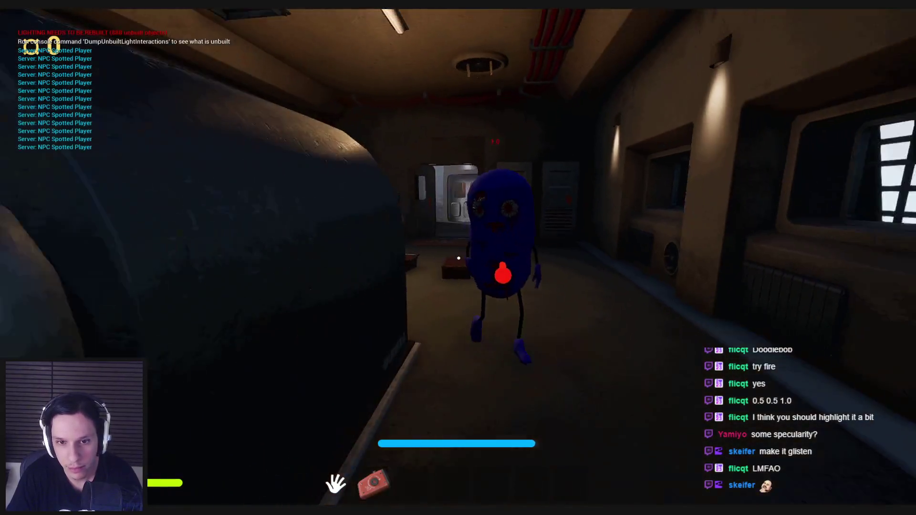
{"action": "key", "text": "w"}
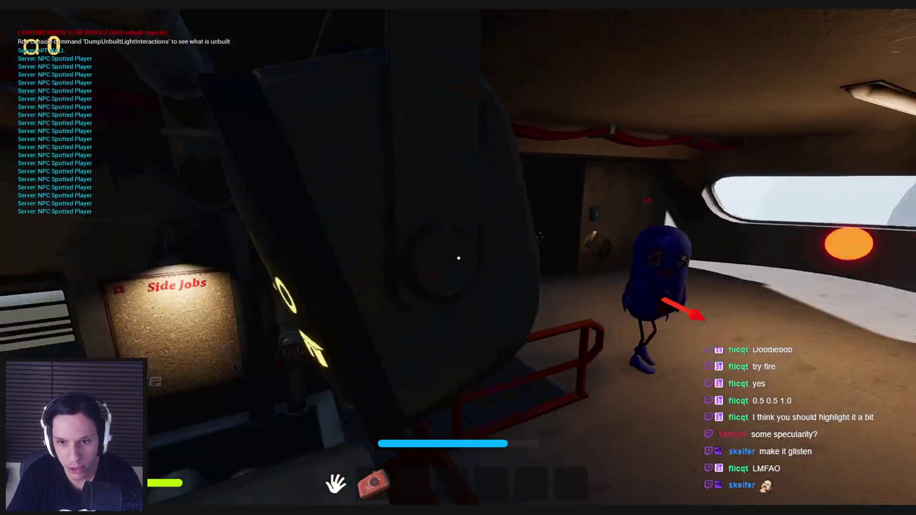
{"action": "key", "text": "w"}
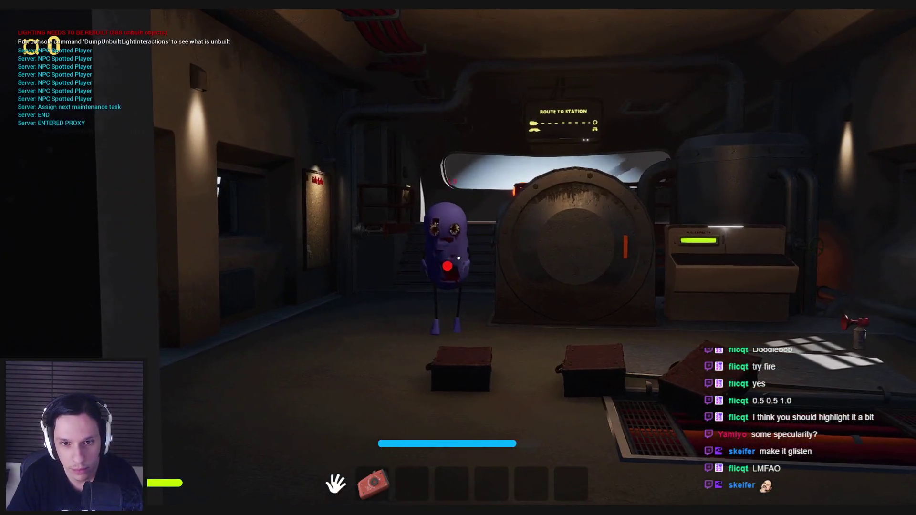
{"action": "key", "text": "s"}
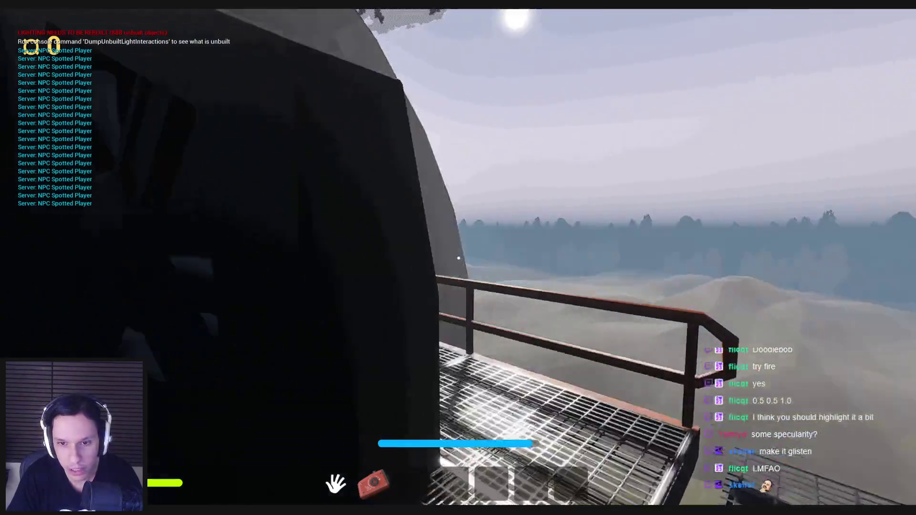
{"action": "key", "text": "w"}
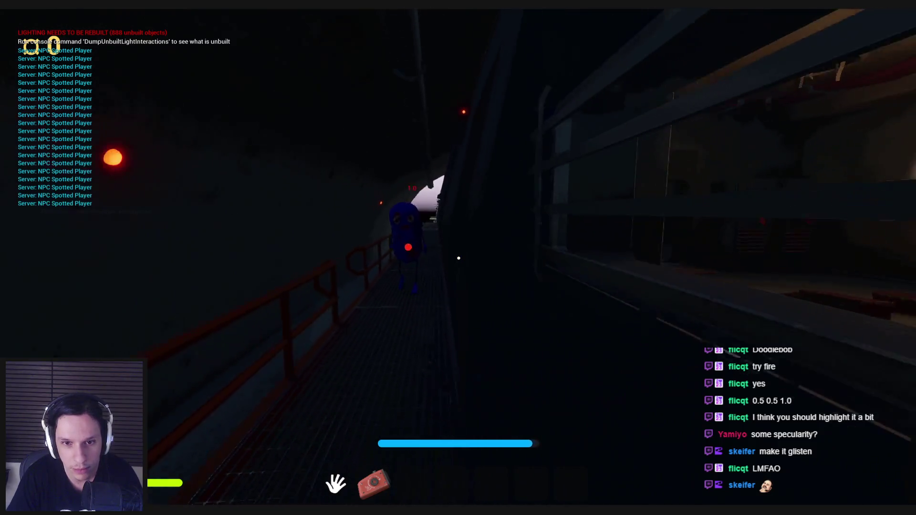
Walk past the parked car, along the grated walkway and down the red-carpeted corridor.
{"action": "key", "text": "w"}
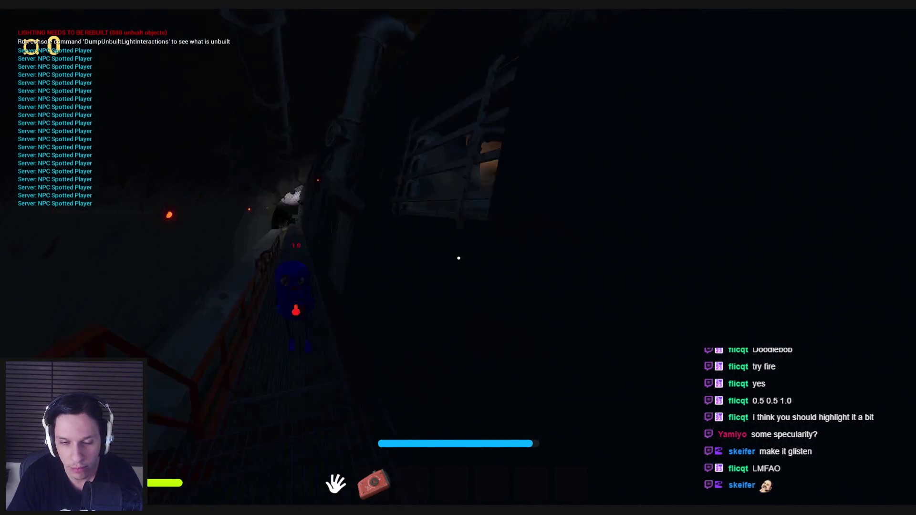
{"action": "key", "text": "w"}
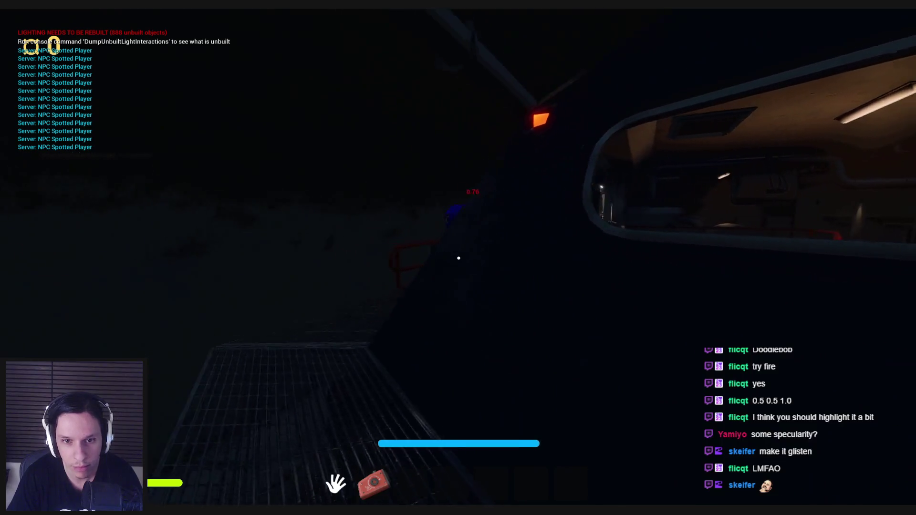
{"action": "key", "text": "w"}
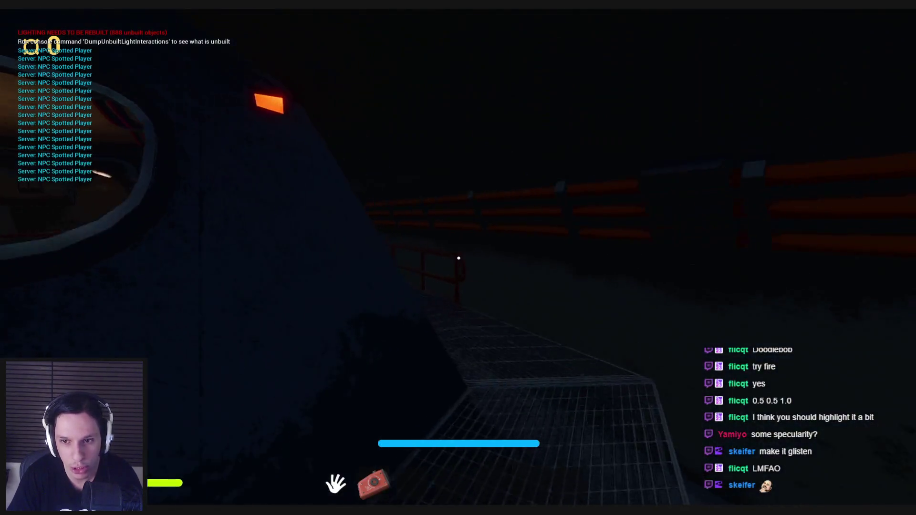
{"action": "key", "text": "w"}
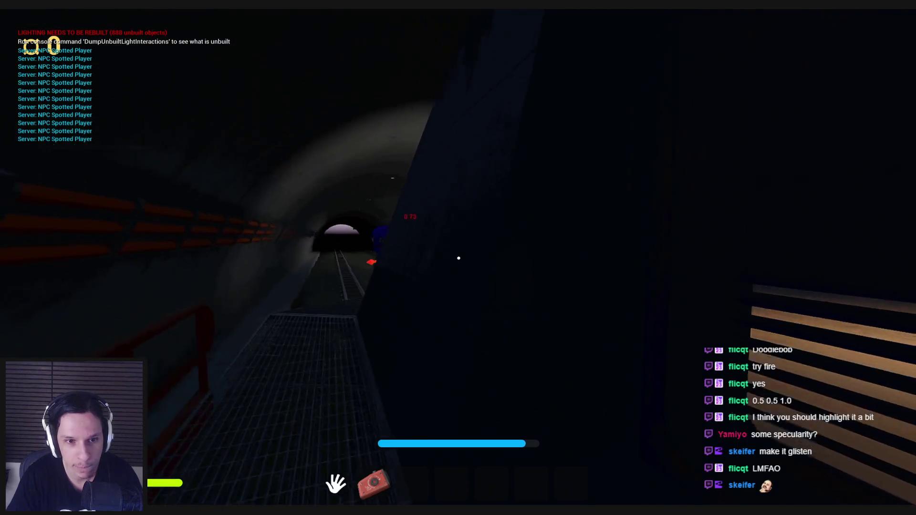
{"action": "key", "text": "w"}
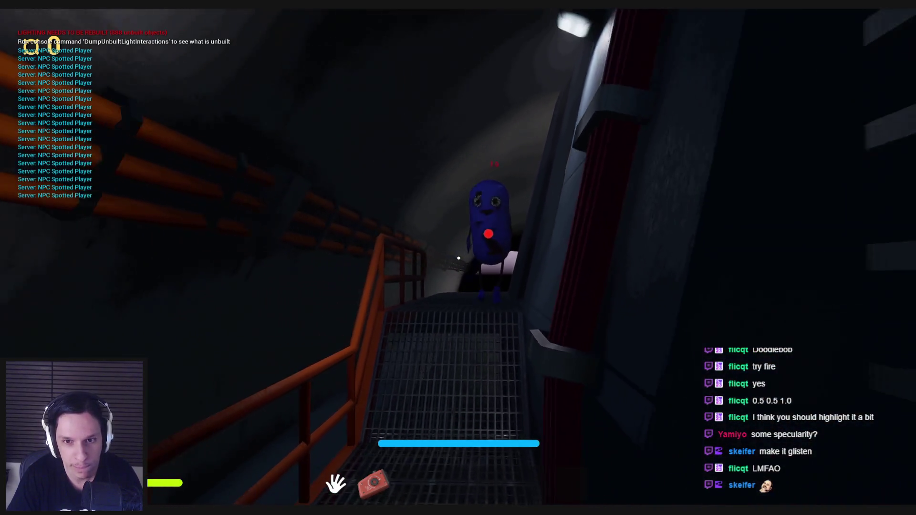
{"action": "key", "text": "w"}
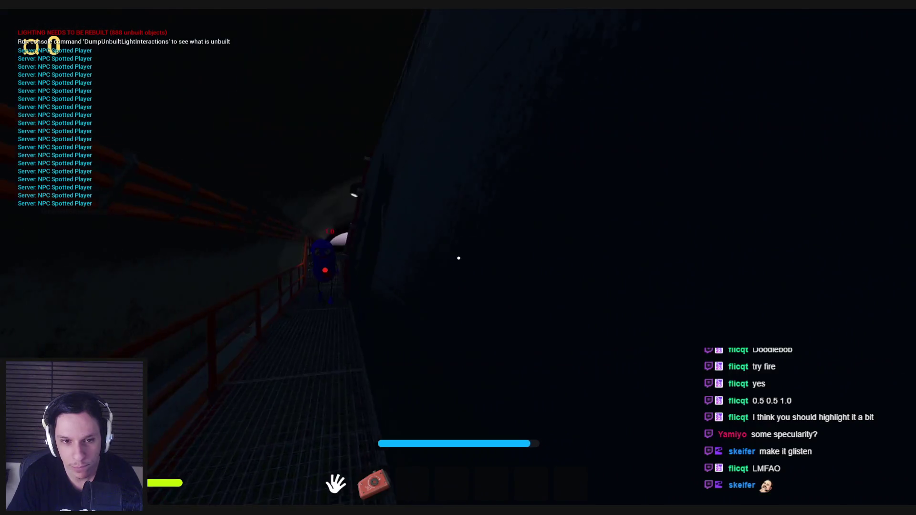
{"action": "key", "text": "s"}
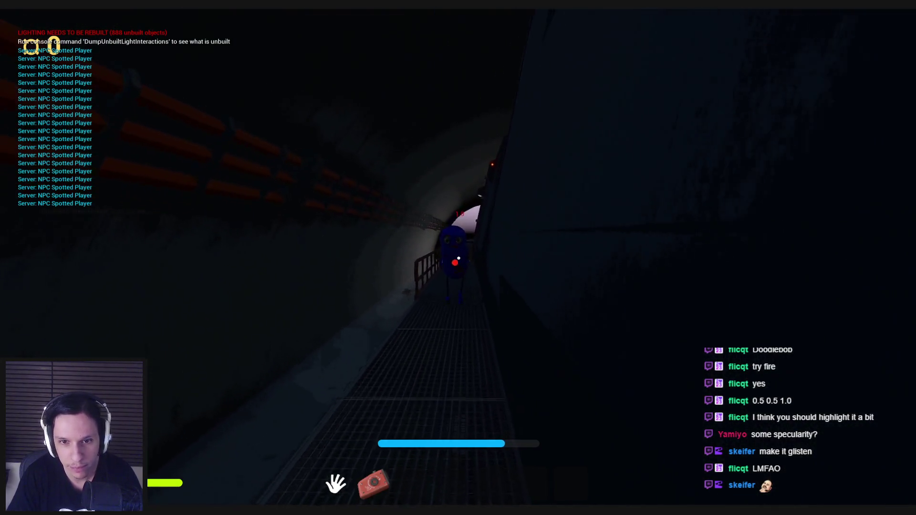
{"action": "key", "text": "w"}
{"action": "key", "text": "w"}
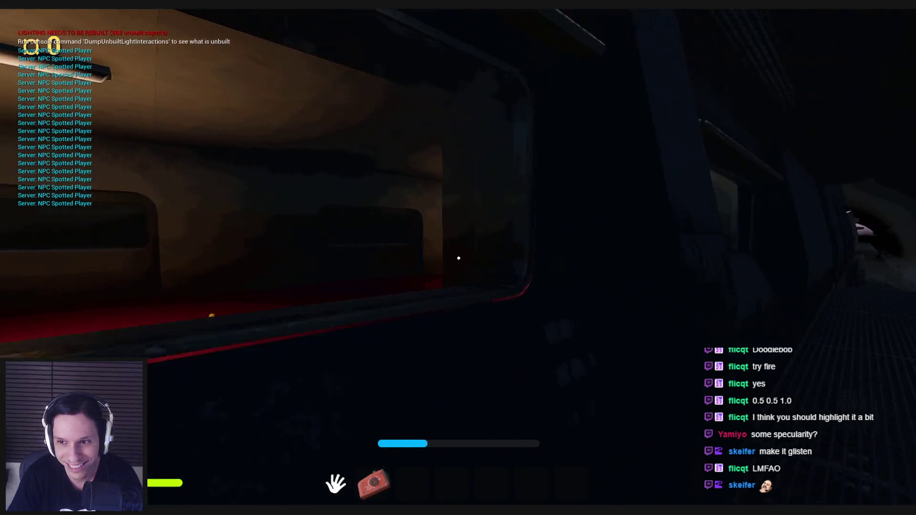
{"action": "key", "text": "w"}
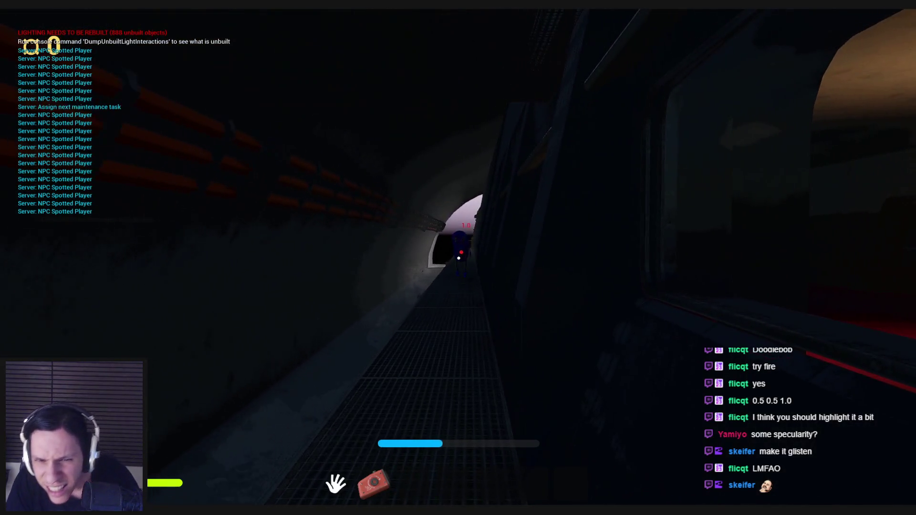
{"action": "key", "text": "w"}
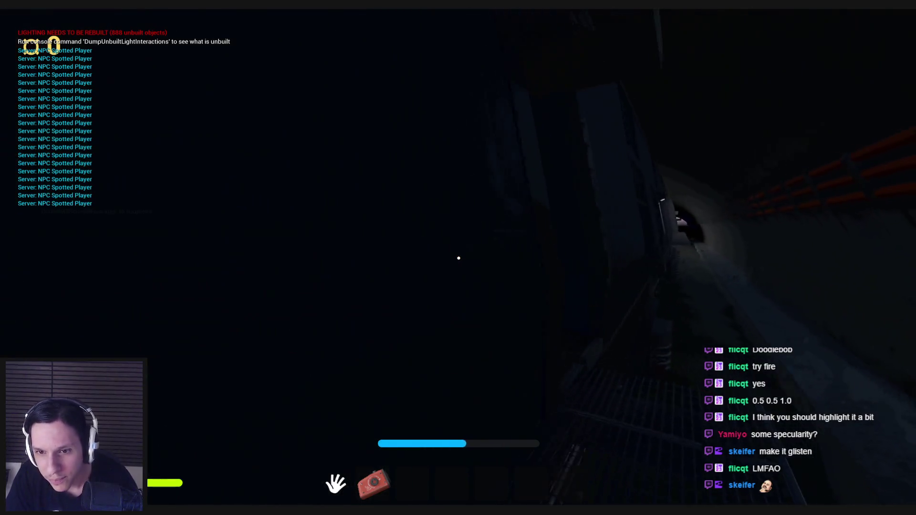
{"action": "key", "text": "w"}
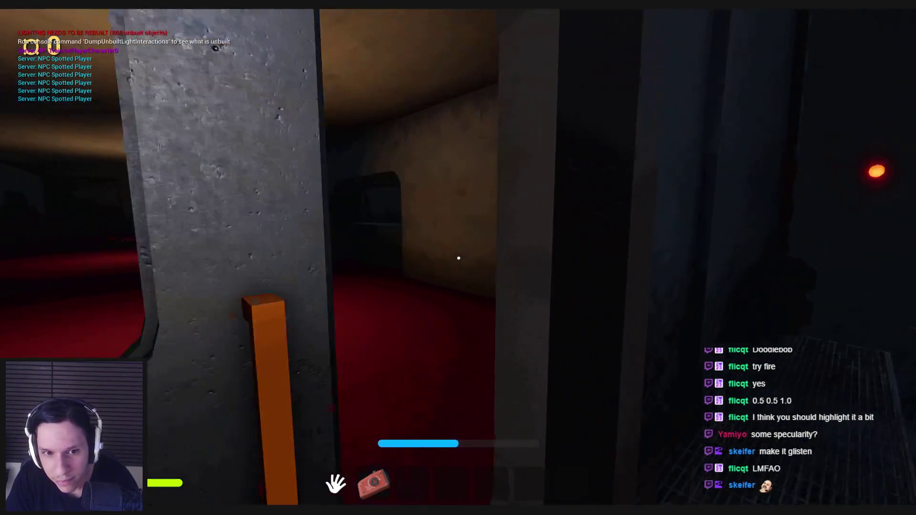
{"action": "key", "text": "w"}
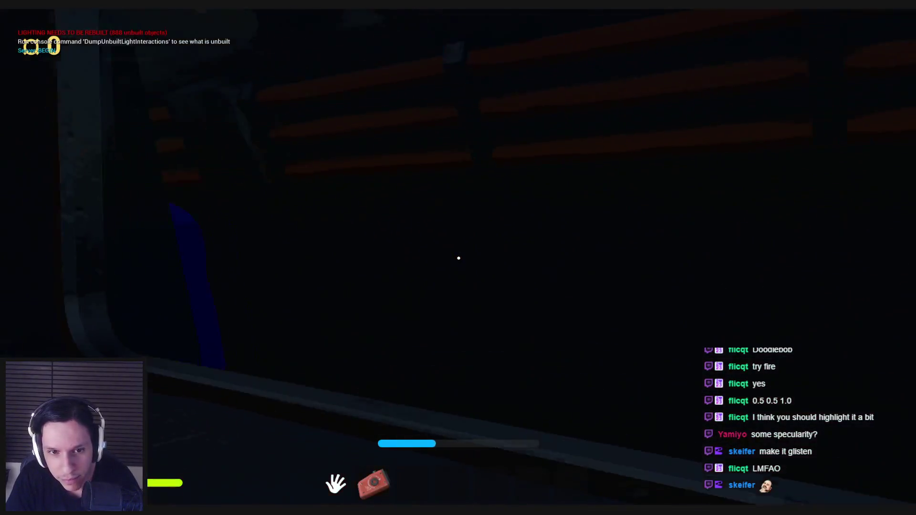
{"action": "key", "text": "w"}
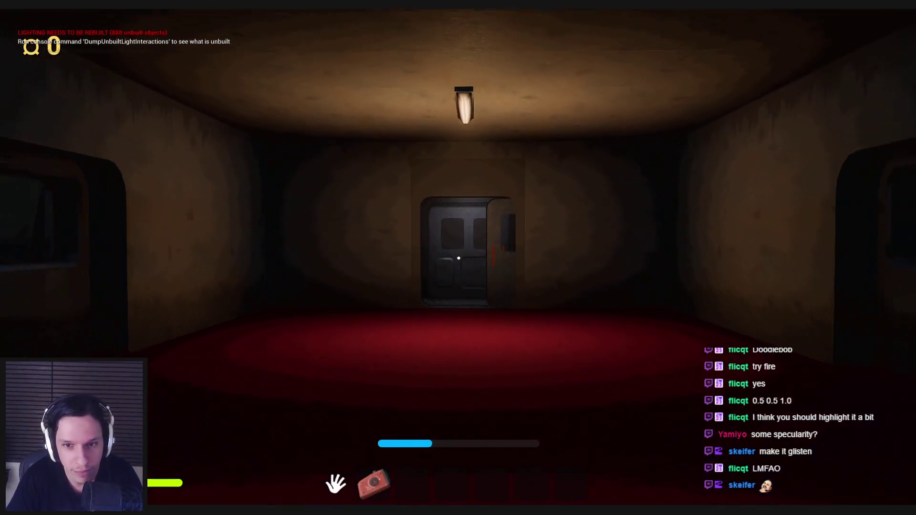
{"action": "key", "text": "w"}
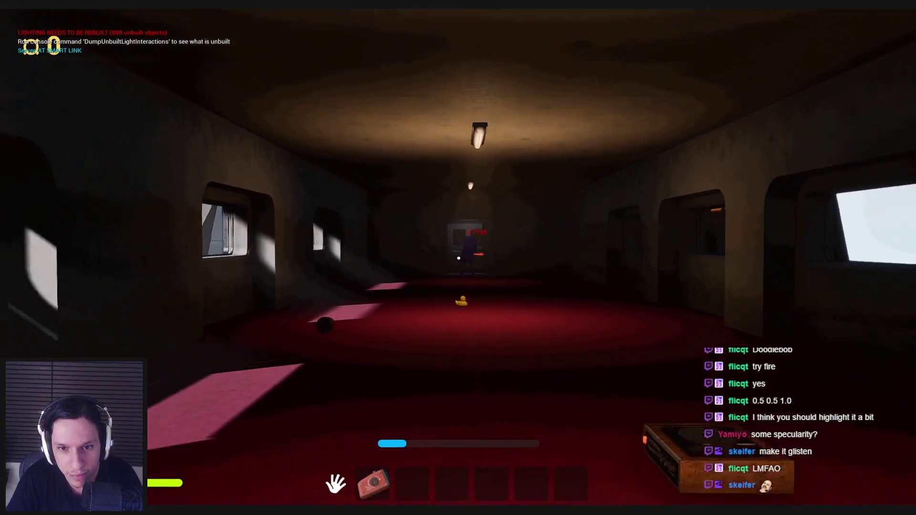
{"action": "key", "text": "w"}
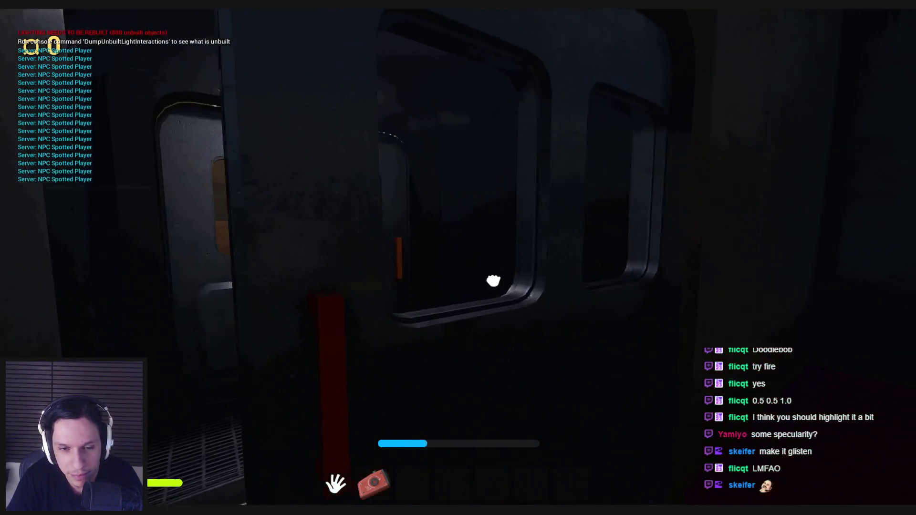
Open the subway car door, follow the catwalk, climb the ladder to the roof, and stop playing.
{"action": "key", "text": "e"}
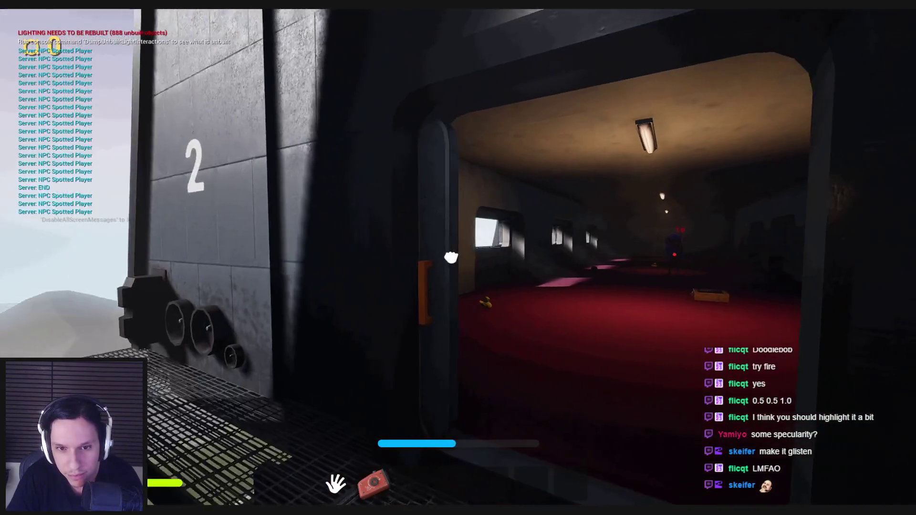
{"action": "key", "text": "w"}
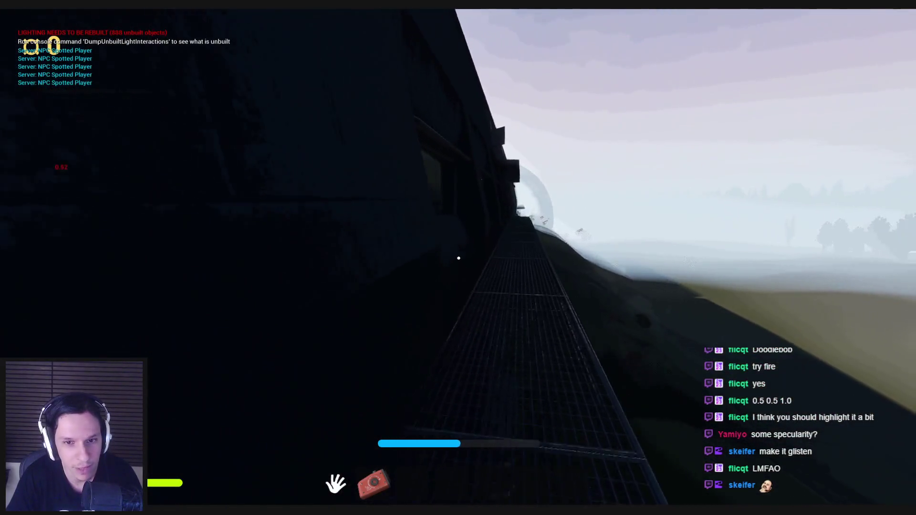
{"action": "key", "text": "w"}
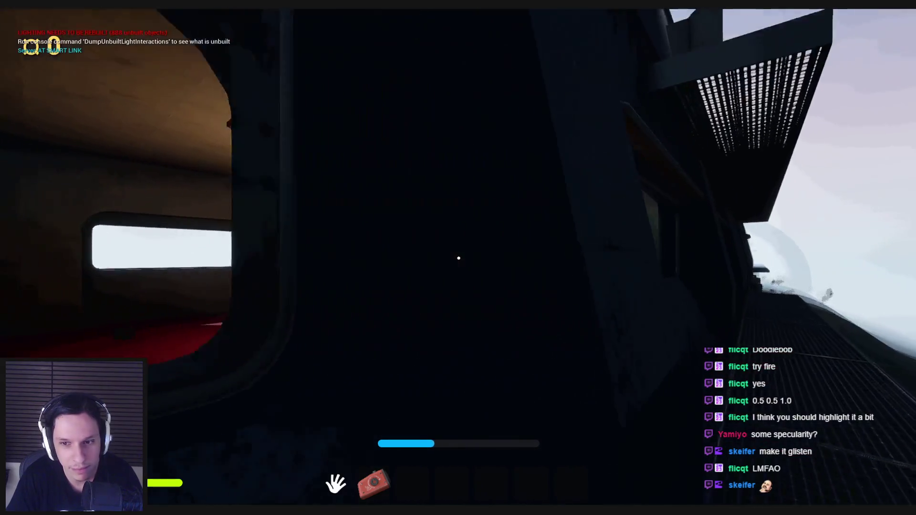
{"action": "key", "text": "w"}
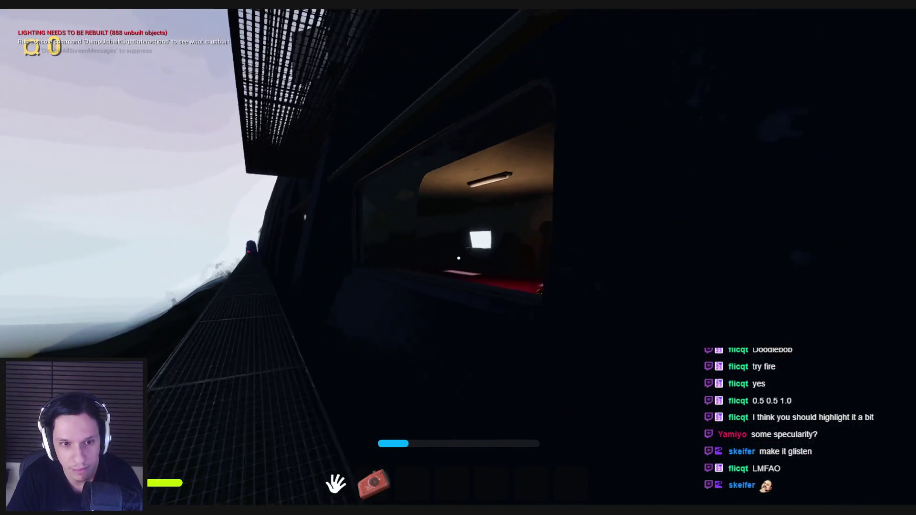
{"action": "key", "text": "w"}
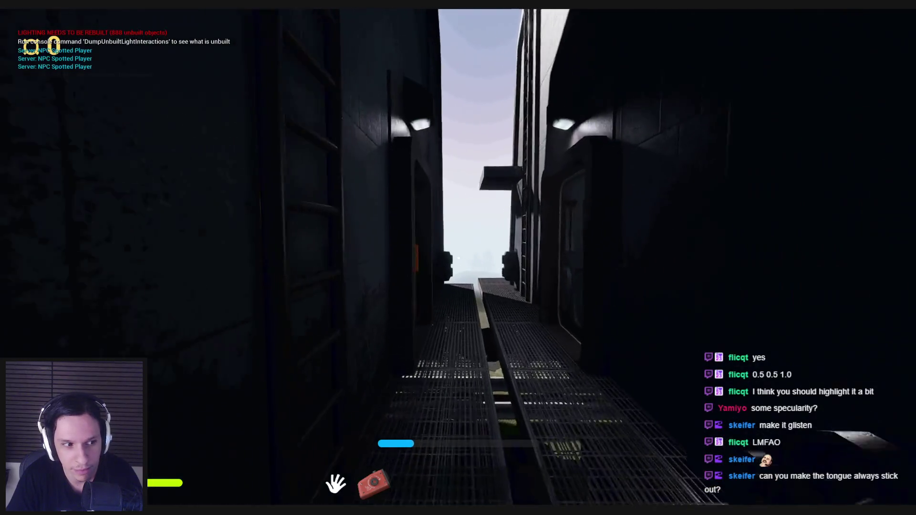
{"action": "key", "text": "w"}
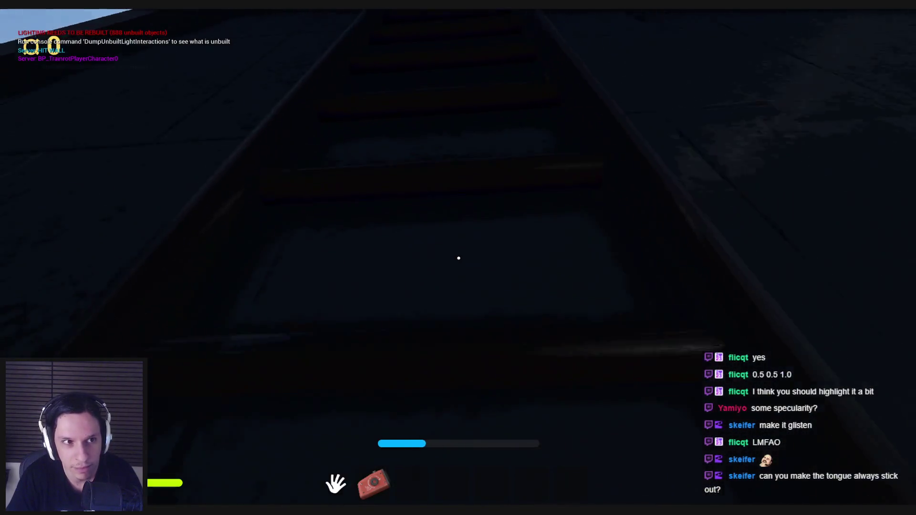
{"action": "key", "text": "w"}
{"action": "key", "text": "w"}
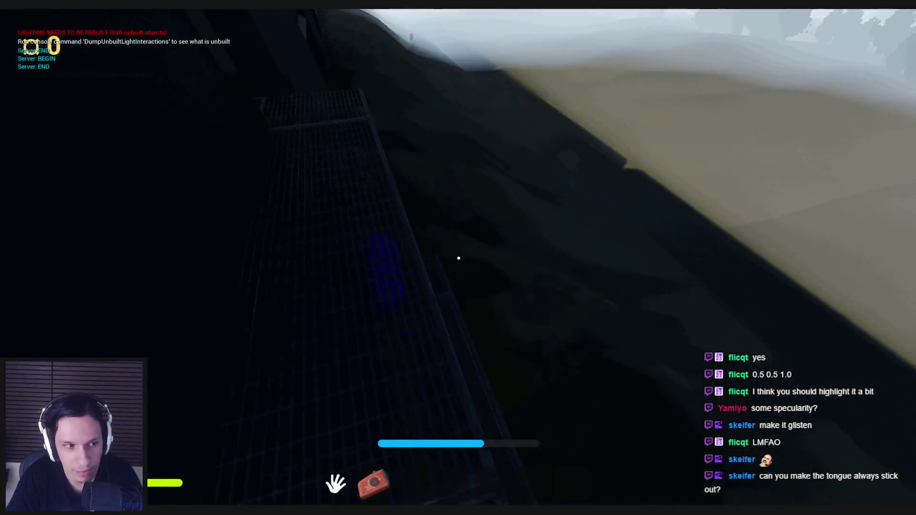
{"action": "key", "text": "Escape"}
Select the dark red Constant3Vector in M_Employee233-Body and pick a brighter red.
{"action": "left_click", "coordinate": [336, 496]}
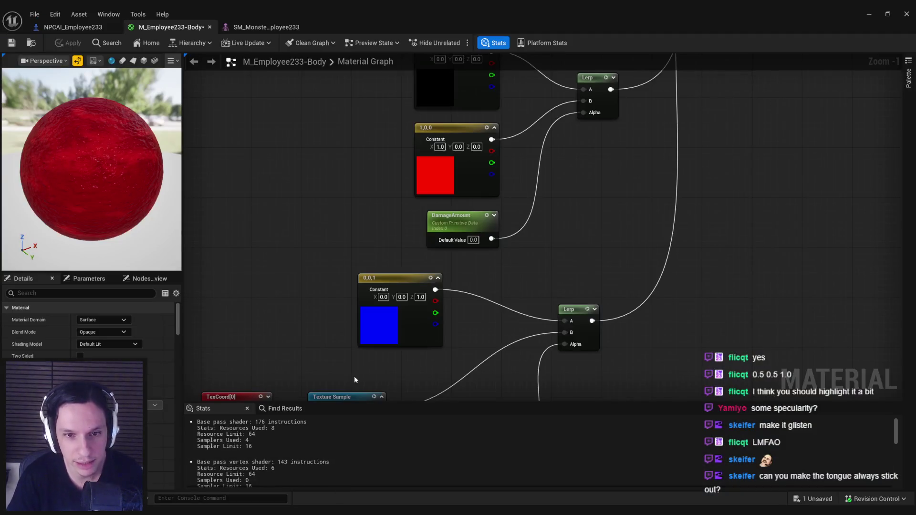
{"action": "scroll", "coordinate": [463, 231], "scroll_direction": "down", "scroll_amount": 3}
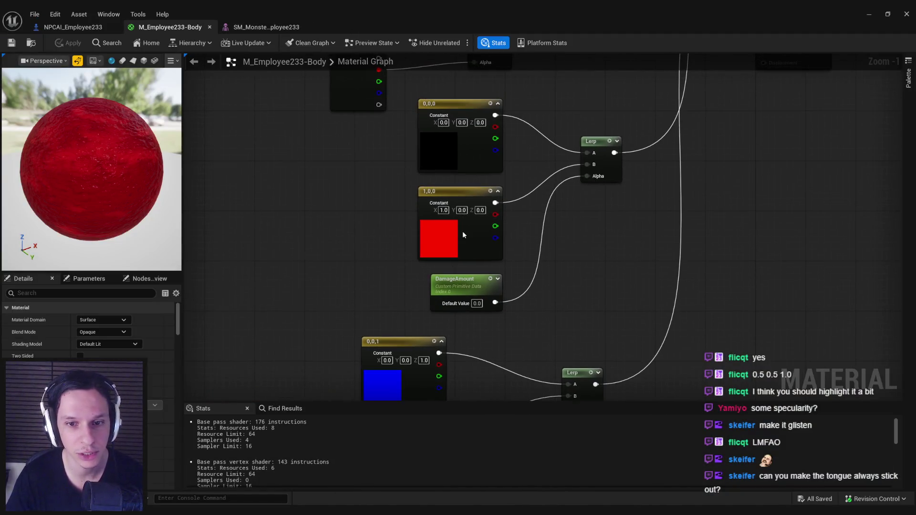
{"action": "left_click", "coordinate": [355, 263]}
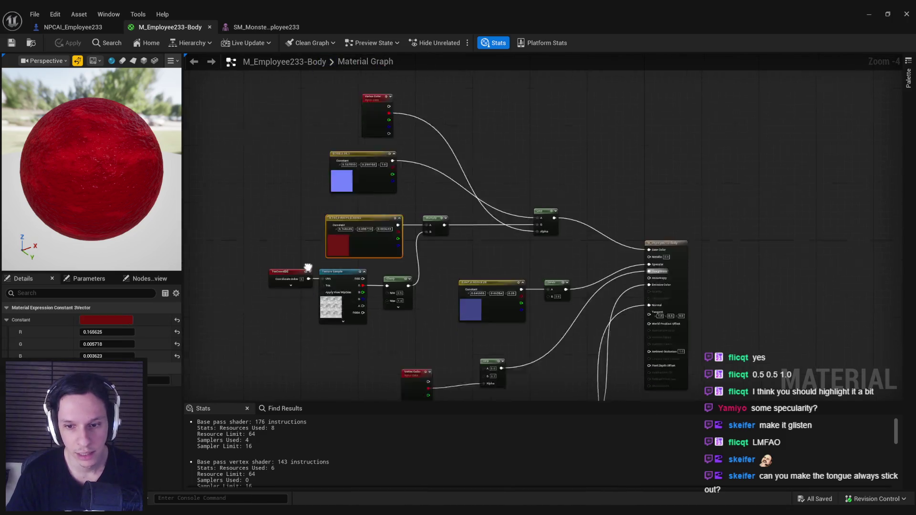
{"action": "mouse_move", "coordinate": [282, 216]}
{"action": "left_mouse_down"}
{"action": "mouse_move", "coordinate": [341, 256]}
{"action": "mouse_move", "coordinate": [374, 252]}
{"action": "left_mouse_up"}
{"action": "left_click", "coordinate": [122, 317]}
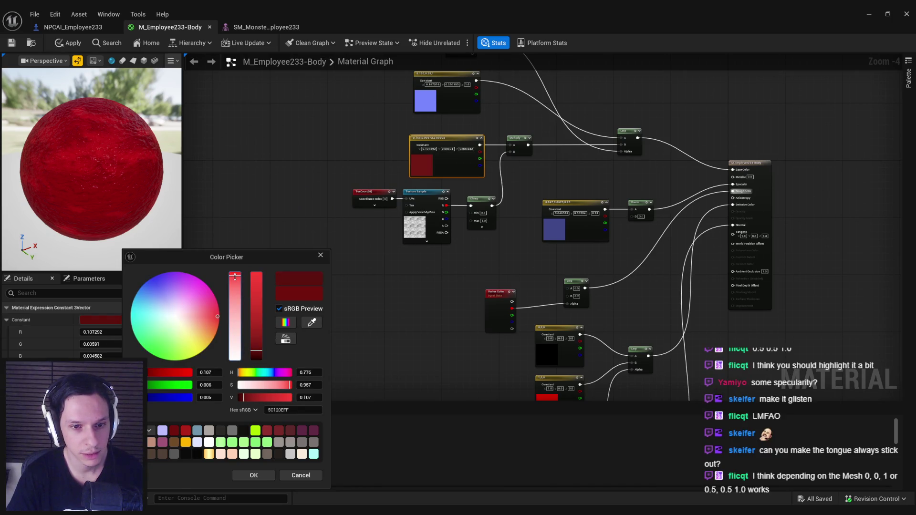
{"action": "left_click", "coordinate": [254, 475]}
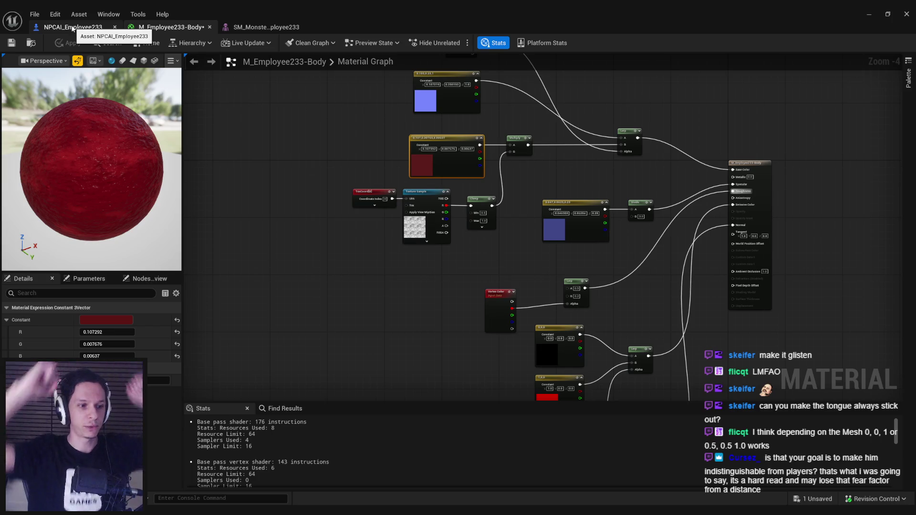
Fine-tune the red to 0.22, 0.016, 0.014, apply the material, and view NPCAI_Employee233.
{"action": "left_click", "coordinate": [72, 27]}
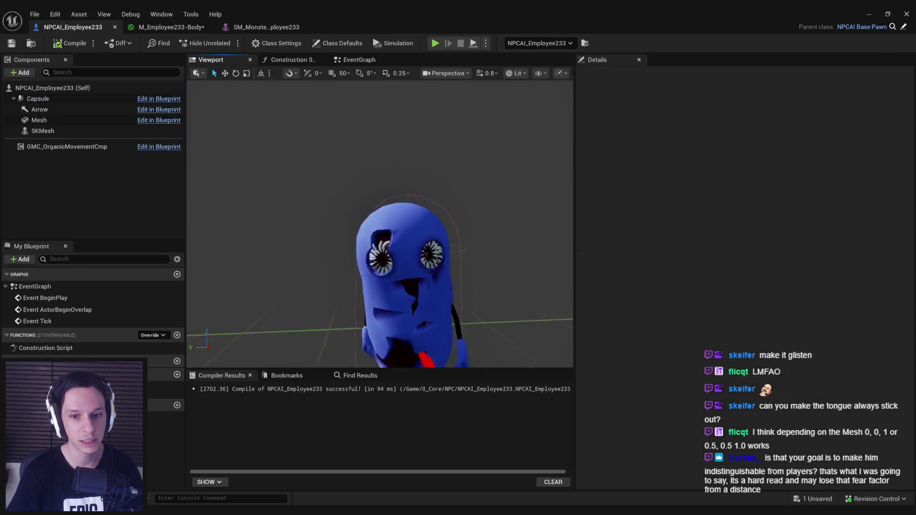
{"action": "scroll", "coordinate": [300, 163], "scroll_direction": "up", "scroll_amount": 5}
{"action": "left_click", "coordinate": [149, 27]}
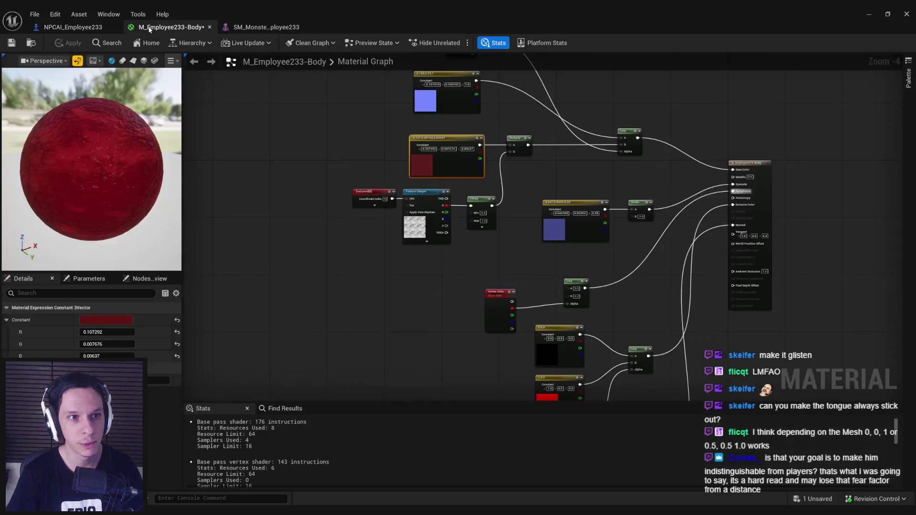
{"action": "left_click", "coordinate": [120, 320]}
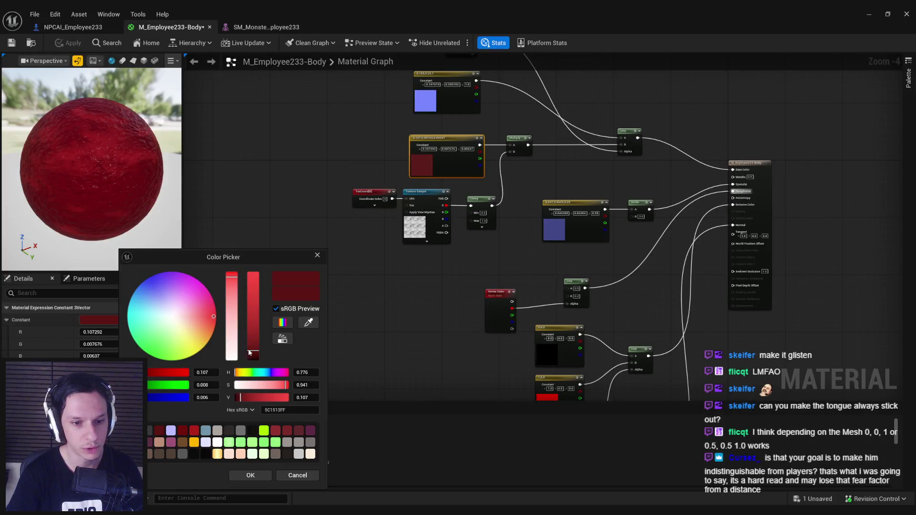
{"action": "left_click", "coordinate": [241, 476]}
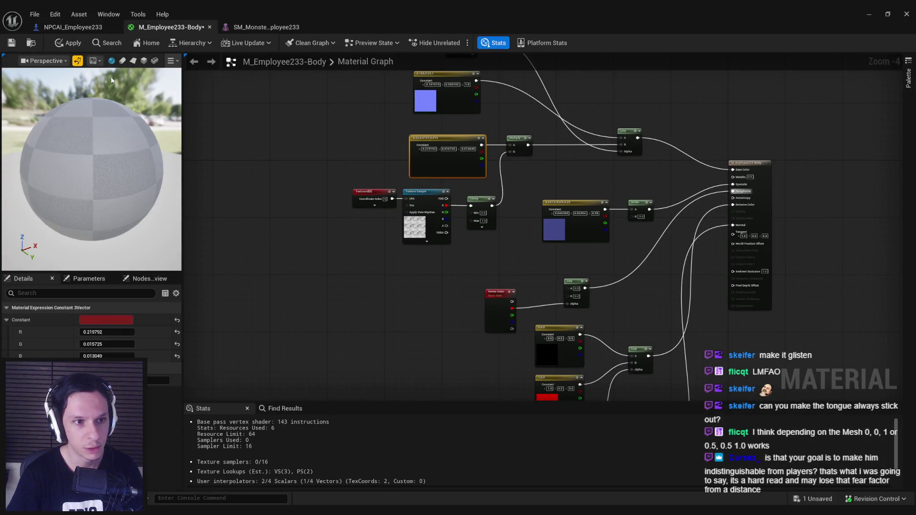
{"action": "left_click", "coordinate": [65, 43]}
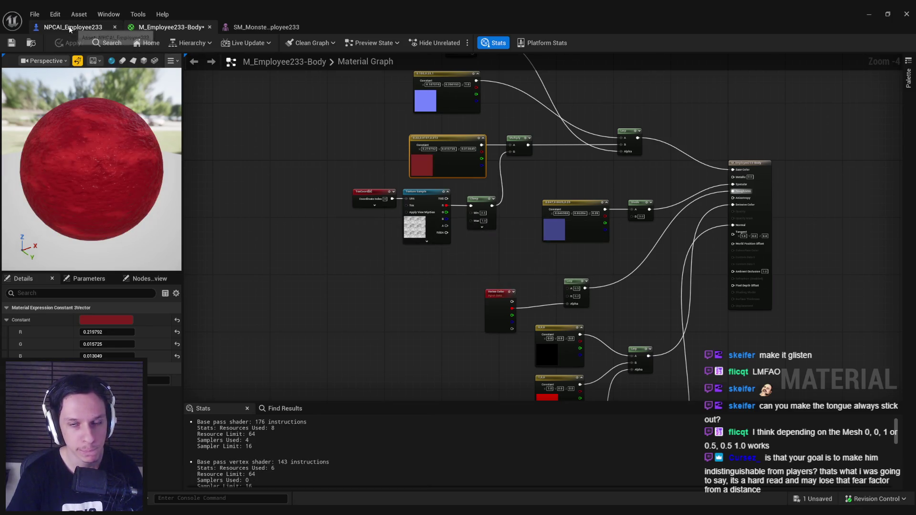
{"action": "left_click", "coordinate": [71, 27]}
{"action": "left_click_drag", "start_coordinate": [329, 298], "coordinate": [441, 284]}
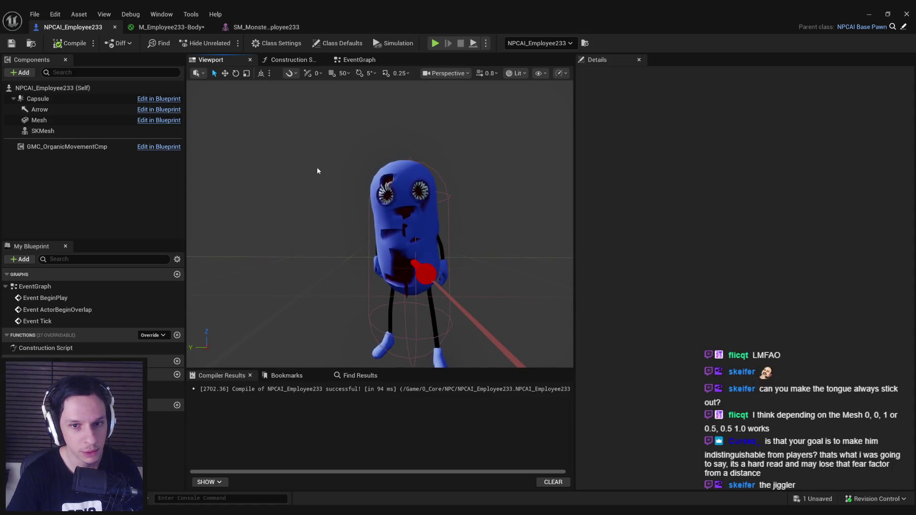
Look at the monster's back and top in the blueprint viewport, then save all assets.
{"action": "scroll", "coordinate": [398, 135], "scroll_direction": "up", "scroll_amount": 3}
{"action": "scroll", "coordinate": [399, 135], "scroll_direction": "down", "scroll_amount": 4}
{"action": "scroll", "coordinate": [398, 135], "scroll_direction": "up", "scroll_amount": 2}
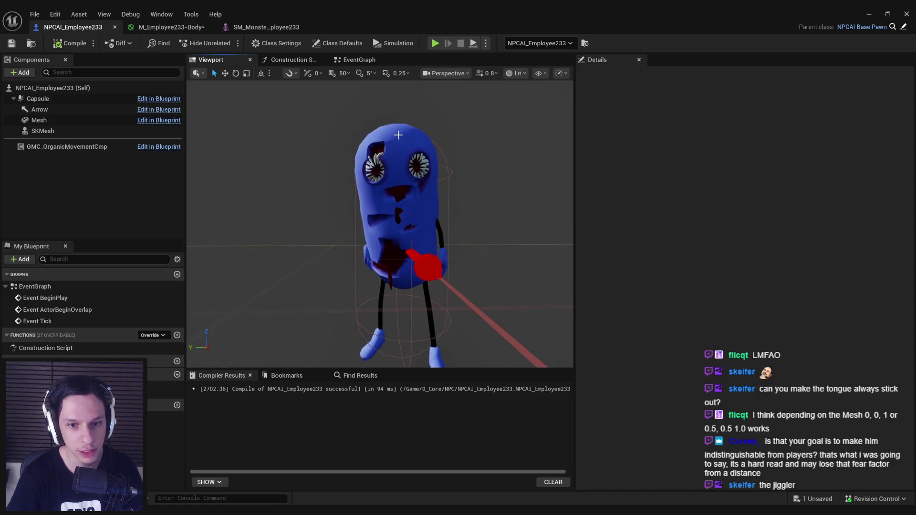
{"action": "left_click_drag", "start_coordinate": [370, 223], "coordinate": [439, 224]}
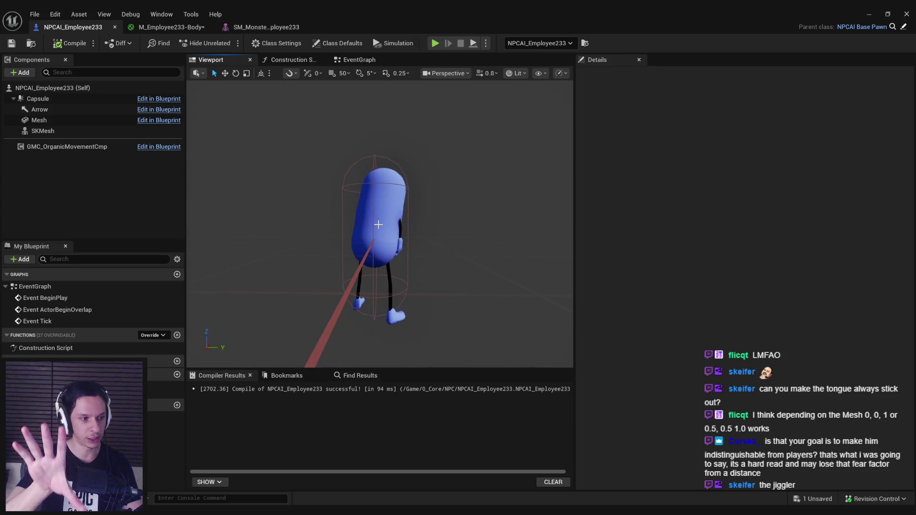
{"action": "mouse_move", "coordinate": [379, 225]}
{"action": "left_mouse_down"}
{"action": "mouse_move", "coordinate": [394, 212]}
{"action": "mouse_move", "coordinate": [367, 234]}
{"action": "mouse_move", "coordinate": [375, 208]}
{"action": "left_mouse_up"}
{"action": "key", "text": "ctrl+shift+s"}
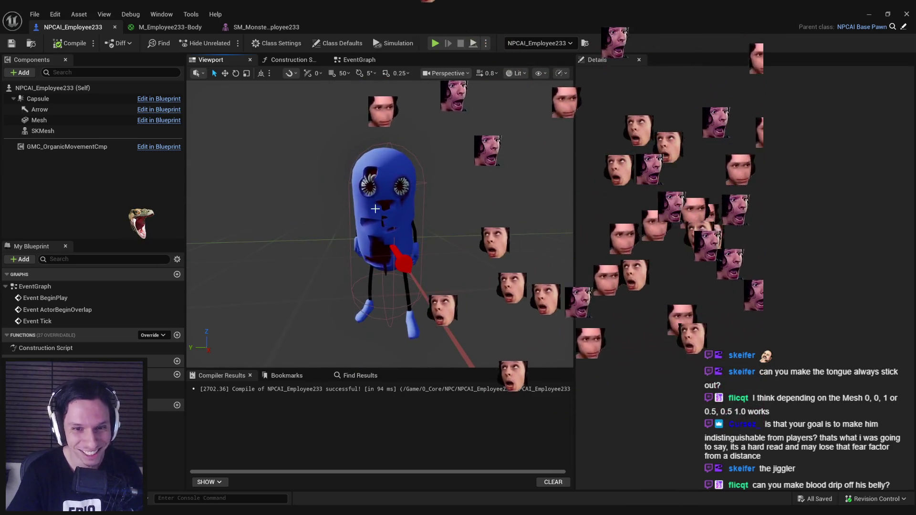
Return to the NPCAI_Employee233 blueprint and select the SKMesh component.
{"action": "scroll", "coordinate": [375, 209], "scroll_direction": "up", "scroll_amount": 6}
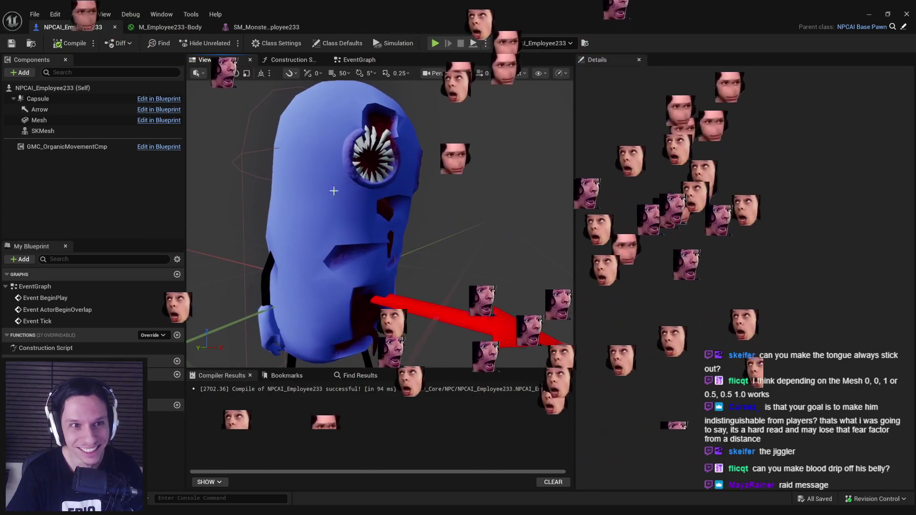
{"action": "left_click", "coordinate": [170, 27]}
{"action": "left_click", "coordinate": [73, 27]}
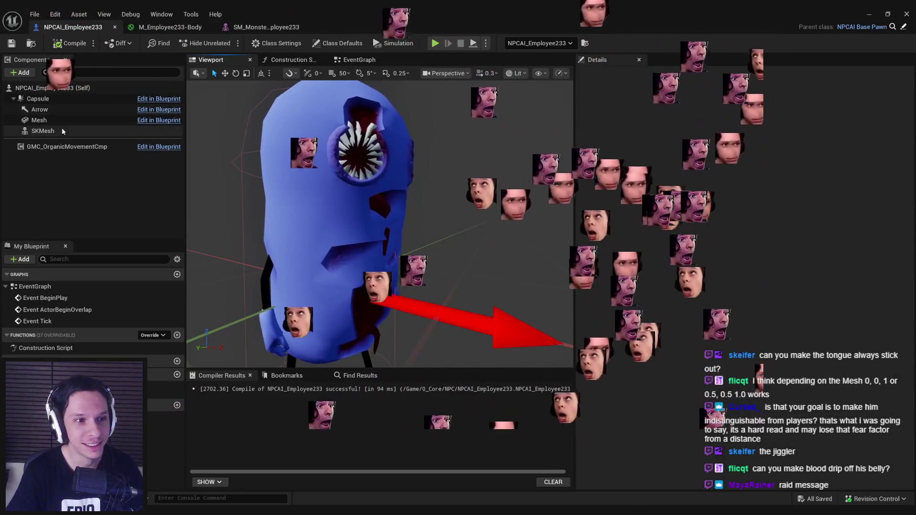
{"action": "left_click", "coordinate": [64, 132]}
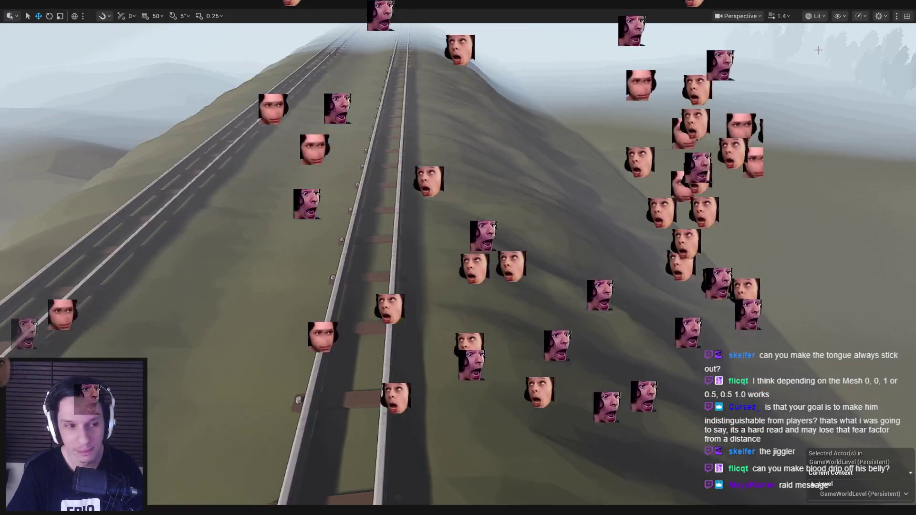
{"action": "key", "text": "f"}
{"action": "key", "text": "F11"}
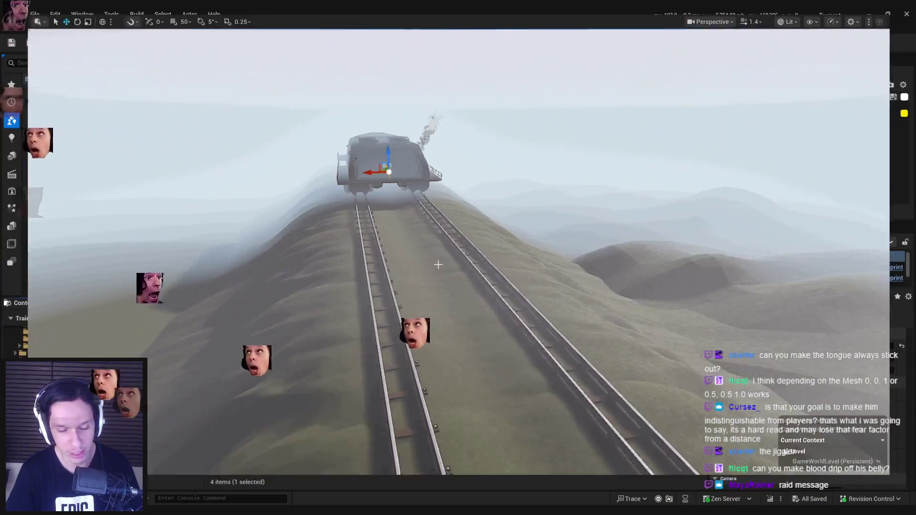
{"action": "double_click", "coordinate": [230, 367]}
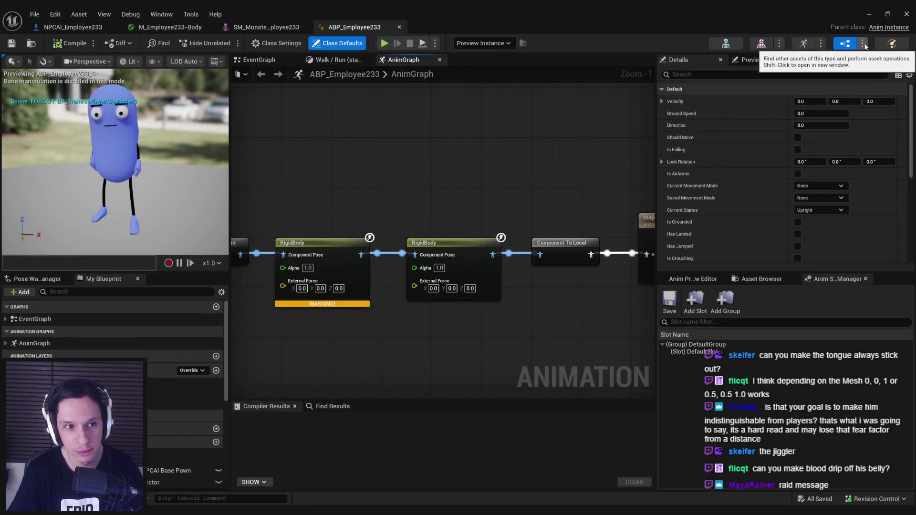
{"action": "left_click", "coordinate": [862, 43]}
{"action": "left_click", "coordinate": [840, 143]}
{"action": "left_click", "coordinate": [862, 43]}
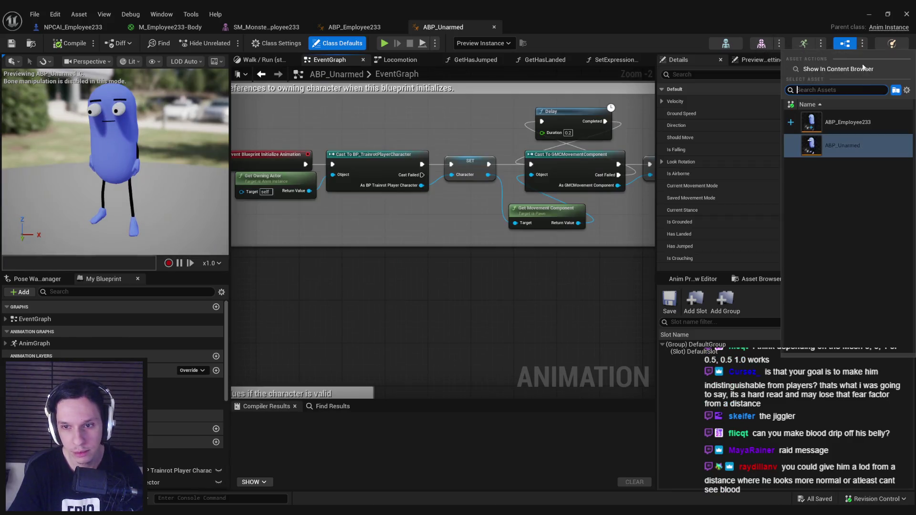
{"action": "left_click", "coordinate": [845, 119]}
{"action": "left_click", "coordinate": [355, 27]}
{"action": "scroll", "coordinate": [422, 186], "scroll_direction": "down", "scroll_amount": 1}
{"action": "scroll", "coordinate": [422, 186], "scroll_direction": "down", "scroll_amount": 2}
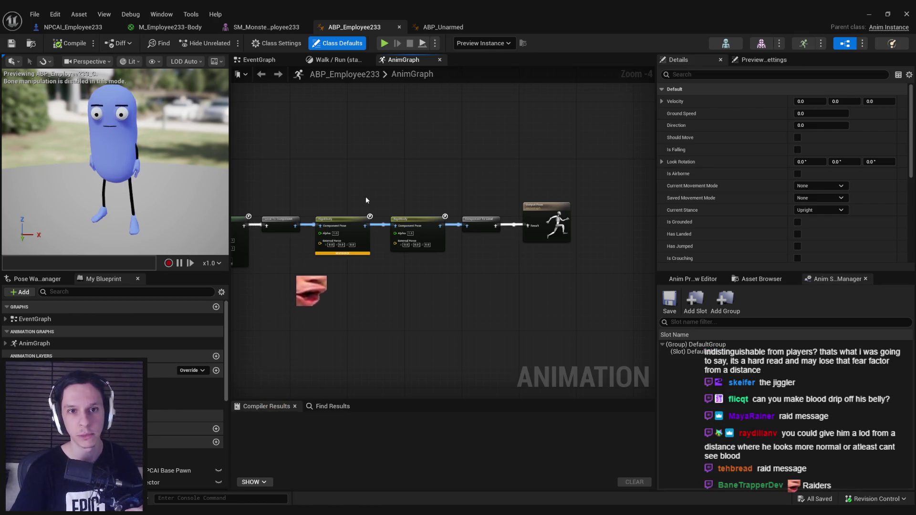
{"action": "scroll", "coordinate": [366, 196], "scroll_direction": "up", "scroll_amount": 2}
{"action": "left_click", "coordinate": [764, 59]}
{"action": "left_click", "coordinate": [831, 126]}
{"action": "left_click", "coordinate": [832, 158]}
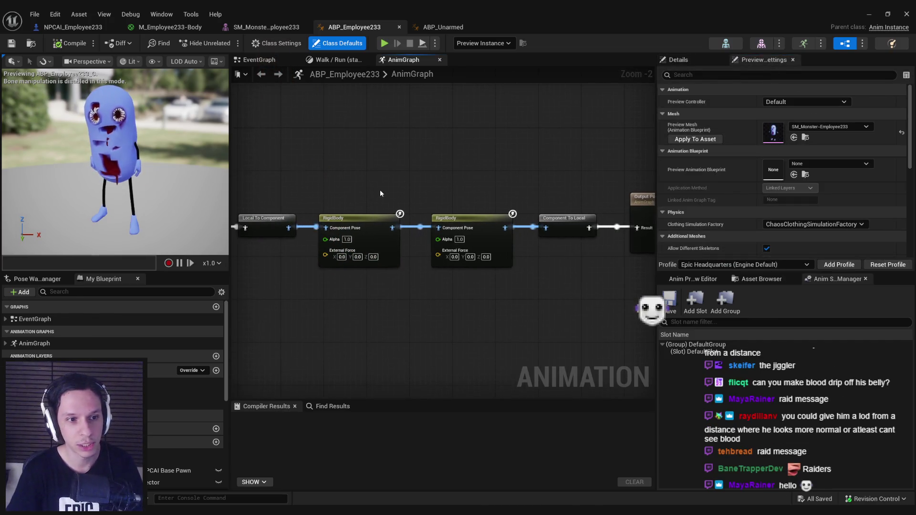
{"action": "left_click_drag", "start_coordinate": [135, 176], "coordinate": [146, 150]}
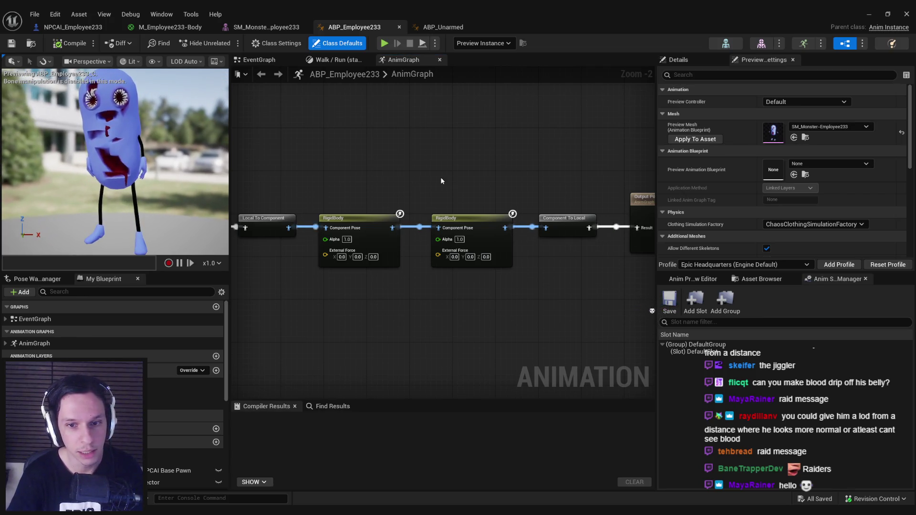
{"action": "left_click", "coordinate": [361, 217]}
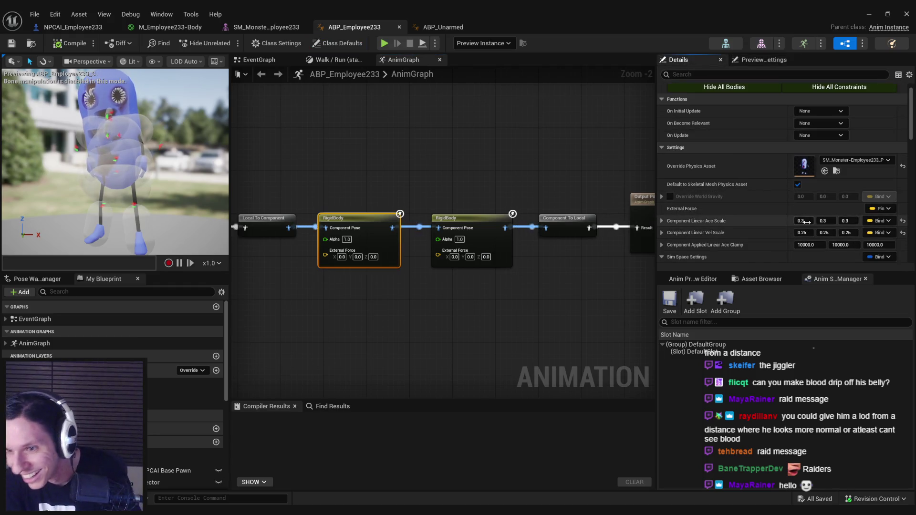
Set the first RigidBody's Component Linear Acc Scale to 1,1,1 and Vel Scale to 0.5.
{"action": "left_click", "coordinate": [805, 232]}
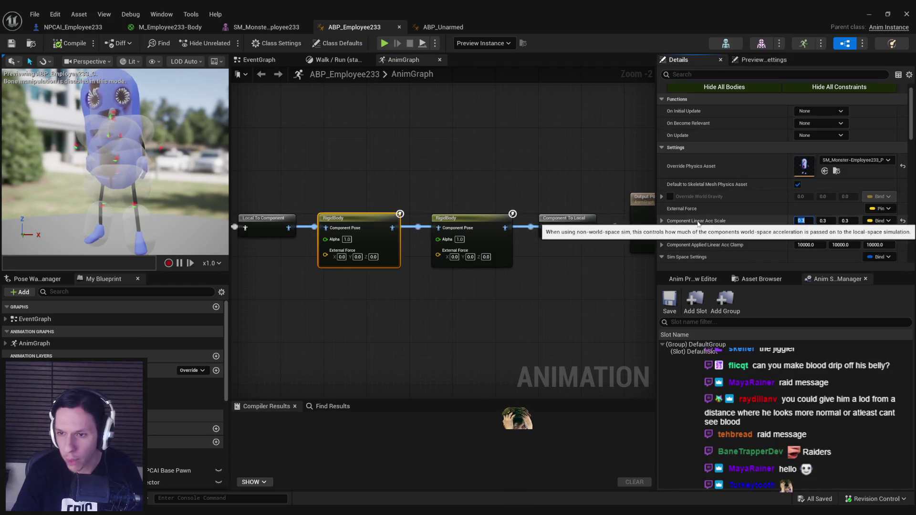
{"action": "type", "text": "1"}
{"action": "key", "text": "Tab"}
{"action": "type", "text": "1"}
{"action": "key", "text": "Return"}
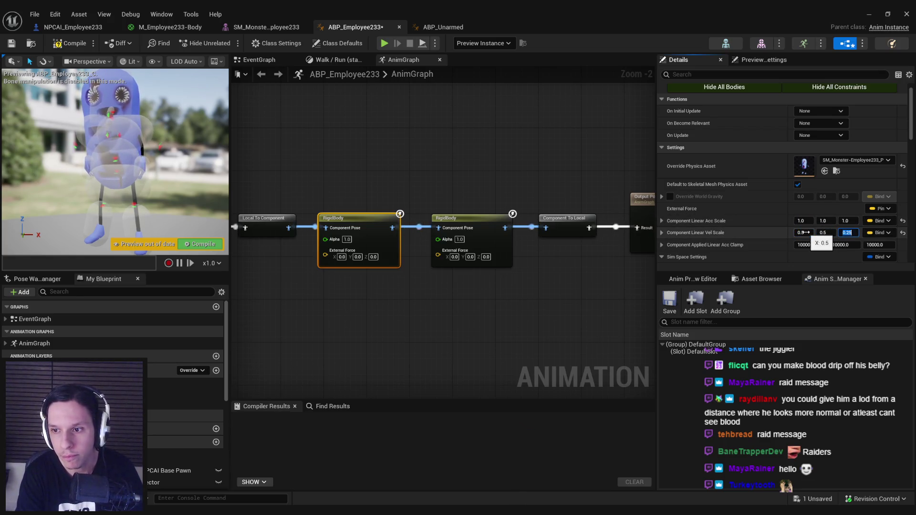
{"action": "key", "text": "Return"}
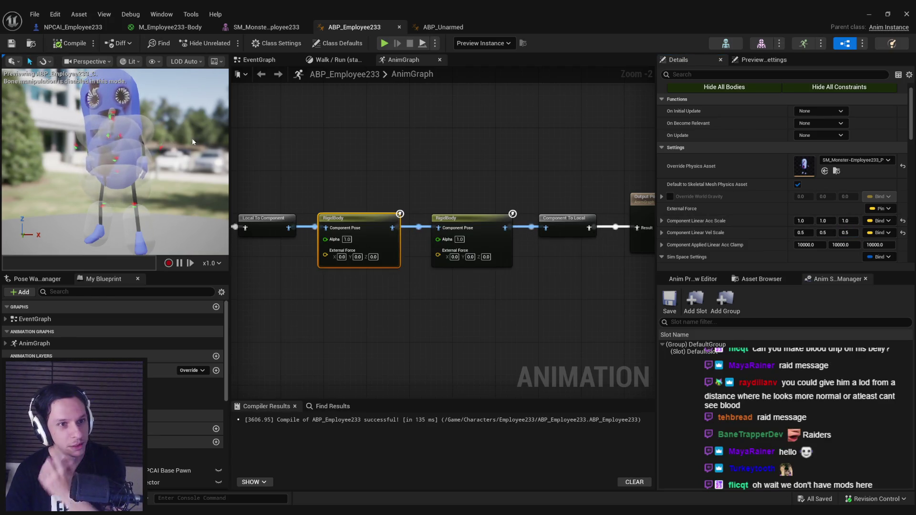
Enable Force Disable Collision on the first RigidBody node and recompile the AnimGraph.
{"action": "left_click", "coordinate": [175, 141]}
{"action": "scroll", "coordinate": [174, 140], "scroll_direction": "up", "scroll_amount": 3}
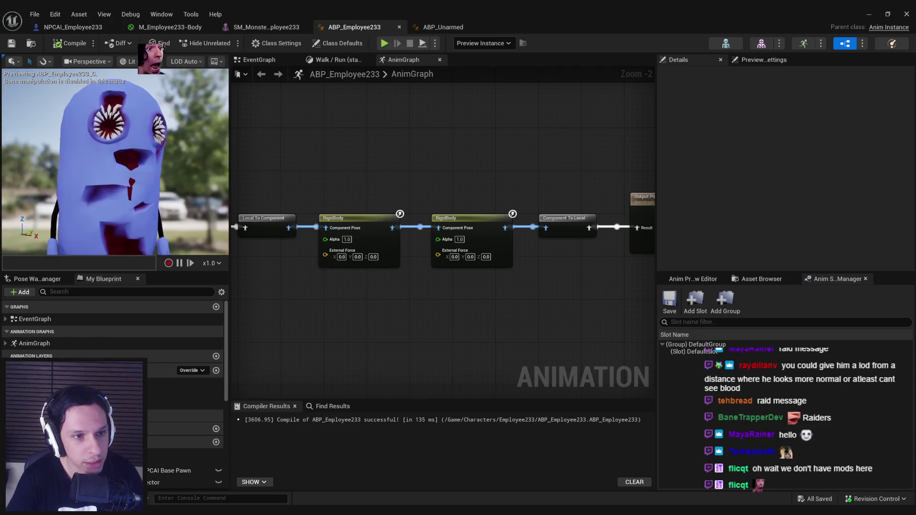
{"action": "left_click", "coordinate": [350, 221]}
{"action": "scroll", "coordinate": [769, 222], "scroll_direction": "down", "scroll_amount": 5}
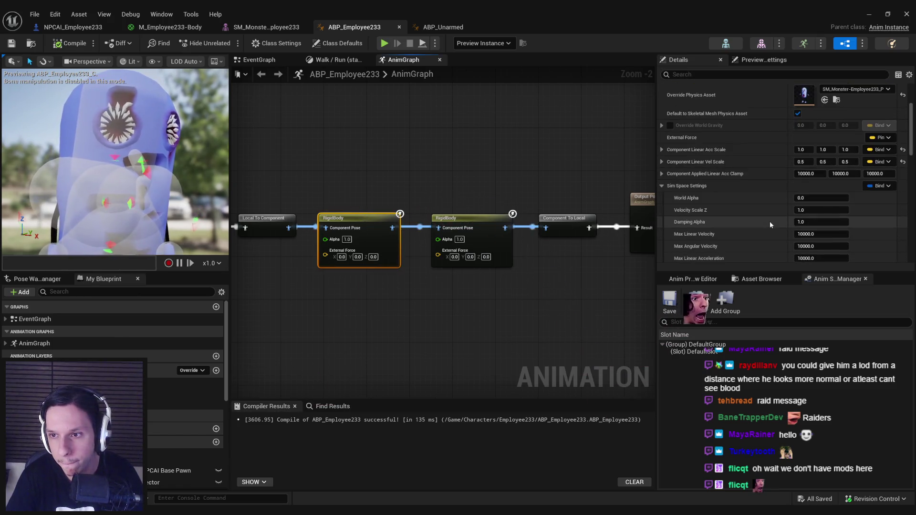
{"action": "scroll", "coordinate": [769, 221], "scroll_direction": "down", "scroll_amount": 5}
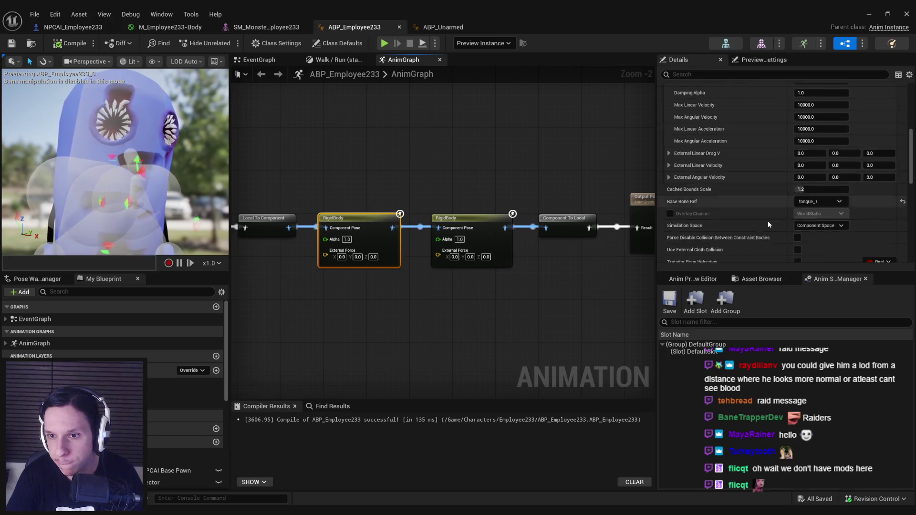
{"action": "scroll", "coordinate": [769, 220], "scroll_direction": "down", "scroll_amount": 3}
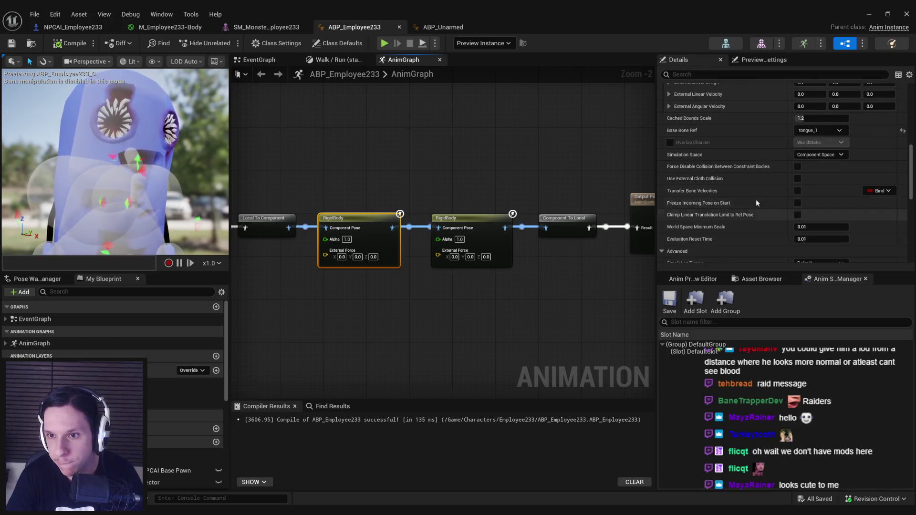
{"action": "left_click", "coordinate": [797, 166]}
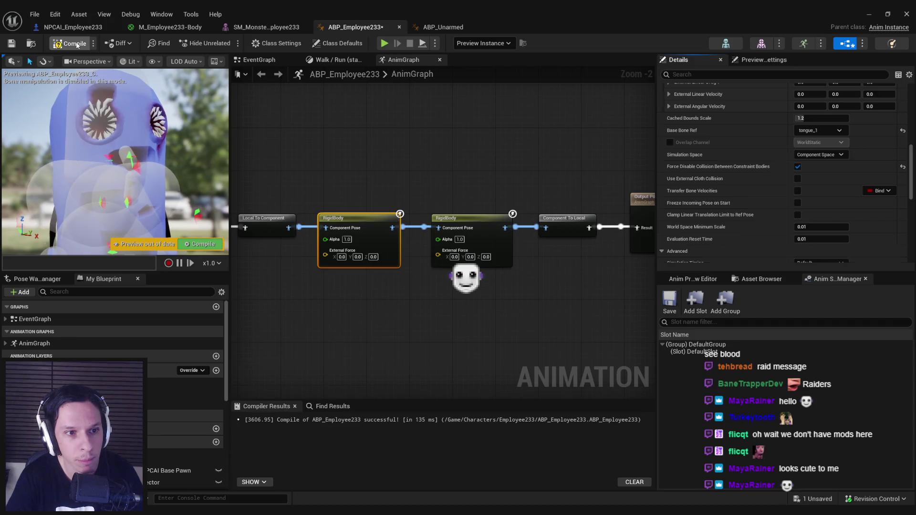
{"action": "left_click", "coordinate": [349, 181]}
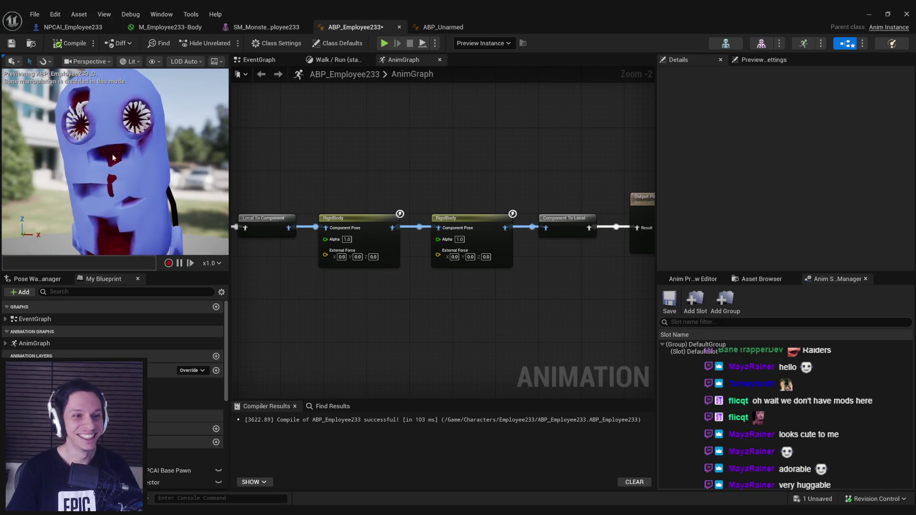
{"action": "mouse_move", "coordinate": [141, 169]}
{"action": "left_mouse_down"}
{"action": "mouse_move", "coordinate": [163, 182]}
{"action": "mouse_move", "coordinate": [132, 171]}
{"action": "left_mouse_up"}
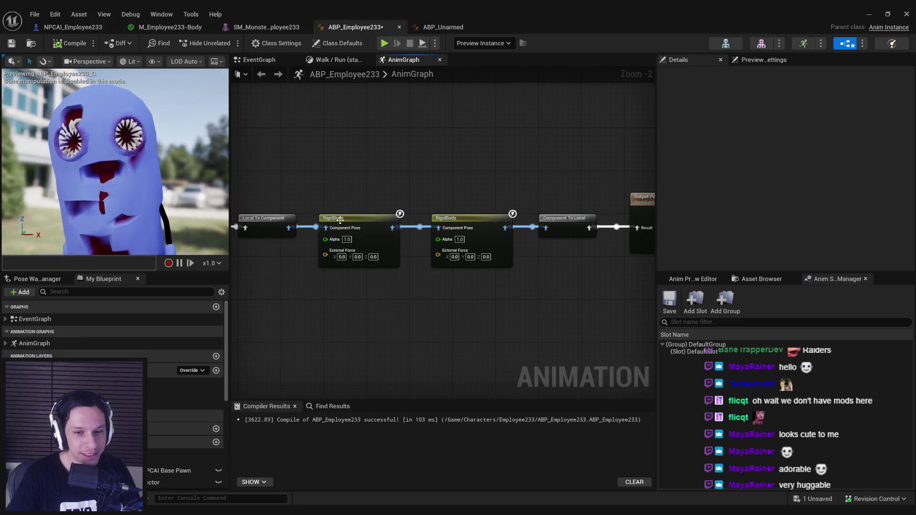
{"action": "left_click", "coordinate": [363, 218]}
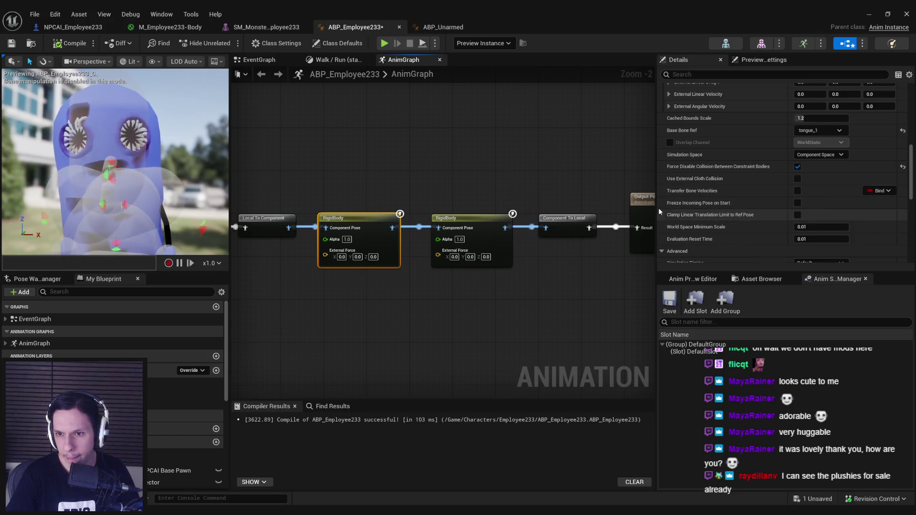
Compile and save ABP_Employee233 with World Alpha 0.5, then minimise the blueprint editor.
{"action": "scroll", "coordinate": [738, 202], "scroll_direction": "down", "scroll_amount": 1}
{"action": "scroll", "coordinate": [737, 202], "scroll_direction": "up", "scroll_amount": 5}
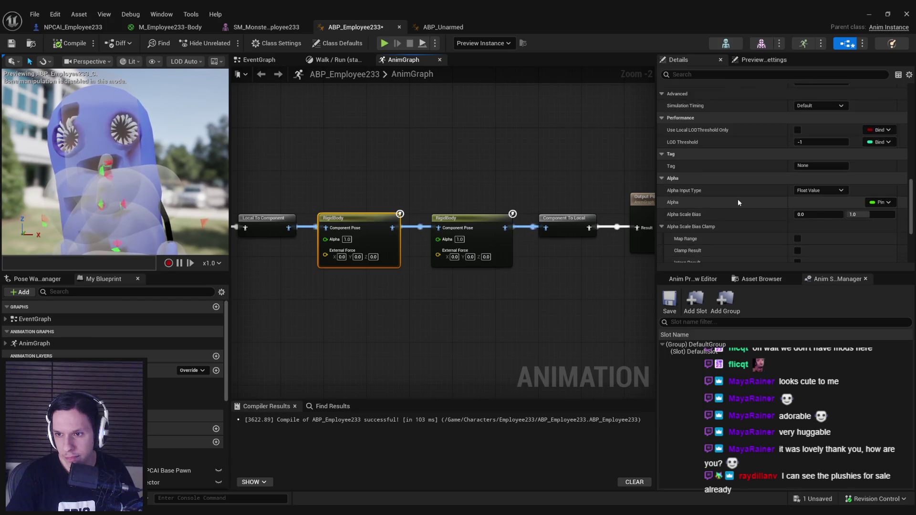
{"action": "scroll", "coordinate": [738, 199], "scroll_direction": "up", "scroll_amount": 5}
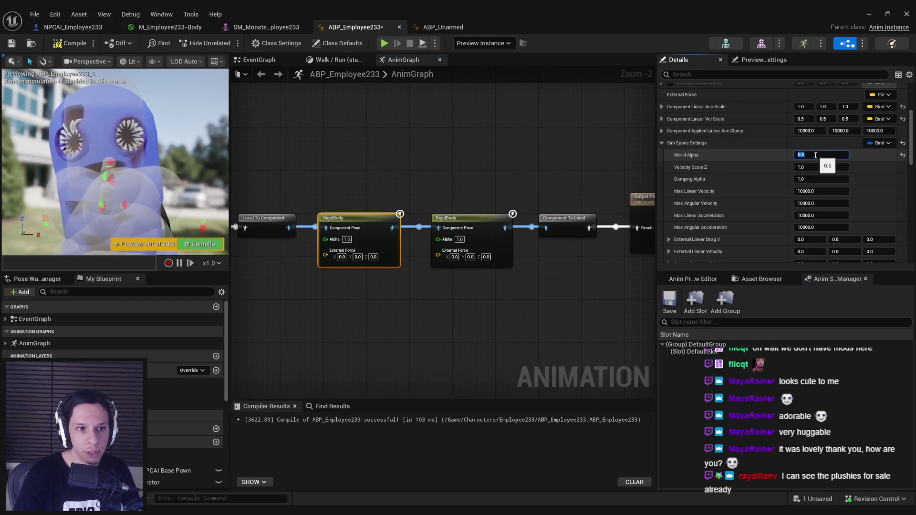
{"action": "left_click", "coordinate": [58, 44]}
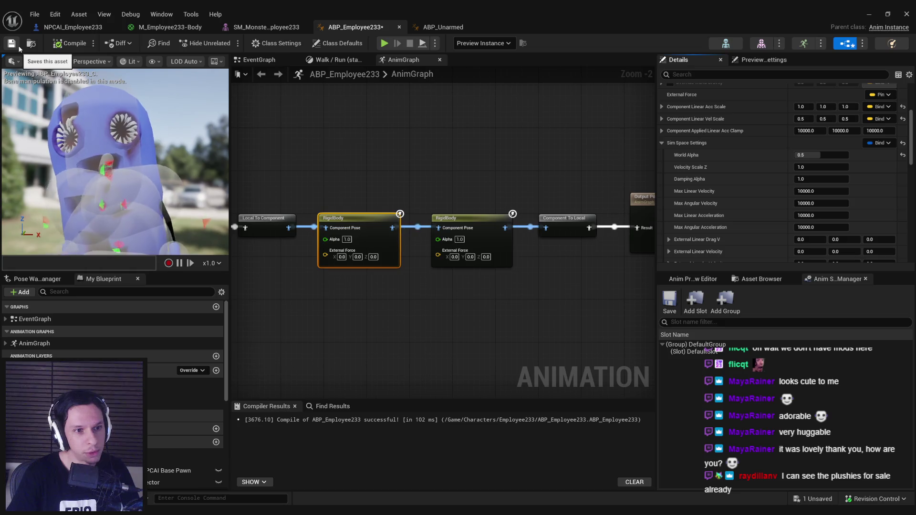
{"action": "left_click", "coordinate": [18, 47]}
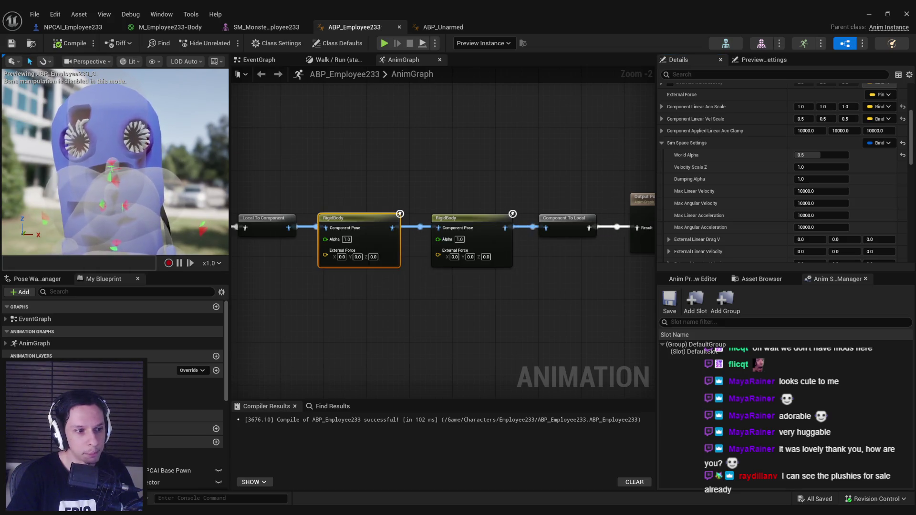
{"action": "left_click_drag", "start_coordinate": [276, 178], "coordinate": [300, 182]}
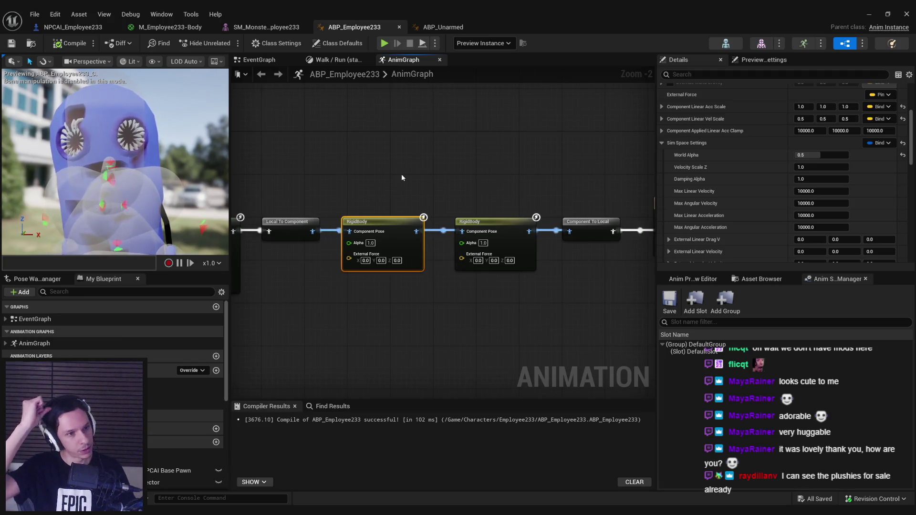
{"action": "left_click", "coordinate": [869, 15]}
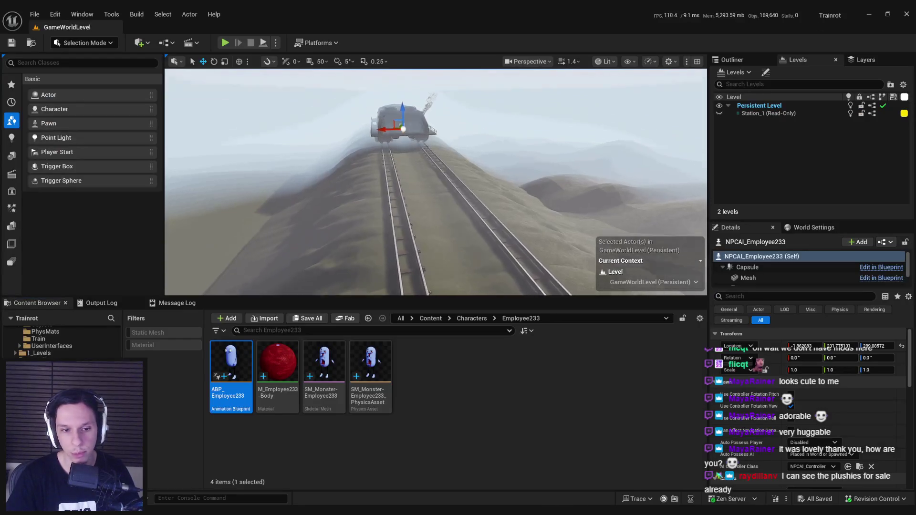
Focus the monster NPC, playtest it fullscreen, stop, and open SM_Monster-Employee233_PhysicsAsset.
{"action": "key", "text": "f"}
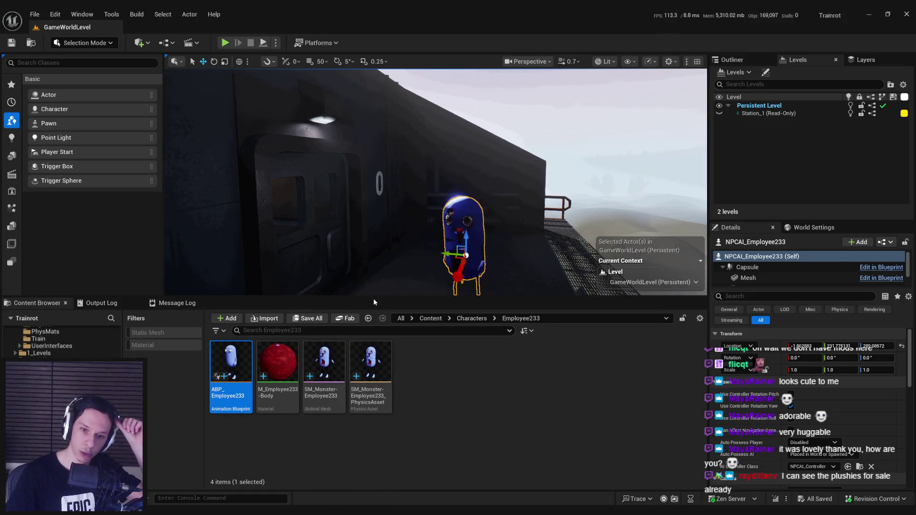
{"action": "mouse_move", "coordinate": [446, 250]}
{"action": "left_mouse_down"}
{"action": "mouse_move", "coordinate": [439, 260]}
{"action": "mouse_move", "coordinate": [401, 251]}
{"action": "mouse_move", "coordinate": [354, 217]}
{"action": "left_mouse_up"}
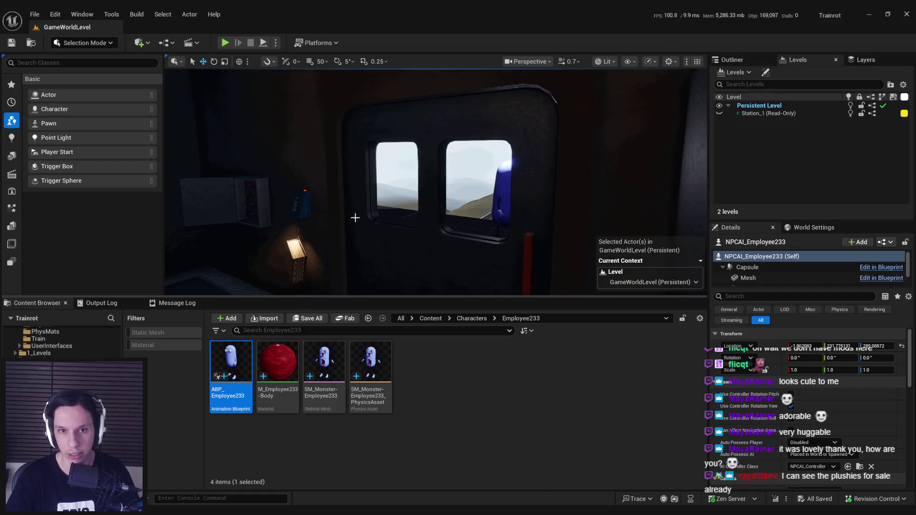
{"action": "left_click", "coordinate": [225, 43]}
{"action": "key", "text": "F11"}
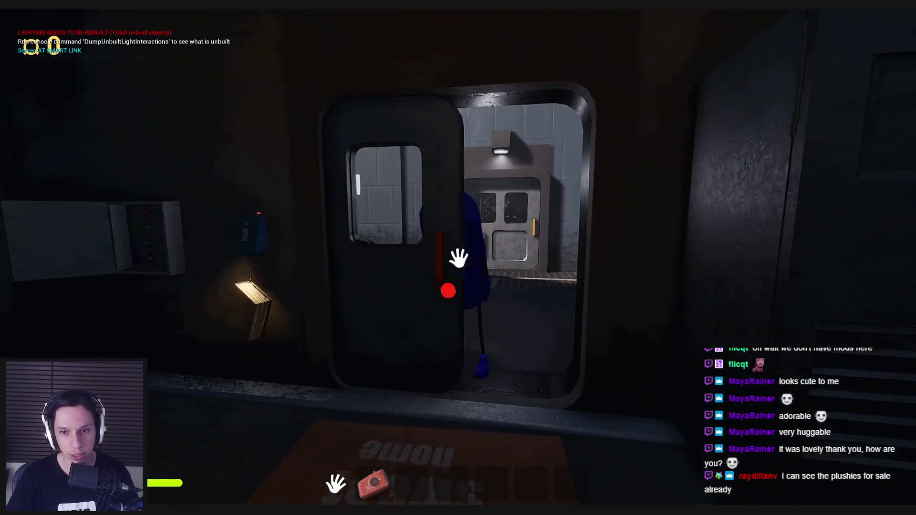
{"action": "key", "text": "s"}
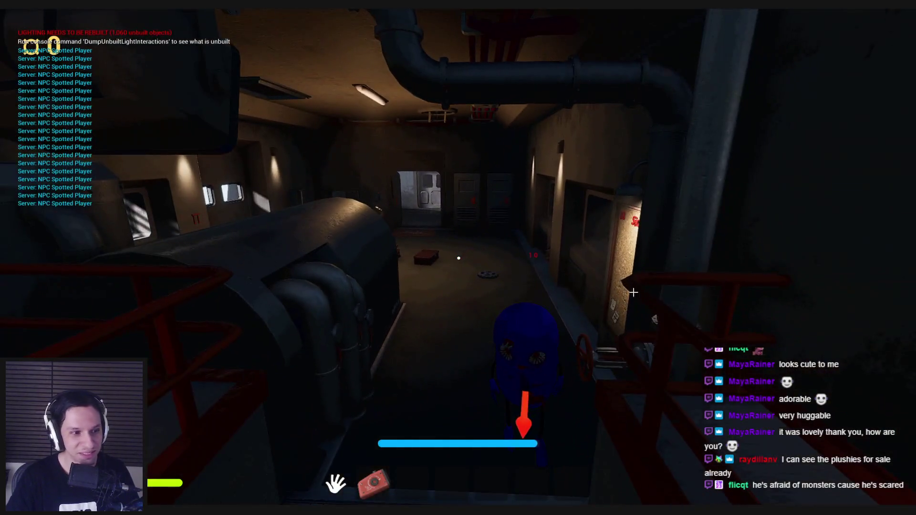
{"action": "key", "text": "Escape"}
{"action": "key", "text": "F11"}
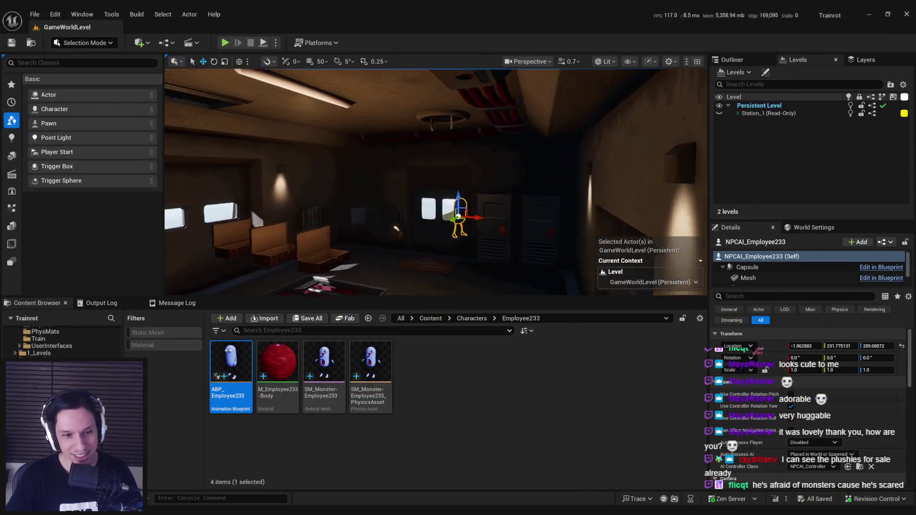
{"action": "double_click", "coordinate": [371, 365]}
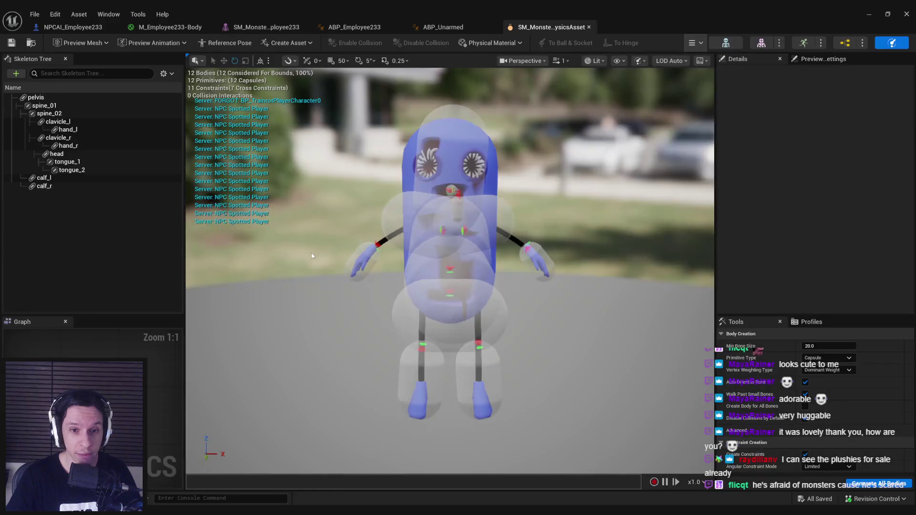
Select and zoom onto the tongue_1 and tongue_2 physics bodies.
{"action": "left_click", "coordinate": [61, 162]}
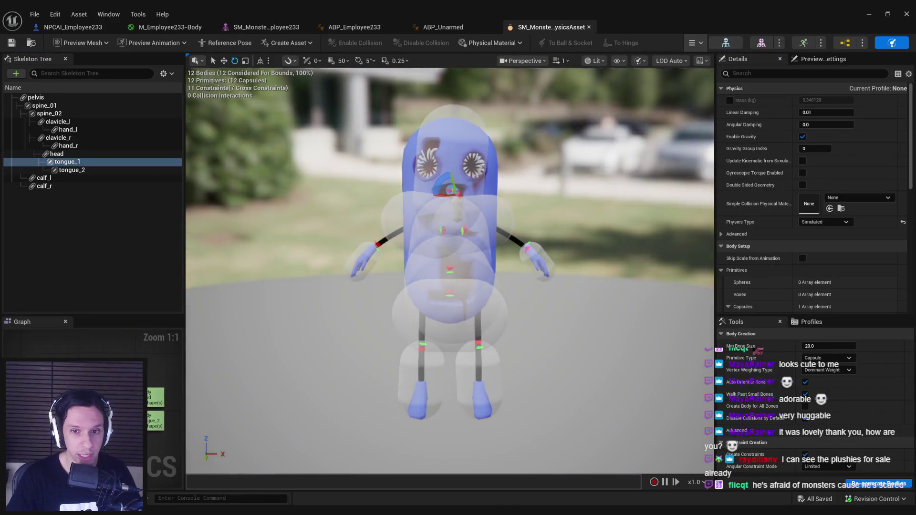
{"action": "key", "text": "f"}
{"action": "left_click", "coordinate": [77, 171]}
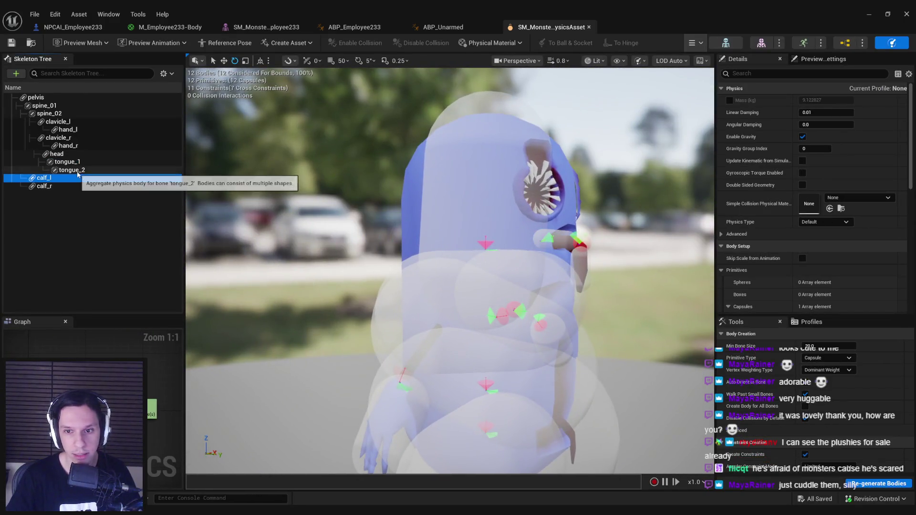
{"action": "key", "text": "f"}
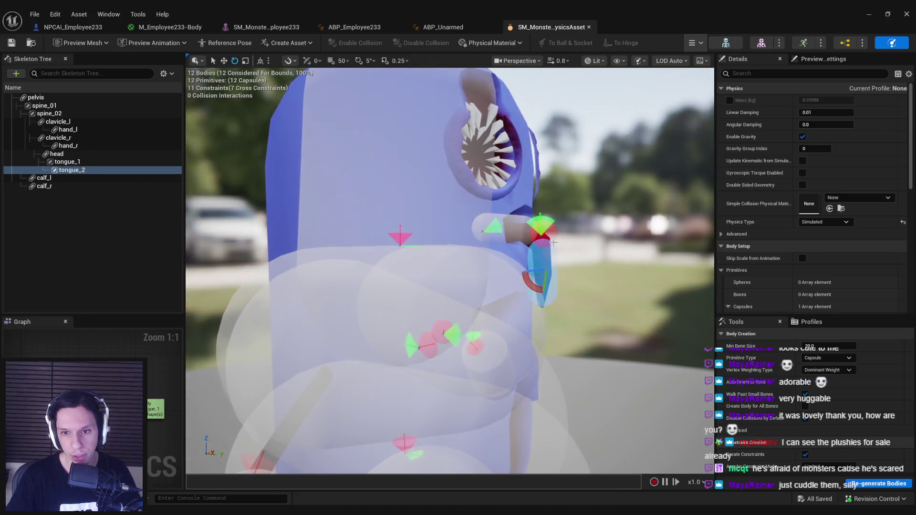
Lock the tongue constraint's Twist Motion, save the physics asset, and close its editor.
{"action": "left_click", "coordinate": [494, 241]}
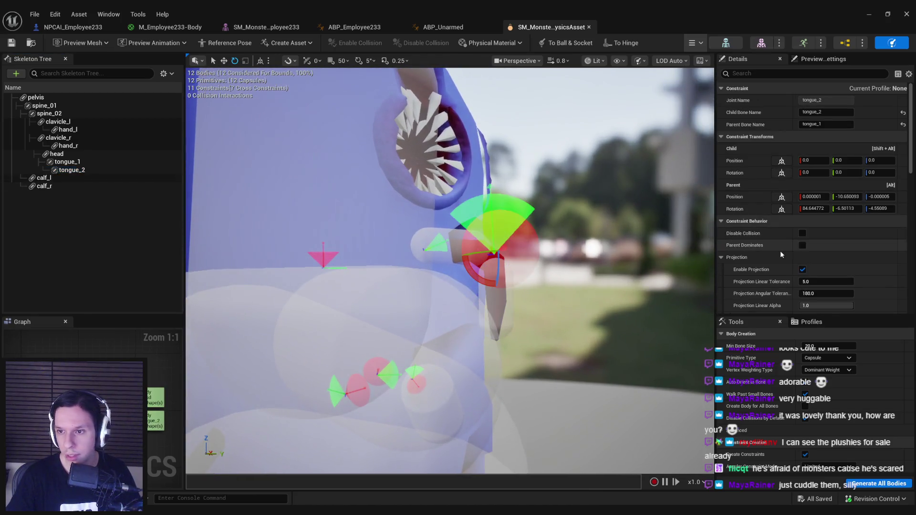
{"action": "scroll", "coordinate": [806, 238], "scroll_direction": "down", "scroll_amount": 5}
{"action": "scroll", "coordinate": [806, 274], "scroll_direction": "down", "scroll_amount": 4}
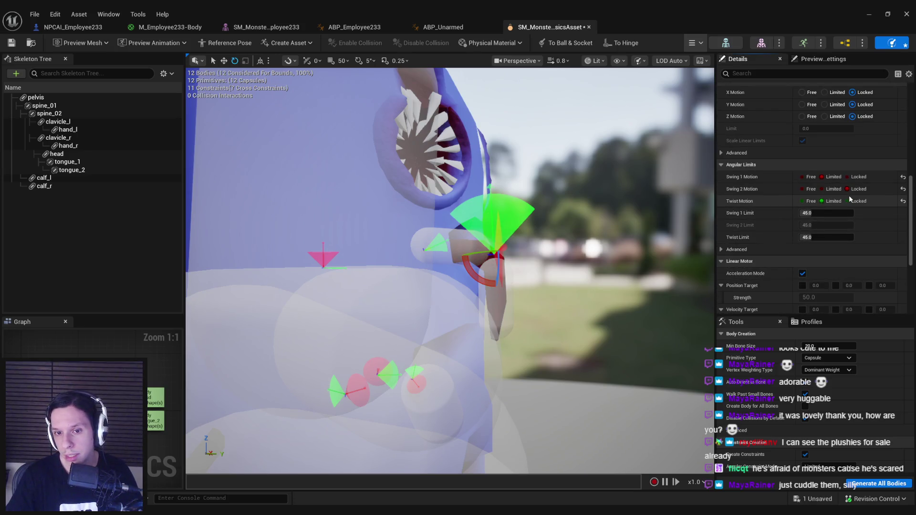
{"action": "left_click", "coordinate": [848, 201]}
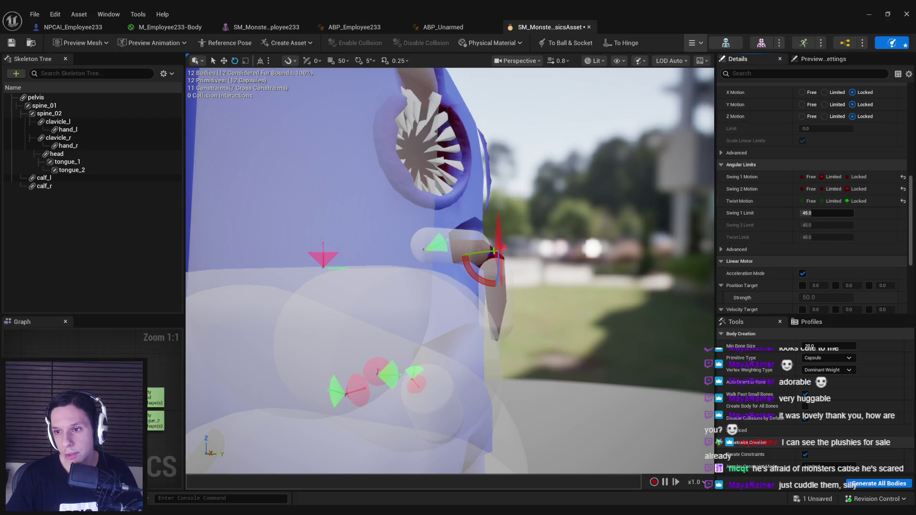
{"action": "scroll", "coordinate": [506, 208], "scroll_direction": "up", "scroll_amount": 3}
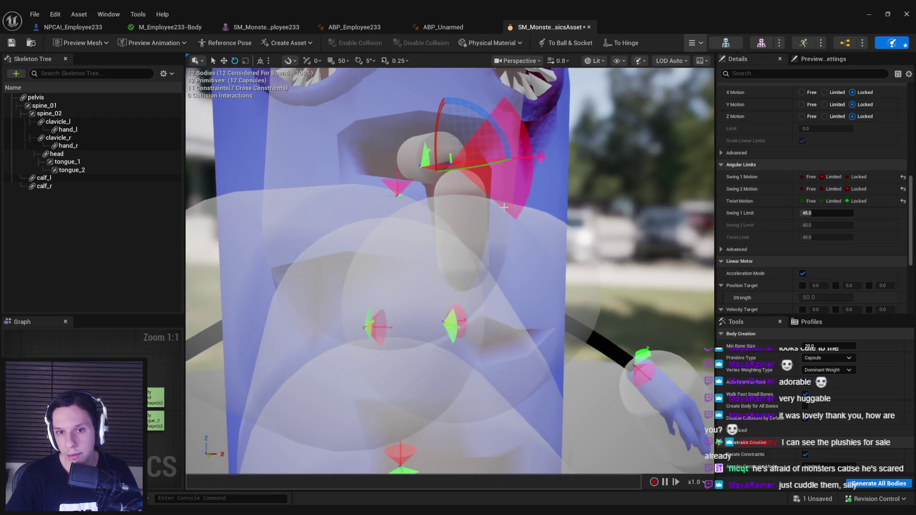
{"action": "scroll", "coordinate": [527, 223], "scroll_direction": "down", "scroll_amount": 5}
{"action": "key", "text": "ctrl+s"}
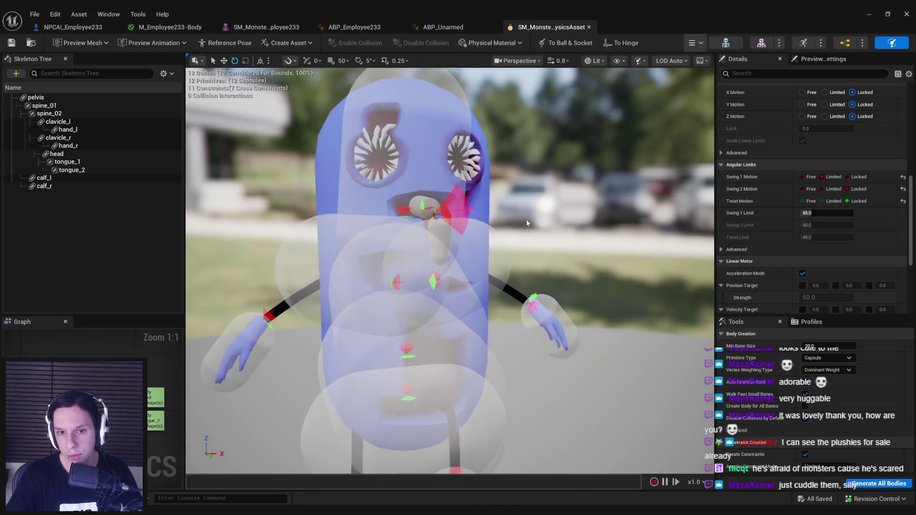
{"action": "left_click", "coordinate": [907, 13]}
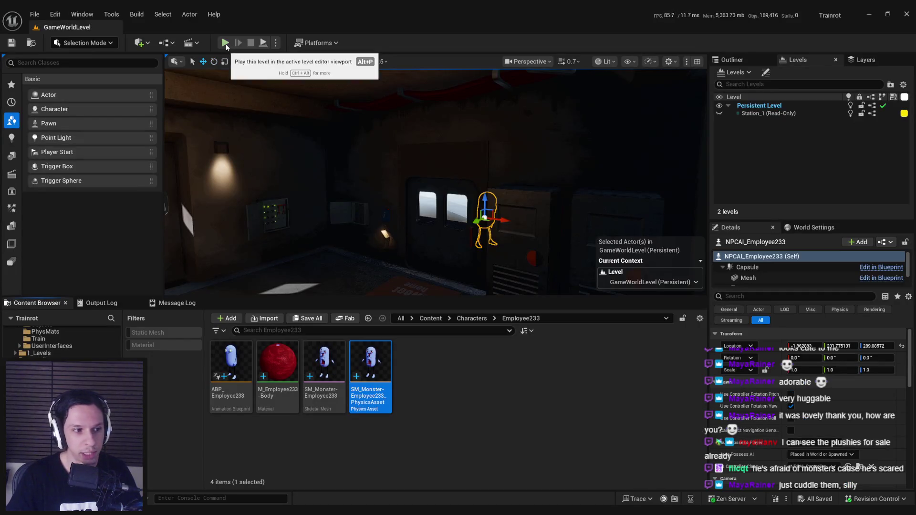
Playtest fullscreen, walk toward the door to see the monster, then return to the physics asset.
{"action": "left_click", "coordinate": [225, 42]}
{"action": "key", "text": "F11"}
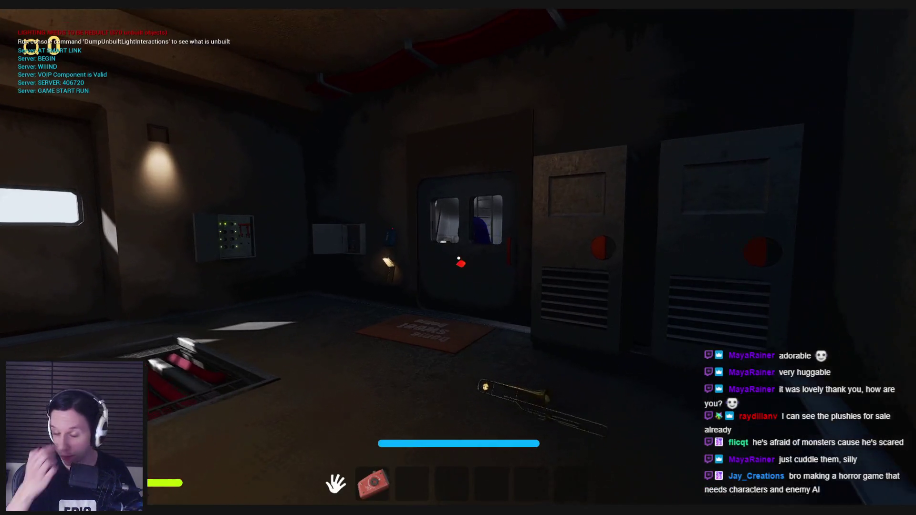
{"action": "key", "text": "w"}
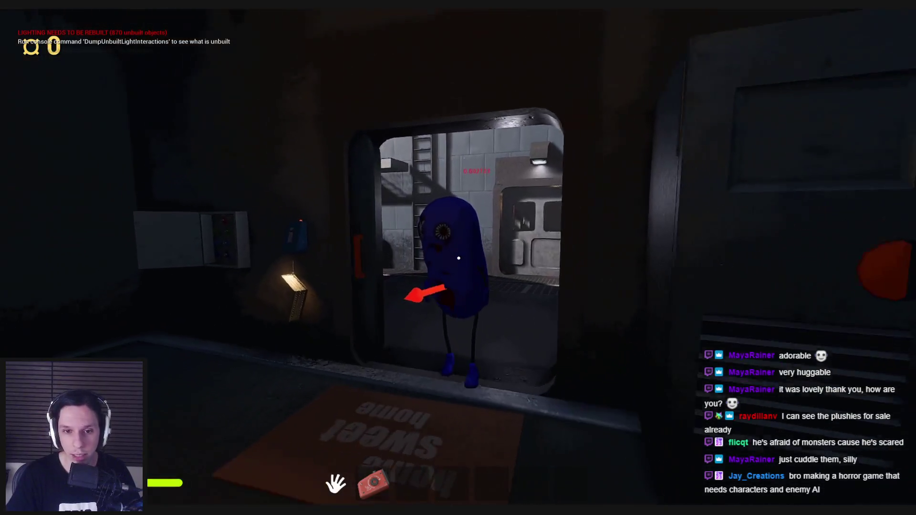
{"action": "key", "text": "s"}
{"action": "key", "text": "Escape"}
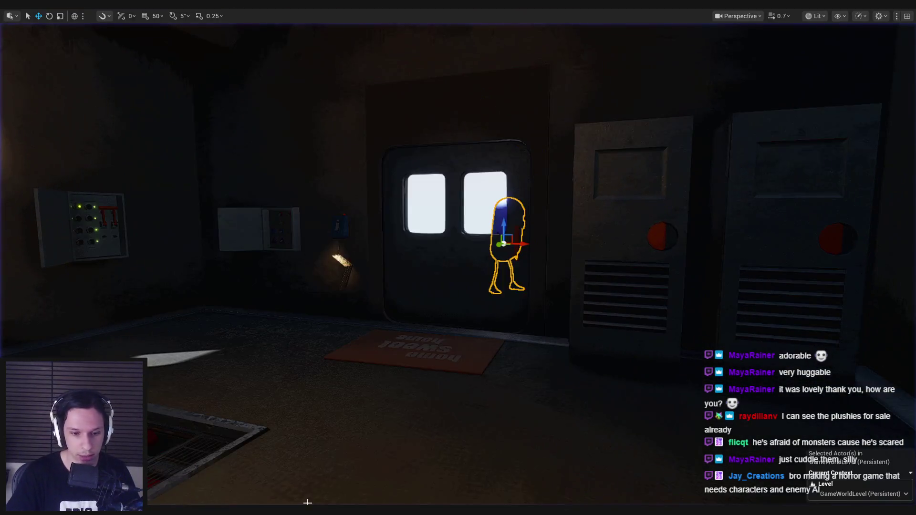
{"action": "left_click", "coordinate": [358, 477]}
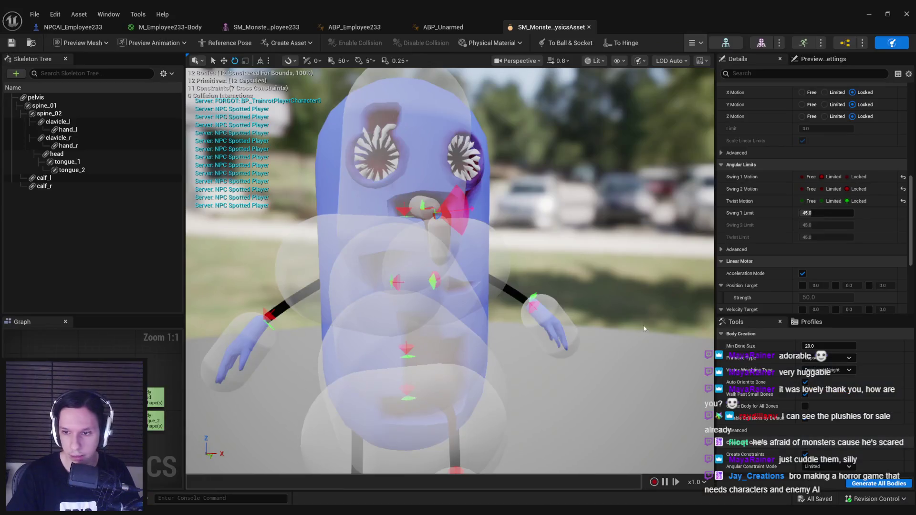
Set the tongue constraint's Swing 2 and Twist Motion to Limited and save.
{"action": "left_click", "coordinate": [825, 189]}
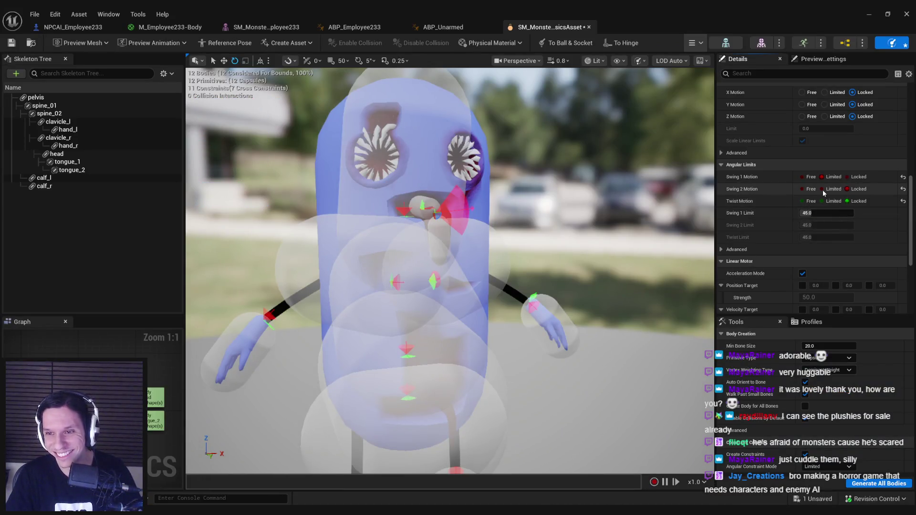
{"action": "left_click", "coordinate": [822, 201]}
{"action": "key", "text": "ctrl+s"}
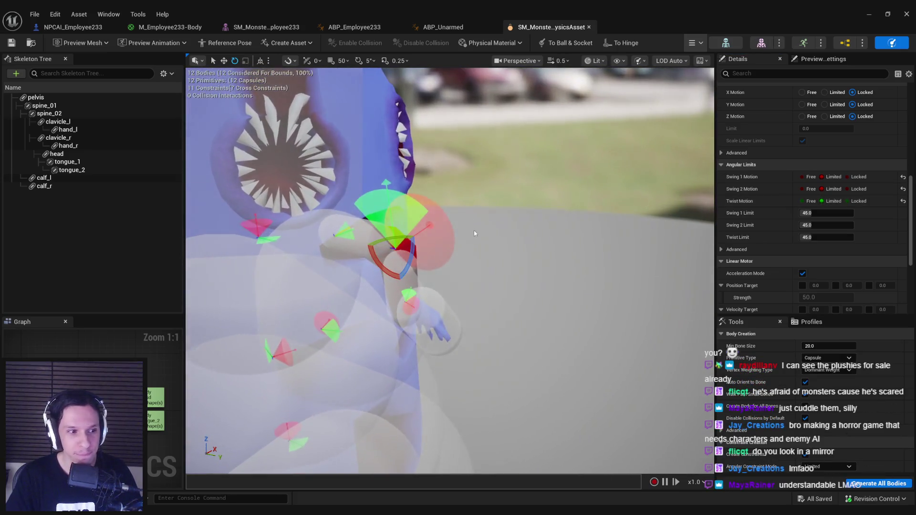
Narrow the limits with the gizmo, raise Swing 1 Limit to about 20.8, and return to the level.
{"action": "key", "text": "w"}
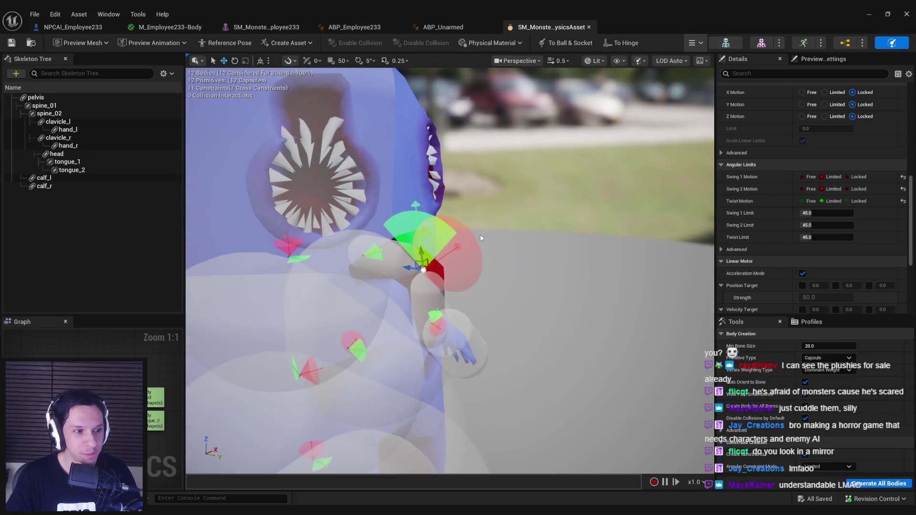
{"action": "left_click_drag", "start_coordinate": [423, 270], "coordinate": [382, 255]}
{"action": "left_click_drag", "start_coordinate": [486, 250], "coordinate": [487, 248]}
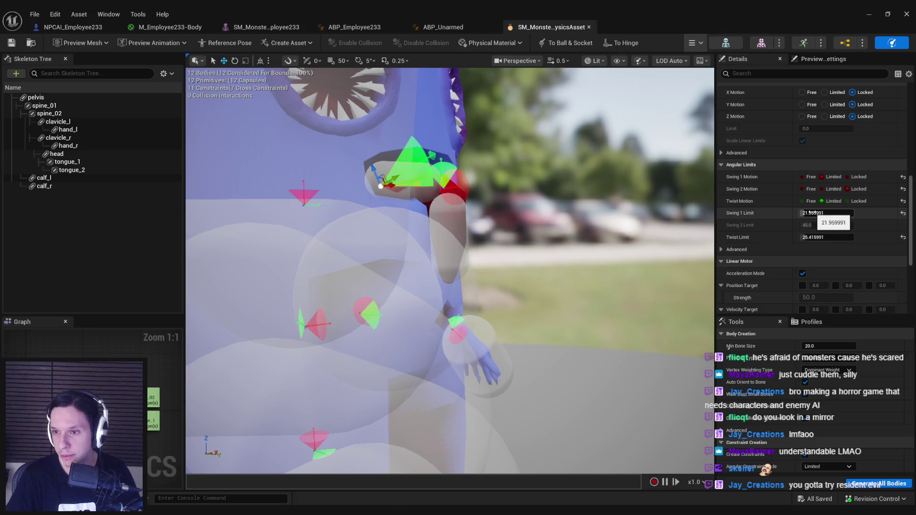
{"action": "mouse_move", "coordinate": [610, 206]}
{"action": "left_mouse_down"}
{"action": "mouse_move", "coordinate": [582, 191]}
{"action": "mouse_move", "coordinate": [611, 206]}
{"action": "left_mouse_up"}
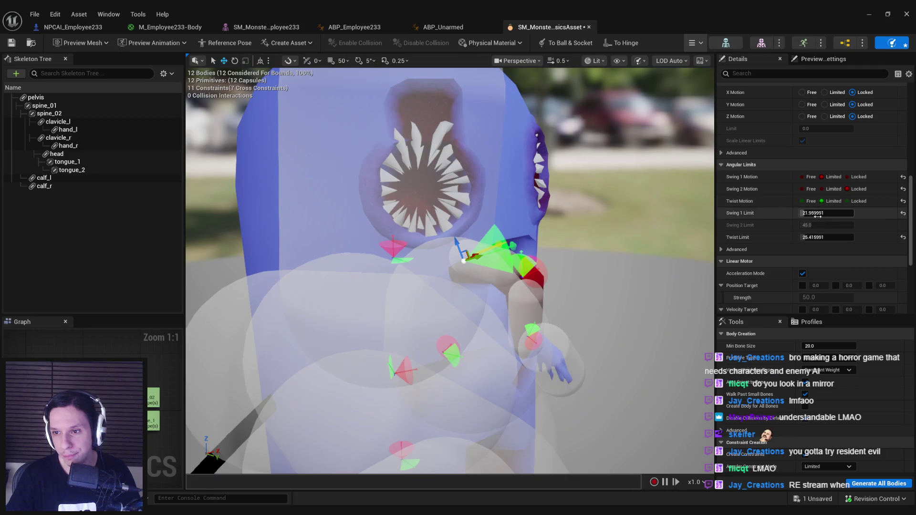
{"action": "mouse_move", "coordinate": [801, 213]}
{"action": "left_mouse_down"}
{"action": "mouse_move", "coordinate": [811, 213]}
{"action": "mouse_move", "coordinate": [797, 237]}
{"action": "left_mouse_up"}
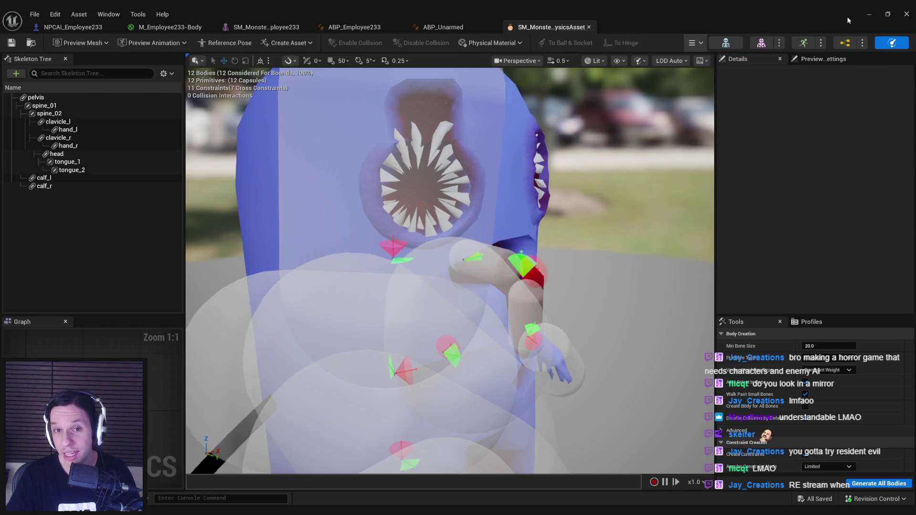
{"action": "key", "text": "alt+Tab"}
{"action": "left_click_drag", "start_coordinate": [640, 90], "coordinate": [461, 153]}
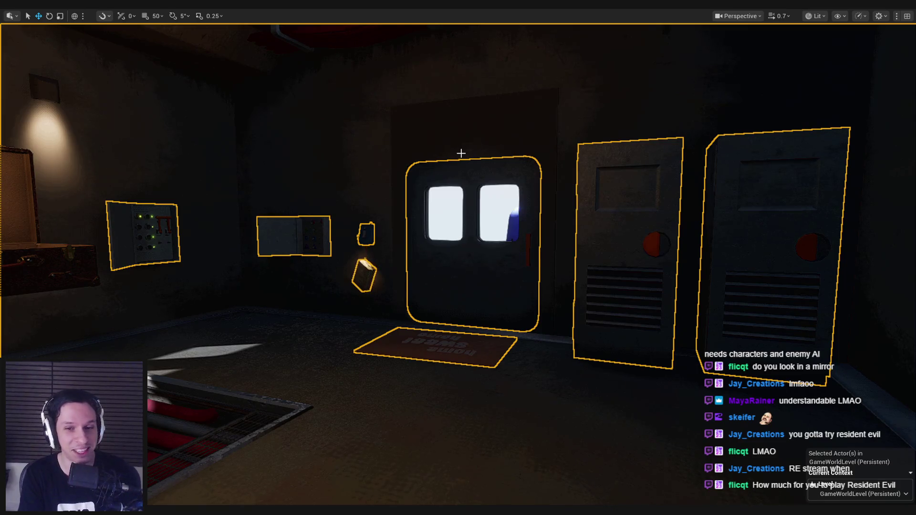
Playtest the level, opening the door and walking the catwalk to meet the monster.
{"action": "key", "text": "alt+p"}
{"action": "key", "text": "w"}
{"action": "left_click", "coordinate": [458, 258]}
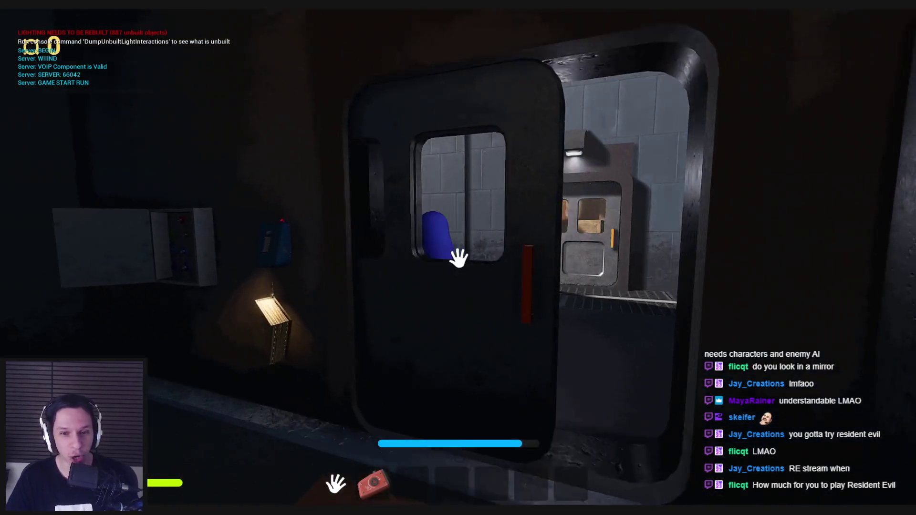
{"action": "key", "text": "w"}
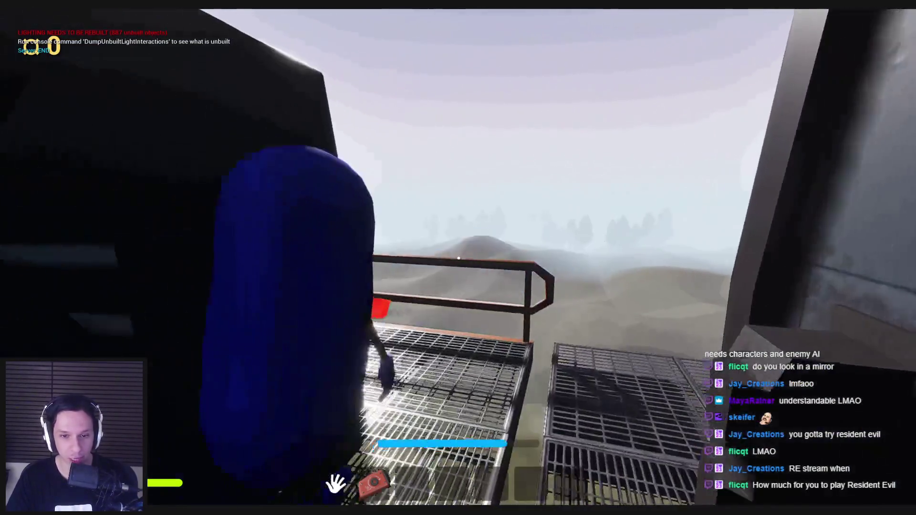
{"action": "key", "text": "w"}
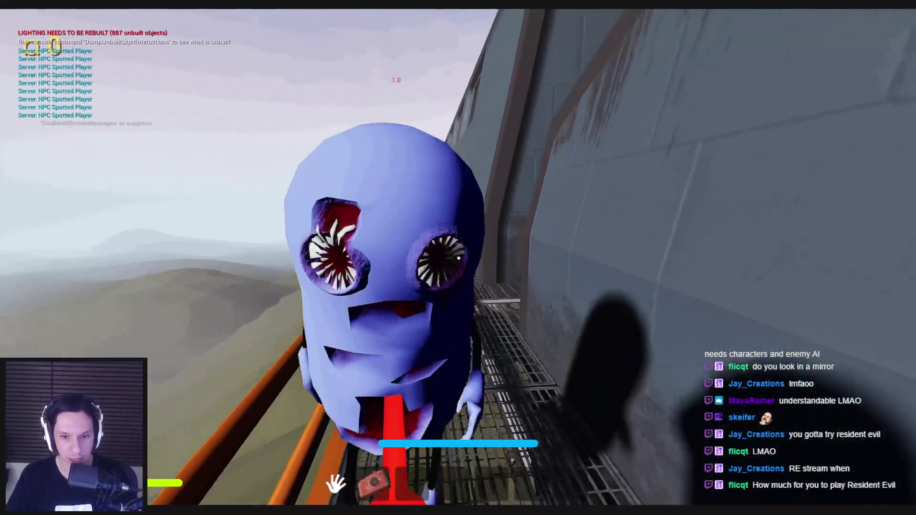
{"action": "key", "text": "s"}
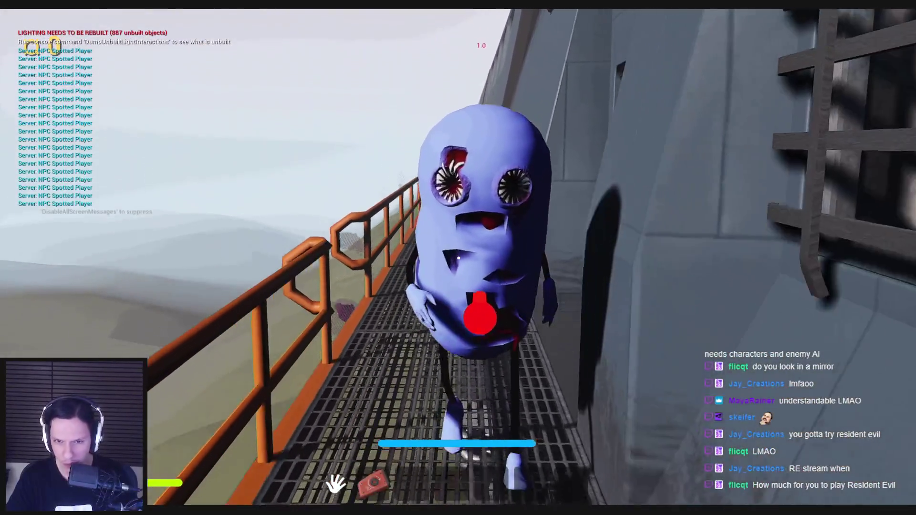
{"action": "key", "text": "Escape"}
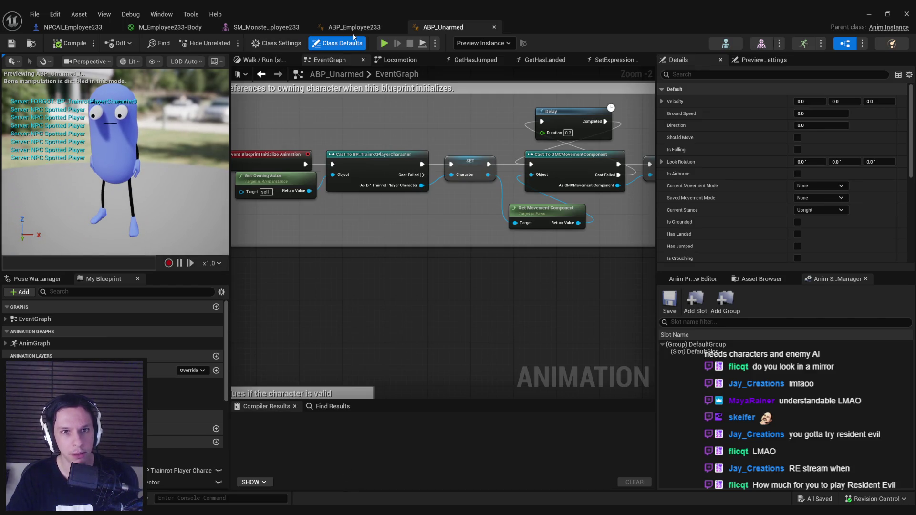
Check the ABP_Employee233 preview and close the ABP_Unarmed blueprint tab.
{"action": "left_click", "coordinate": [354, 28]}
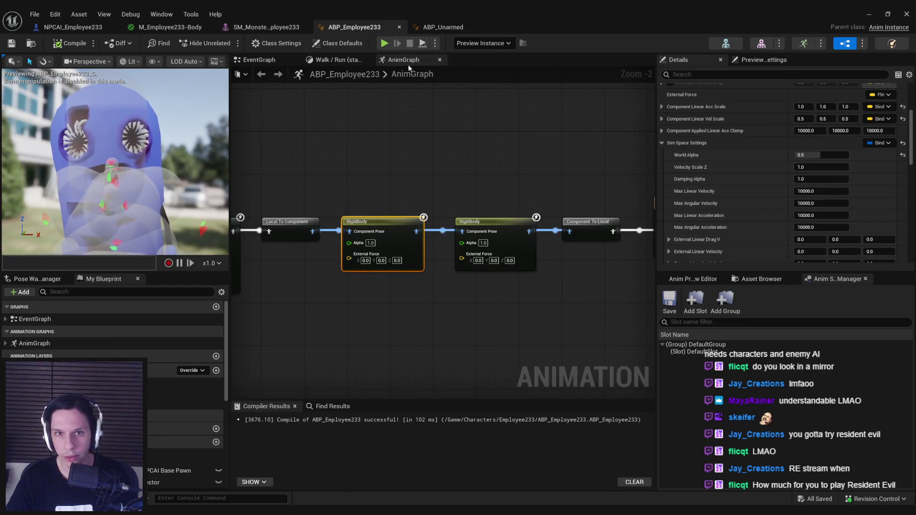
{"action": "left_click_drag", "start_coordinate": [115, 162], "coordinate": [138, 138]}
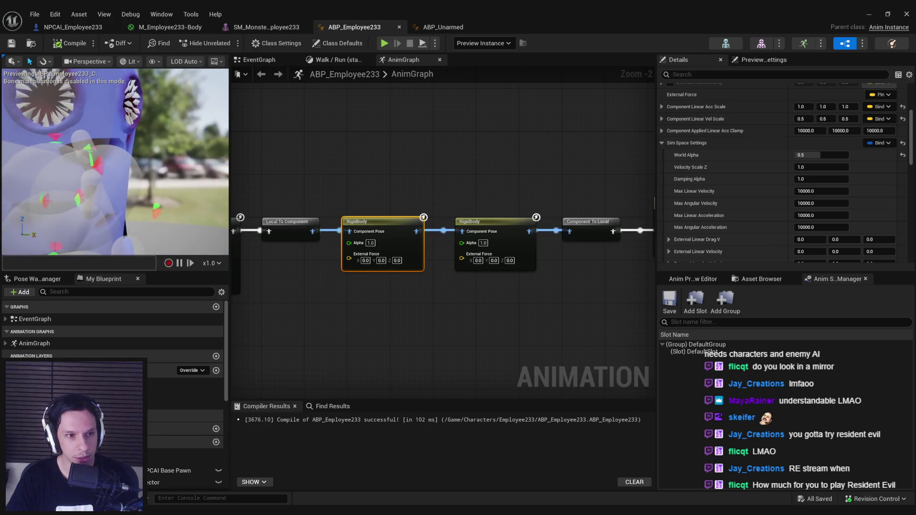
{"action": "left_click", "coordinate": [444, 28]}
{"action": "left_click", "coordinate": [354, 27]}
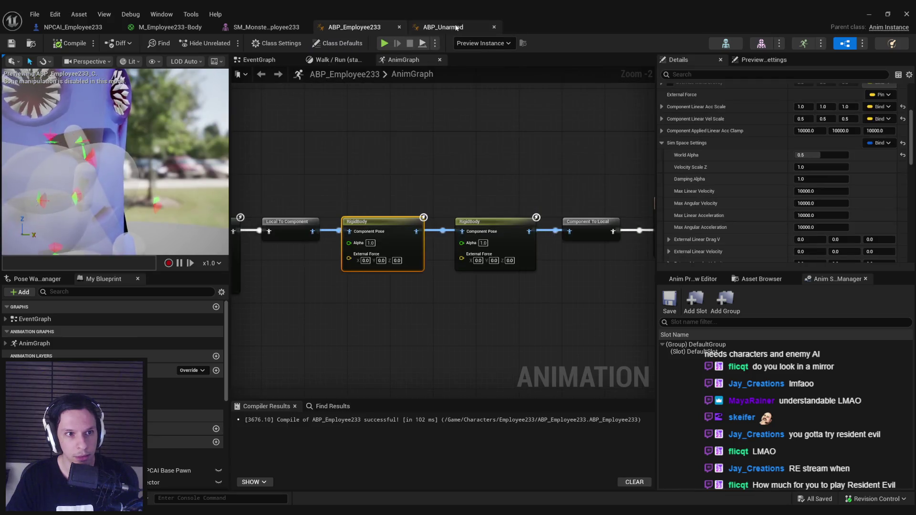
{"action": "left_click", "coordinate": [443, 27]}
{"action": "scroll", "coordinate": [114, 162], "scroll_direction": "up", "scroll_amount": 5}
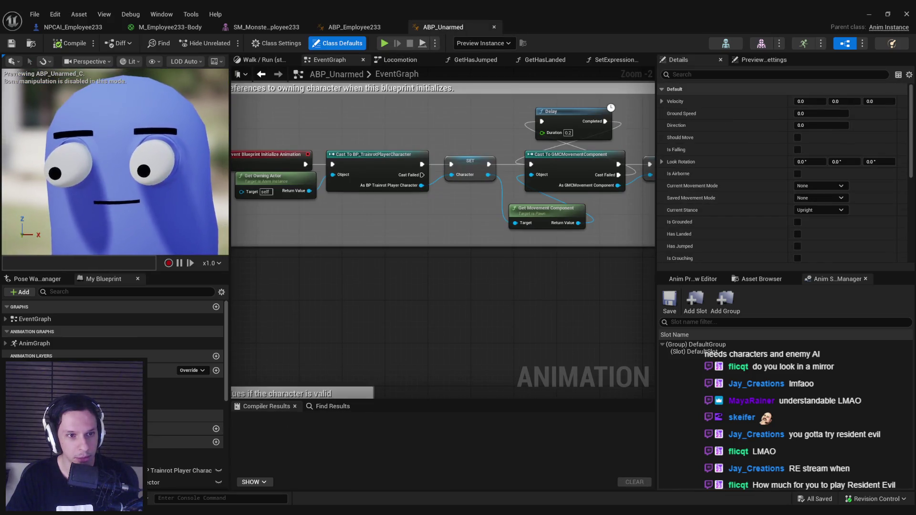
{"action": "left_click", "coordinate": [494, 27]}
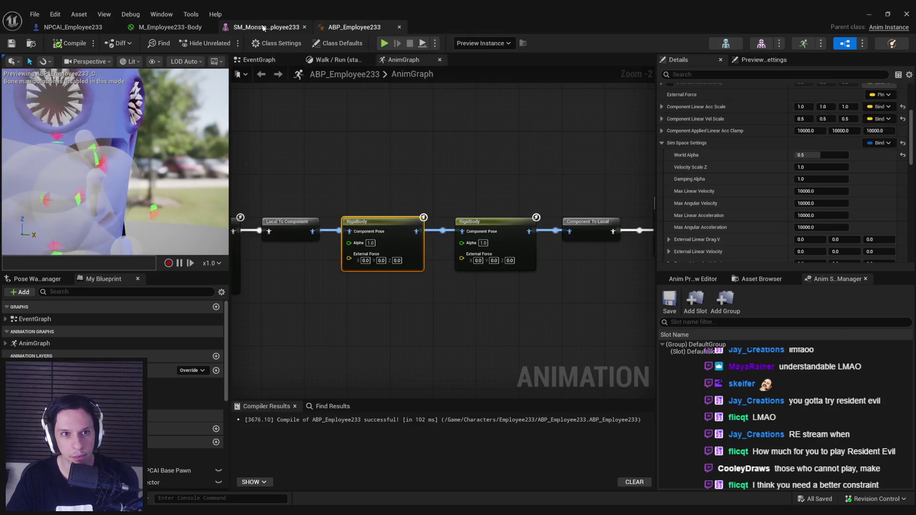
Open the monster's physics asset from the Content Browser in the level editor.
{"action": "left_click", "coordinate": [261, 28]}
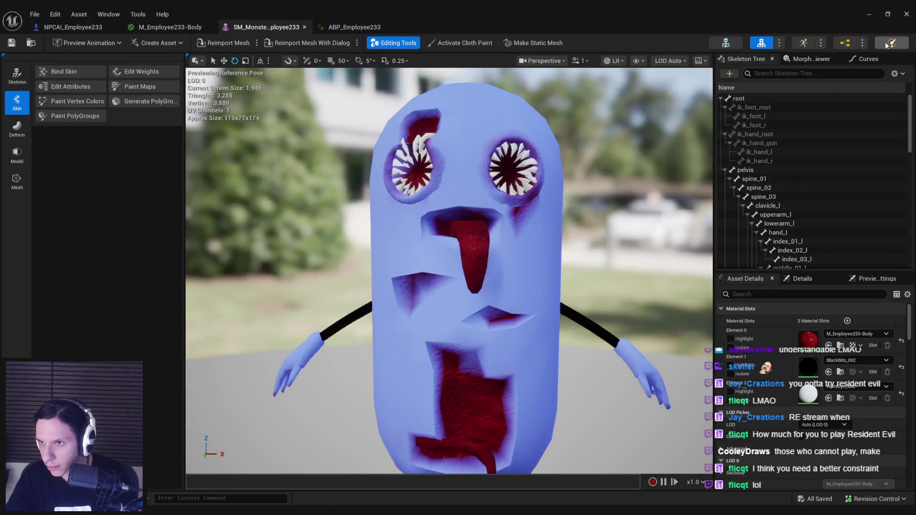
{"action": "left_click", "coordinate": [873, 15]}
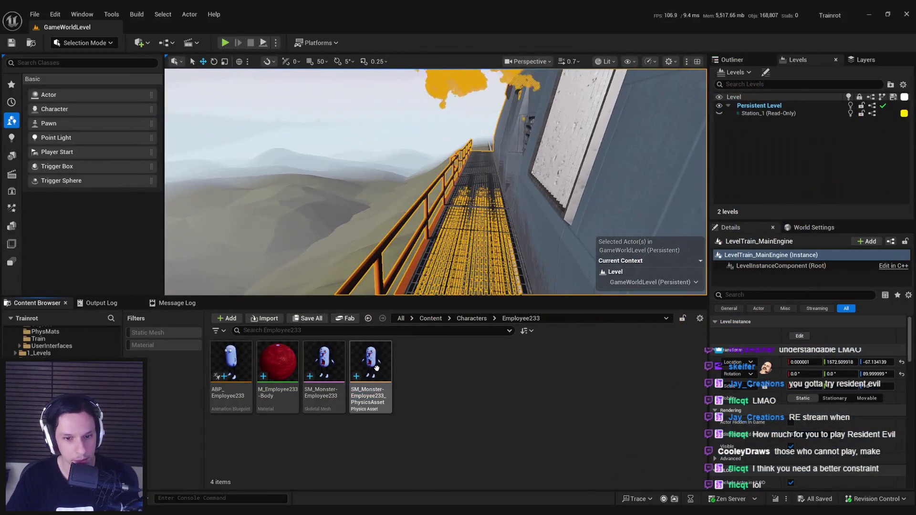
{"action": "double_click", "coordinate": [377, 368]}
{"action": "scroll", "coordinate": [450, 271], "scroll_direction": "up", "scroll_amount": 5}
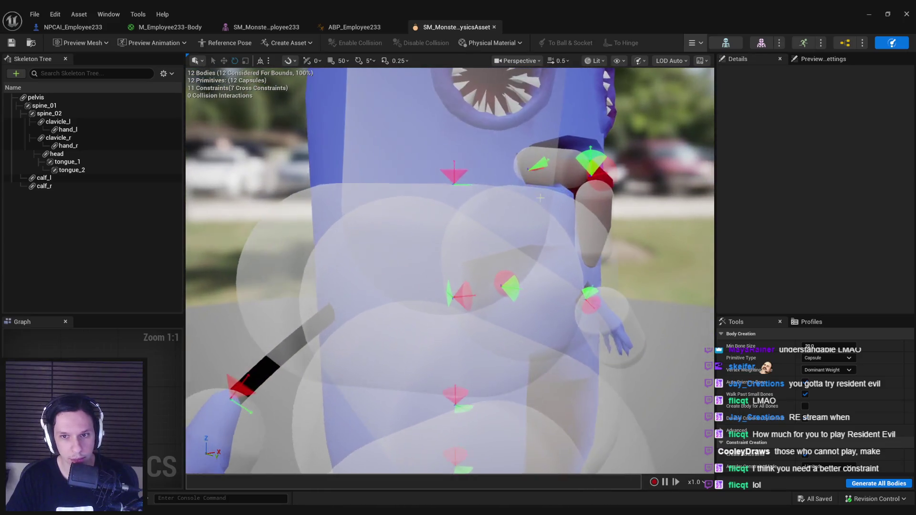
Select and frame the tongue_2 constraint, then the tongue_1 constraint.
{"action": "left_click", "coordinate": [540, 197]}
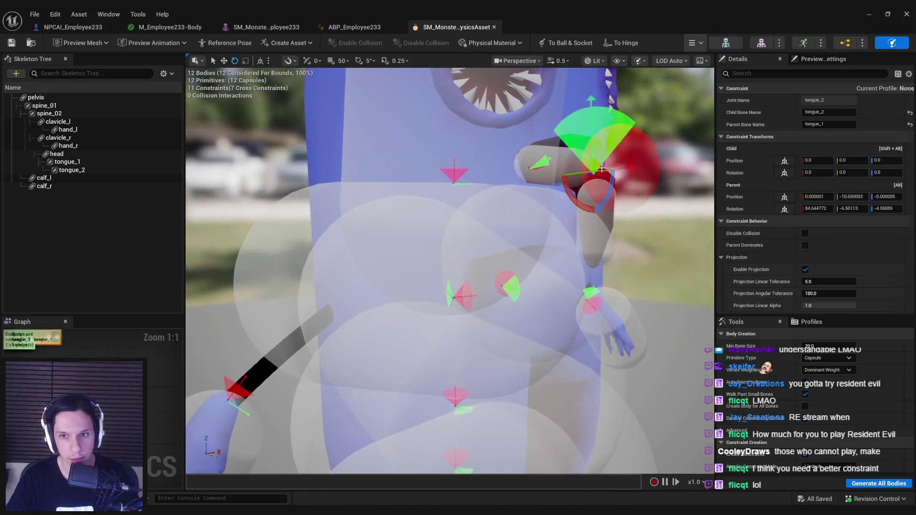
{"action": "key", "text": "f"}
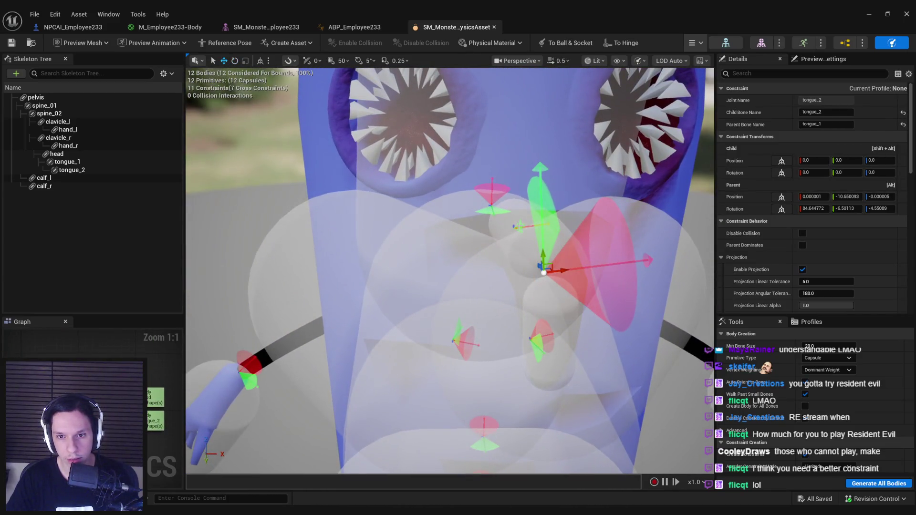
{"action": "left_click", "coordinate": [519, 226]}
{"action": "key", "text": "f"}
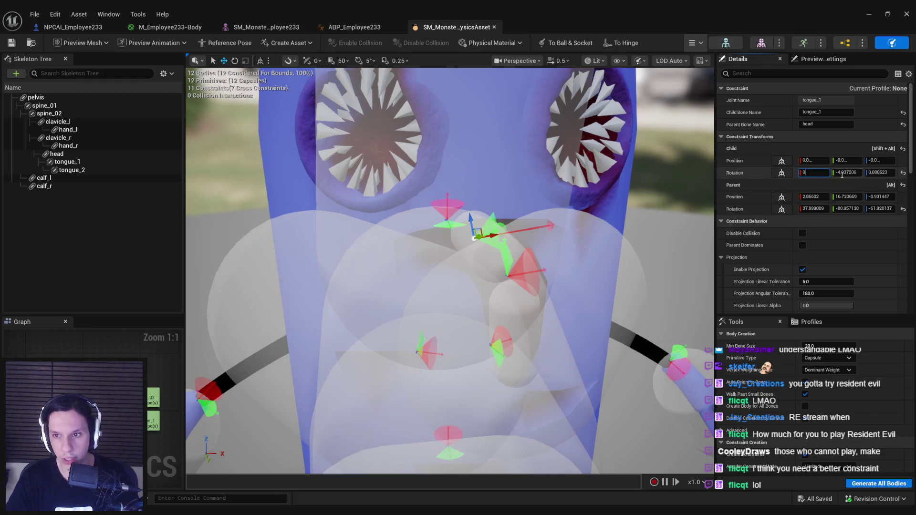
{"action": "type", "text": ".000001"}
Zero the tongue_1 child rotation, then undo the edits back to a slight tilt.
{"action": "key", "text": "Tab"}
{"action": "type", "text": "0"}
{"action": "key", "text": "Return"}
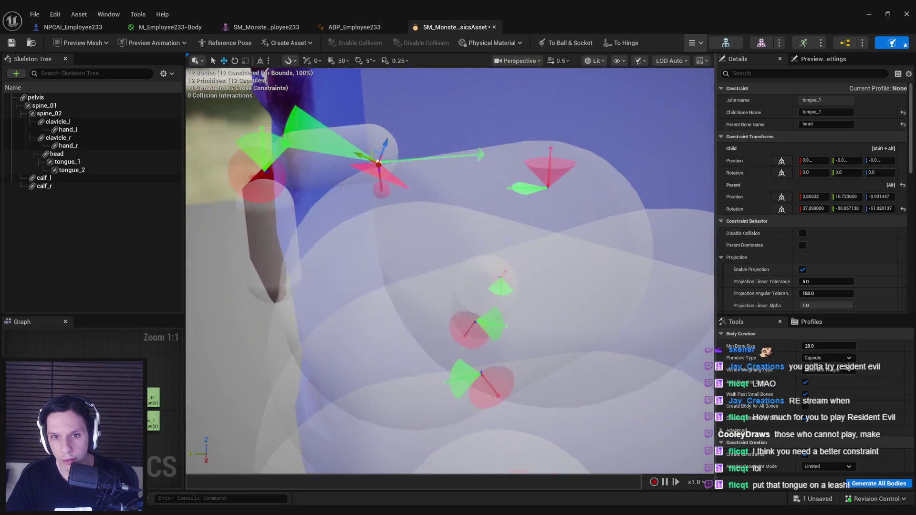
{"action": "key", "text": "ctrl+z"}
{"action": "key", "text": "ctrl+z"}
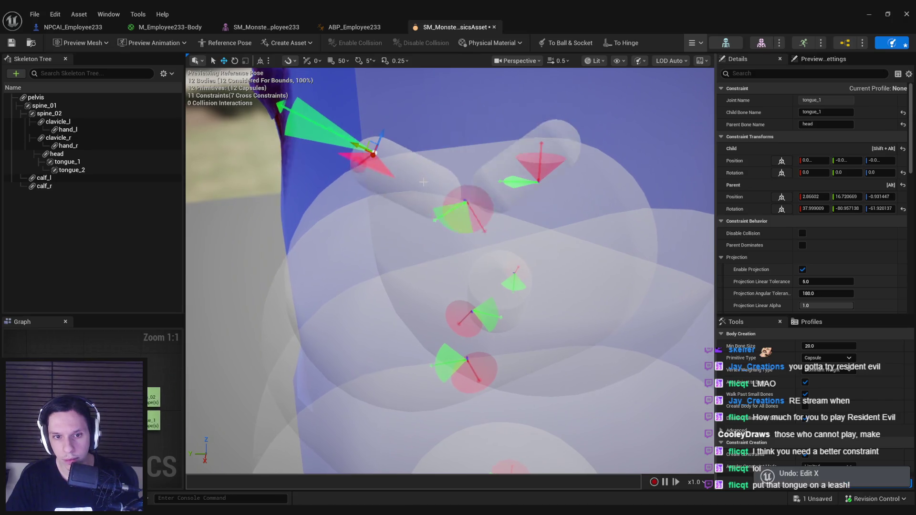
{"action": "key", "text": "ctrl+z"}
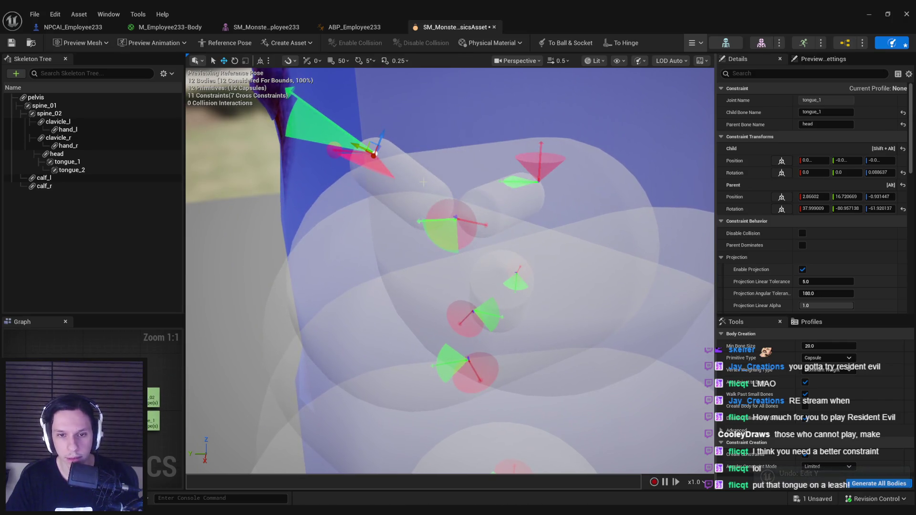
{"action": "key", "text": "ctrl+z"}
Save the monster physics asset and start the Simulate preview.
{"action": "key", "text": "e"}
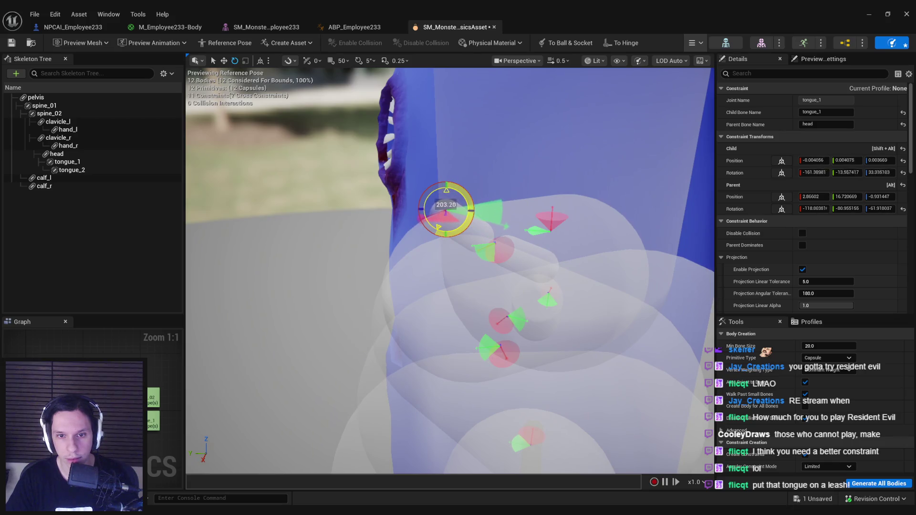
{"action": "key", "text": "ctrl+s"}
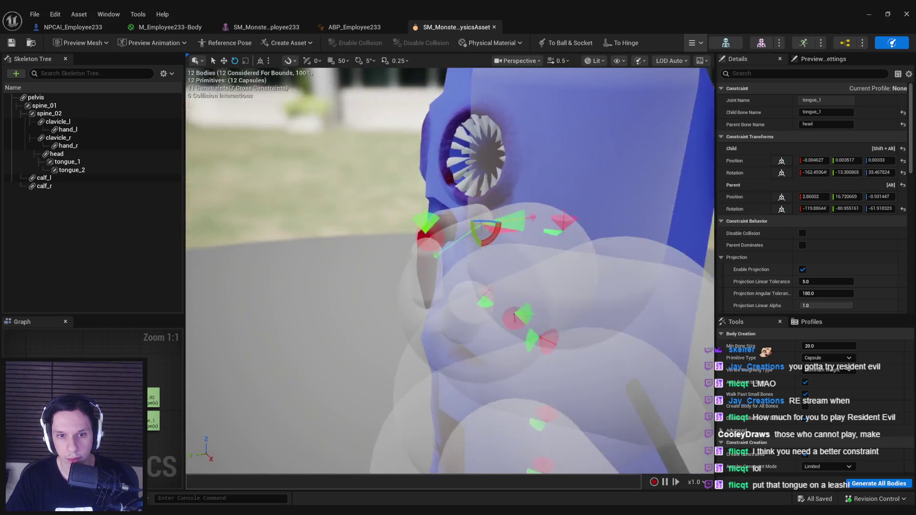
{"action": "left_click", "coordinate": [696, 43]}
{"action": "left_click", "coordinate": [694, 90]}
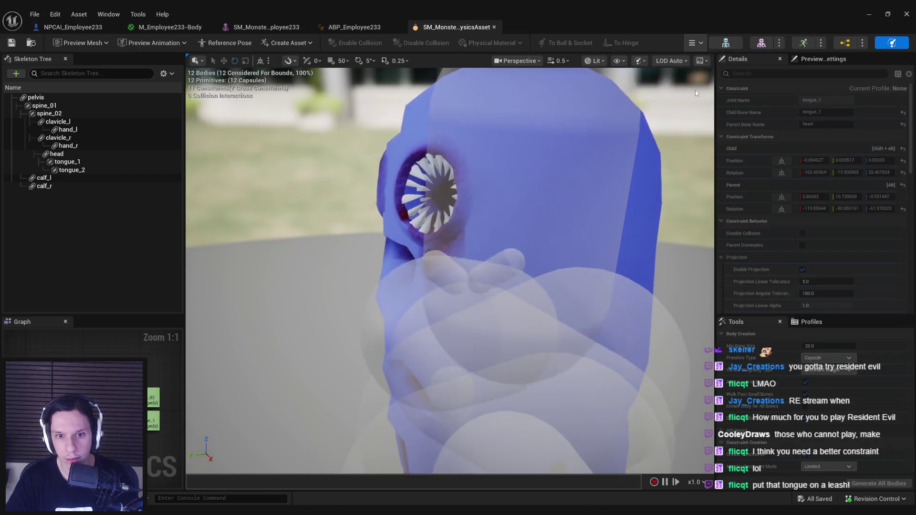
Stop the simulation and rotate the tongue constraint around its axis.
{"action": "left_click", "coordinate": [695, 42]}
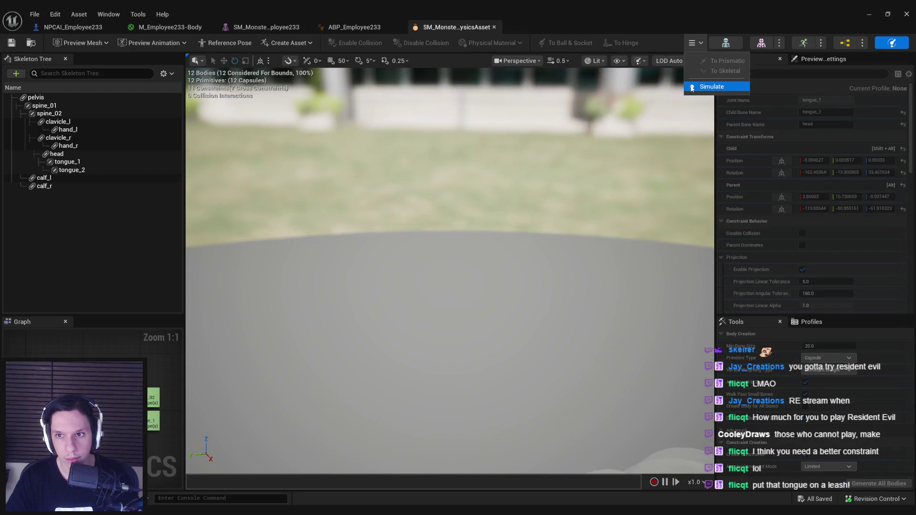
{"action": "left_click", "coordinate": [692, 88]}
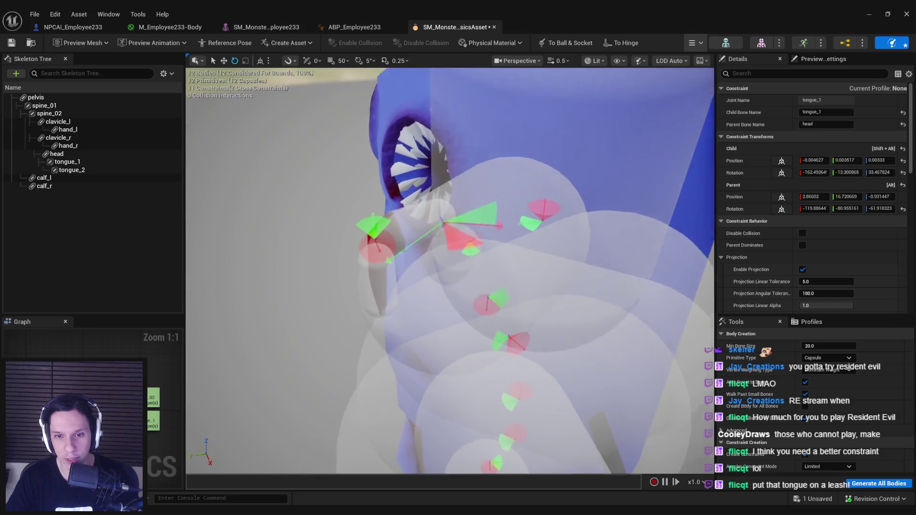
{"action": "scroll", "coordinate": [454, 223], "scroll_direction": "up", "scroll_amount": 2}
{"action": "scroll", "coordinate": [477, 205], "scroll_direction": "down", "scroll_amount": 2}
{"action": "left_click_drag", "start_coordinate": [477, 205], "coordinate": [497, 212]}
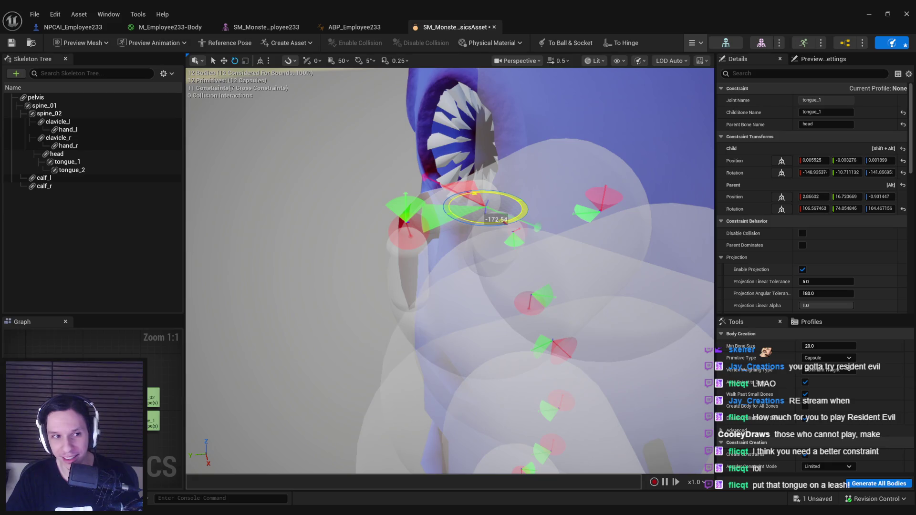
Save the physics asset and test the new rotation with a quick Simulate run.
{"action": "key", "text": "ctrl+s"}
{"action": "left_click", "coordinate": [696, 42]}
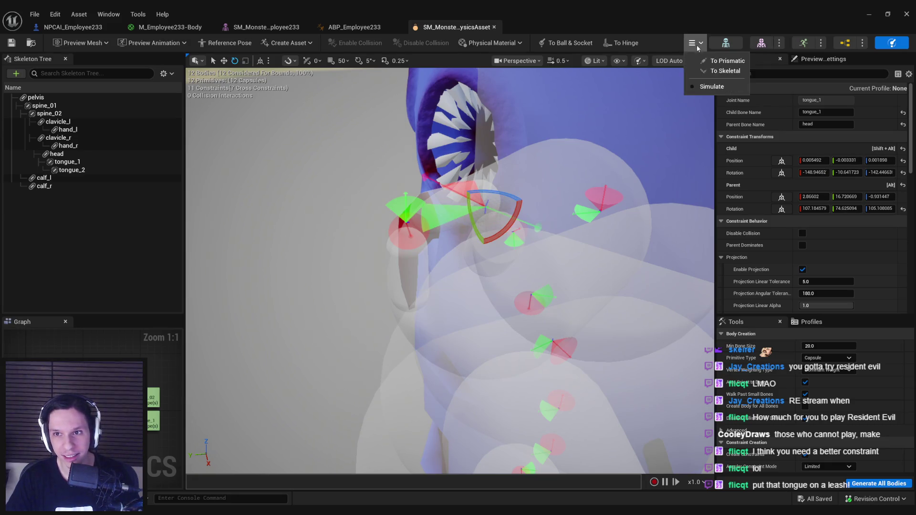
{"action": "left_click", "coordinate": [698, 86]}
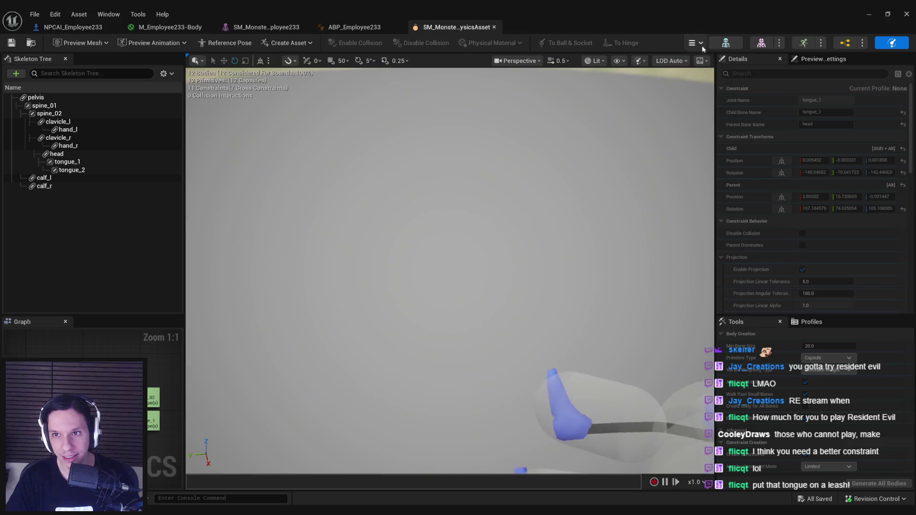
{"action": "left_click", "coordinate": [696, 43]}
{"action": "left_click", "coordinate": [706, 87]}
{"action": "left_click", "coordinate": [547, 182]}
Reset the tongue_1 child rotation to zero and check it in simulation.
{"action": "left_click", "coordinate": [903, 173]}
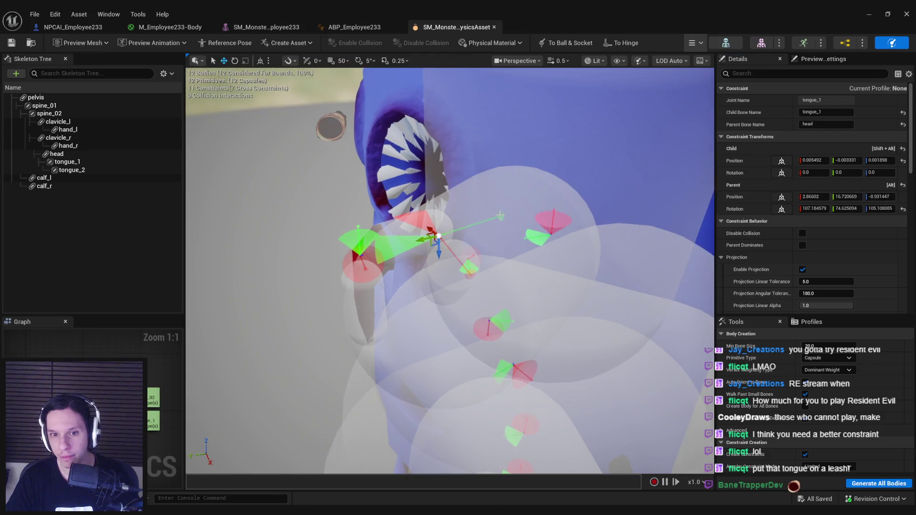
{"action": "left_click_drag", "start_coordinate": [478, 220], "coordinate": [454, 205]}
{"action": "left_click", "coordinate": [699, 48]}
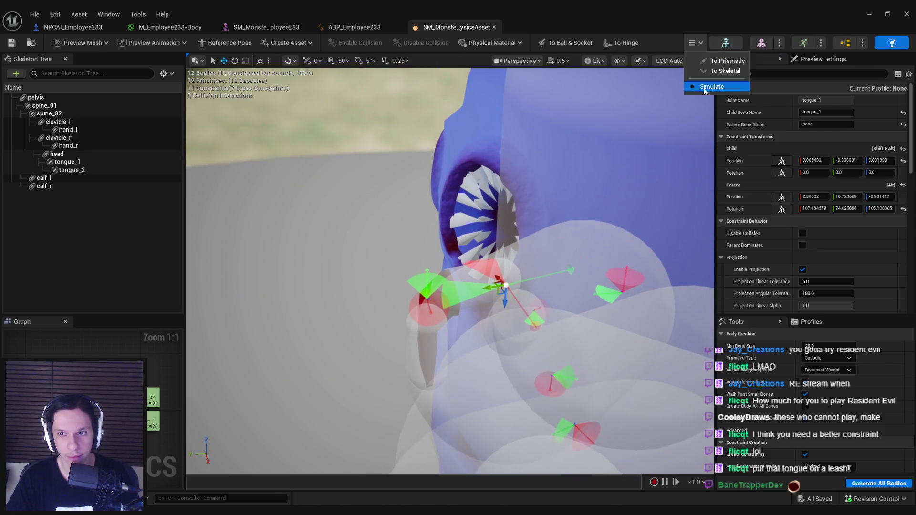
{"action": "left_click", "coordinate": [709, 89]}
{"action": "left_click", "coordinate": [689, 46]}
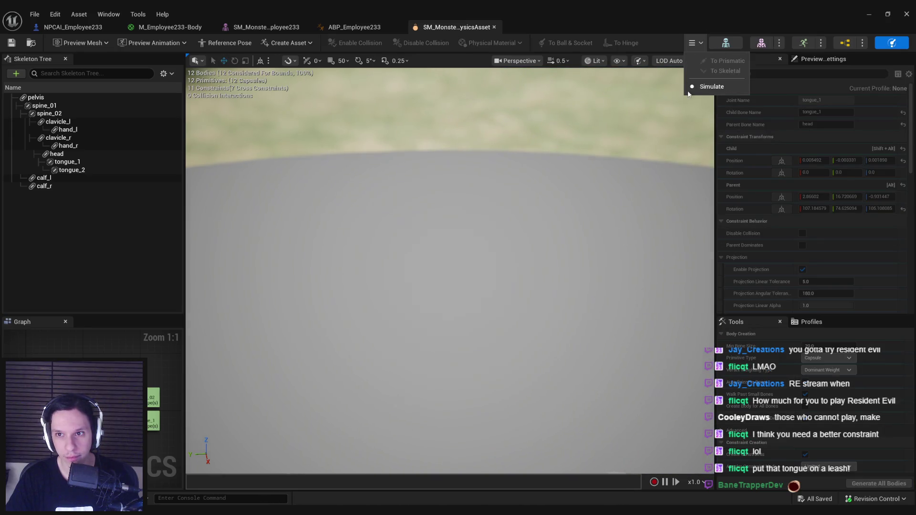
{"action": "left_click", "coordinate": [708, 88]}
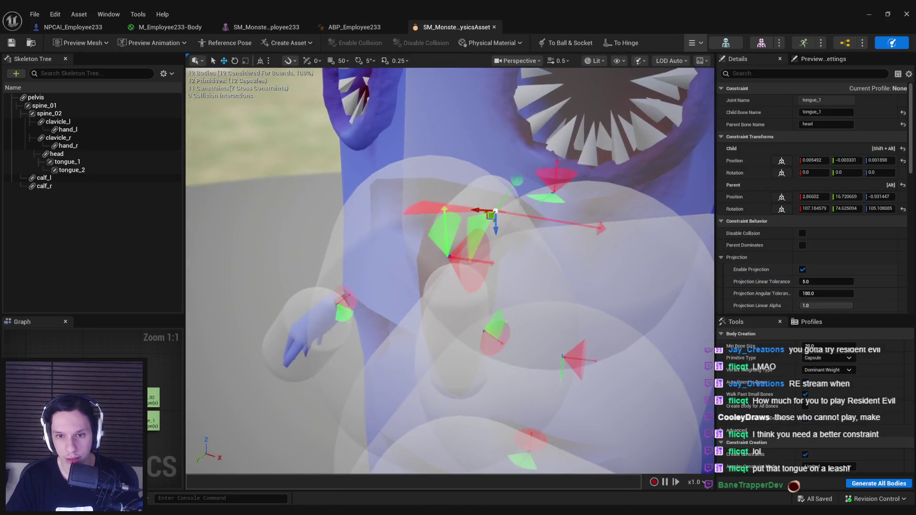
Select the tongue_1 constraint, going through the tongue_2 physics body.
{"action": "left_click", "coordinate": [71, 170]}
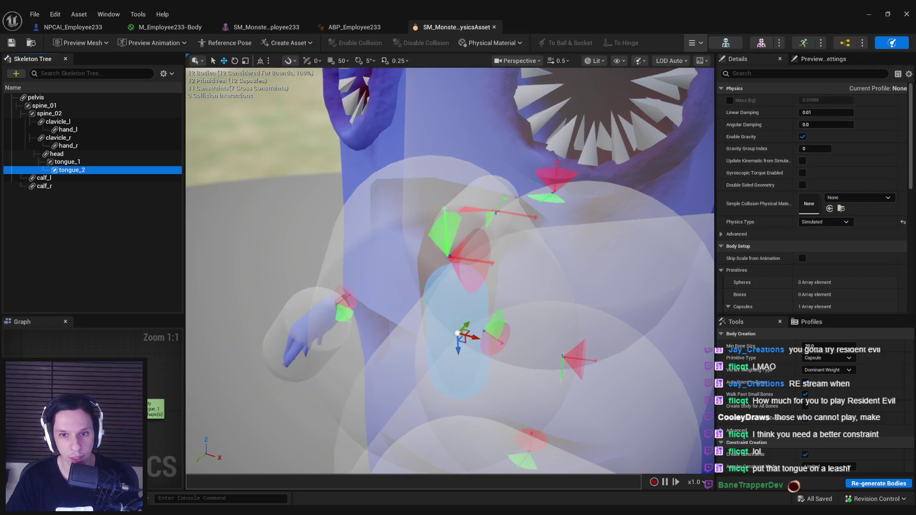
{"action": "left_click", "coordinate": [489, 212]}
{"action": "left_click_drag", "start_coordinate": [478, 210], "coordinate": [497, 225]}
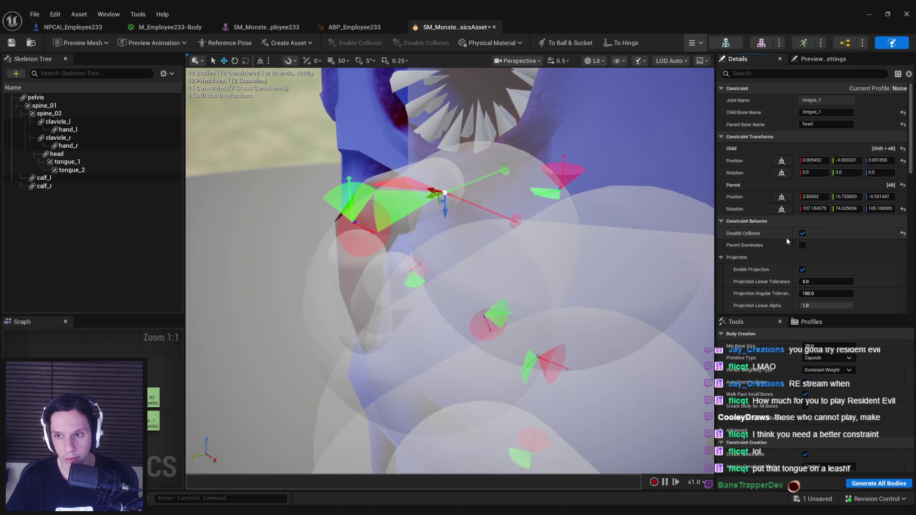
Run and stop the physics simulation preview to check the tongue.
{"action": "left_click", "coordinate": [693, 42]}
{"action": "left_click", "coordinate": [710, 87]}
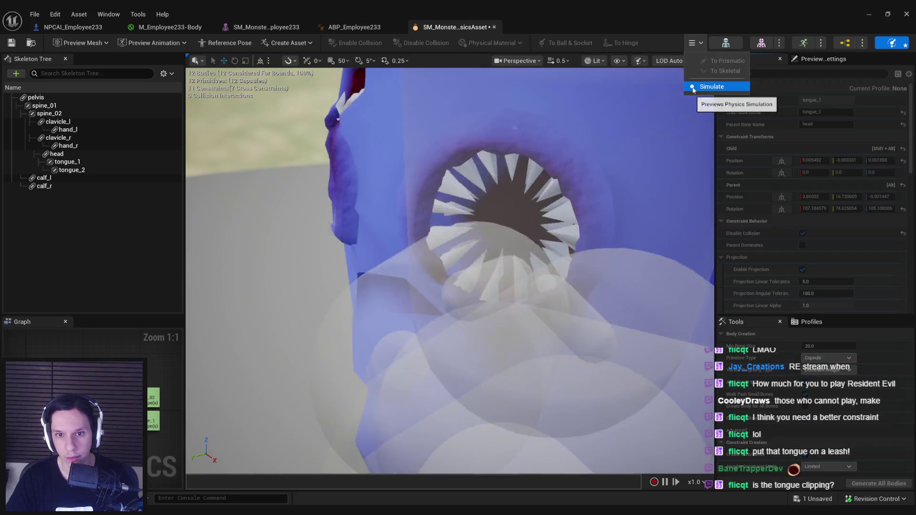
{"action": "left_click", "coordinate": [562, 184]}
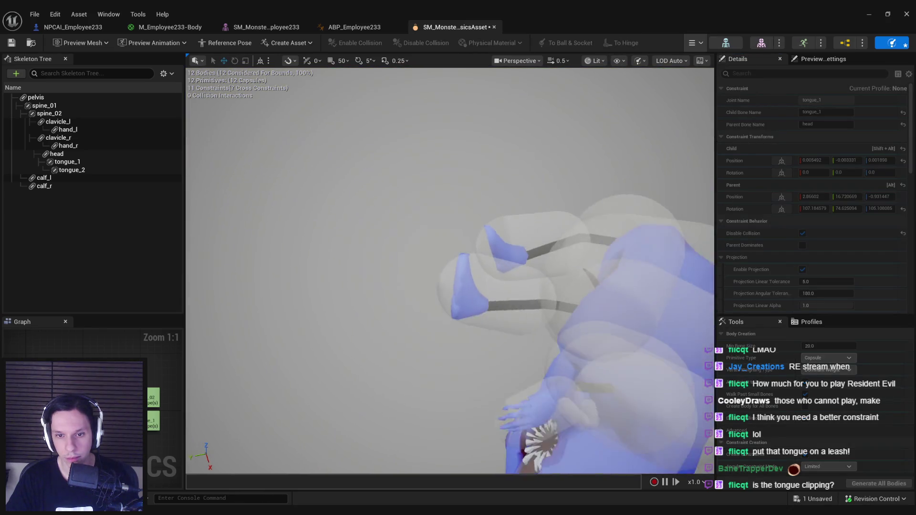
{"action": "left_click", "coordinate": [693, 43]}
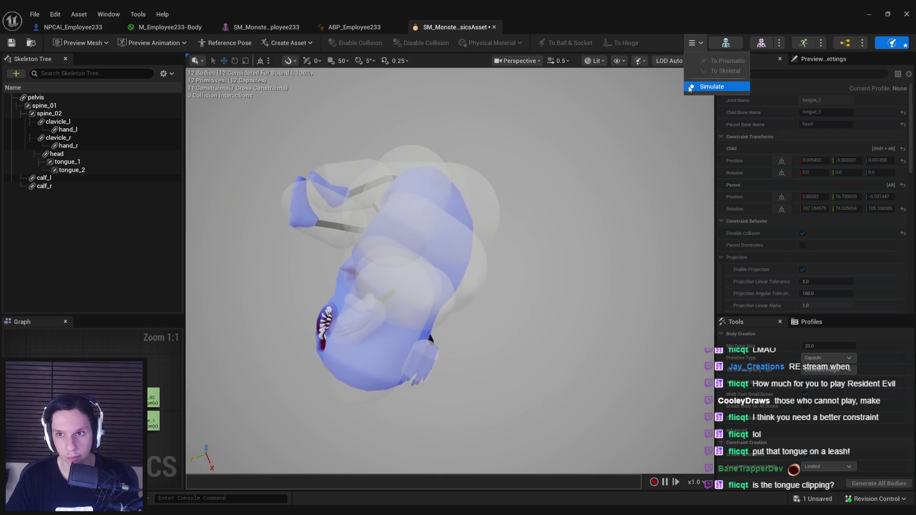
{"action": "left_click", "coordinate": [710, 86]}
Rotate the tongue_1 constraint about 98 degrees and save the physics asset.
{"action": "key", "text": "f"}
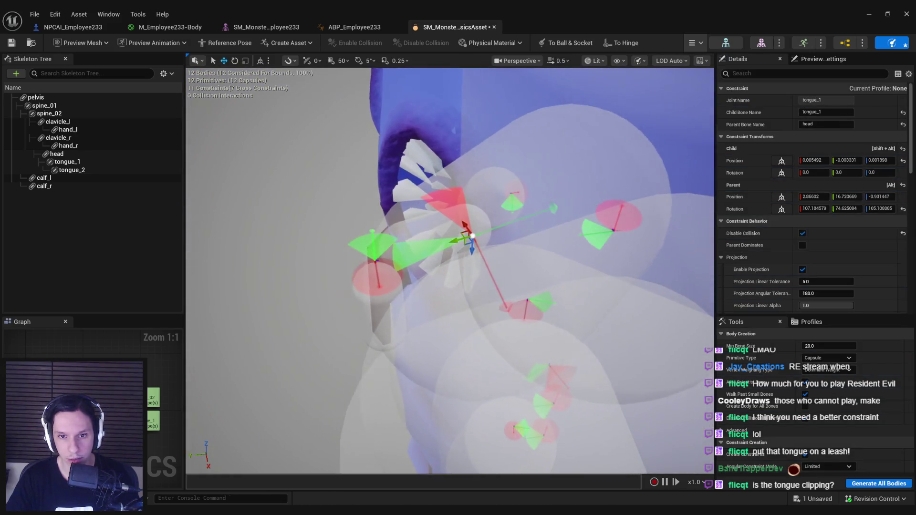
{"action": "key", "text": "e"}
{"action": "mouse_move", "coordinate": [497, 201]}
{"action": "left_mouse_down"}
{"action": "mouse_move", "coordinate": [524, 231]}
{"action": "mouse_move", "coordinate": [504, 225]}
{"action": "mouse_move", "coordinate": [555, 223]}
{"action": "left_mouse_up"}
{"action": "key", "text": "w"}
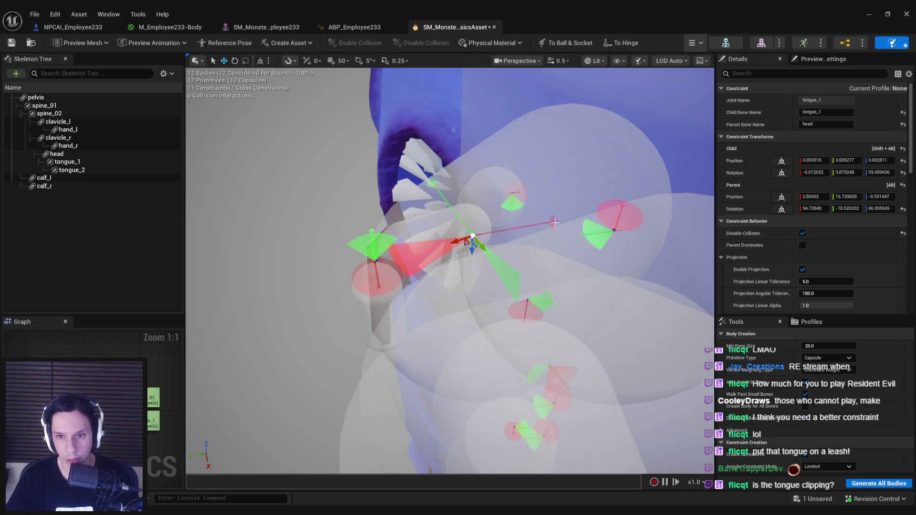
{"action": "key", "text": "ctrl+s"}
Test the rotated tongue in simulation, then rotate the constraint about 178 degrees.
{"action": "left_click", "coordinate": [695, 42]}
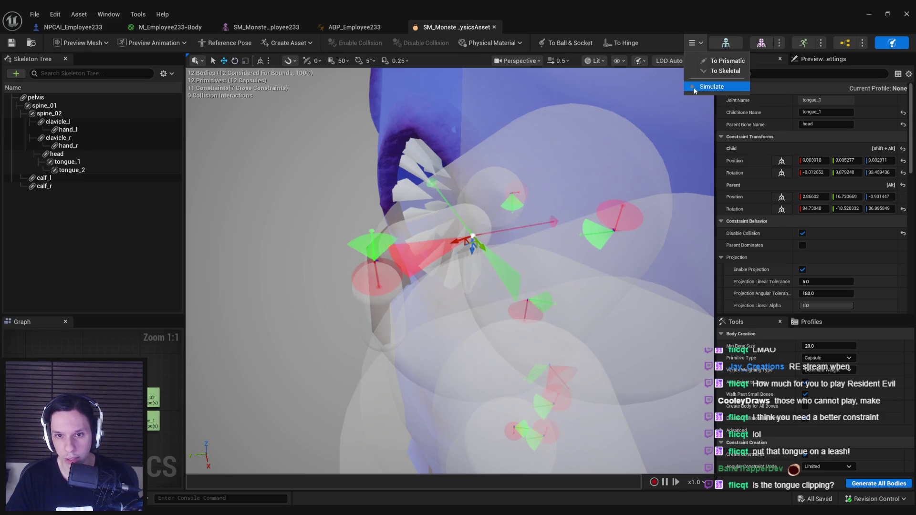
{"action": "left_click", "coordinate": [694, 88]}
{"action": "left_click", "coordinate": [694, 87]}
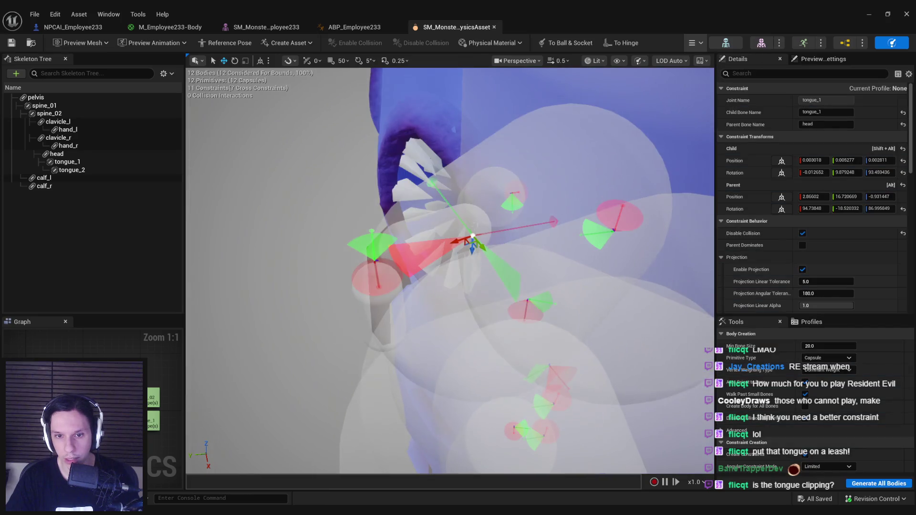
{"action": "left_click_drag", "start_coordinate": [375, 260], "coordinate": [415, 237]}
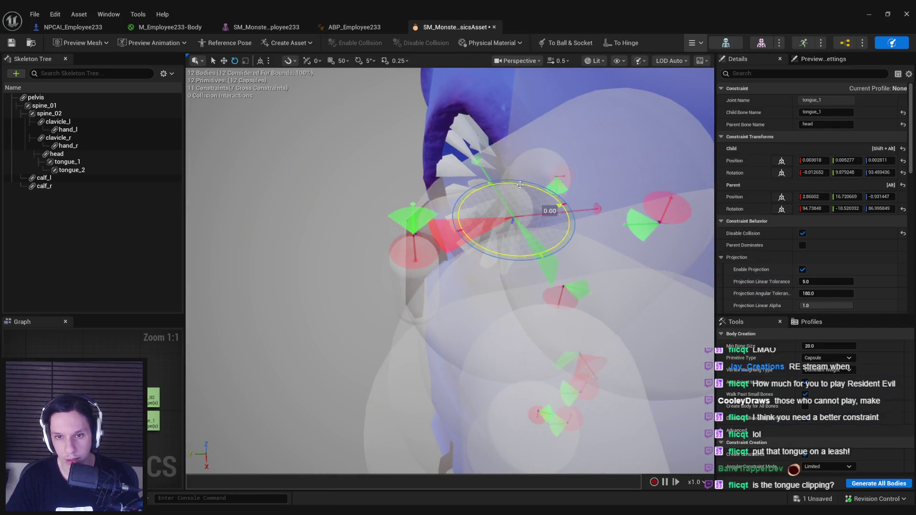
{"action": "left_click_drag", "start_coordinate": [521, 185], "coordinate": [463, 229]}
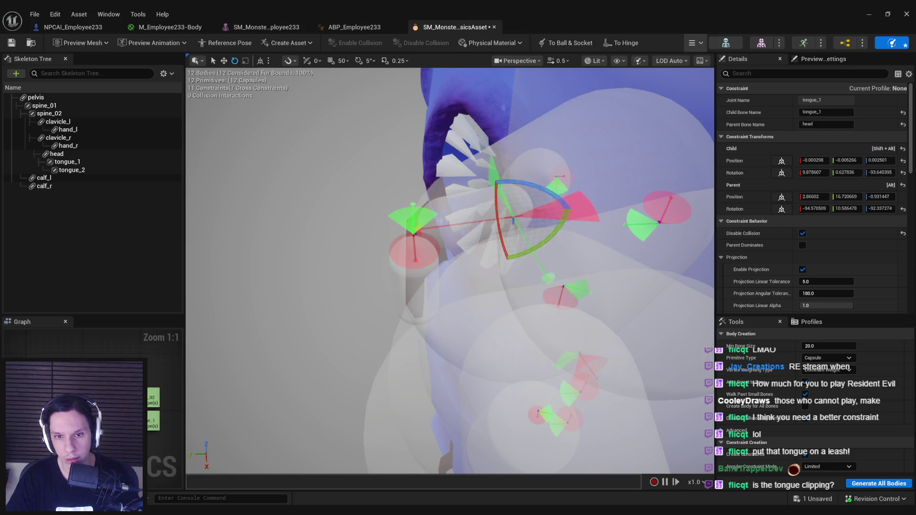
{"action": "scroll", "coordinate": [449, 270], "scroll_direction": "down", "scroll_amount": 3}
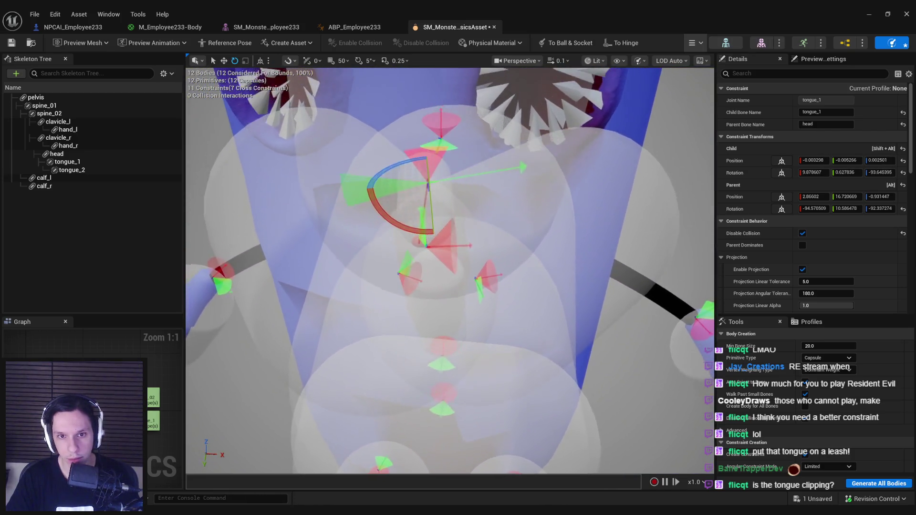
{"action": "left_click_drag", "start_coordinate": [395, 185], "coordinate": [396, 175]}
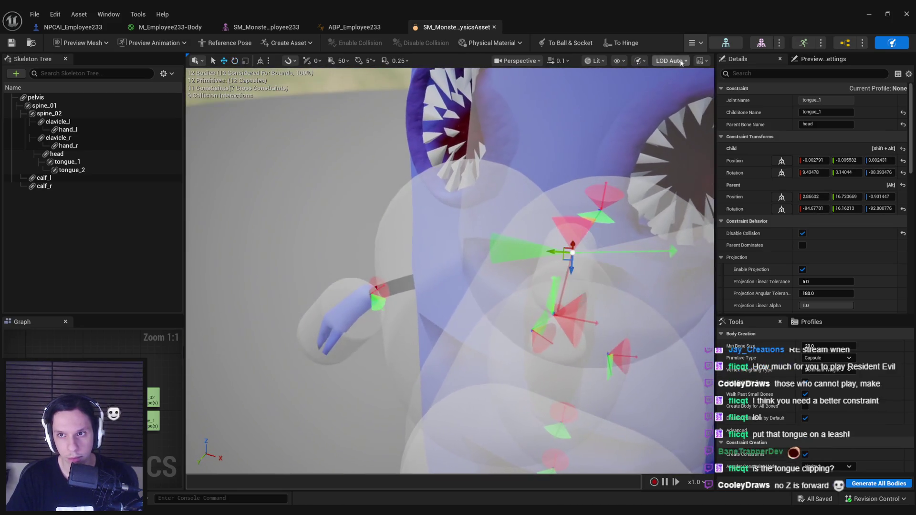
Simulate the reoriented tongue again, stop it, and return to rotate mode.
{"action": "left_click", "coordinate": [696, 42]}
{"action": "left_click", "coordinate": [706, 62]}
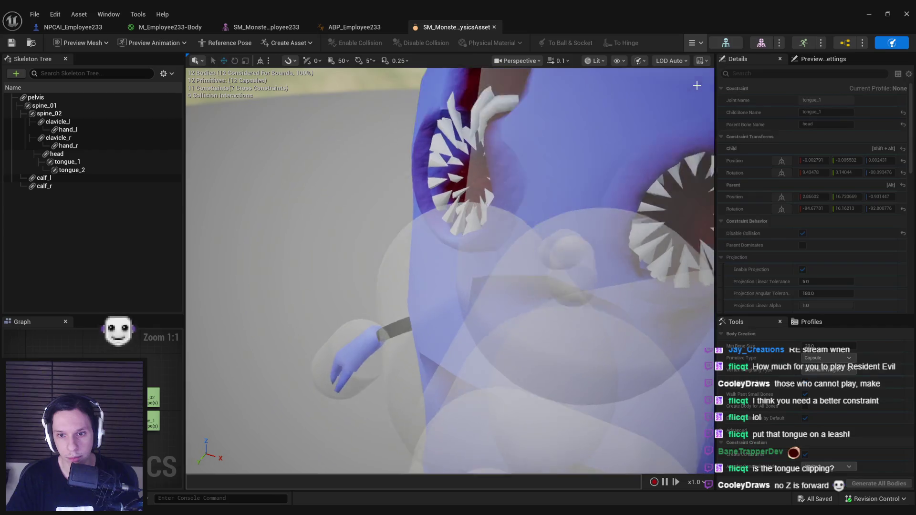
{"action": "scroll", "coordinate": [657, 141], "scroll_direction": "down", "scroll_amount": 5}
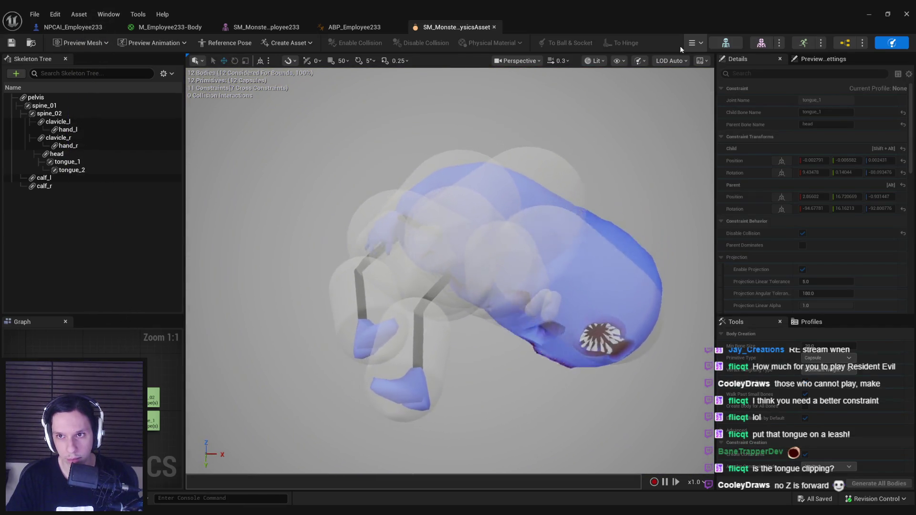
{"action": "left_click", "coordinate": [695, 43]}
{"action": "left_click", "coordinate": [701, 87]}
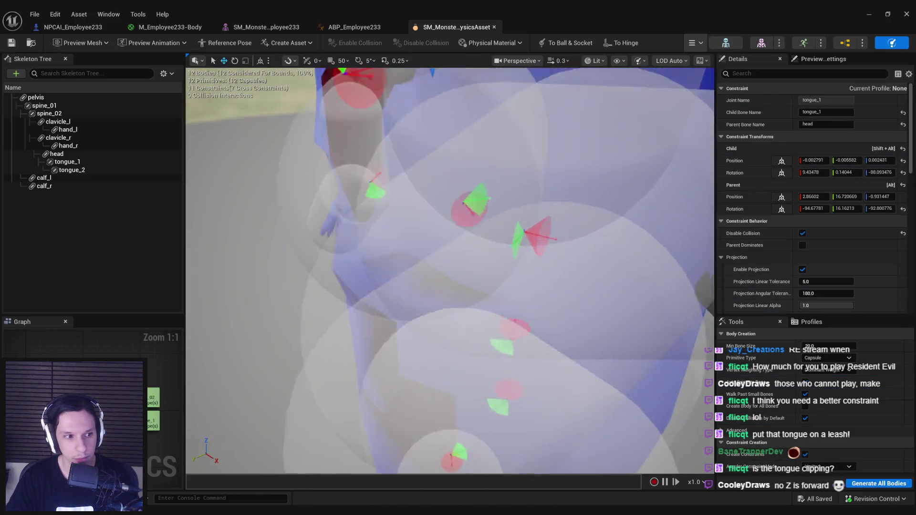
{"action": "key", "text": "e"}
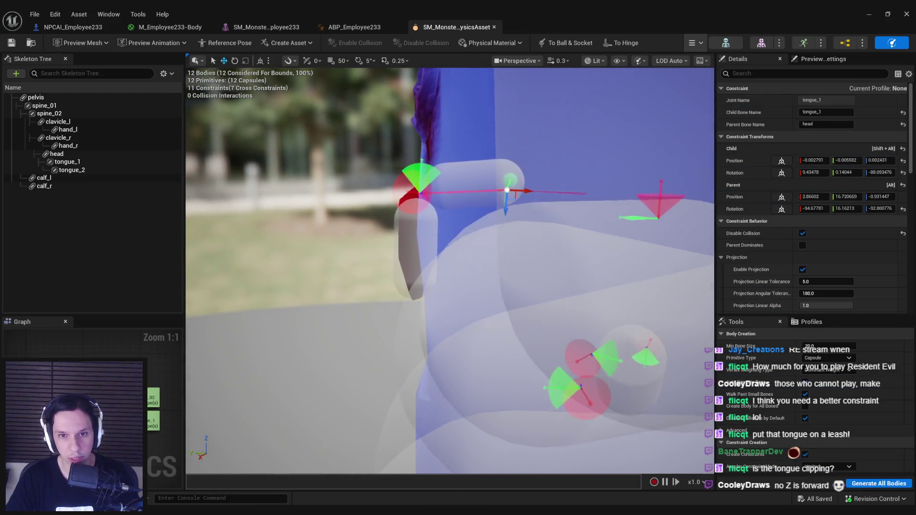